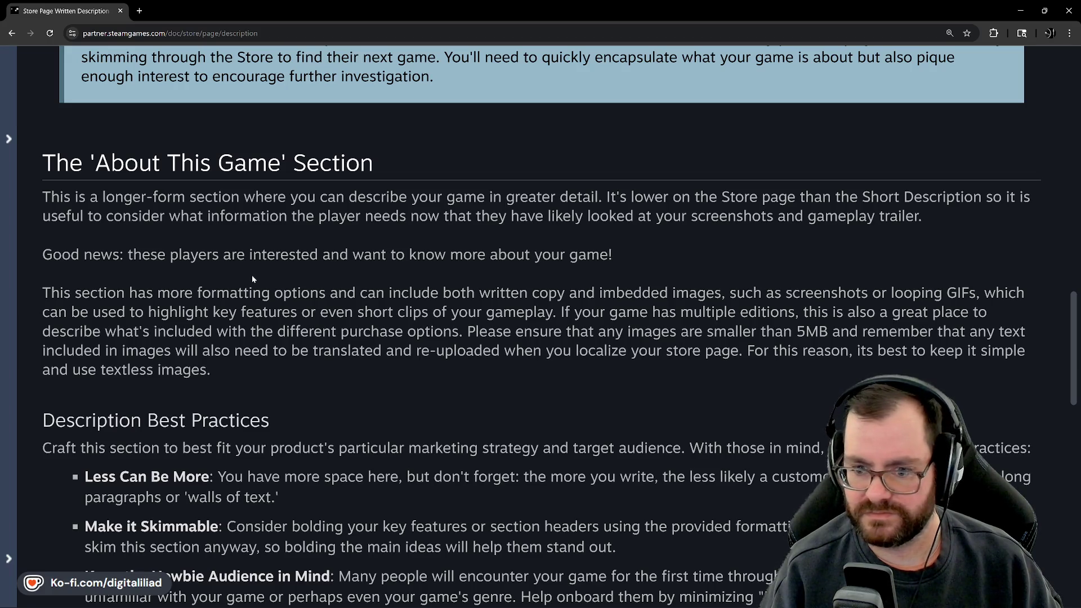
Scroll down through the Steamworks store description guide.
{"action": "scroll", "coordinate": [325, 340], "scroll_direction": "down", "scroll_amount": 1}
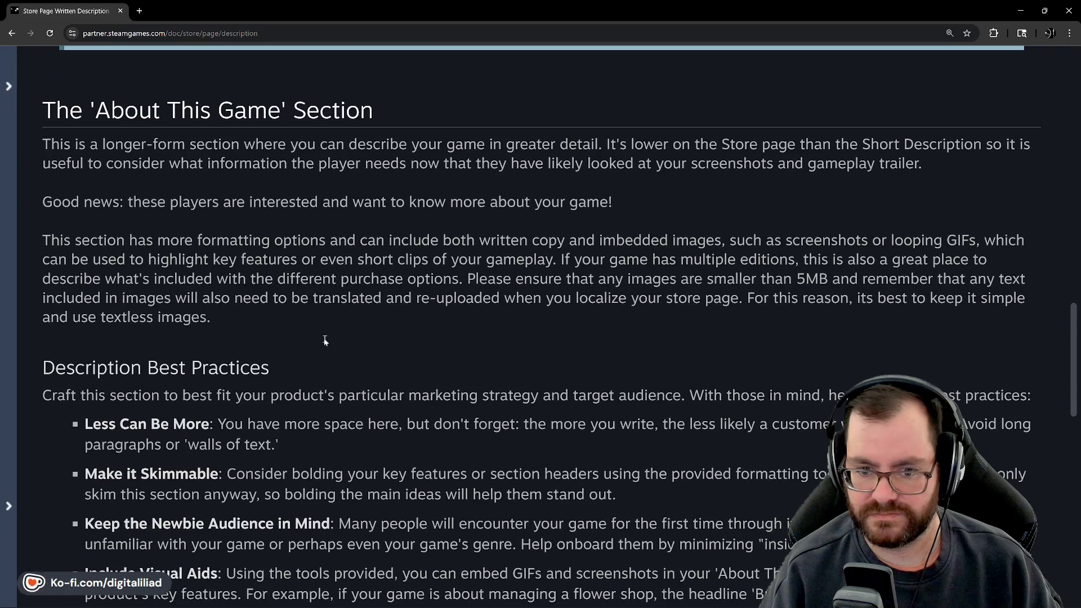
{"action": "scroll", "coordinate": [325, 340], "scroll_direction": "down", "scroll_amount": 1}
{"action": "scroll", "coordinate": [350, 292], "scroll_direction": "down", "scroll_amount": 1}
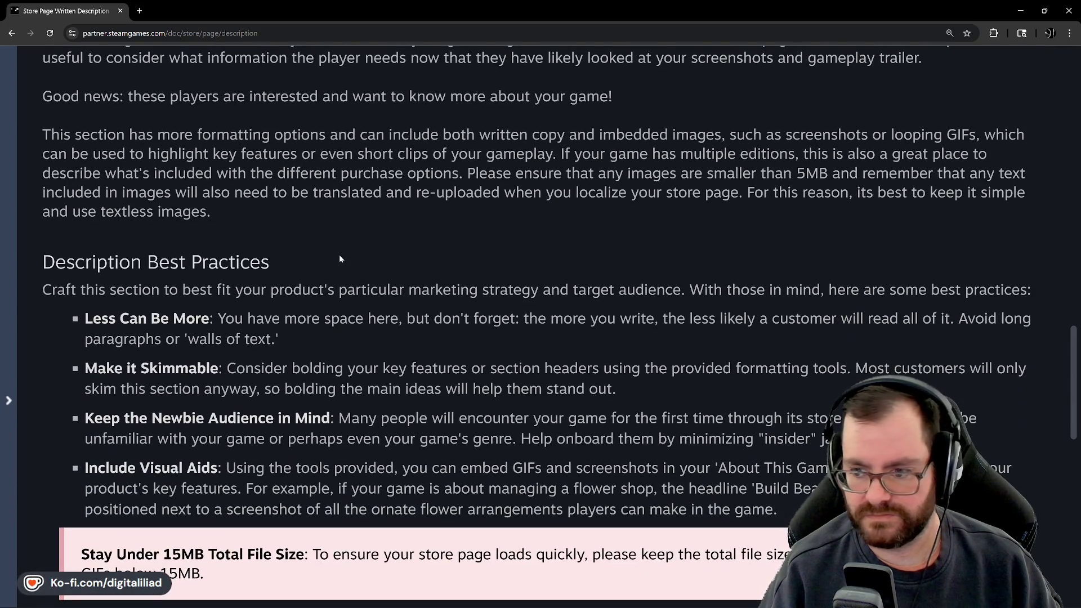
{"action": "scroll", "coordinate": [338, 257], "scroll_direction": "down", "scroll_amount": 1}
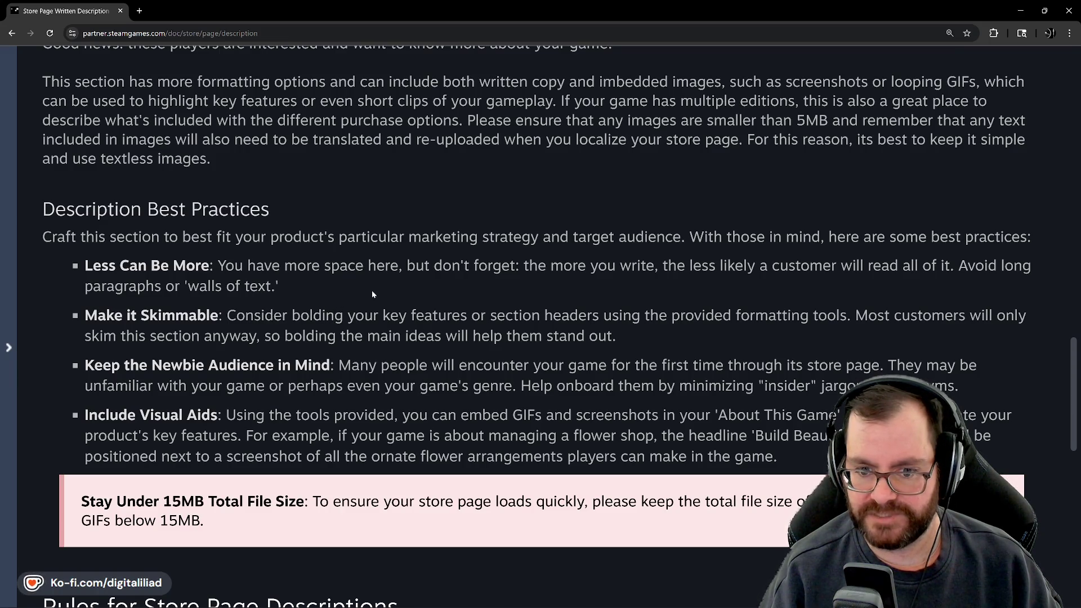
{"action": "scroll", "coordinate": [372, 294], "scroll_direction": "down", "scroll_amount": 1}
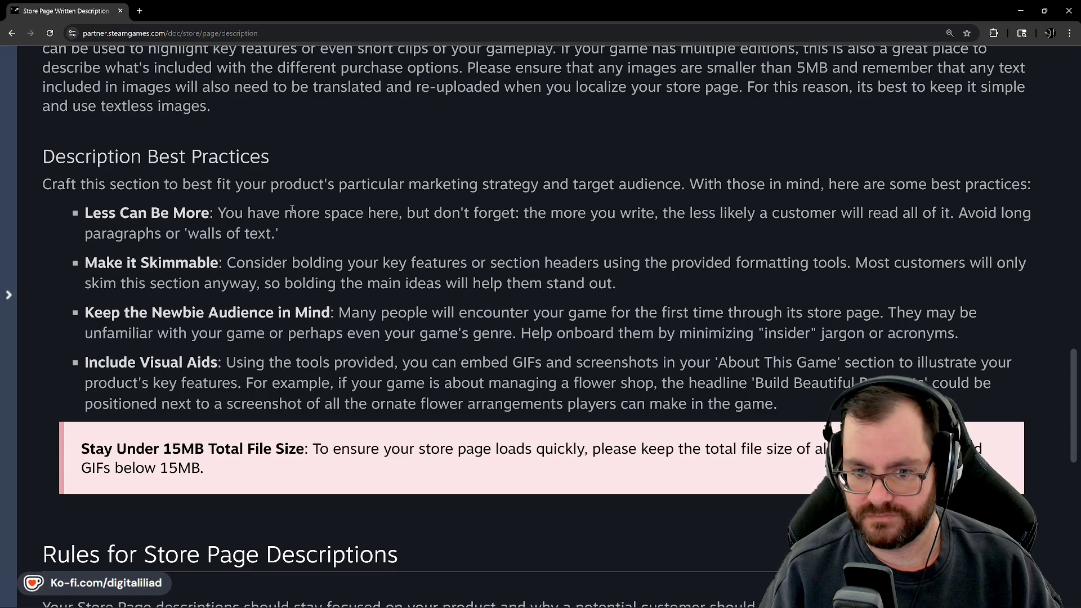
{"action": "scroll", "coordinate": [292, 209], "scroll_direction": "down", "scroll_amount": 1}
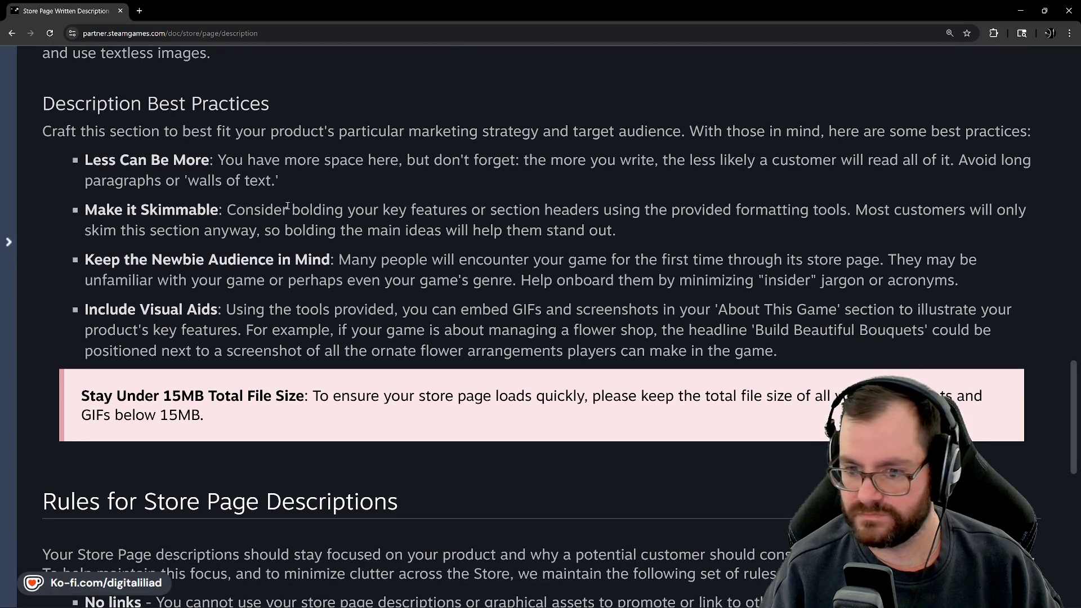
{"action": "scroll", "coordinate": [283, 204], "scroll_direction": "down", "scroll_amount": 2}
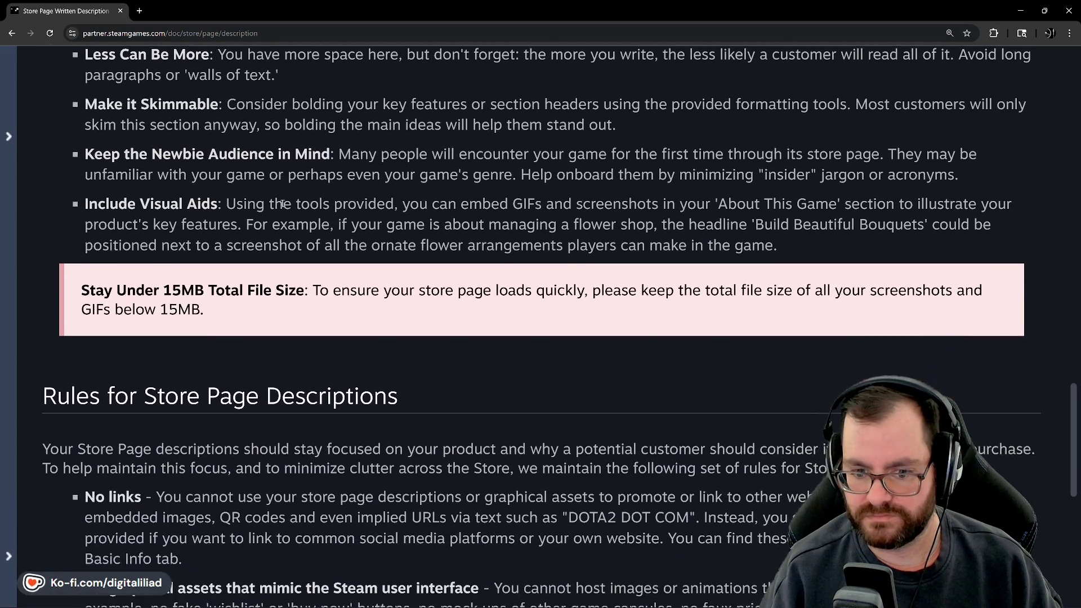
{"action": "scroll", "coordinate": [283, 205], "scroll_direction": "down", "scroll_amount": 6}
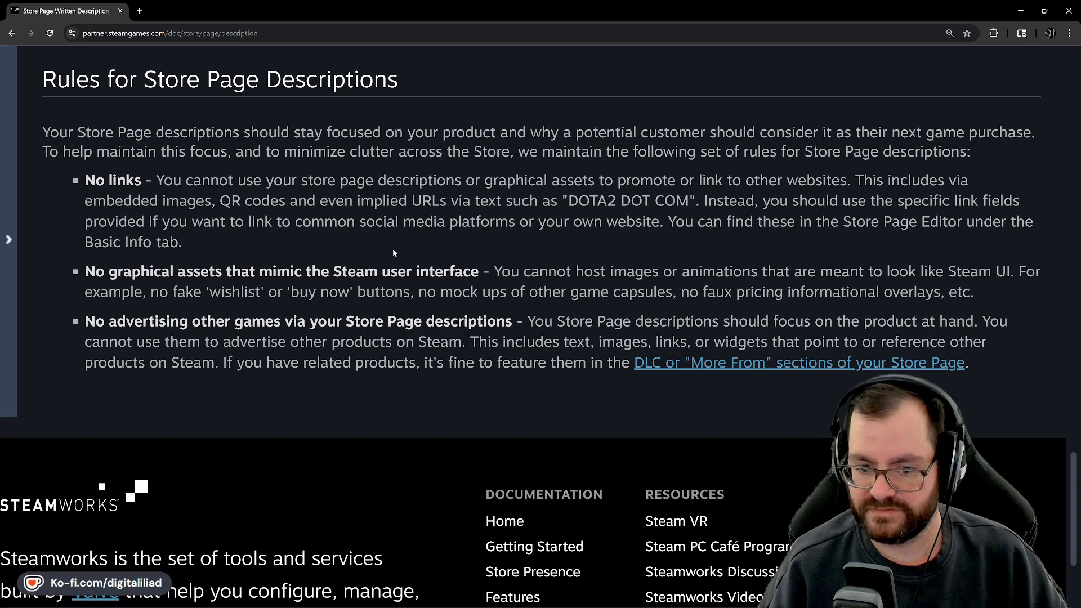
Scroll back to the top and minimize the documentation browser.
{"action": "scroll", "coordinate": [393, 248], "scroll_direction": "up", "scroll_amount": 20}
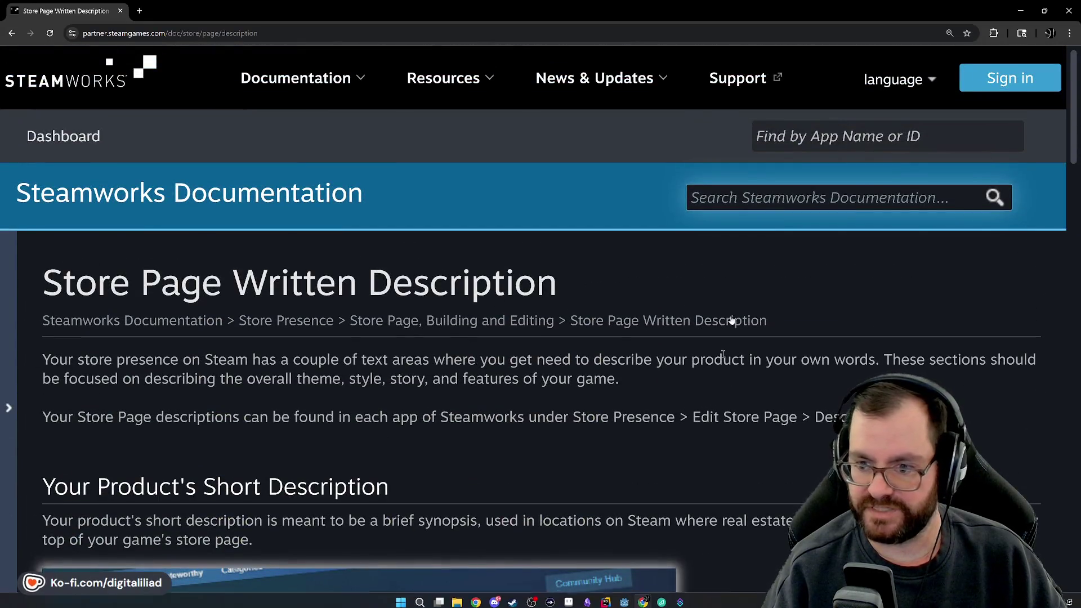
{"action": "left_click", "coordinate": [1019, 6]}
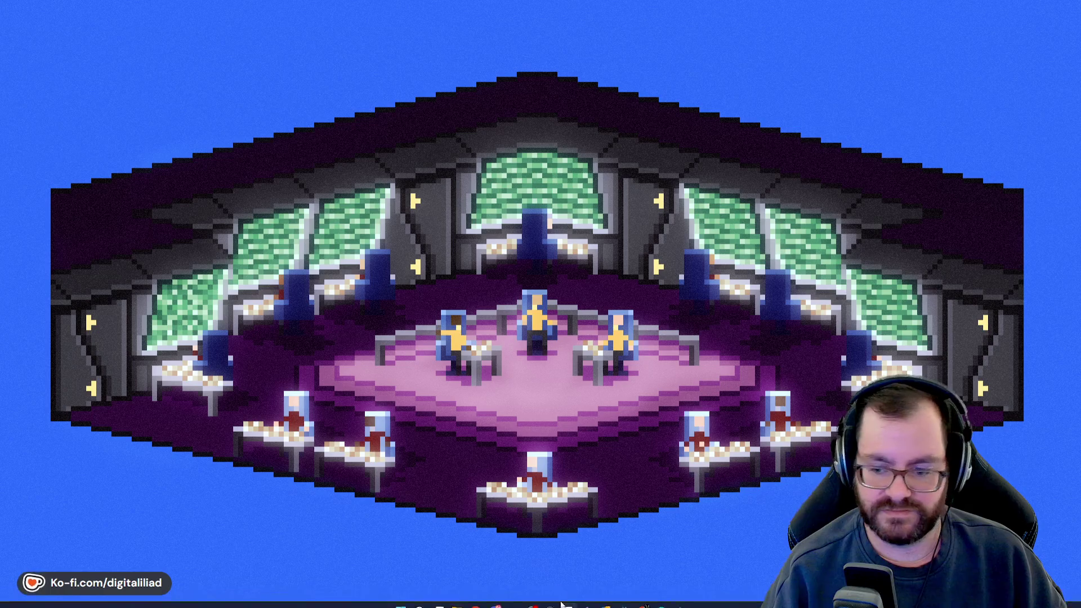
{"action": "mouse_move", "coordinate": [587, 598]}
{"action": "left_click", "coordinate": [564, 516]}
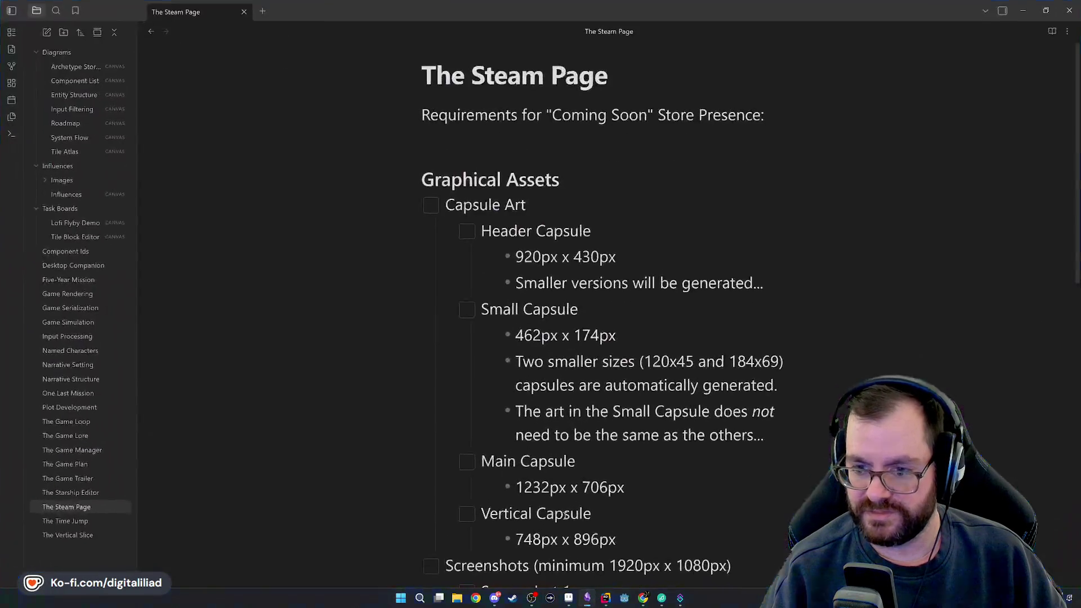
{"action": "scroll", "coordinate": [450, 122], "scroll_direction": "down", "scroll_amount": 1}
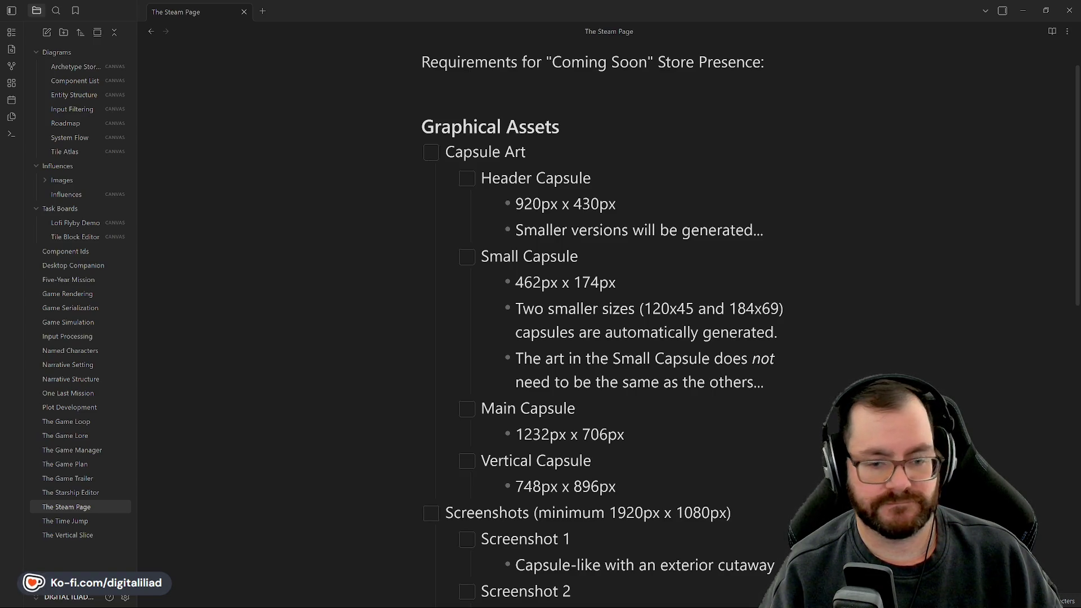
{"action": "left_click", "coordinate": [513, 203]}
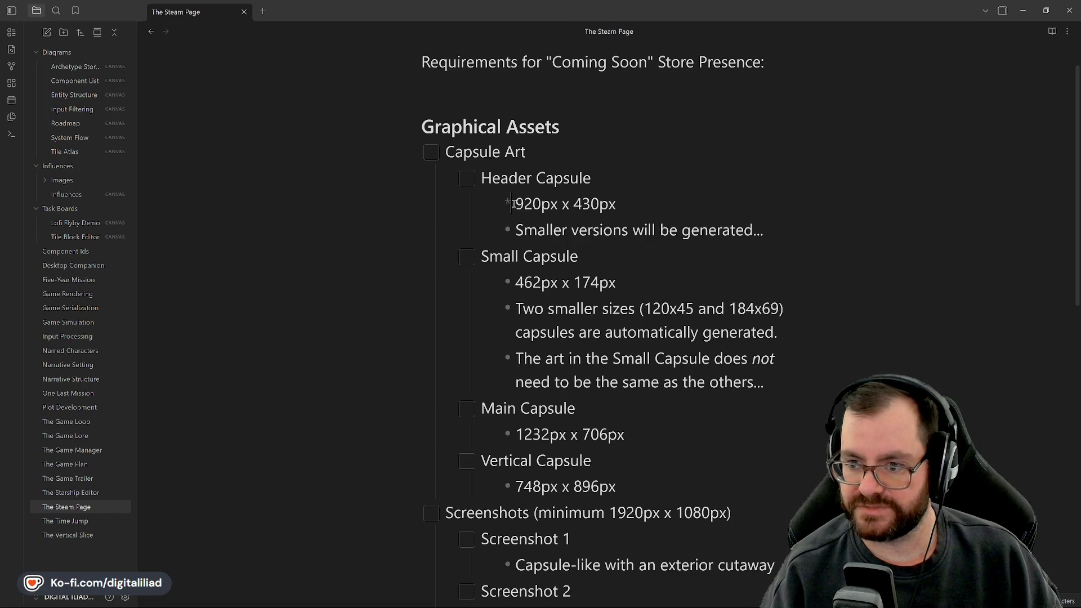
{"action": "left_click_drag", "start_coordinate": [513, 204], "coordinate": [536, 204]}
{"action": "left_click", "coordinate": [536, 203]}
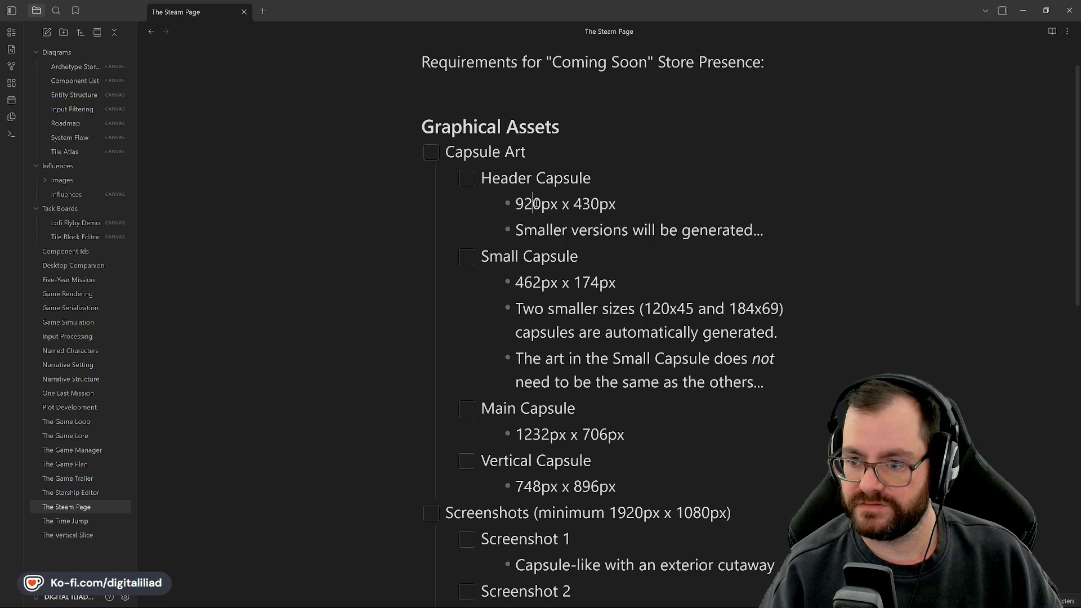
{"action": "left_click", "coordinate": [584, 203]}
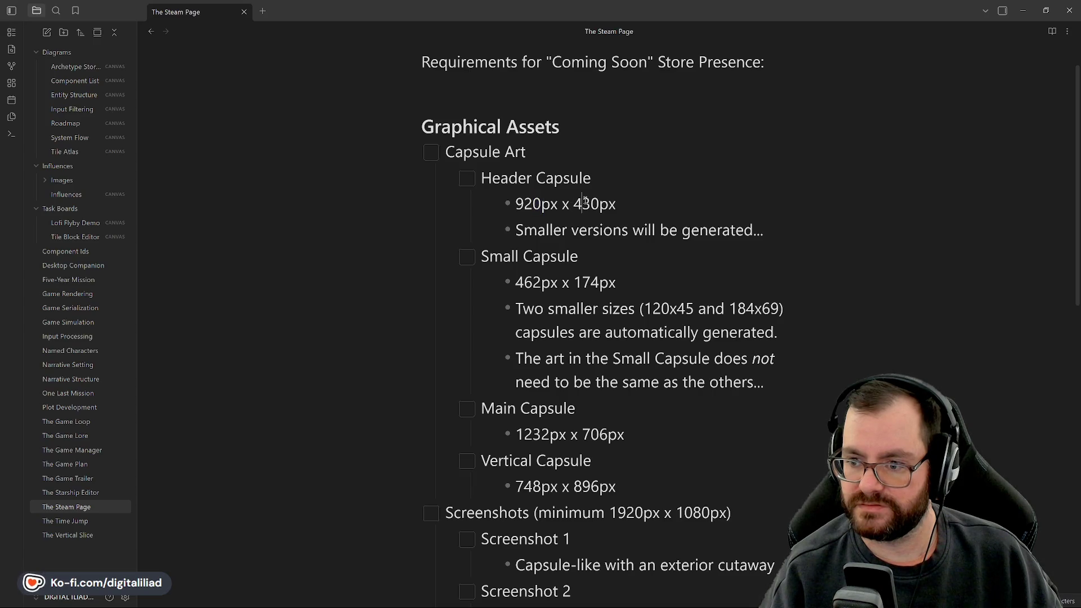
{"action": "left_click", "coordinate": [586, 203]}
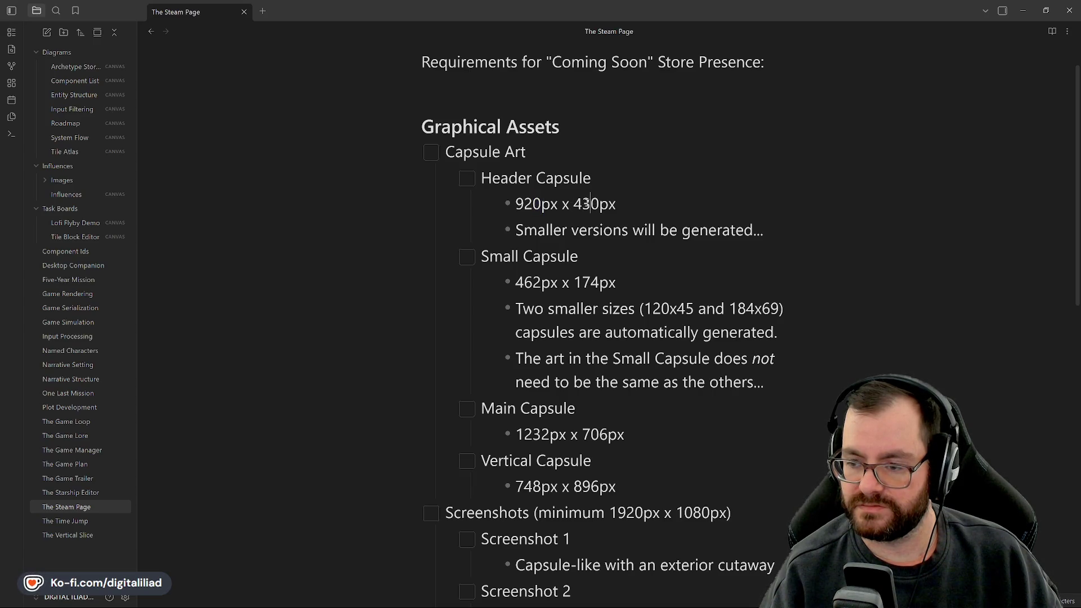
{"action": "left_click_drag", "start_coordinate": [590, 203], "coordinate": [586, 203]}
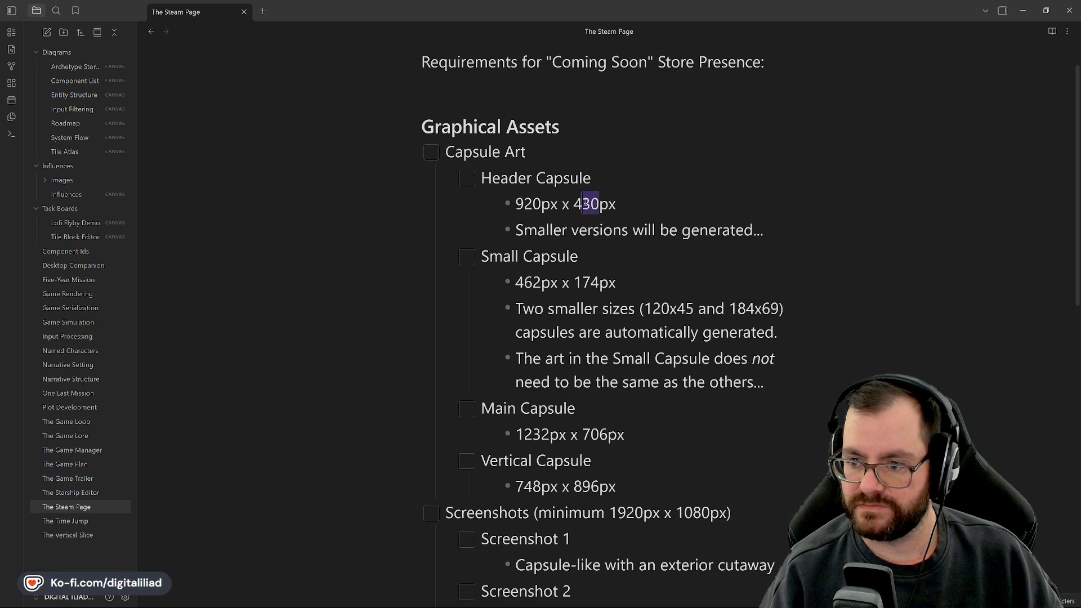
{"action": "left_click", "coordinate": [577, 203]}
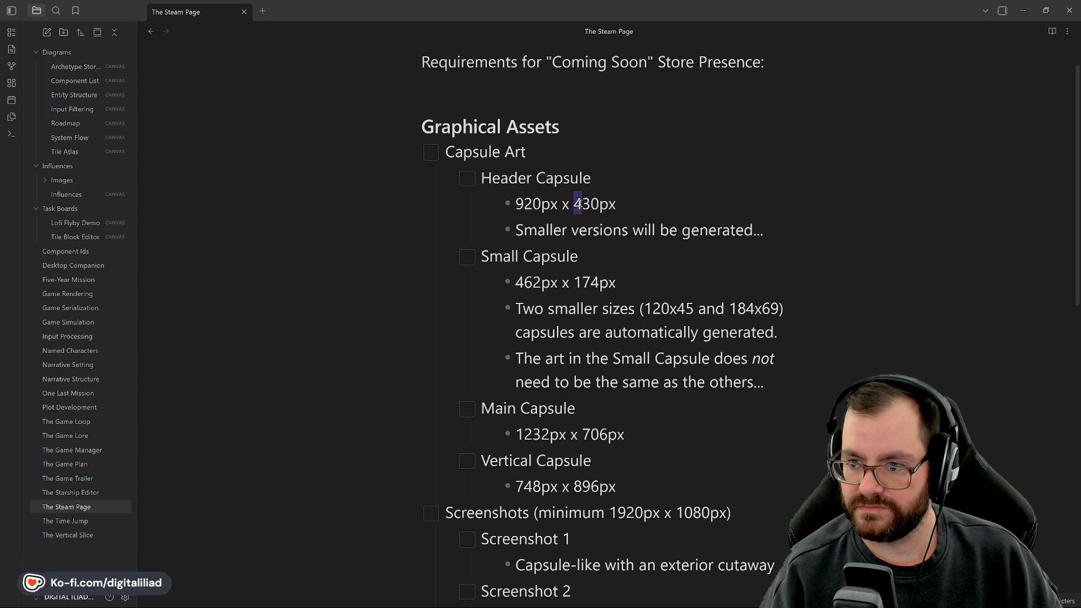
{"action": "left_click", "coordinate": [591, 203]}
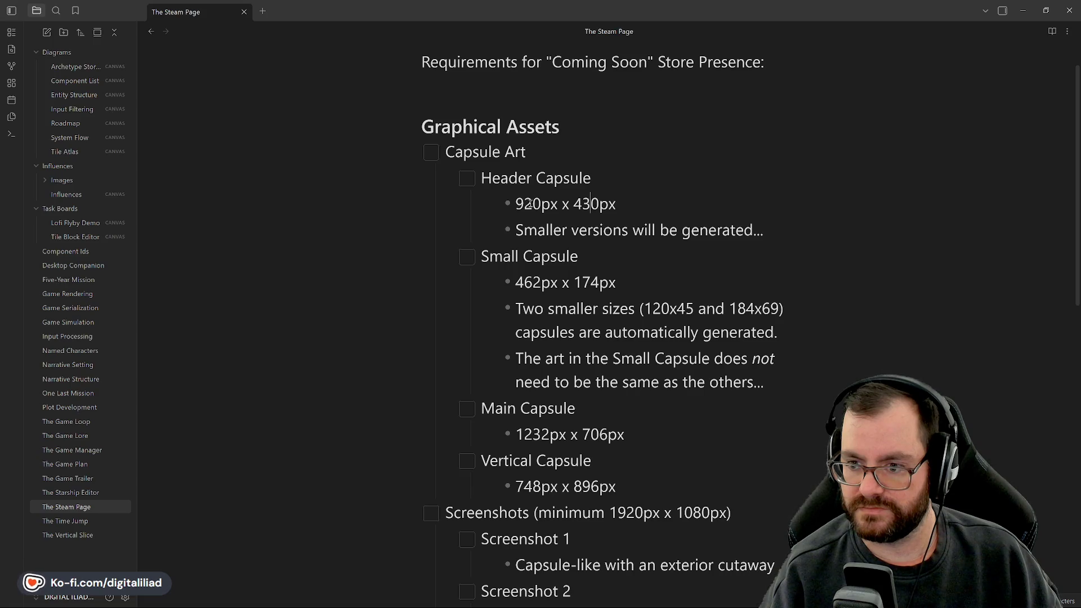
{"action": "left_click", "coordinate": [636, 280]}
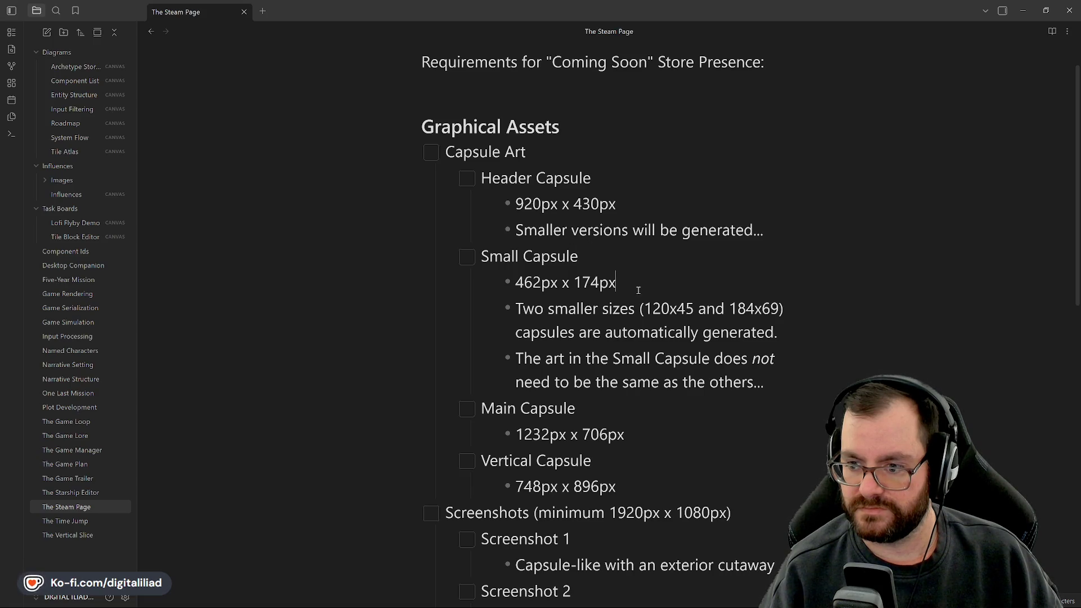
{"action": "key", "text": "Up"}
{"action": "key", "text": "Up"}
{"action": "key", "text": "Up"}
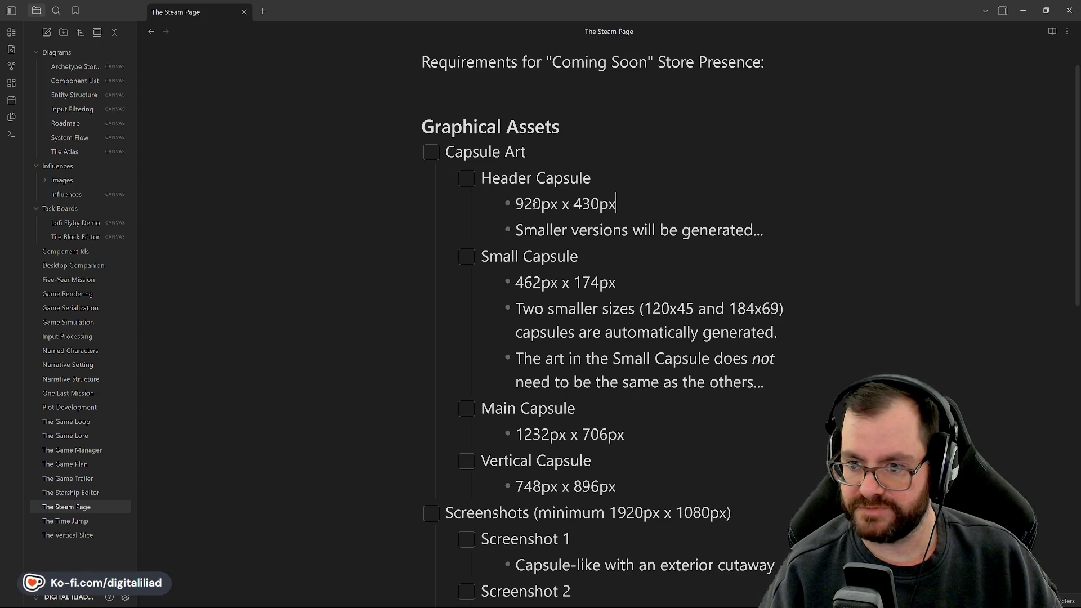
{"action": "scroll", "coordinate": [623, 300], "scroll_direction": "down", "scroll_amount": 1}
{"action": "left_click", "coordinate": [627, 229]}
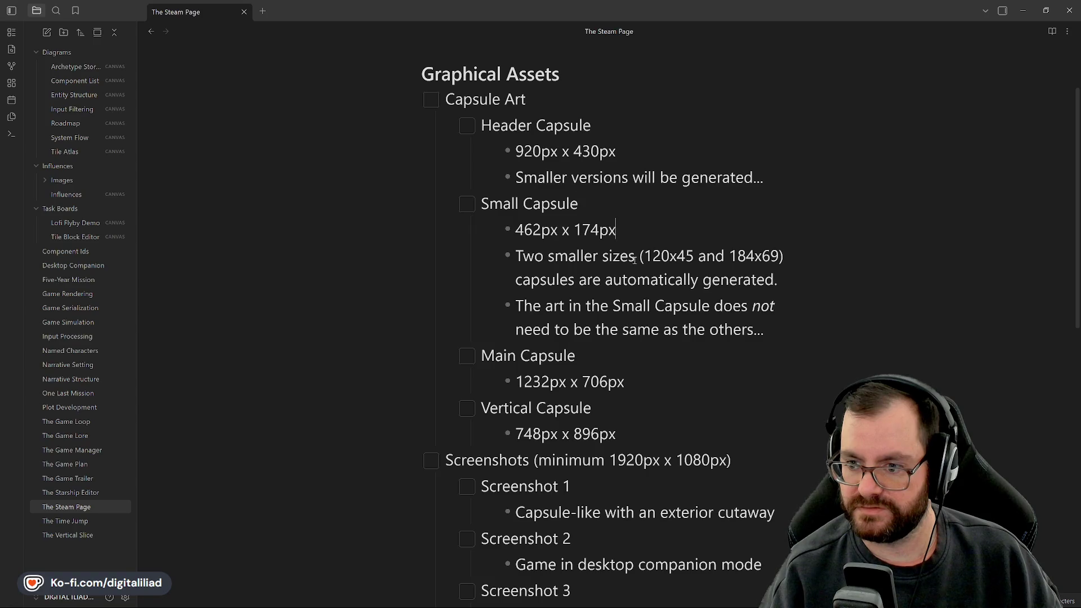
{"action": "left_click", "coordinate": [522, 278]}
{"action": "left_click", "coordinate": [639, 232]}
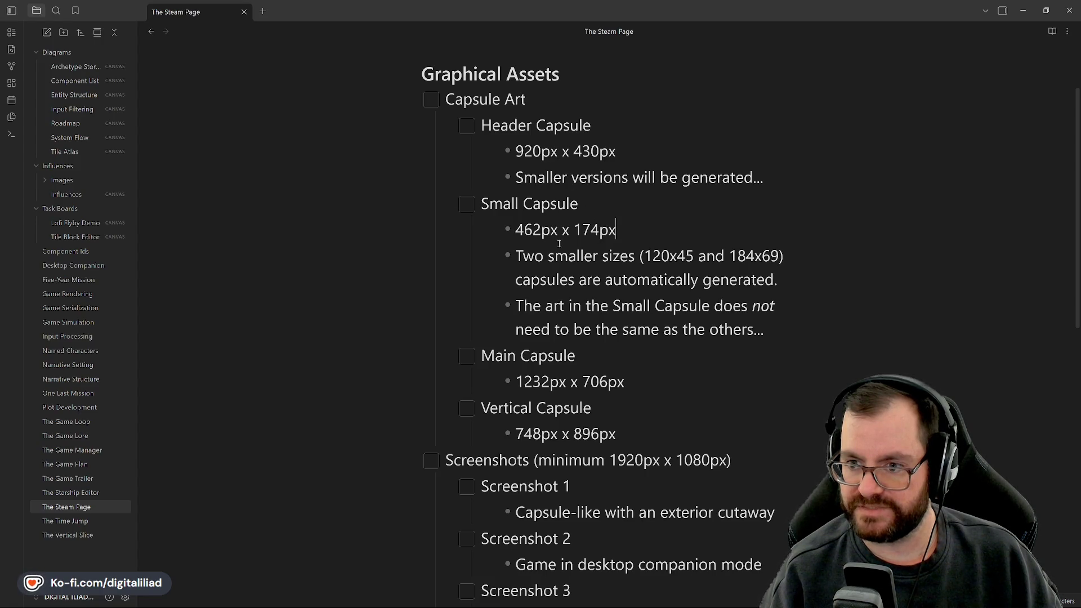
{"action": "scroll", "coordinate": [559, 243], "scroll_direction": "up", "scroll_amount": 2}
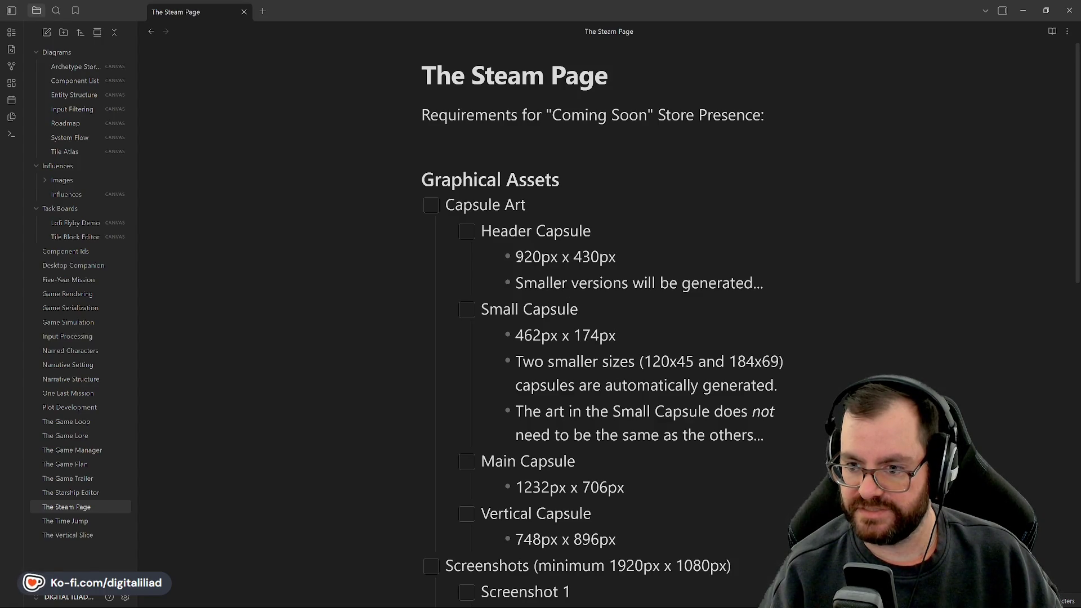
{"action": "left_click_drag", "start_coordinate": [514, 256], "coordinate": [628, 259]}
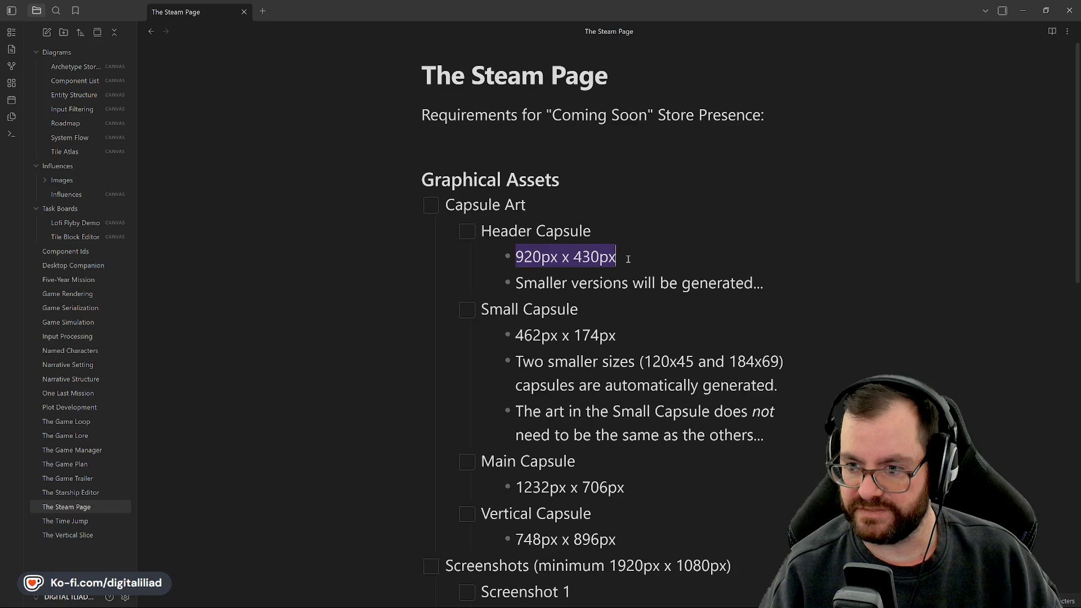
{"action": "left_click", "coordinate": [628, 259]}
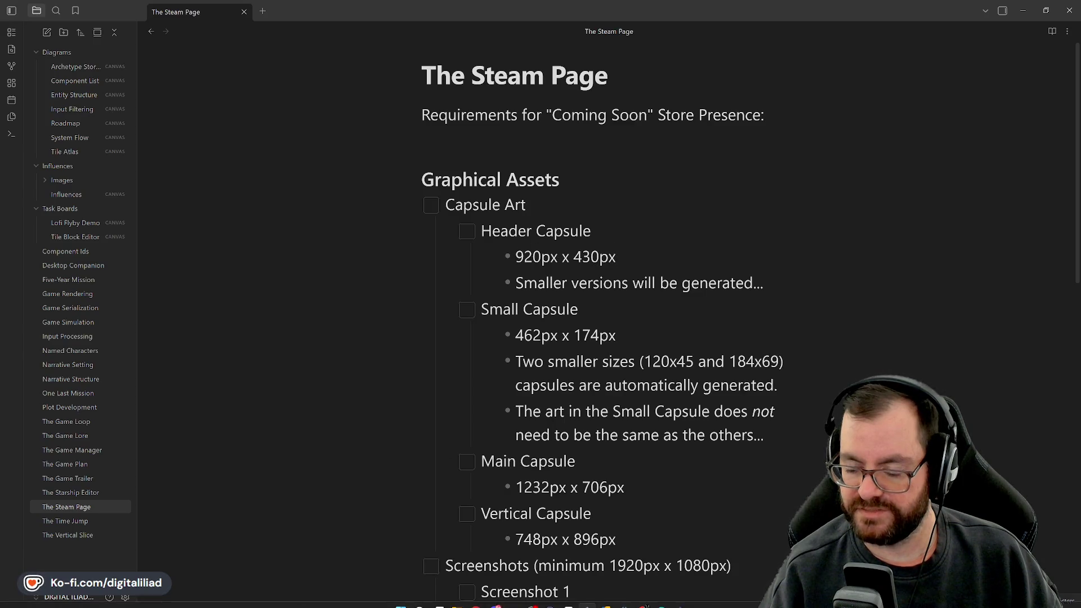
Switch to Aseprite, narrow the palette panel, and go to the Home page.
{"action": "left_click", "coordinate": [569, 598]}
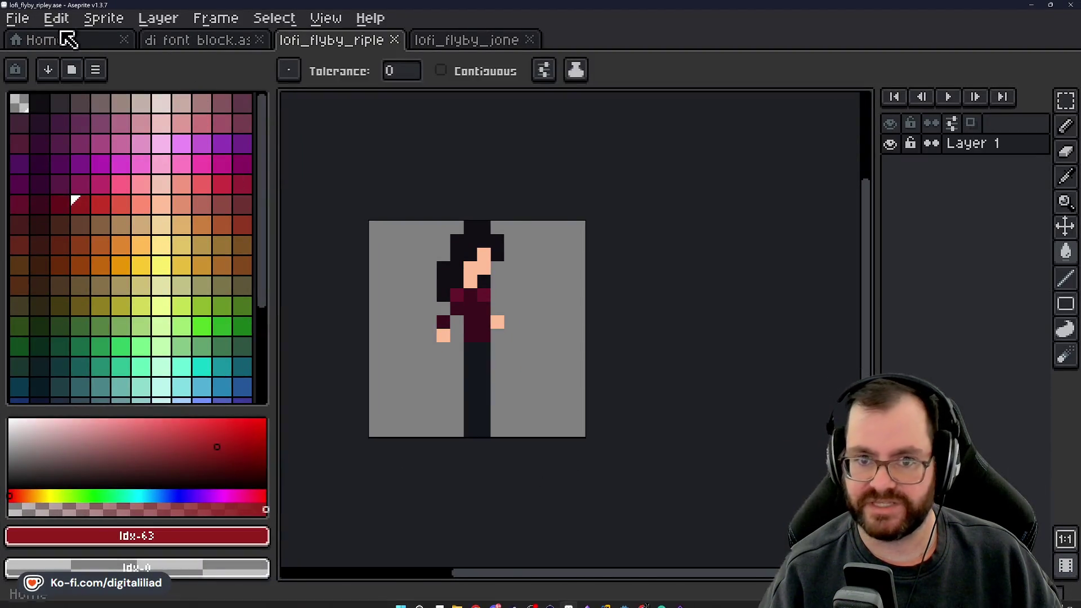
{"action": "left_click_drag", "start_coordinate": [273, 113], "coordinate": [45, 127]}
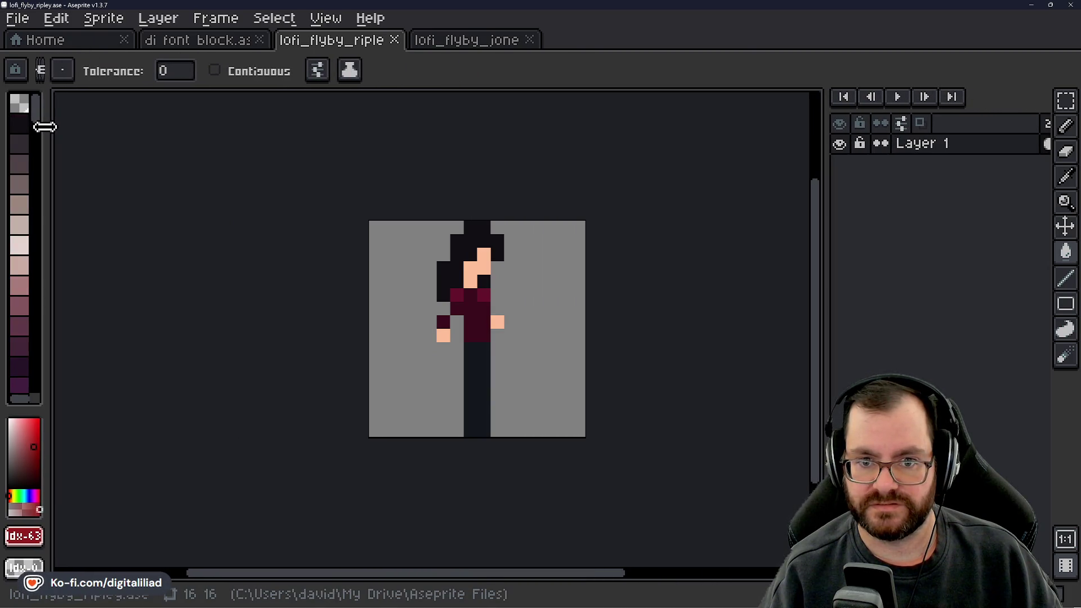
{"action": "left_click", "coordinate": [62, 40]}
Create a new sprite 256 px wide by 512 px tall.
{"action": "left_click", "coordinate": [111, 79]}
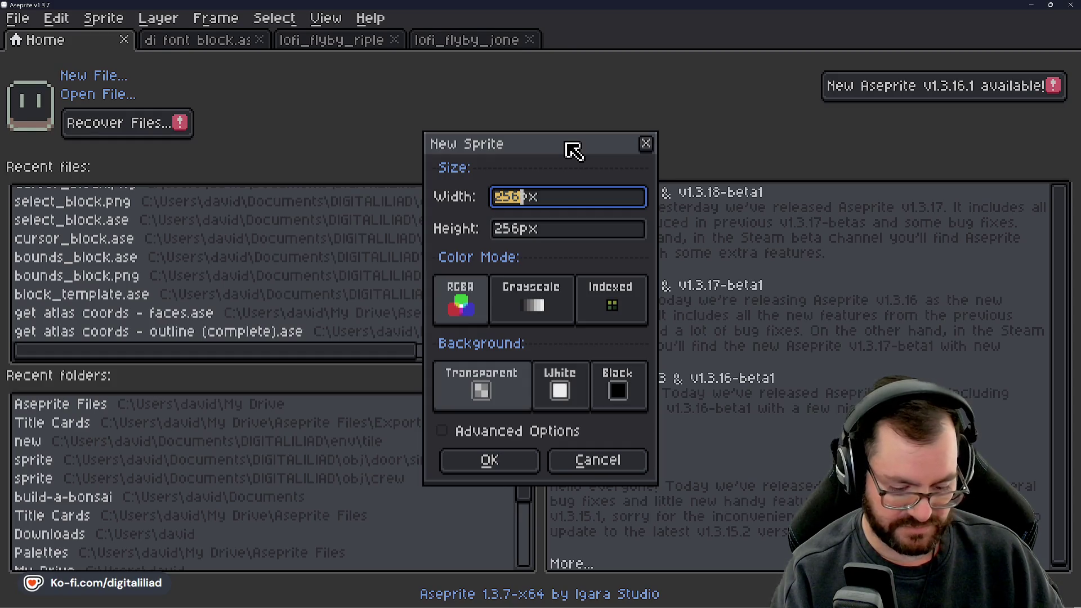
{"action": "type", "text": "25"}
{"action": "key", "text": "BackSpace"}
{"action": "key", "text": "BackSpace"}
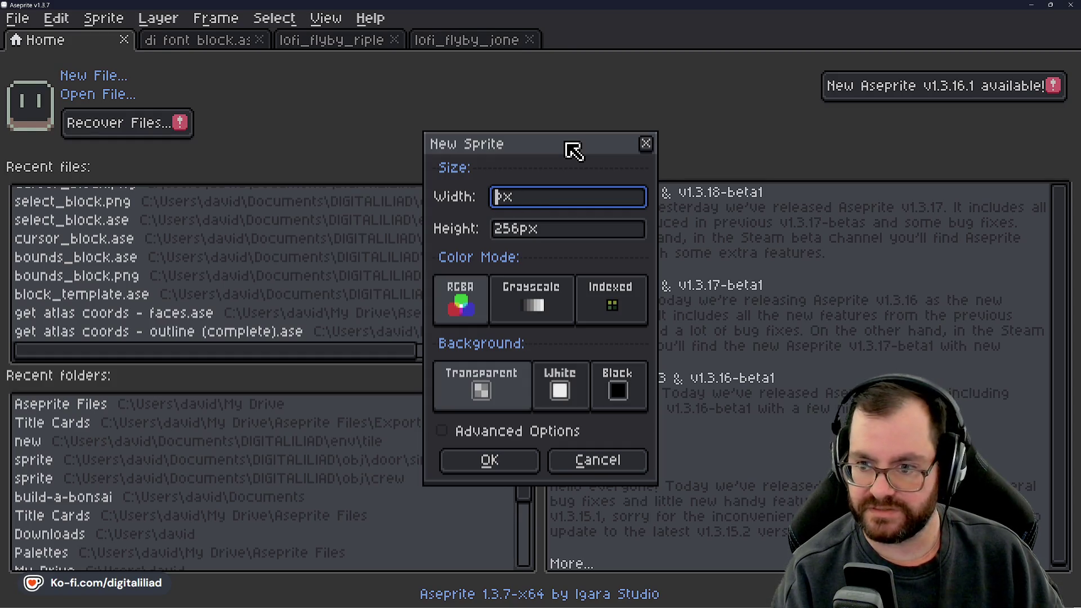
{"action": "type", "text": "256"}
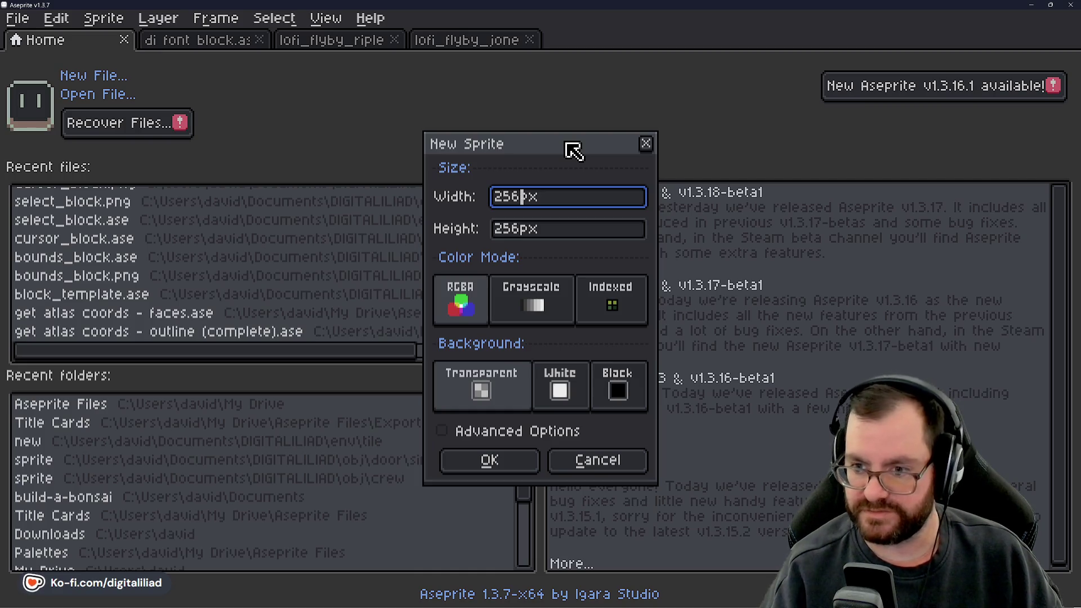
{"action": "double_click", "coordinate": [504, 235]}
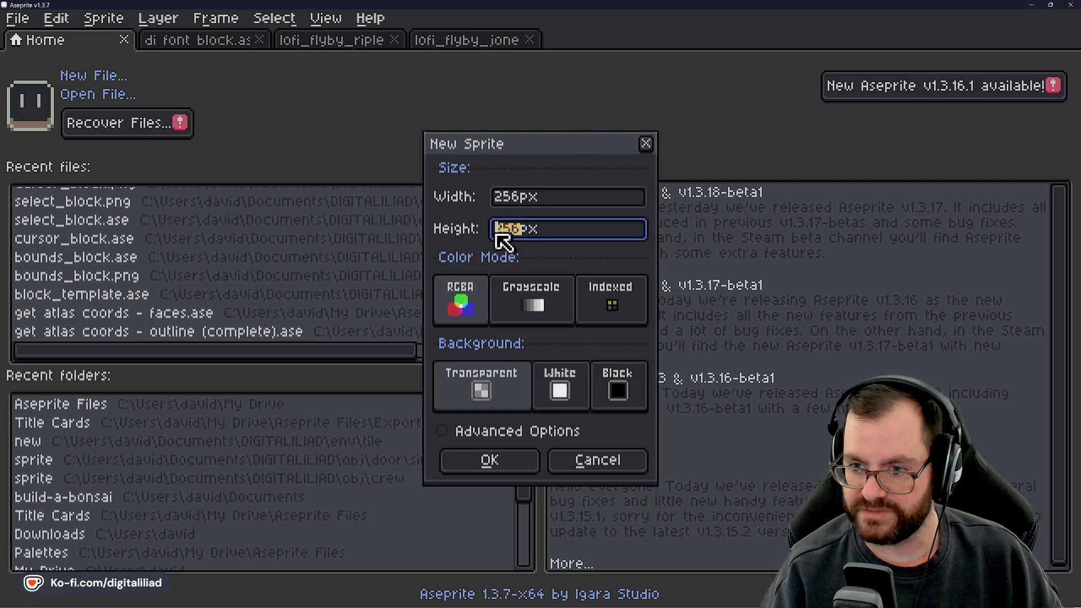
{"action": "type", "text": "512"}
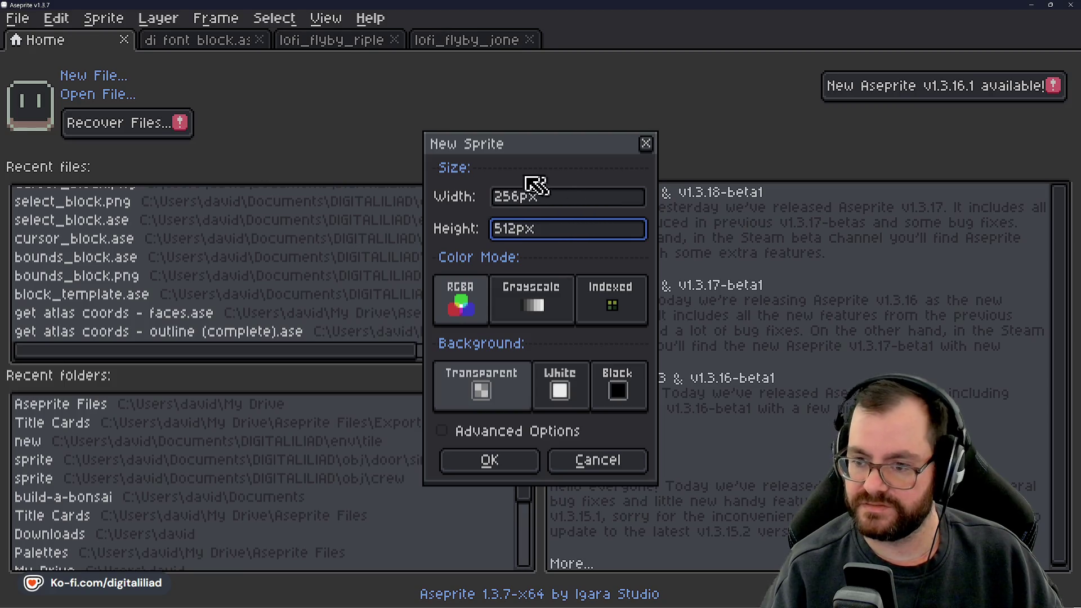
{"action": "left_click", "coordinate": [490, 460]}
{"action": "left_click_drag", "start_coordinate": [444, 311], "coordinate": [459, 318]}
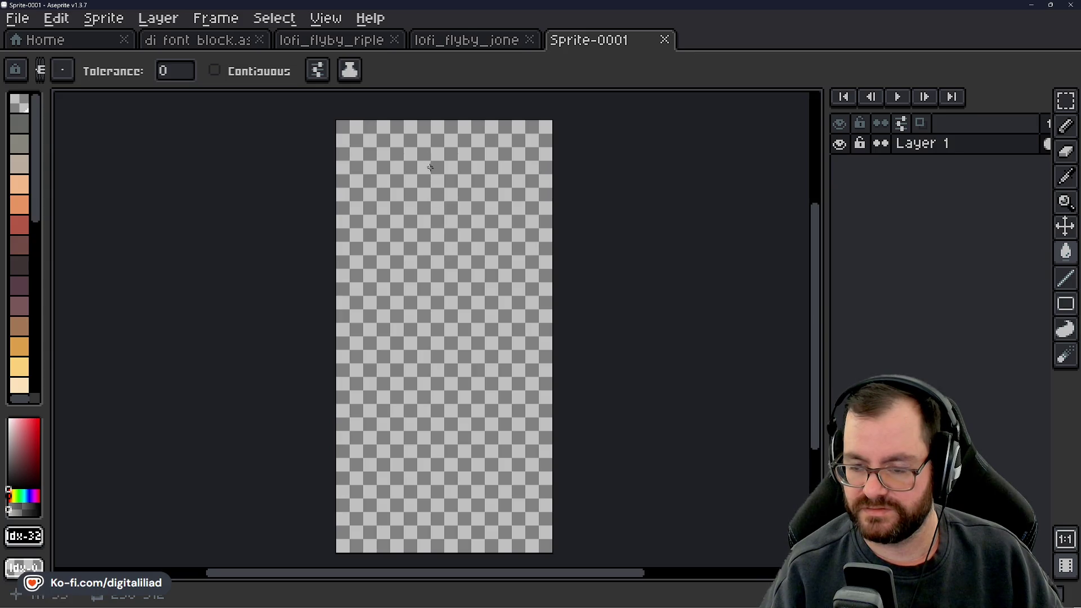
Recentre the canvas and add a new layer above Layer 1.
{"action": "scroll", "coordinate": [420, 217], "scroll_direction": "up", "scroll_amount": 2}
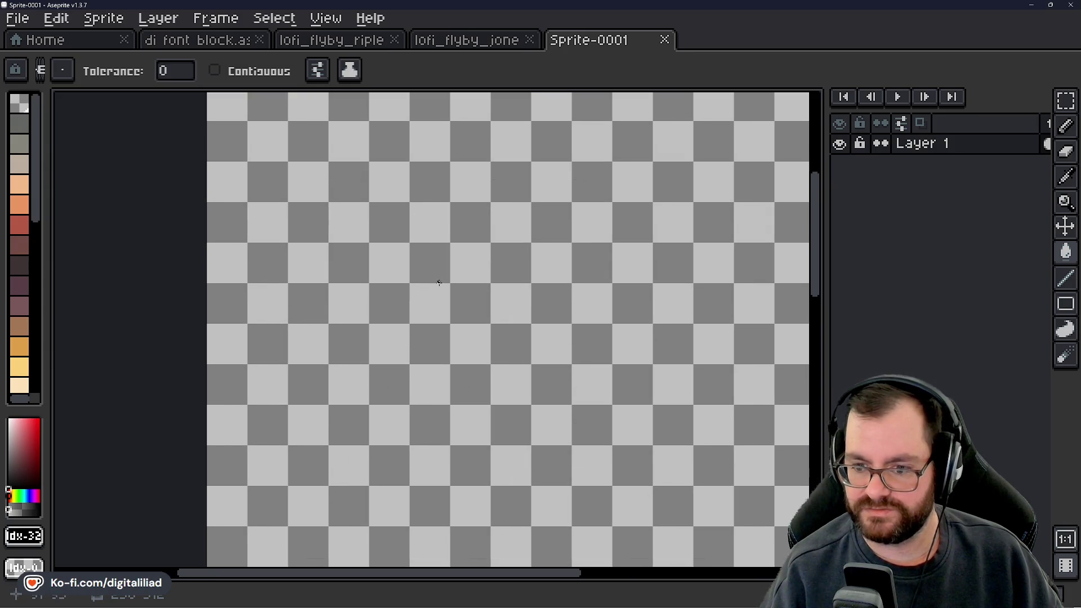
{"action": "left_click_drag", "start_coordinate": [482, 298], "coordinate": [454, 278]}
{"action": "left_click", "coordinate": [1064, 100]}
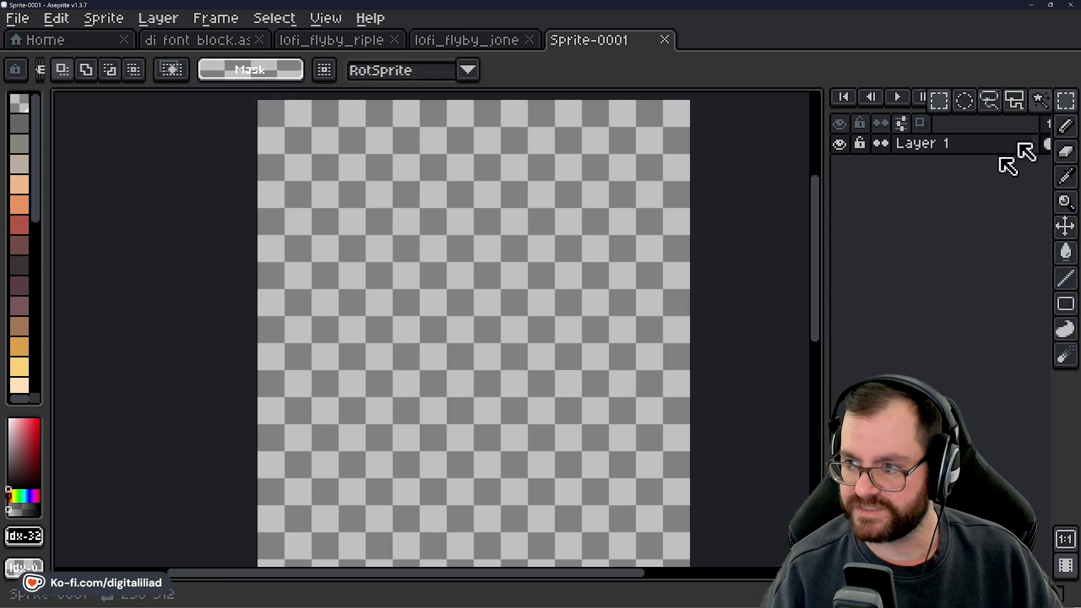
{"action": "mouse_move", "coordinate": [663, 279]}
{"action": "left_mouse_down"}
{"action": "mouse_move", "coordinate": [616, 309]}
{"action": "mouse_move", "coordinate": [533, 309]}
{"action": "mouse_move", "coordinate": [541, 284]}
{"action": "left_mouse_up"}
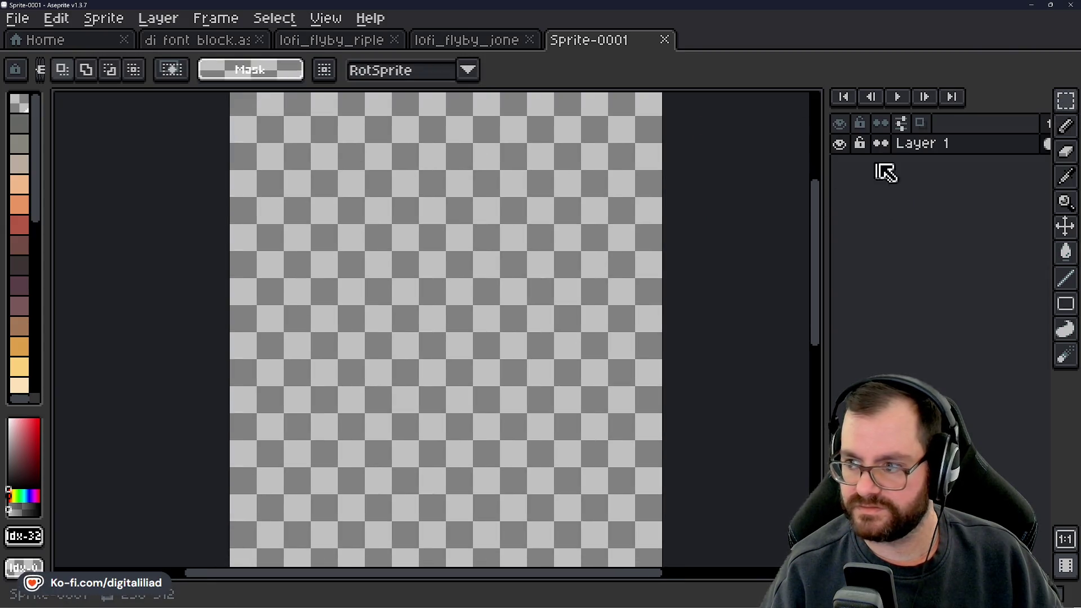
{"action": "right_click", "coordinate": [926, 151]}
{"action": "mouse_move", "coordinate": [951, 226]}
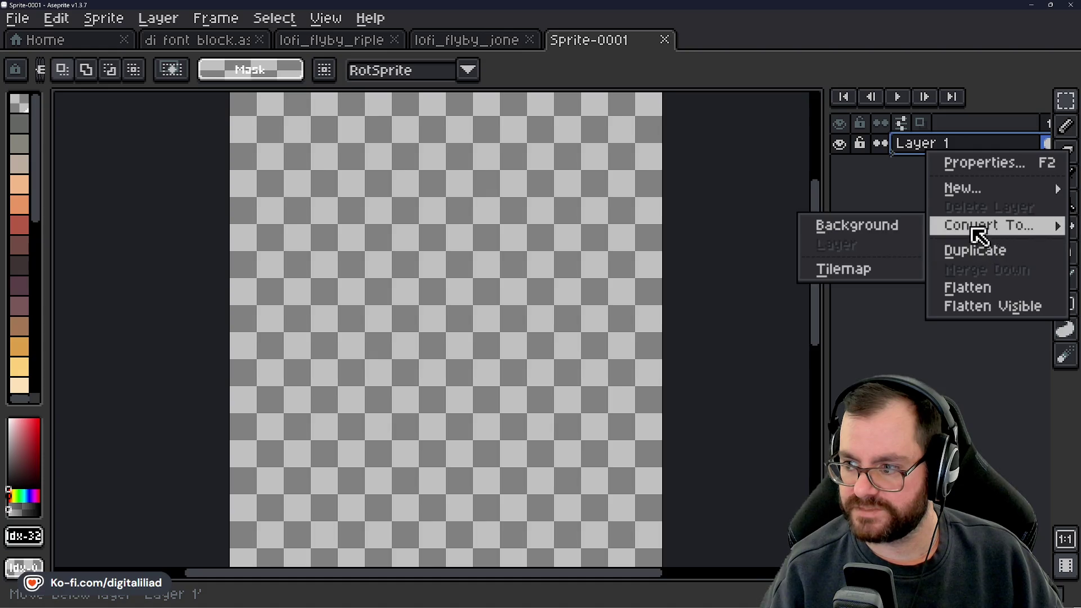
{"action": "mouse_move", "coordinate": [972, 186]}
{"action": "left_click", "coordinate": [803, 186]}
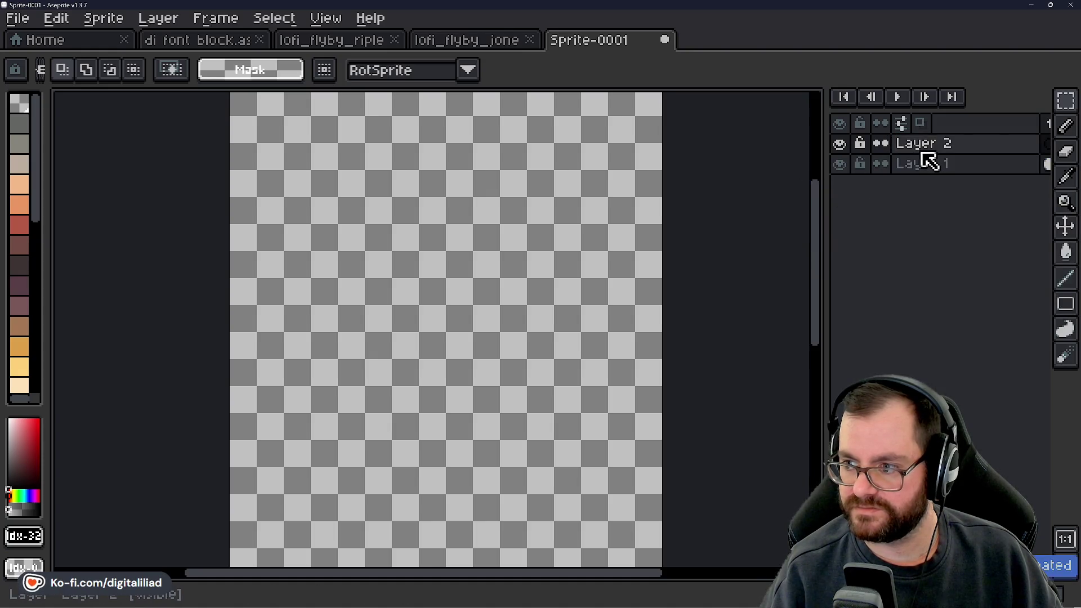
Convert Layer 2 into a black Background layer and widen the palette panel.
{"action": "right_click", "coordinate": [920, 151]}
{"action": "mouse_move", "coordinate": [964, 233]}
{"action": "left_click", "coordinate": [862, 227]}
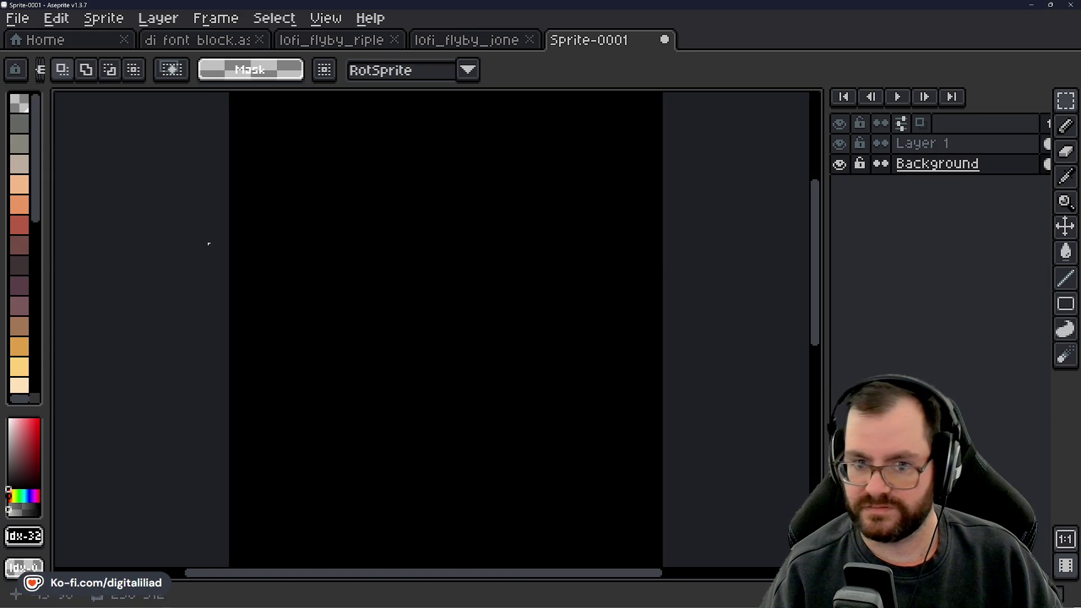
{"action": "mouse_move", "coordinate": [45, 167]}
{"action": "left_mouse_down"}
{"action": "mouse_move", "coordinate": [147, 169]}
{"action": "mouse_move", "coordinate": [118, 172]}
{"action": "left_mouse_up"}
Load the Zenit-241 Palette and narrow the palette panel.
{"action": "left_click", "coordinate": [93, 89]}
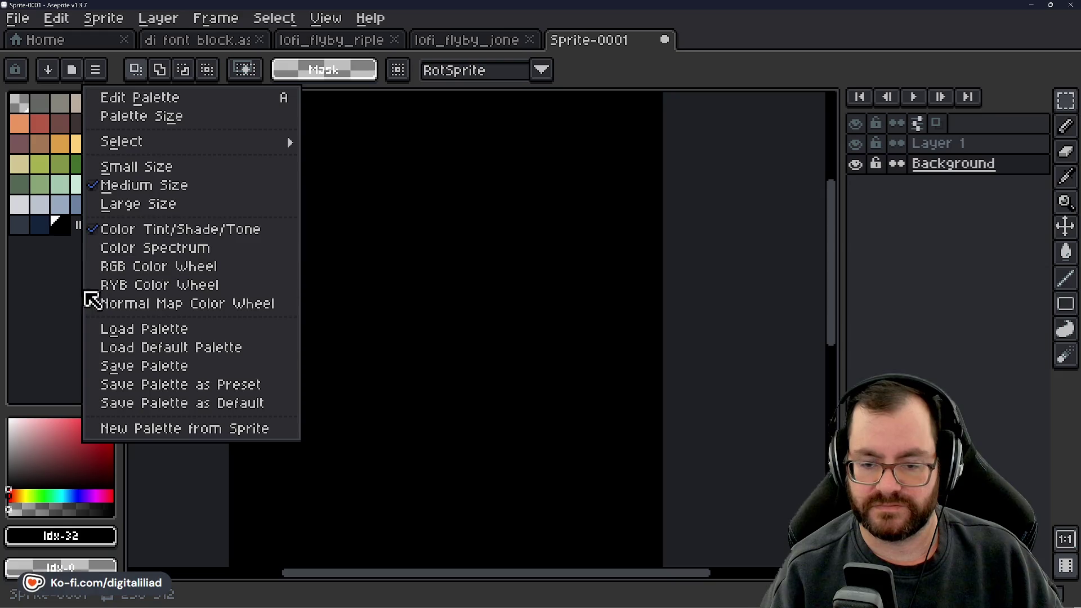
{"action": "left_click", "coordinate": [135, 332]}
{"action": "scroll", "coordinate": [152, 193], "scroll_direction": "down", "scroll_amount": 5}
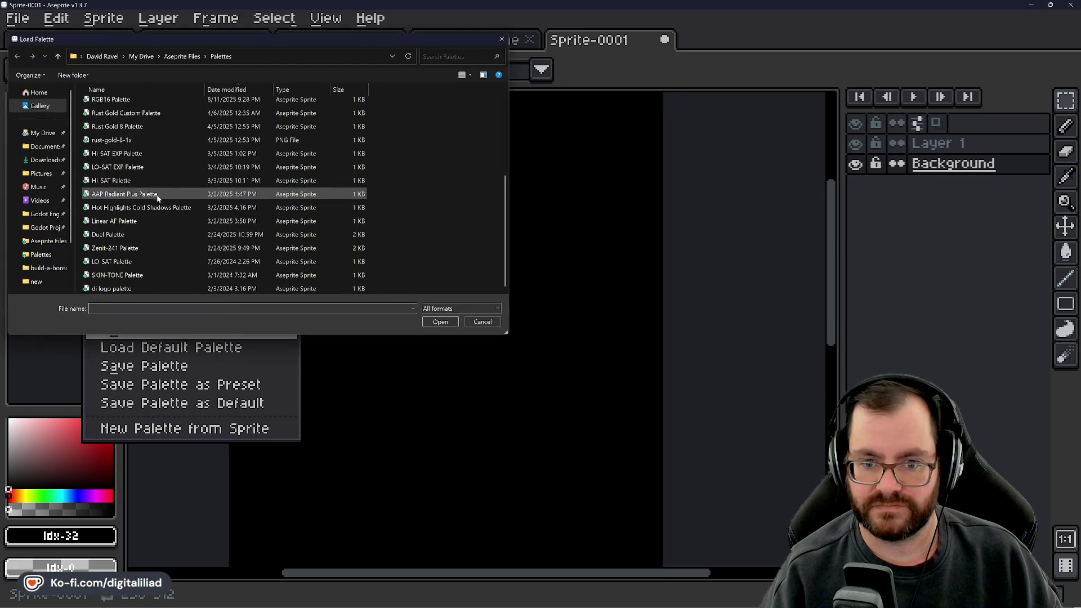
{"action": "left_click", "coordinate": [164, 249]}
{"action": "left_click", "coordinate": [440, 322]}
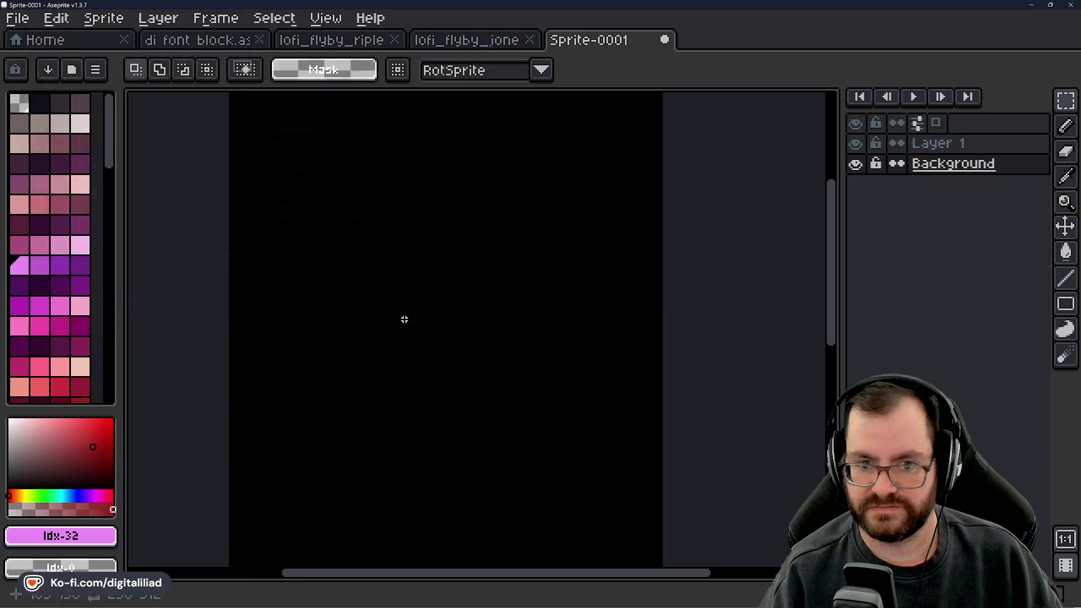
{"action": "left_click_drag", "start_coordinate": [115, 157], "coordinate": [43, 154]}
Scroll through the Zenit-241 swatches, picking a green and then a pink colour.
{"action": "scroll", "coordinate": [34, 237], "scroll_direction": "down", "scroll_amount": 10}
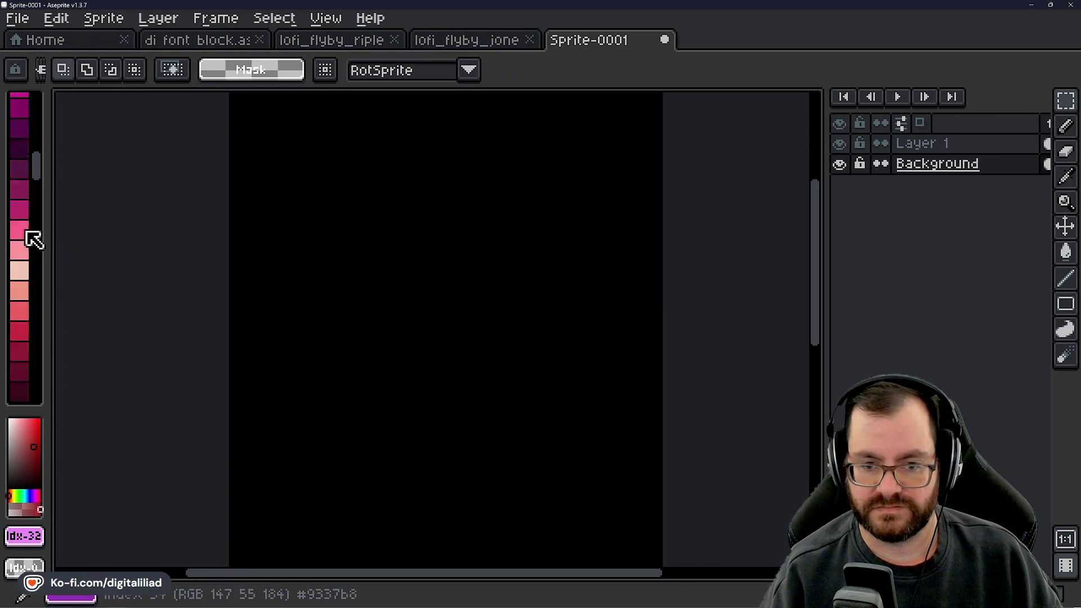
{"action": "left_click", "coordinate": [29, 247]}
{"action": "scroll", "coordinate": [29, 254], "scroll_direction": "up", "scroll_amount": 15}
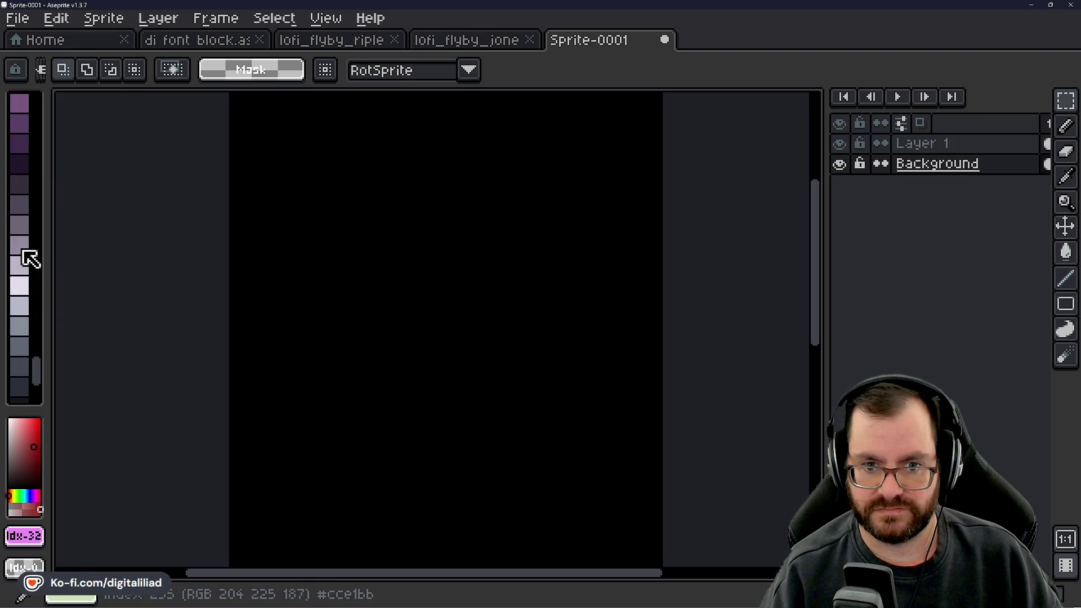
{"action": "scroll", "coordinate": [28, 259], "scroll_direction": "up", "scroll_amount": 5}
{"action": "scroll", "coordinate": [24, 248], "scroll_direction": "up", "scroll_amount": 5}
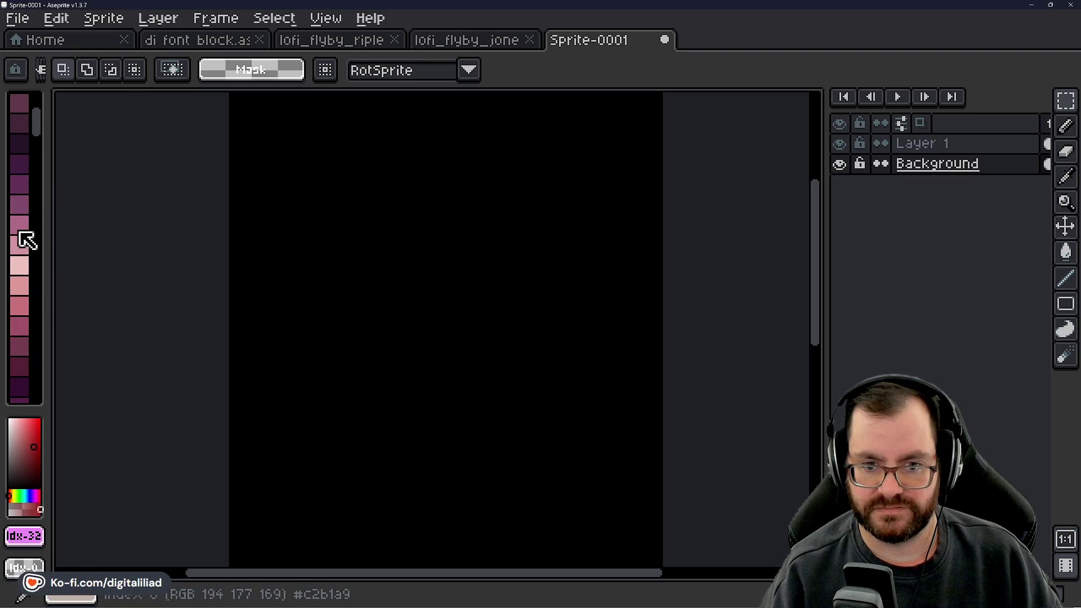
{"action": "left_click", "coordinate": [25, 236]}
{"action": "scroll", "coordinate": [25, 232], "scroll_direction": "up", "scroll_amount": 3}
{"action": "scroll", "coordinate": [25, 232], "scroll_direction": "up", "scroll_amount": 10}
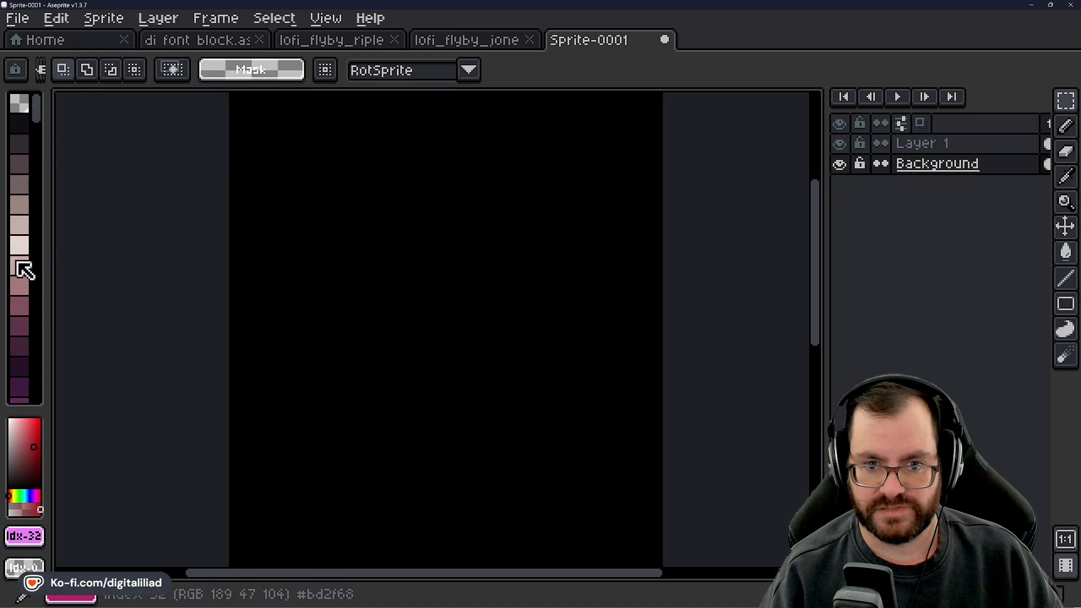
{"action": "scroll", "coordinate": [22, 191], "scroll_direction": "down", "scroll_amount": 20}
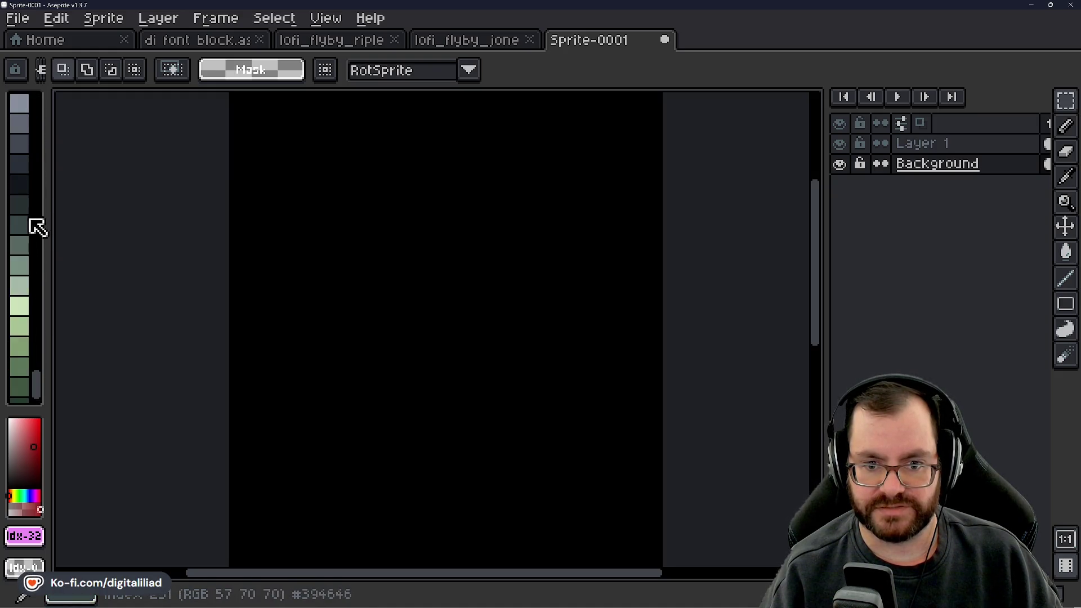
{"action": "scroll", "coordinate": [34, 231], "scroll_direction": "down", "scroll_amount": 15}
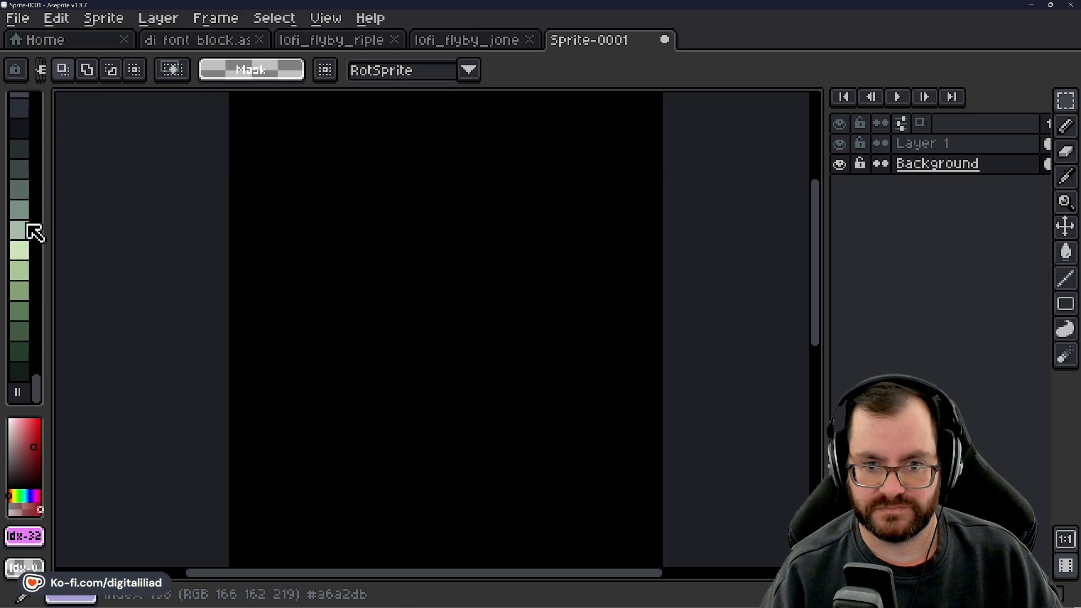
Reopen Load Palette, then switch to The Steam Page note in Obsidian.
{"action": "left_click", "coordinate": [43, 69]}
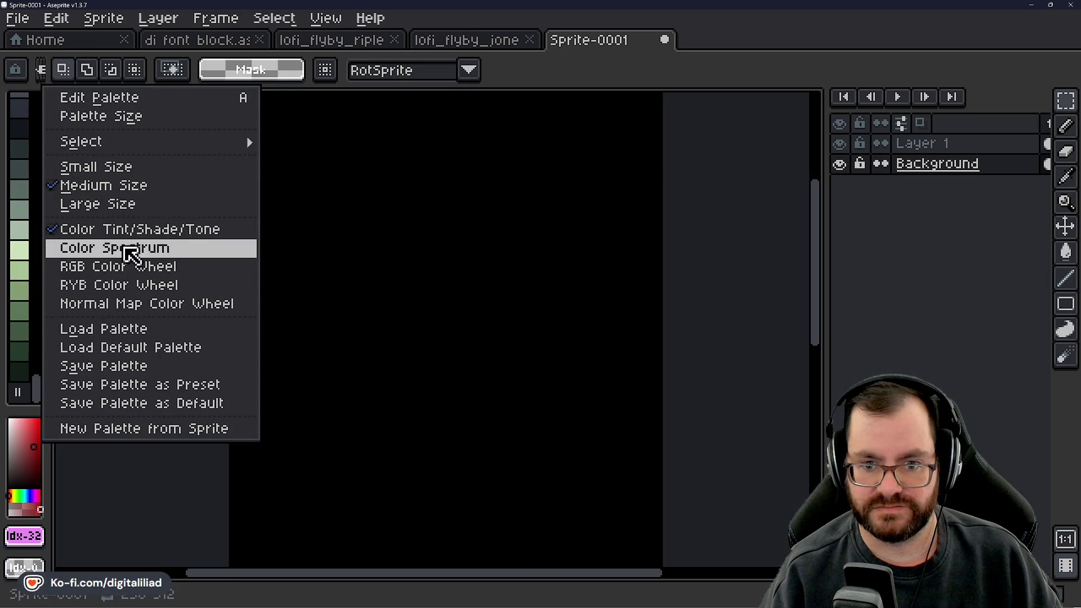
{"action": "left_click", "coordinate": [123, 329]}
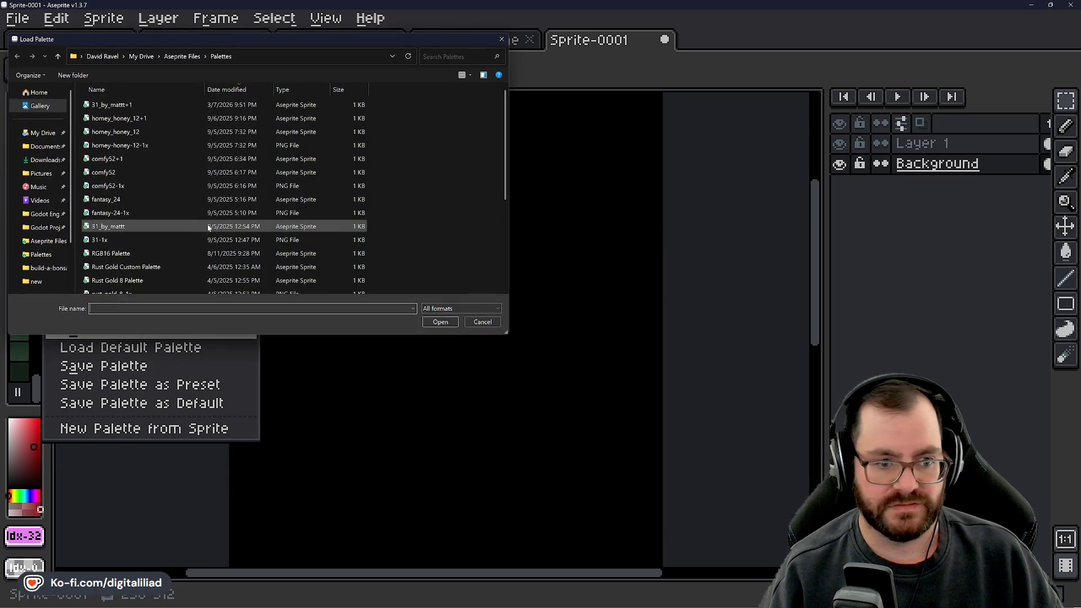
{"action": "mouse_move", "coordinate": [552, 602]}
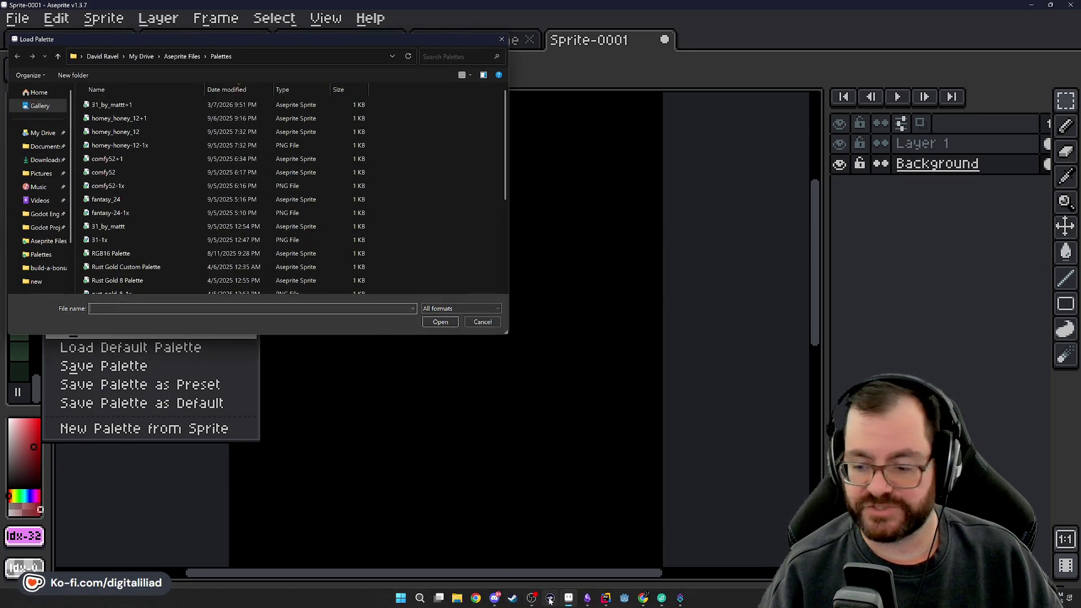
{"action": "left_click", "coordinate": [587, 598]}
Highlight the Header Capsule 920px x 430px and Small Capsule 462px x 174px sizes.
{"action": "scroll", "coordinate": [550, 159], "scroll_direction": "down", "scroll_amount": 2}
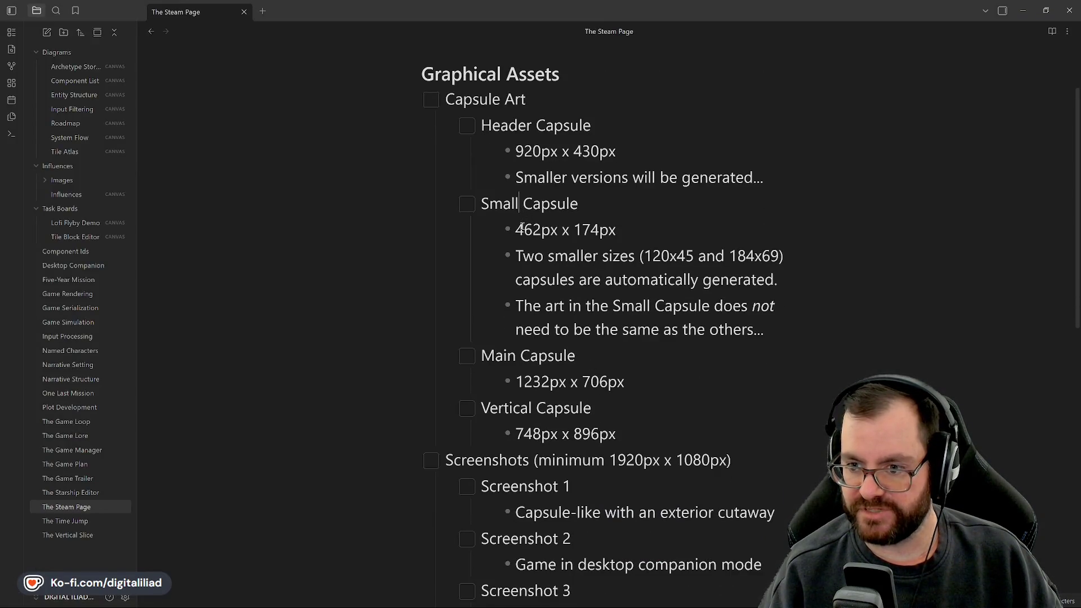
{"action": "left_click_drag", "start_coordinate": [515, 230], "coordinate": [542, 231]}
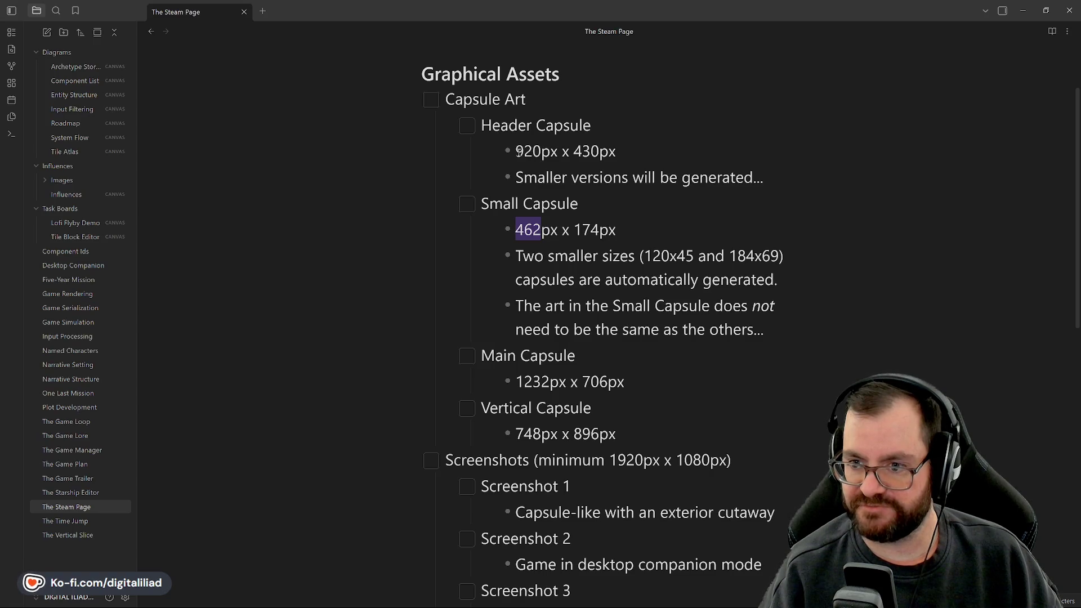
{"action": "left_click_drag", "start_coordinate": [516, 150], "coordinate": [603, 151]}
{"action": "key", "text": "End"}
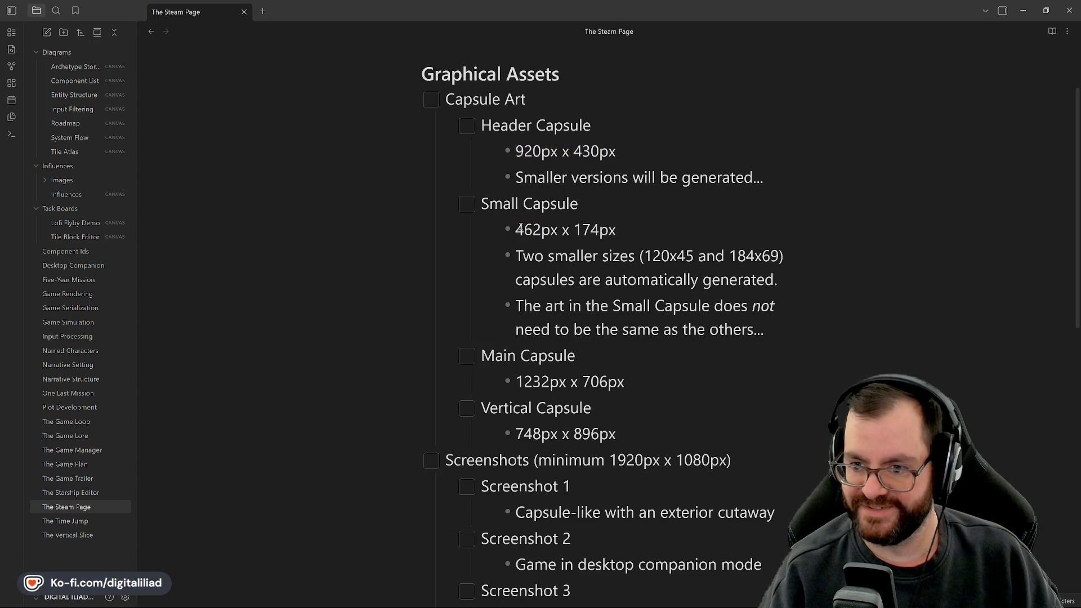
{"action": "left_click_drag", "start_coordinate": [516, 229], "coordinate": [603, 229]}
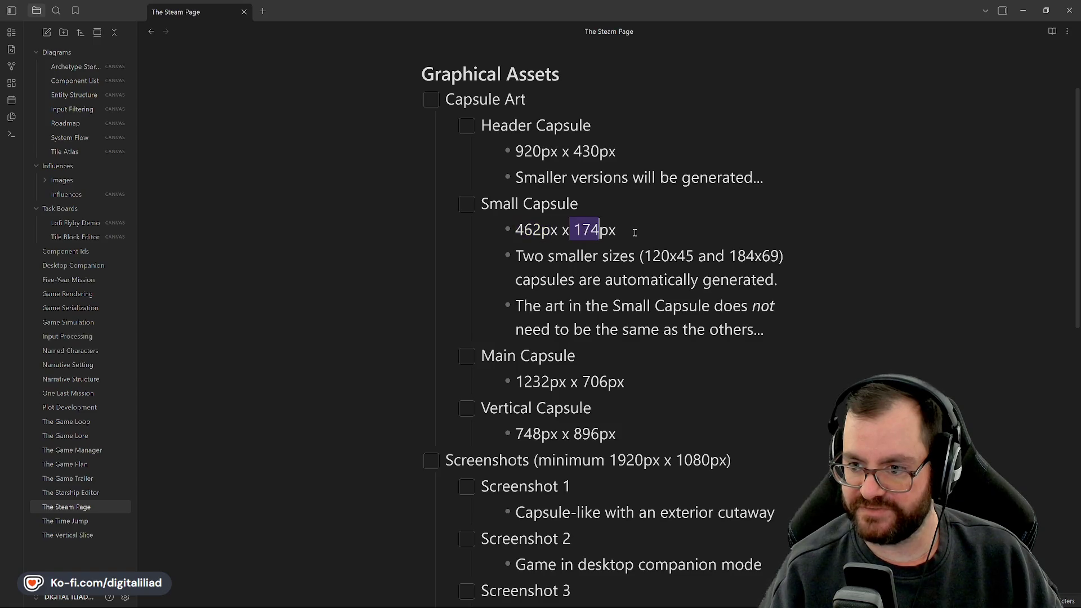
{"action": "left_click", "coordinate": [634, 231]}
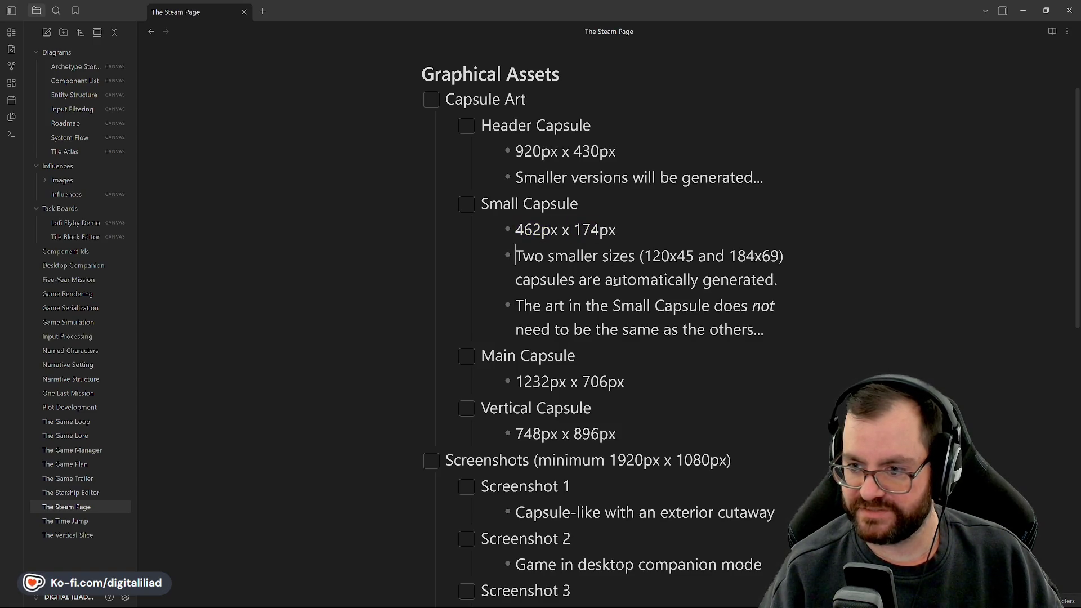
{"action": "left_click", "coordinate": [650, 280]}
{"action": "left_click_drag", "start_coordinate": [644, 256], "coordinate": [786, 256]}
{"action": "left_click", "coordinate": [780, 305]}
Scroll through the Graphical Assets list and highlight the Main Capsule size.
{"action": "scroll", "coordinate": [754, 309], "scroll_direction": "down", "scroll_amount": 2}
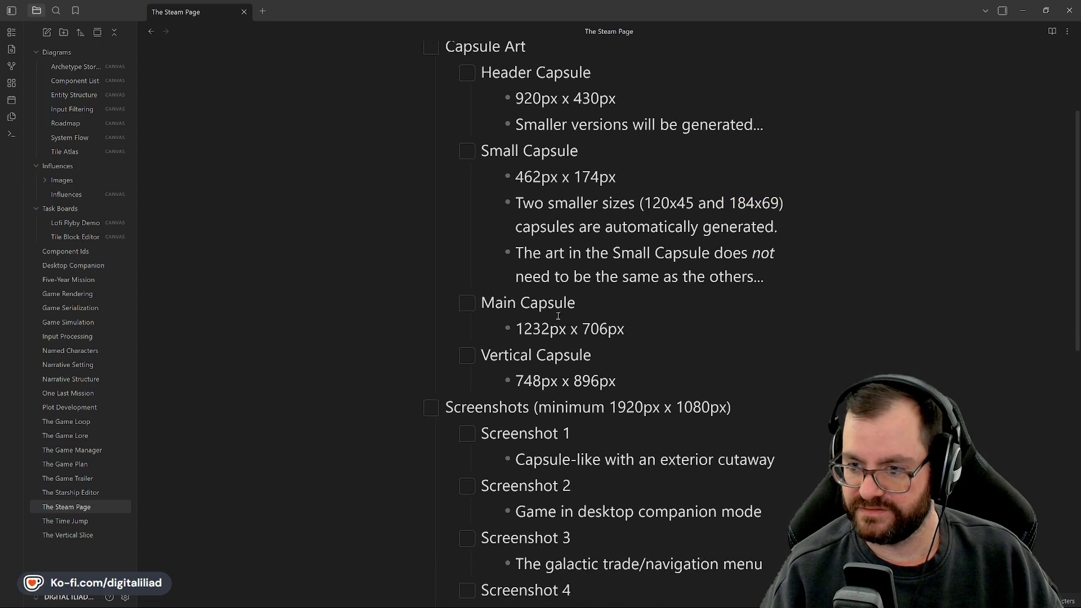
{"action": "scroll", "coordinate": [515, 146], "scroll_direction": "up", "scroll_amount": 2}
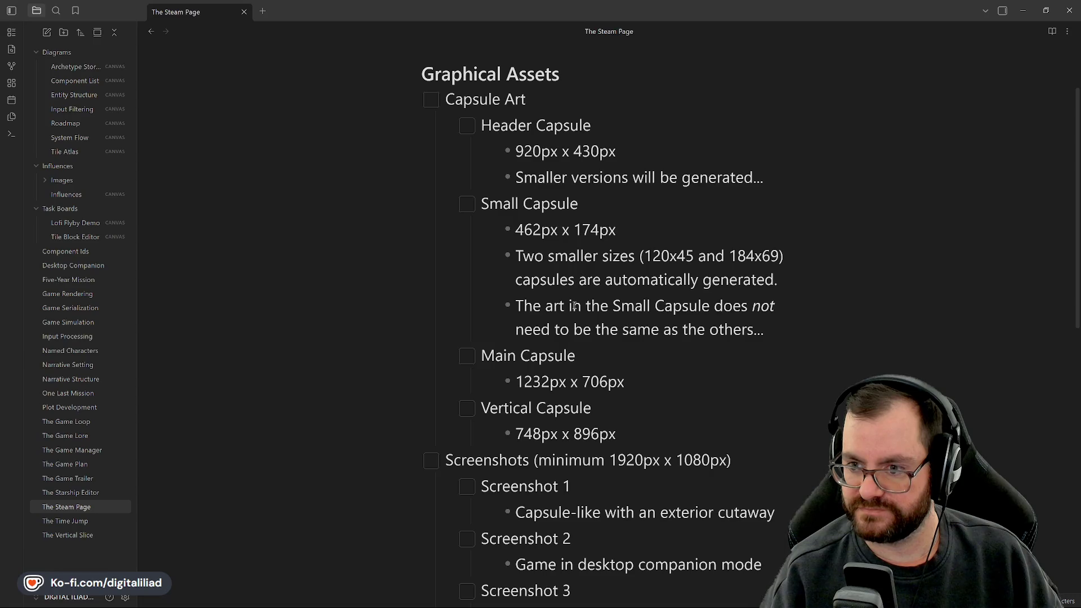
{"action": "scroll", "coordinate": [586, 315], "scroll_direction": "down", "scroll_amount": 2}
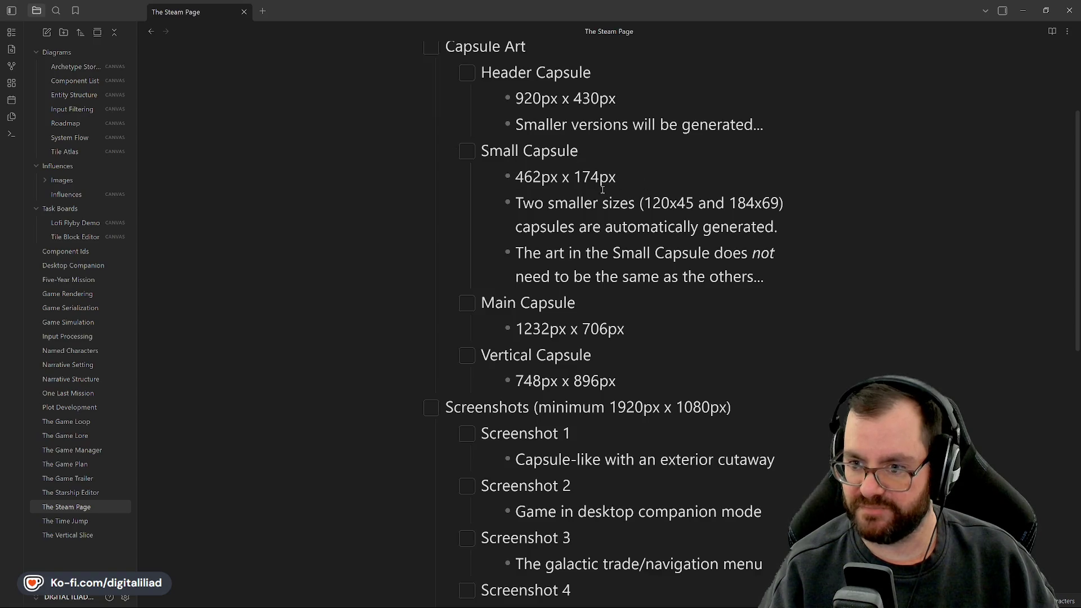
{"action": "scroll", "coordinate": [629, 276], "scroll_direction": "up", "scroll_amount": 1}
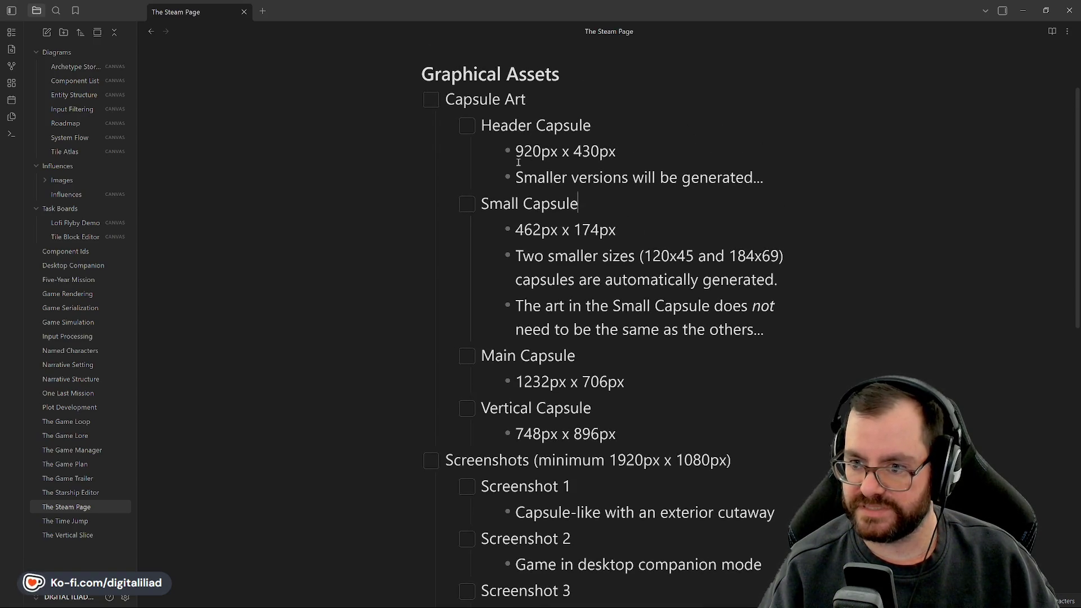
{"action": "scroll", "coordinate": [647, 287], "scroll_direction": "down", "scroll_amount": 1}
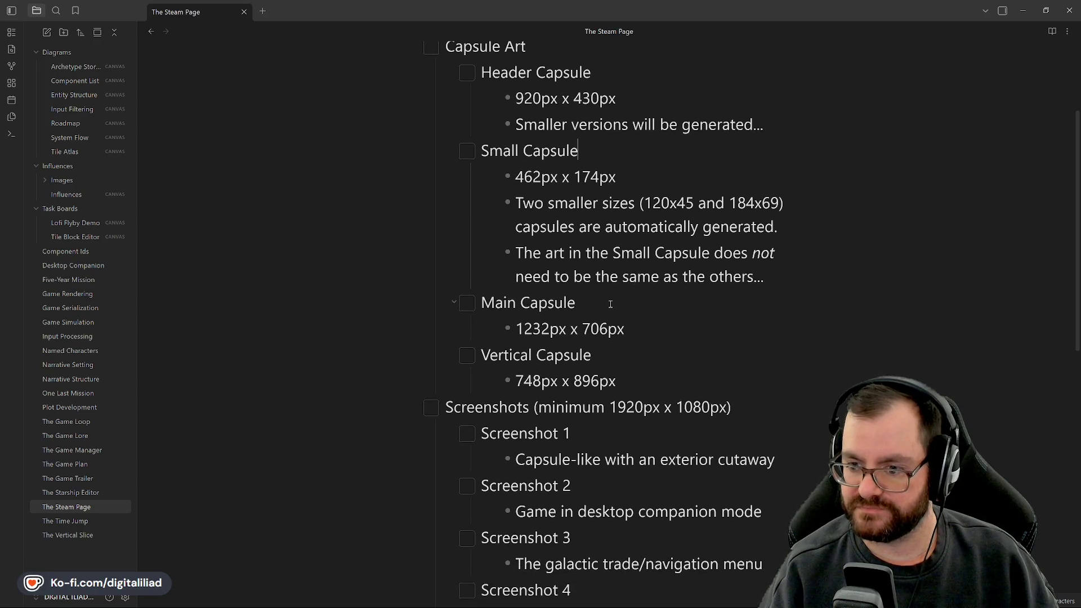
{"action": "scroll", "coordinate": [640, 285], "scroll_direction": "down", "scroll_amount": 1}
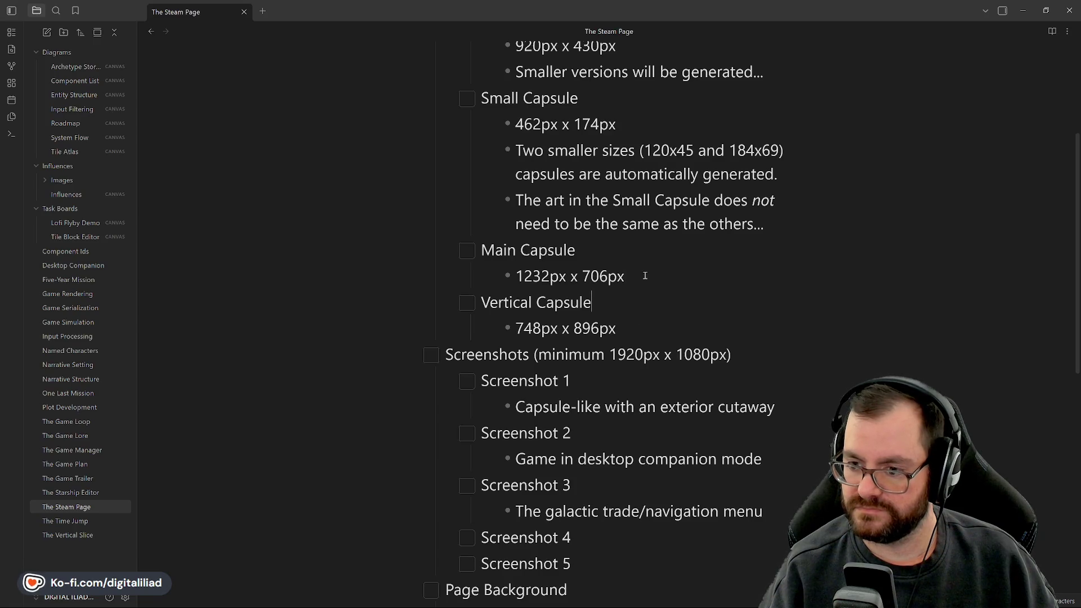
{"action": "scroll", "coordinate": [642, 331], "scroll_direction": "down", "scroll_amount": 1}
{"action": "scroll", "coordinate": [641, 330], "scroll_direction": "down", "scroll_amount": 1}
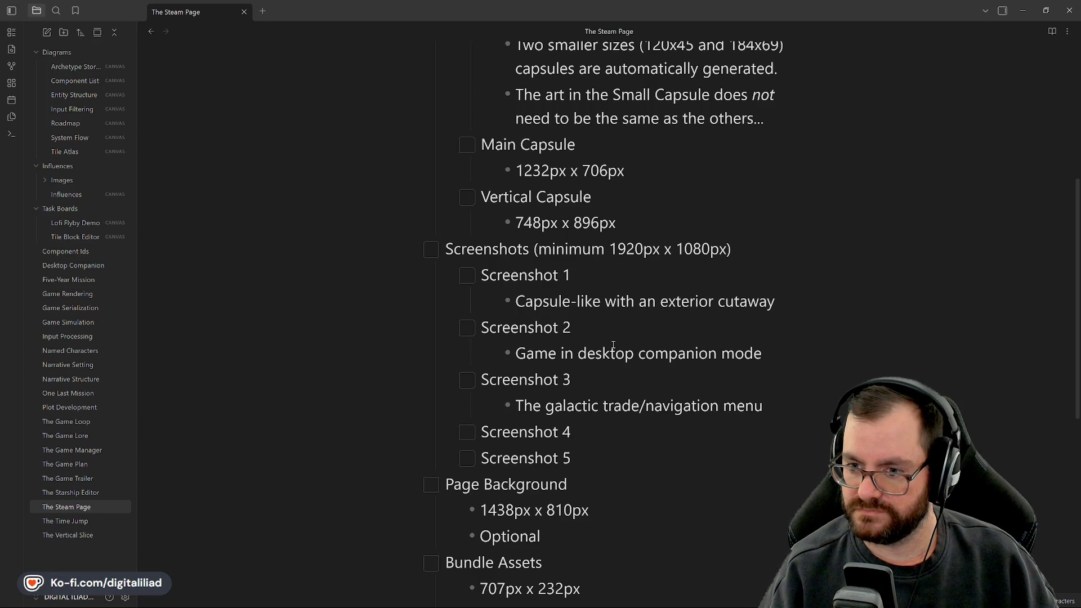
{"action": "scroll", "coordinate": [594, 222], "scroll_direction": "up", "scroll_amount": 3}
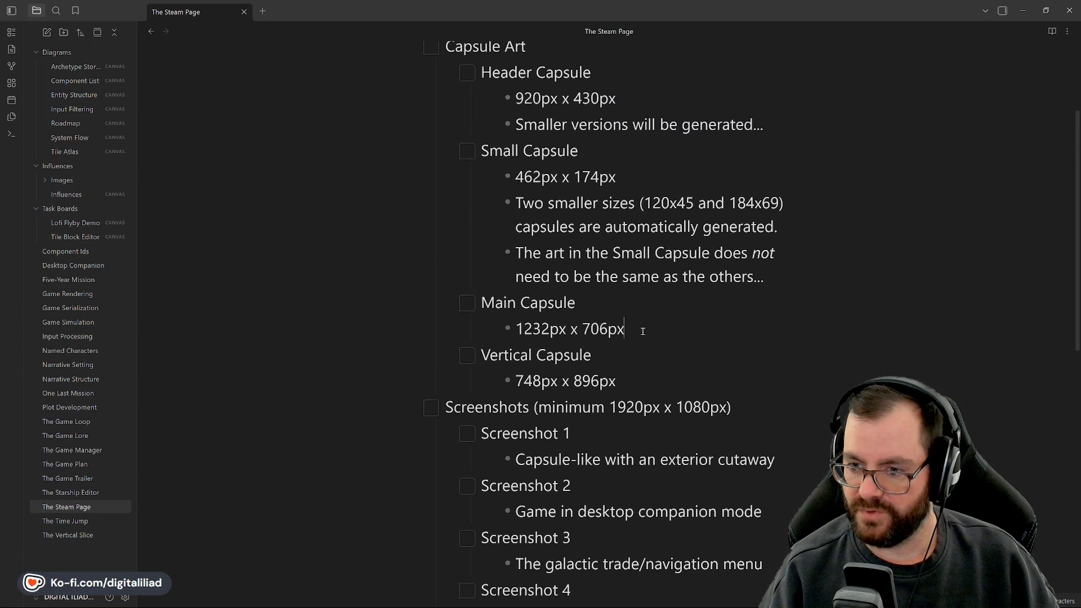
{"action": "left_click_drag", "start_coordinate": [625, 329], "coordinate": [516, 329]}
{"action": "left_click", "coordinate": [582, 311]}
{"action": "scroll", "coordinate": [522, 202], "scroll_direction": "up", "scroll_amount": 2}
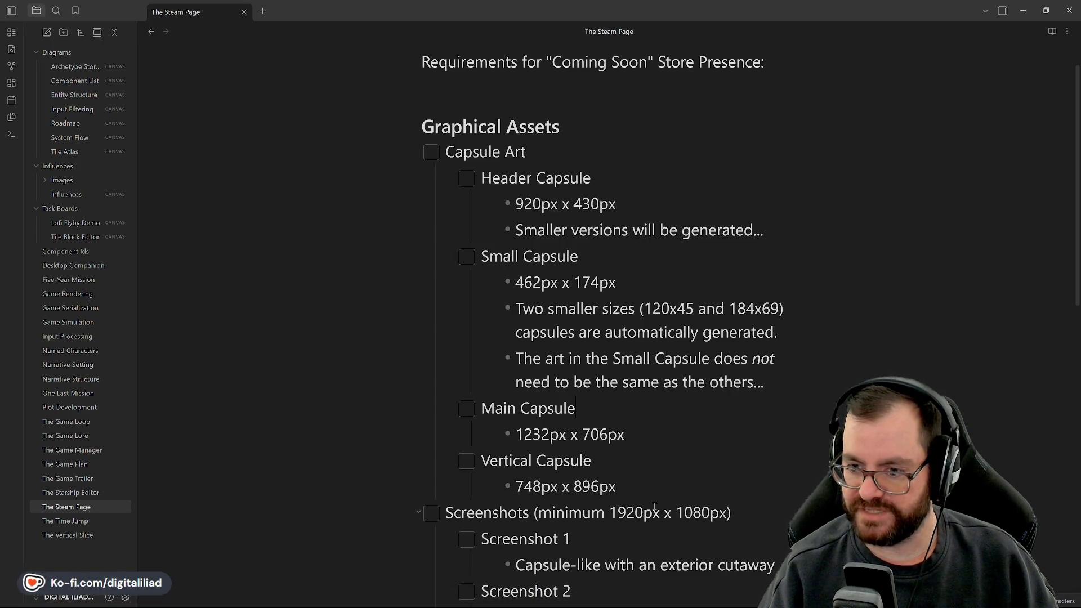
Bring the Steamworks docs forward and expand the Graphical Assets - Overview navigation.
{"action": "mouse_move", "coordinate": [605, 598]}
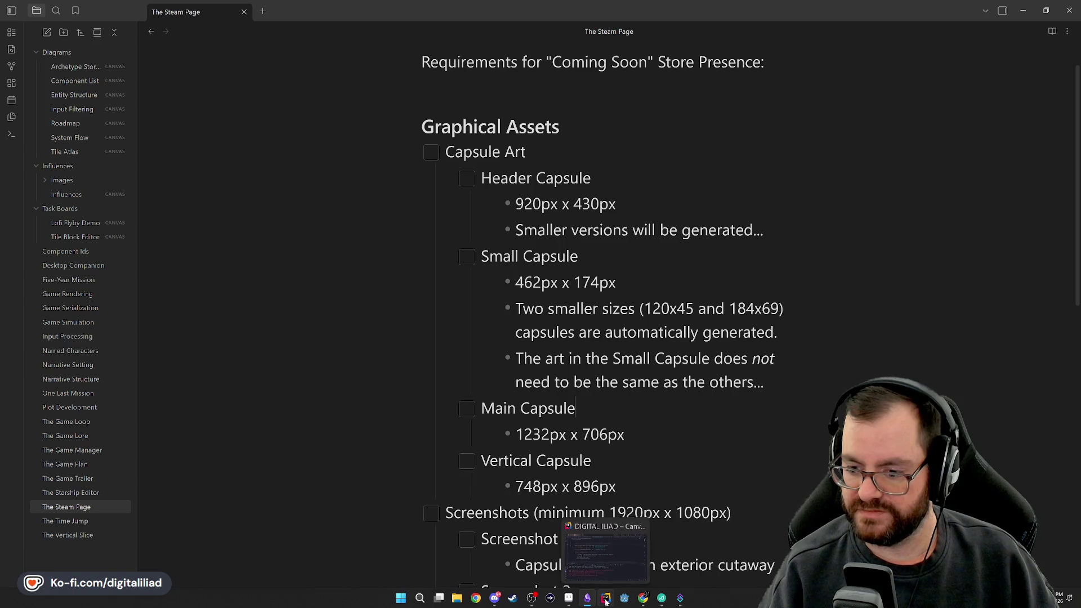
{"action": "mouse_move", "coordinate": [642, 598]}
{"action": "left_click", "coordinate": [711, 547]}
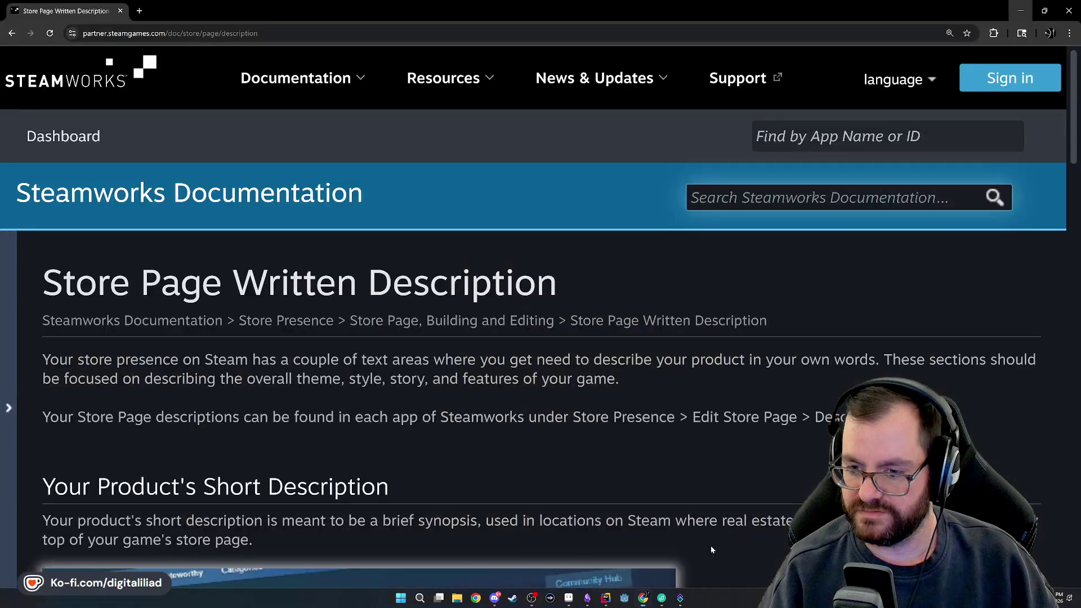
{"action": "left_click", "coordinate": [12, 270]}
{"action": "scroll", "coordinate": [106, 387], "scroll_direction": "down", "scroll_amount": 2}
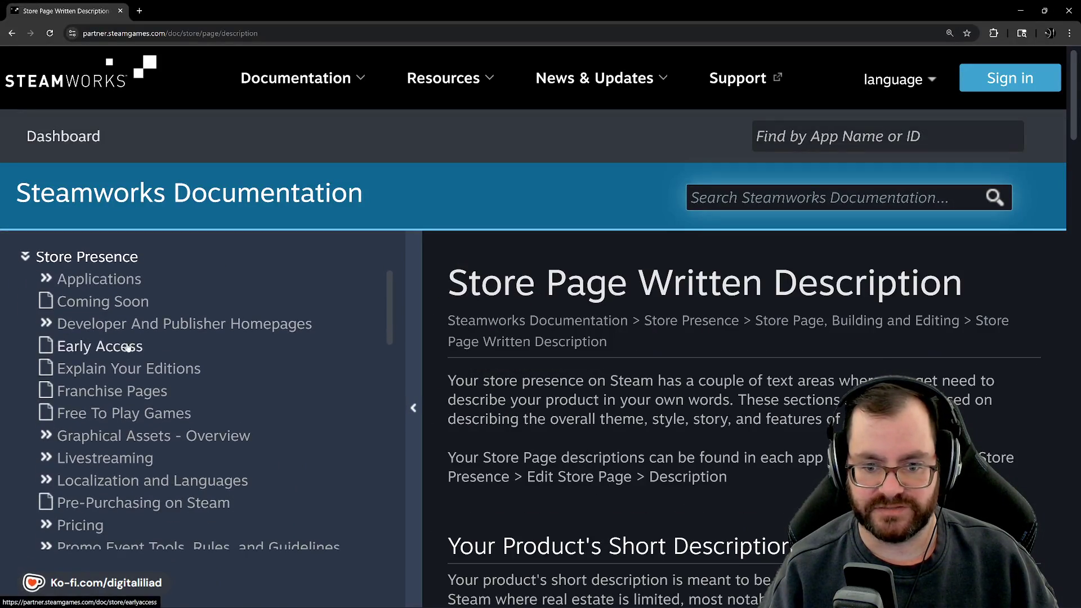
{"action": "left_click", "coordinate": [106, 387]}
Open the Store Page Extra Asset Management page and collapse the navigation.
{"action": "scroll", "coordinate": [101, 400], "scroll_direction": "down", "scroll_amount": 2}
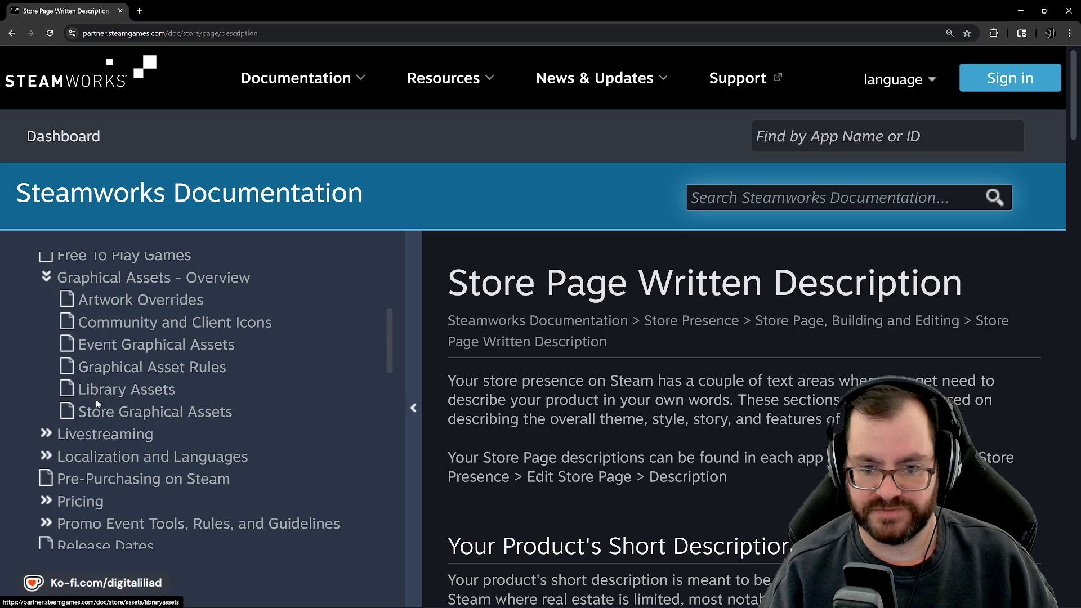
{"action": "scroll", "coordinate": [96, 412], "scroll_direction": "down", "scroll_amount": 10}
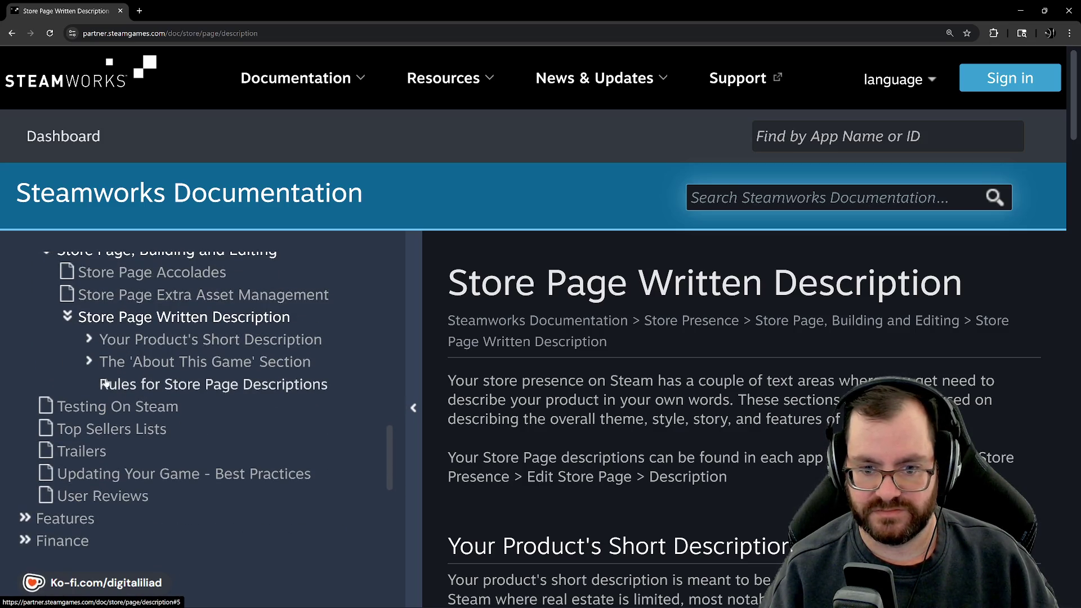
{"action": "scroll", "coordinate": [131, 332], "scroll_direction": "up", "scroll_amount": 2}
{"action": "scroll", "coordinate": [131, 333], "scroll_direction": "up", "scroll_amount": 3}
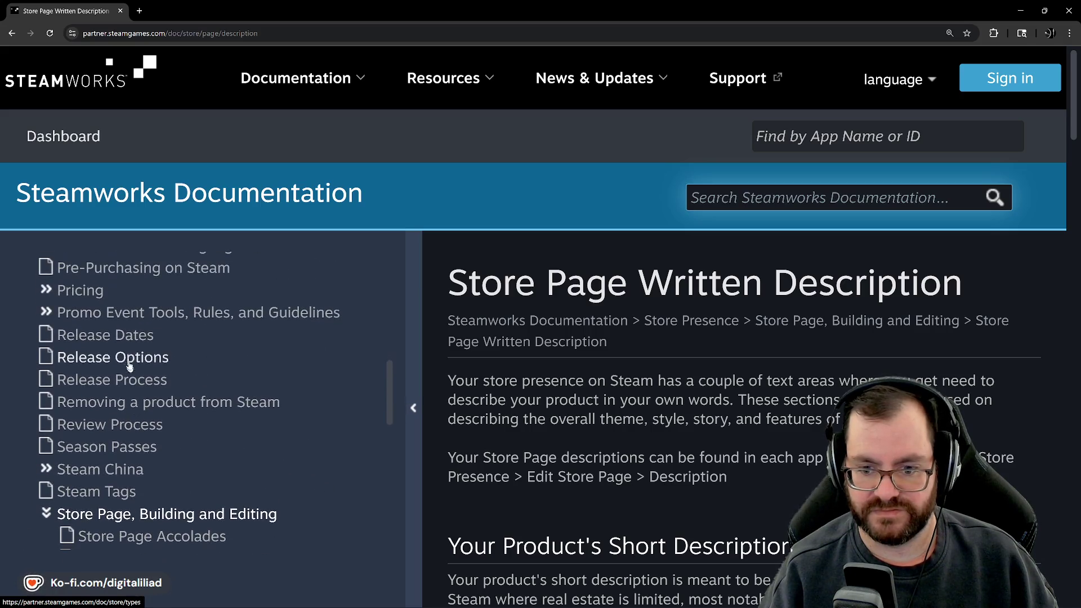
{"action": "scroll", "coordinate": [131, 399], "scroll_direction": "down", "scroll_amount": 2}
{"action": "left_click", "coordinate": [152, 451]}
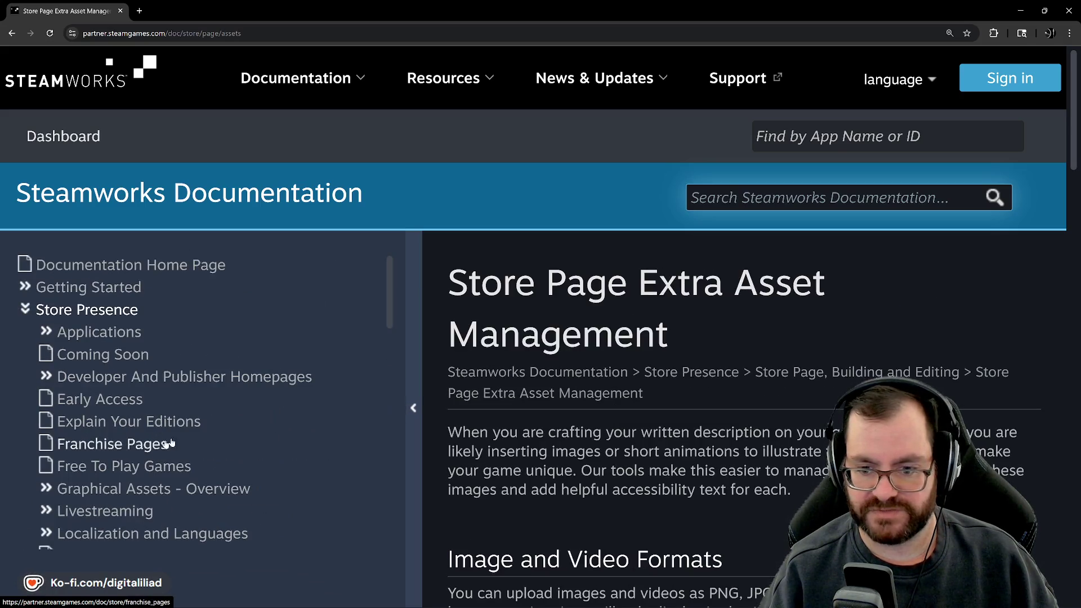
{"action": "scroll", "coordinate": [551, 426], "scroll_direction": "down", "scroll_amount": 2}
{"action": "scroll", "coordinate": [551, 426], "scroll_direction": "down", "scroll_amount": 4}
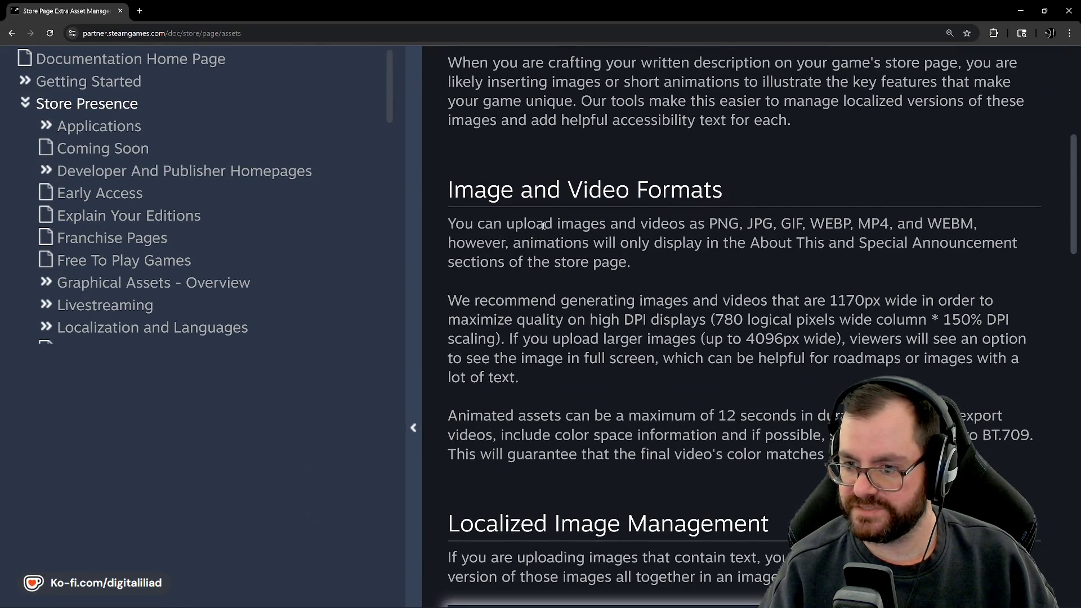
{"action": "left_click", "coordinate": [422, 225]}
Read through the image and video format guidance, then return to the top.
{"action": "scroll", "coordinate": [243, 225], "scroll_direction": "up", "scroll_amount": 3}
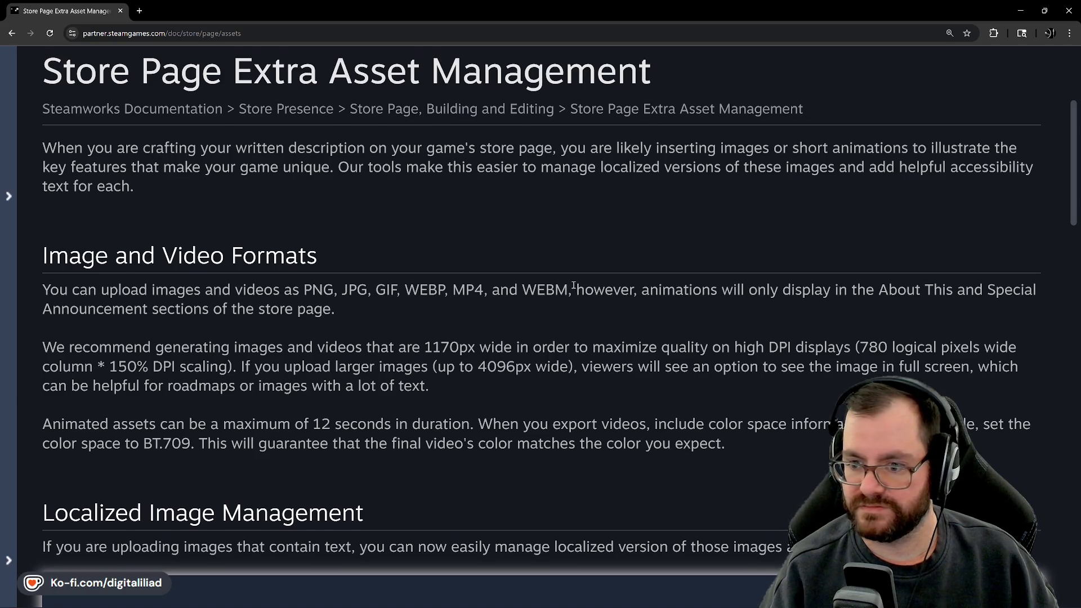
{"action": "scroll", "coordinate": [340, 235], "scroll_direction": "down", "scroll_amount": 2}
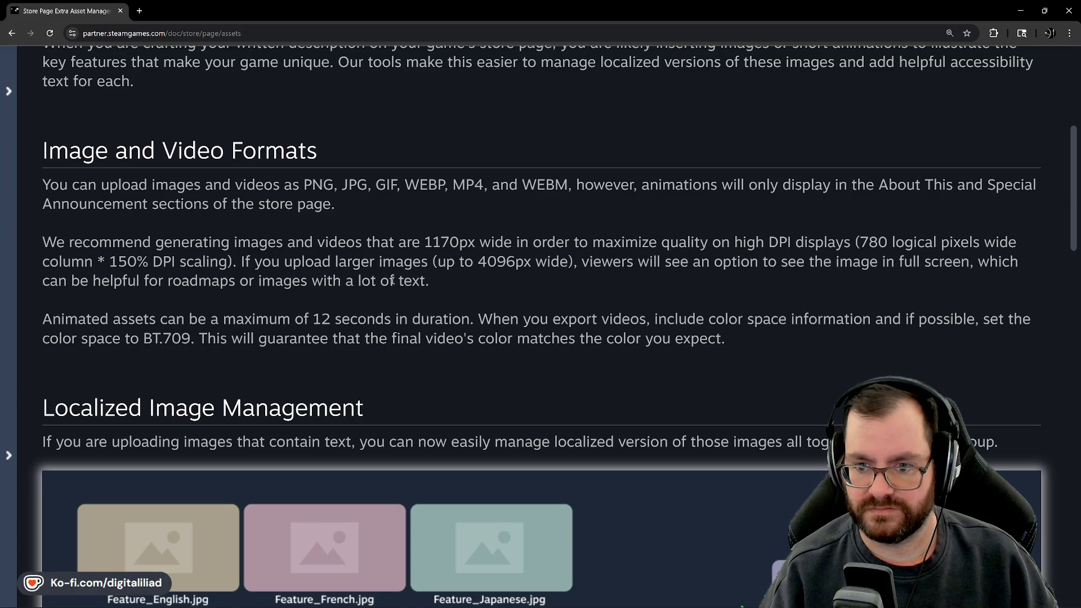
{"action": "scroll", "coordinate": [452, 303], "scroll_direction": "down", "scroll_amount": 1}
{"action": "scroll", "coordinate": [338, 295], "scroll_direction": "down", "scroll_amount": 3}
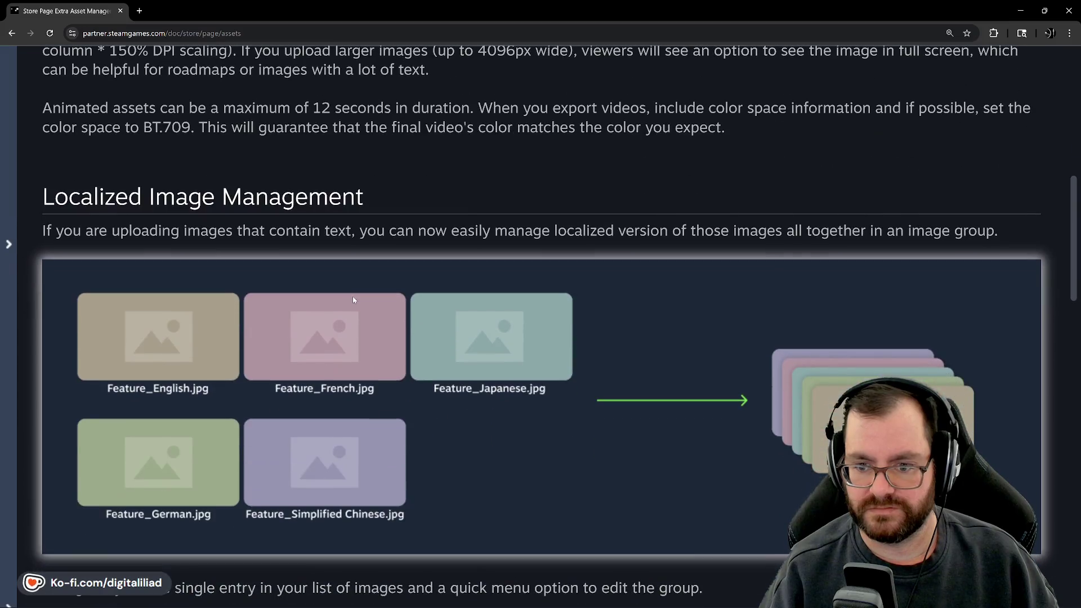
{"action": "scroll", "coordinate": [643, 309], "scroll_direction": "down", "scroll_amount": 15}
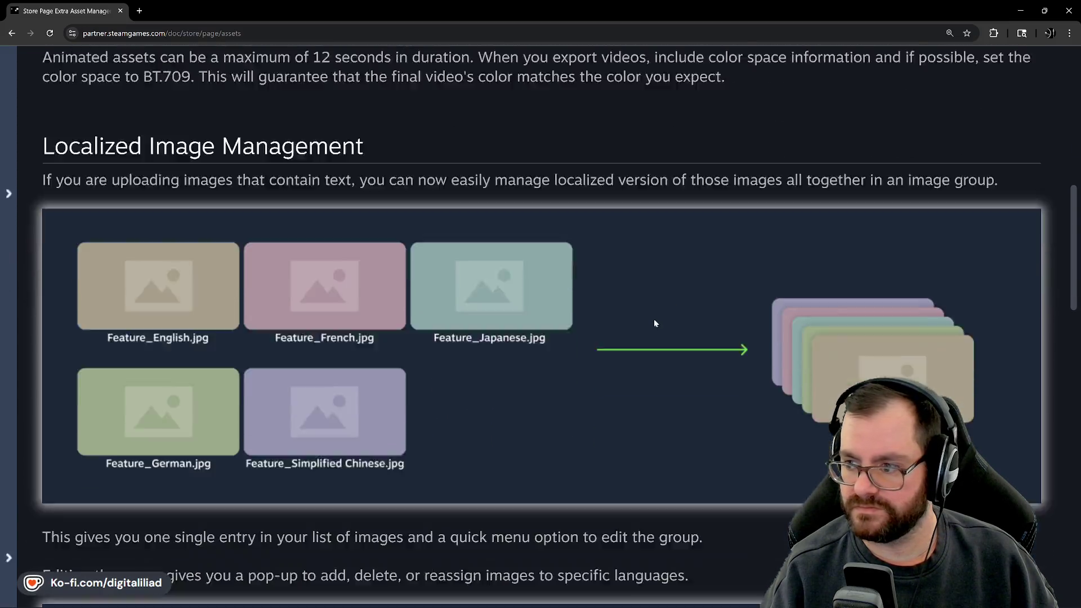
{"action": "scroll", "coordinate": [643, 312], "scroll_direction": "down", "scroll_amount": 2}
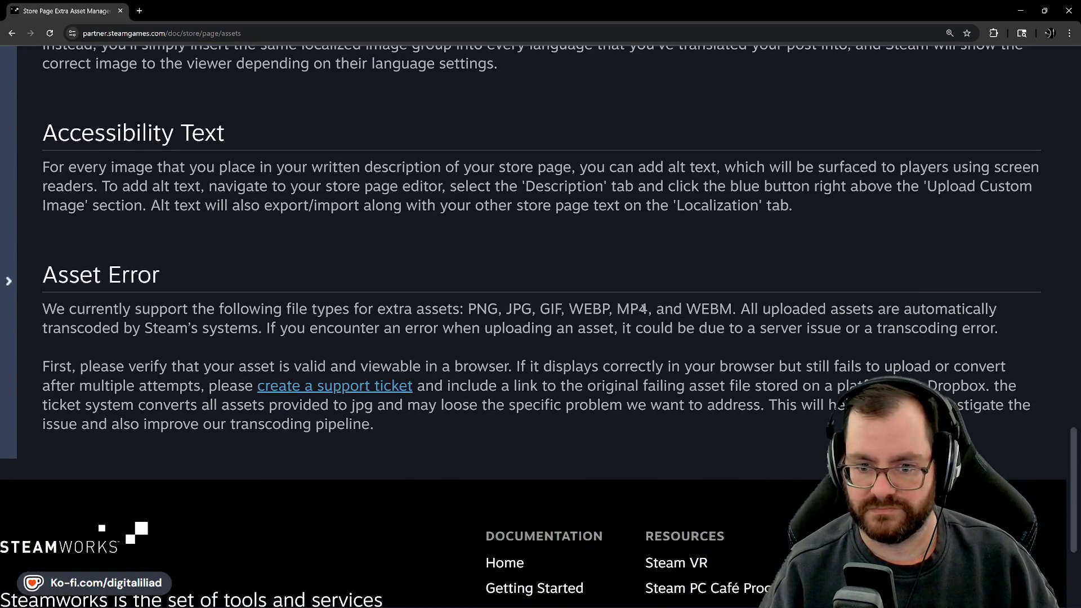
{"action": "scroll", "coordinate": [619, 349], "scroll_direction": "up", "scroll_amount": 20}
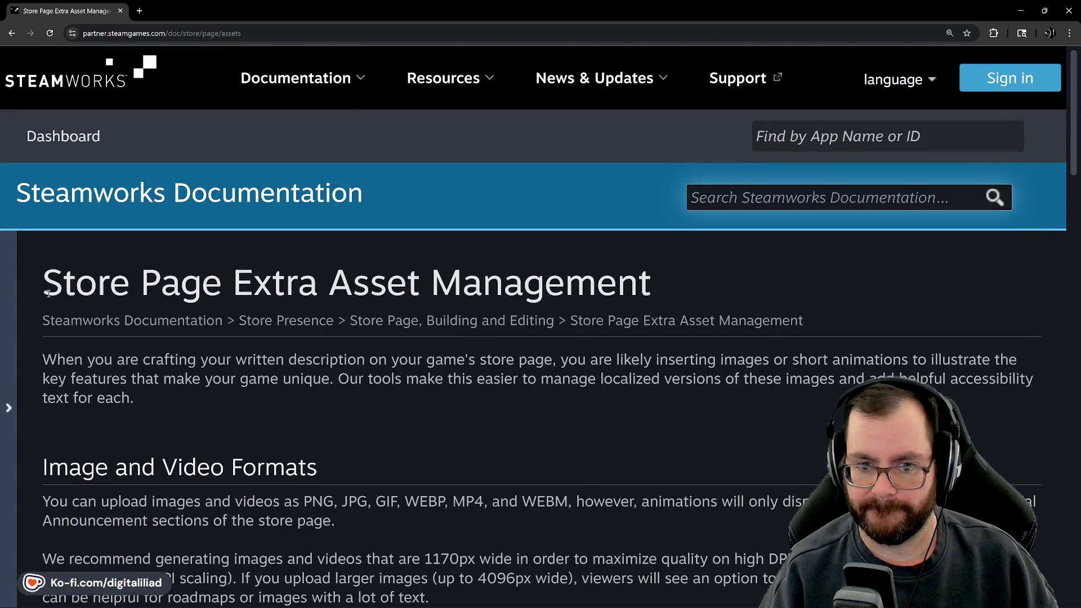
{"action": "scroll", "coordinate": [282, 282], "scroll_direction": "down", "scroll_amount": 20}
{"action": "scroll", "coordinate": [386, 299], "scroll_direction": "up", "scroll_amount": 1}
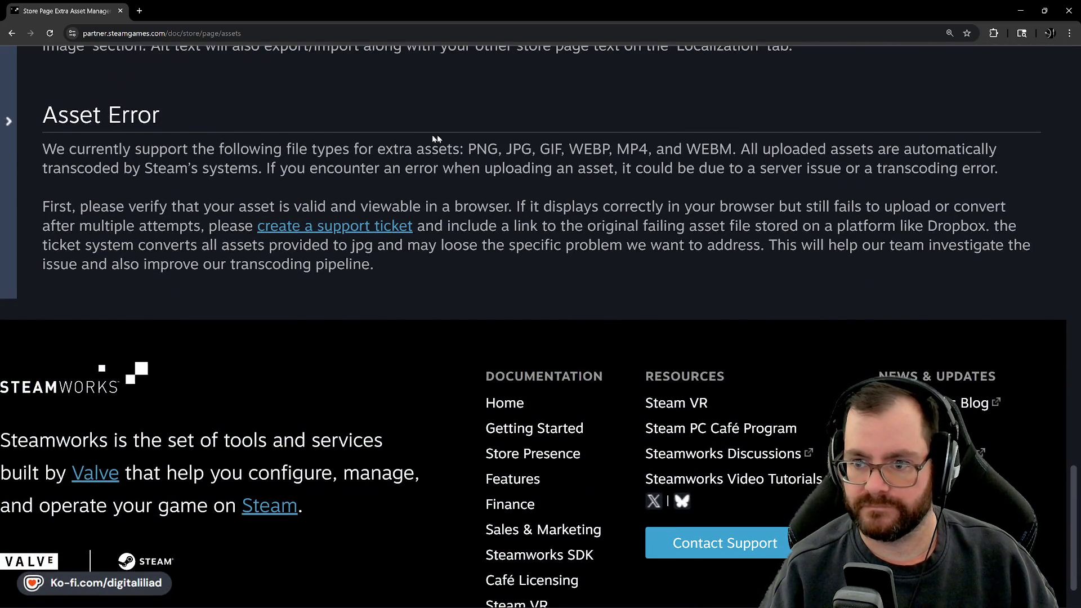
{"action": "scroll", "coordinate": [561, 167], "scroll_direction": "up", "scroll_amount": 1}
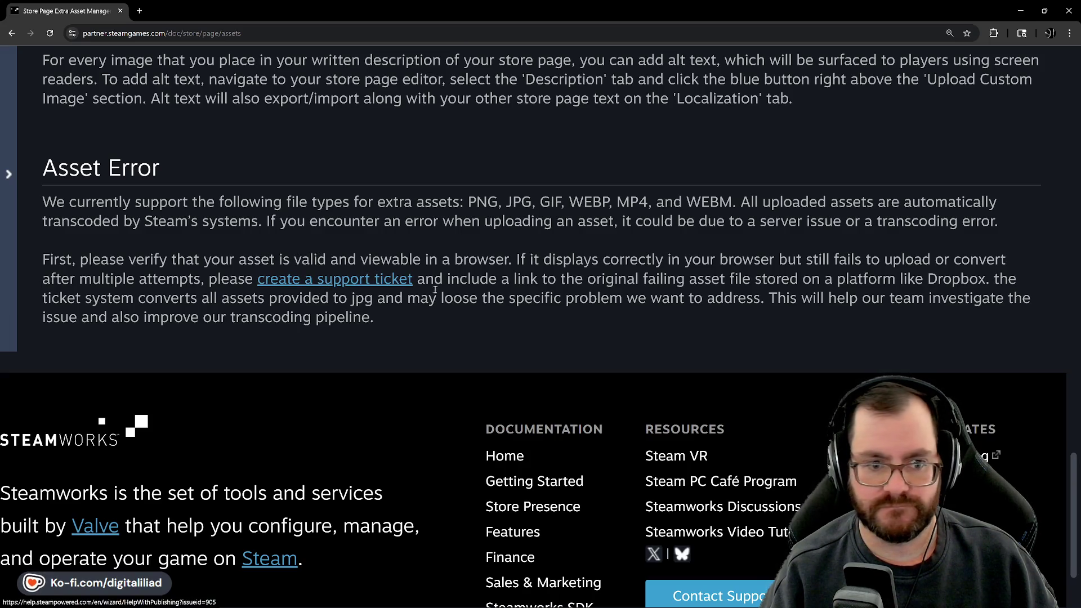
{"action": "scroll", "coordinate": [467, 276], "scroll_direction": "up", "scroll_amount": 4}
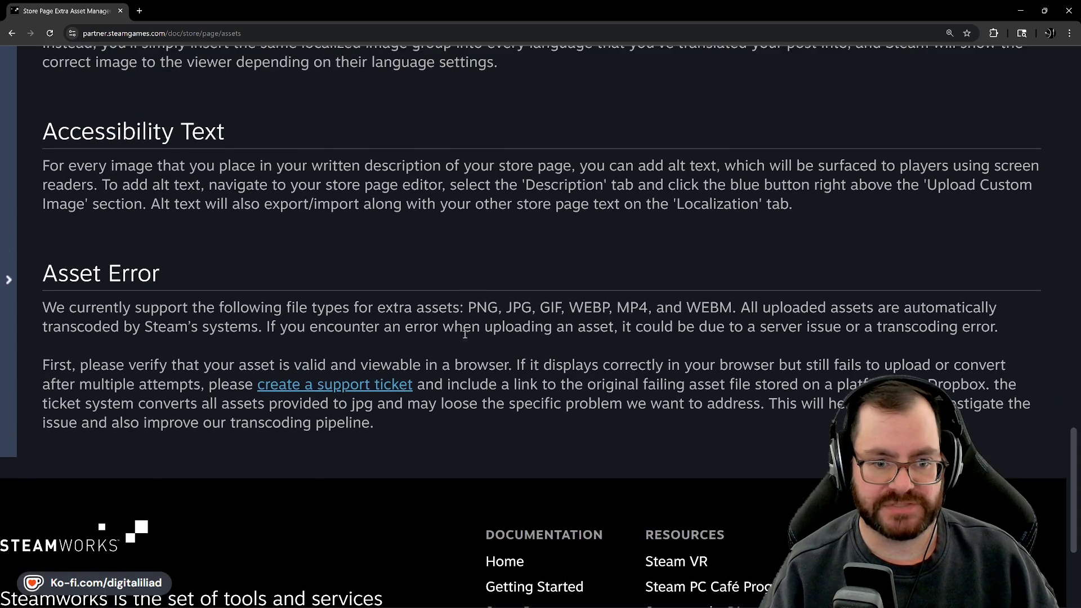
{"action": "scroll", "coordinate": [460, 344], "scroll_direction": "down", "scroll_amount": 4}
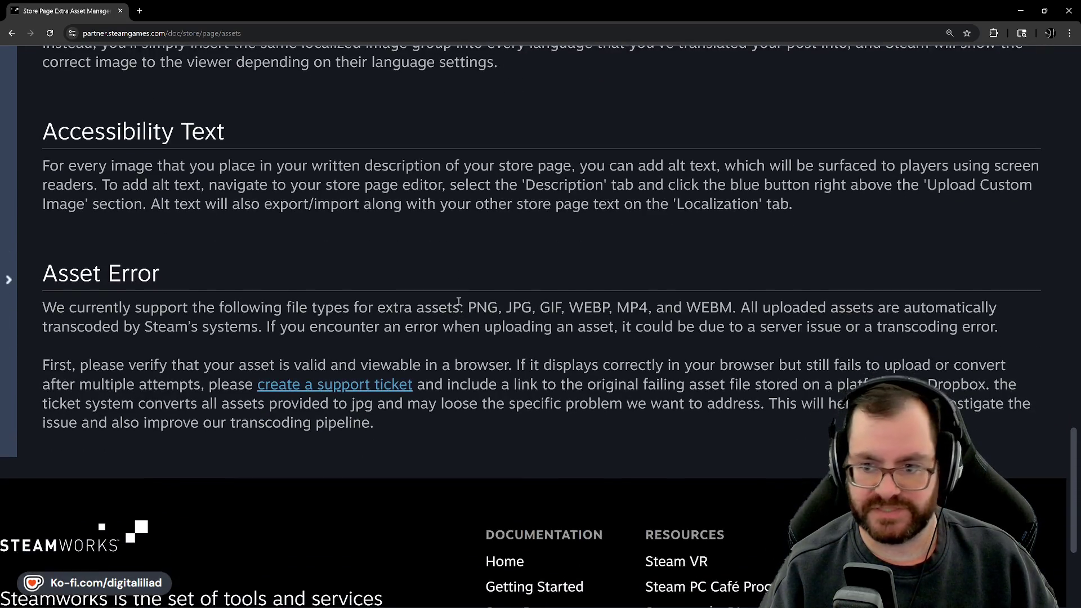
{"action": "scroll", "coordinate": [445, 365], "scroll_direction": "up", "scroll_amount": 4}
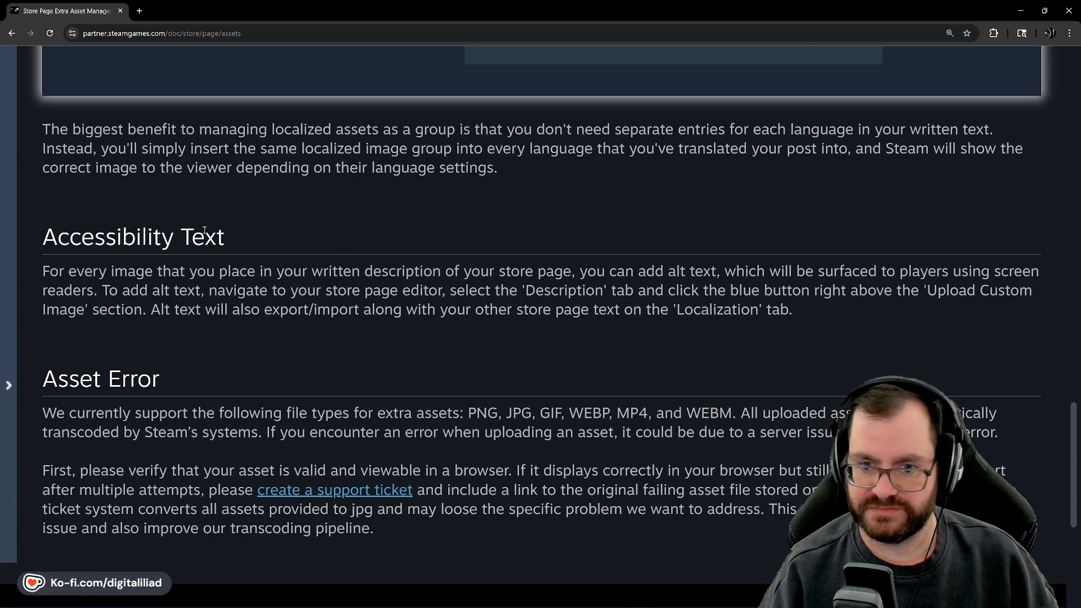
{"action": "scroll", "coordinate": [310, 326], "scroll_direction": "down", "scroll_amount": 1}
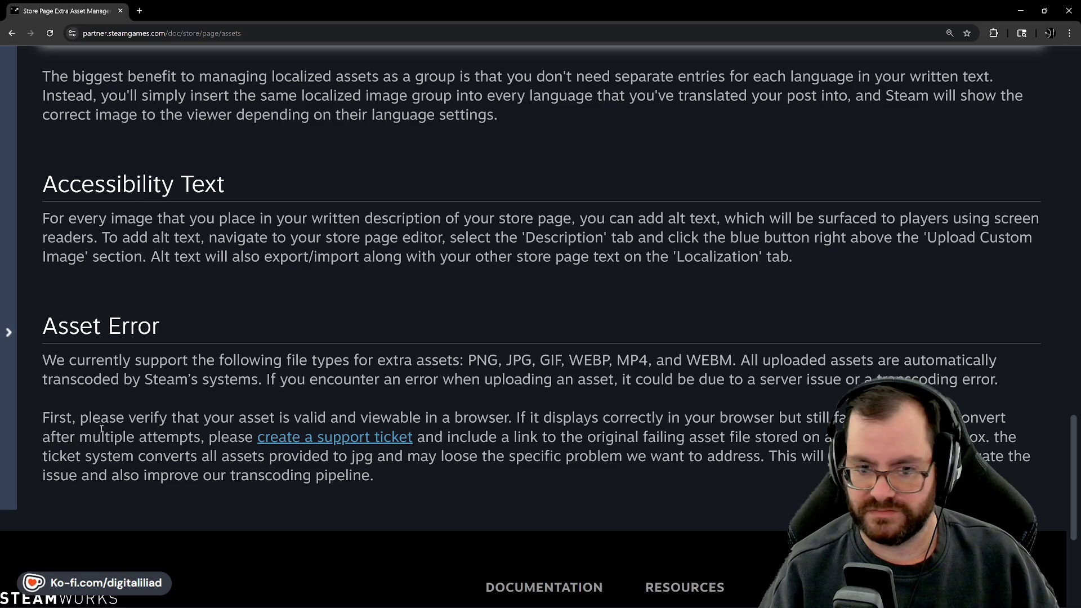
{"action": "key", "text": "Home"}
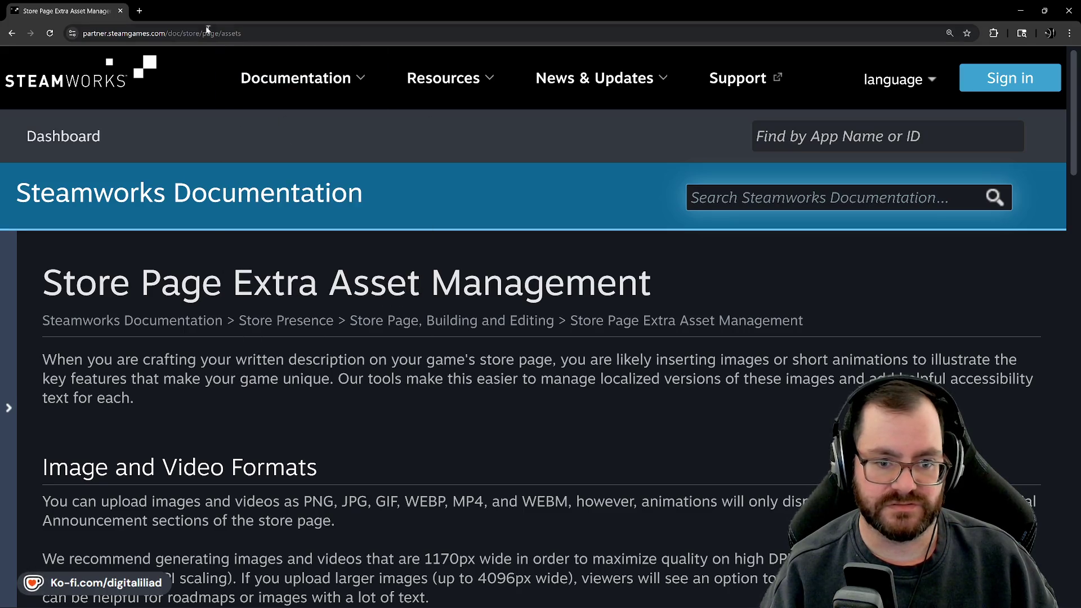
Search Google in a new tab for 'kenney steam resolutions' and scroll the results.
{"action": "left_click", "coordinate": [139, 12]}
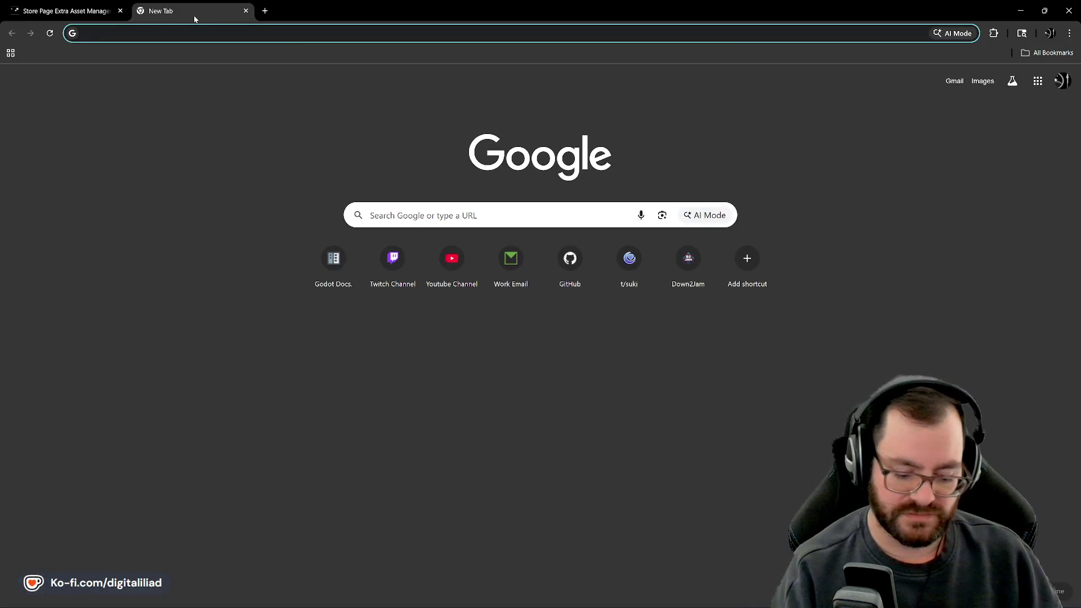
{"action": "type", "text": "kenney steam "}
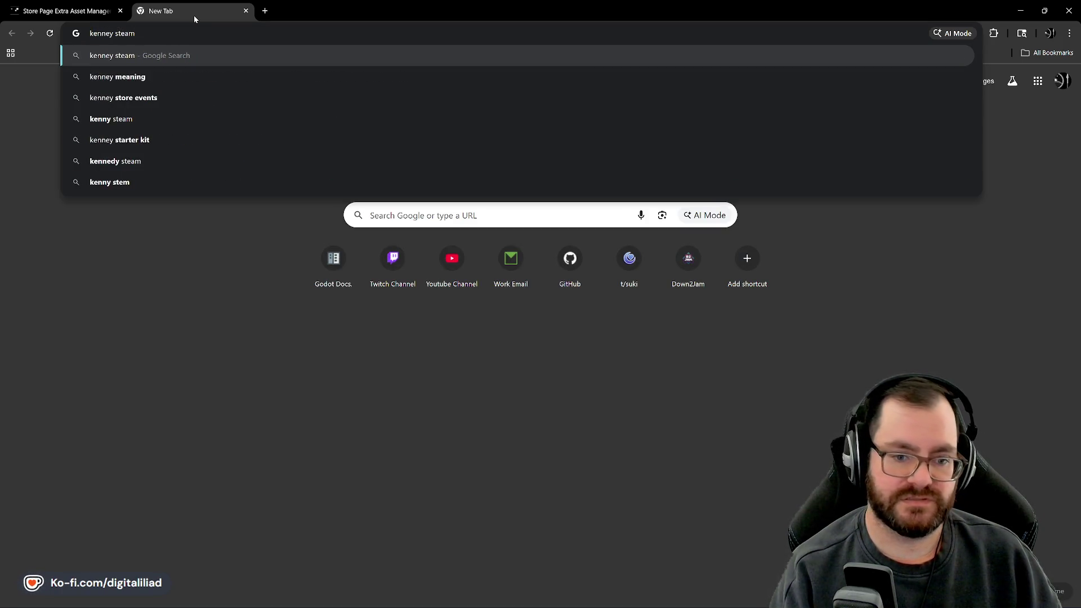
{"action": "type", "text": "resolutions"}
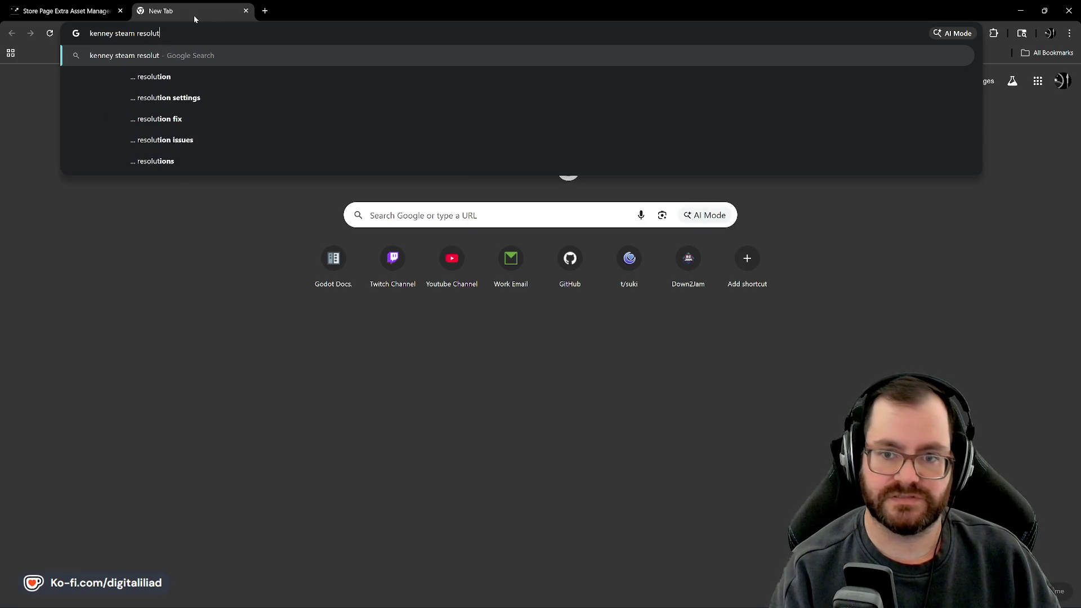
{"action": "key", "text": "Return"}
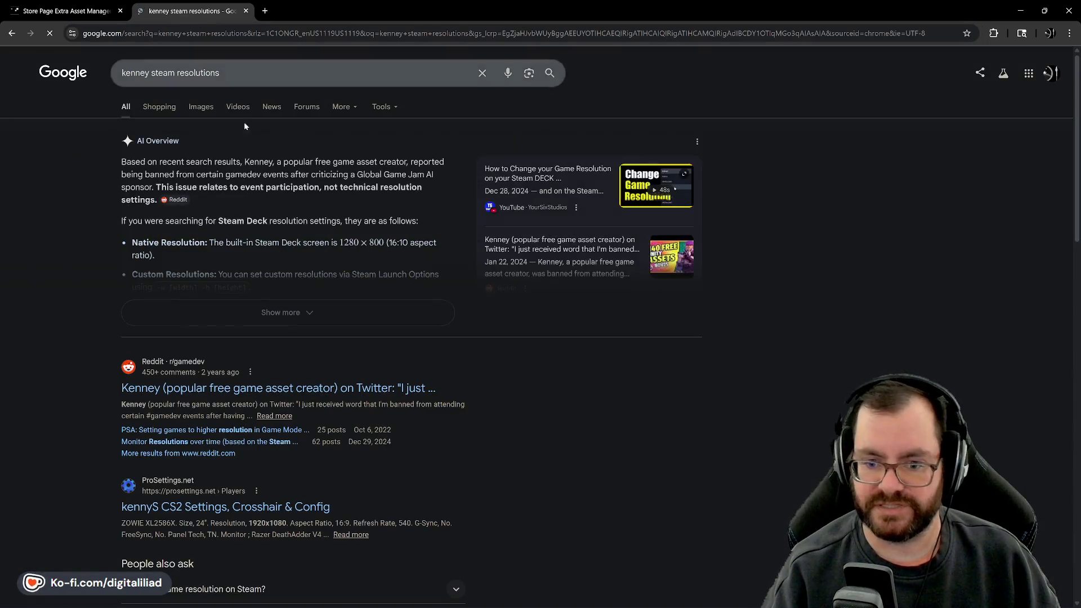
{"action": "scroll", "coordinate": [103, 249], "scroll_direction": "down", "scroll_amount": 4}
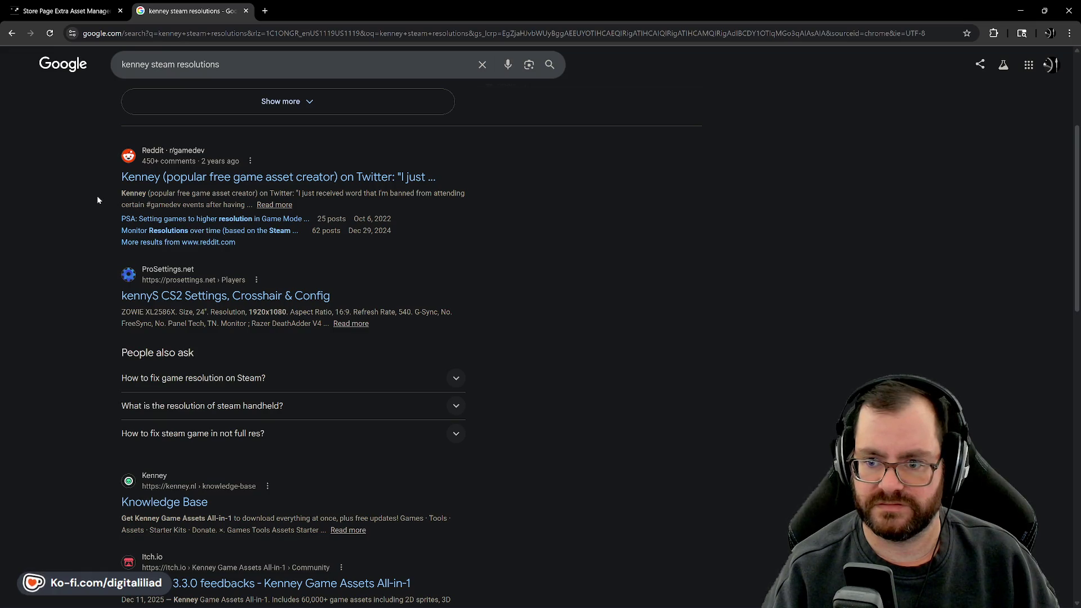
{"action": "scroll", "coordinate": [86, 238], "scroll_direction": "down", "scroll_amount": 5}
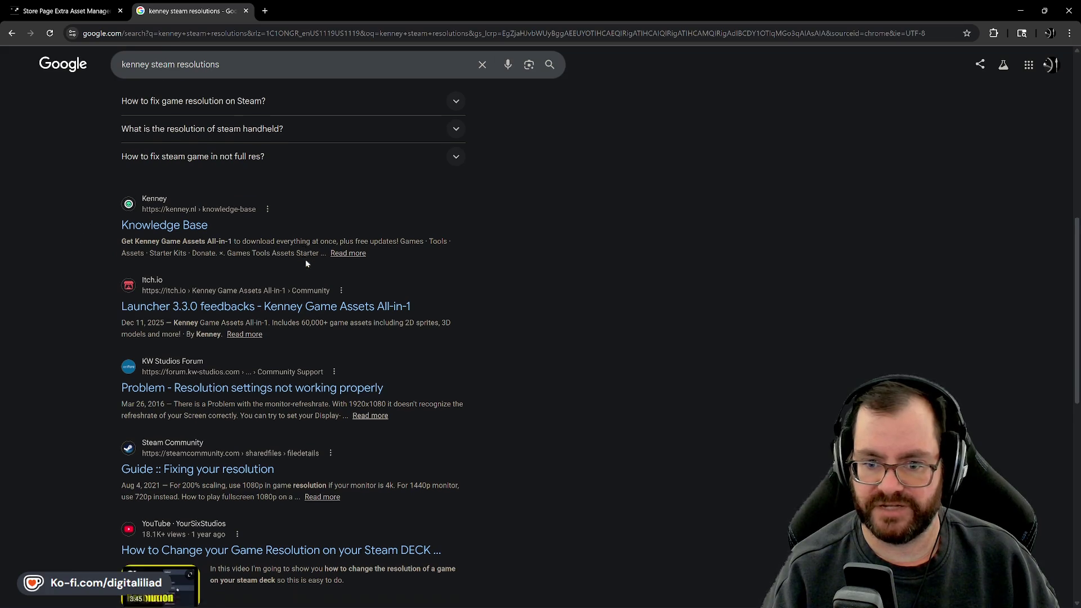
{"action": "scroll", "coordinate": [305, 259], "scroll_direction": "down", "scroll_amount": 1}
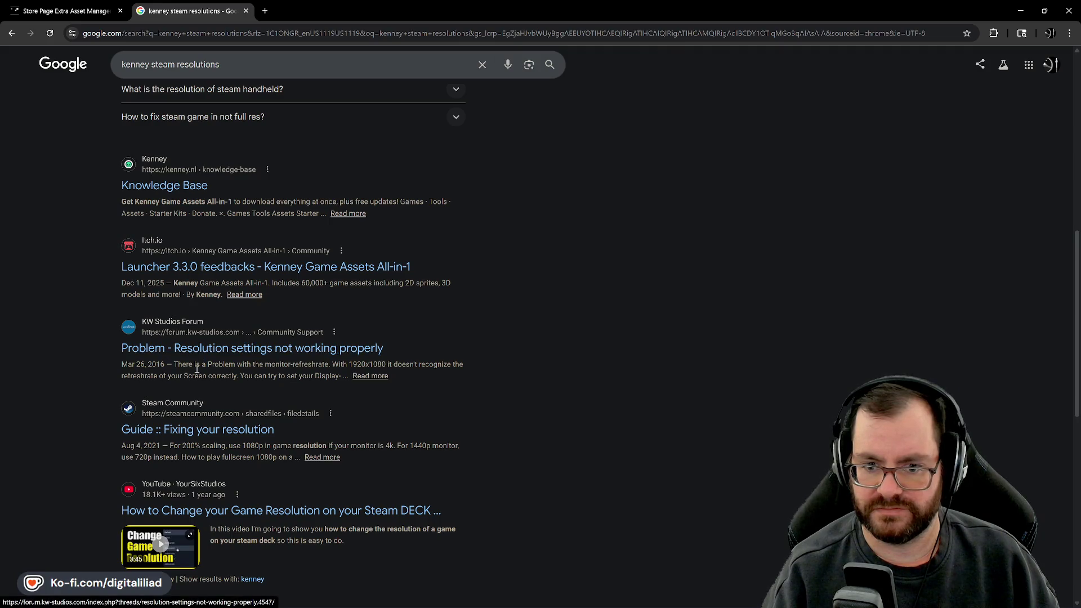
{"action": "scroll", "coordinate": [662, 372], "scroll_direction": "down", "scroll_amount": 1}
{"action": "scroll", "coordinate": [664, 372], "scroll_direction": "down", "scroll_amount": 4}
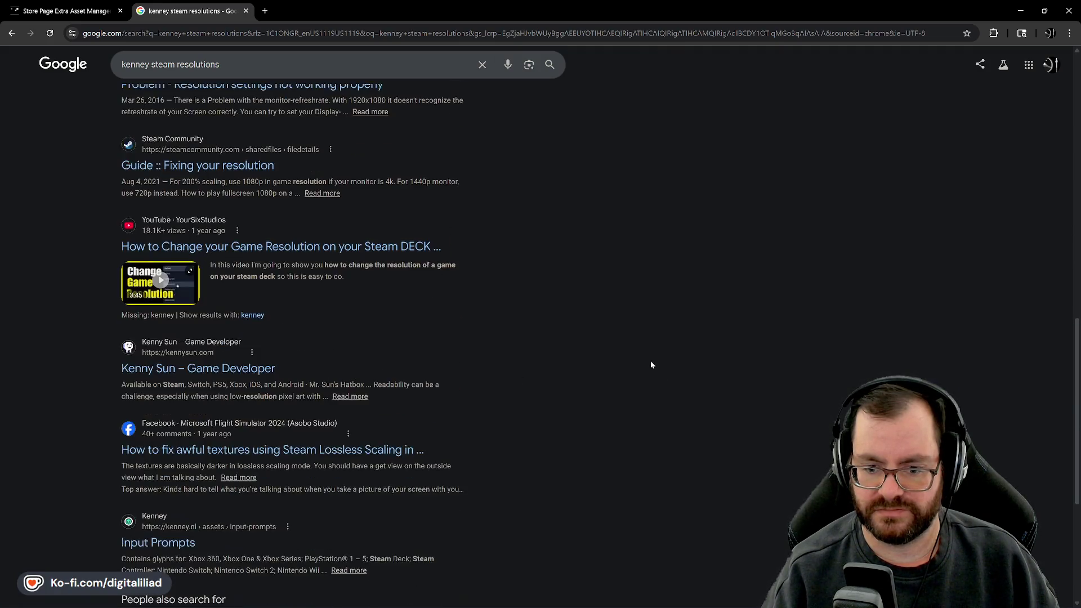
Open a game developer result, then go back to the search results.
{"action": "left_click", "coordinate": [180, 369]}
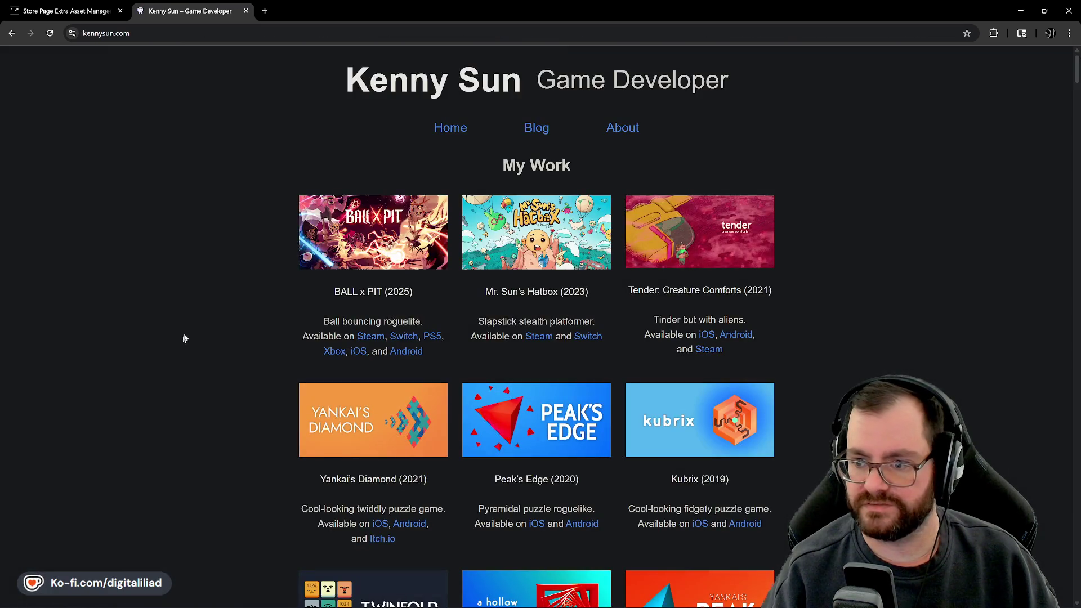
{"action": "scroll", "coordinate": [547, 293], "scroll_direction": "down", "scroll_amount": 4}
{"action": "scroll", "coordinate": [309, 270], "scroll_direction": "up", "scroll_amount": 4}
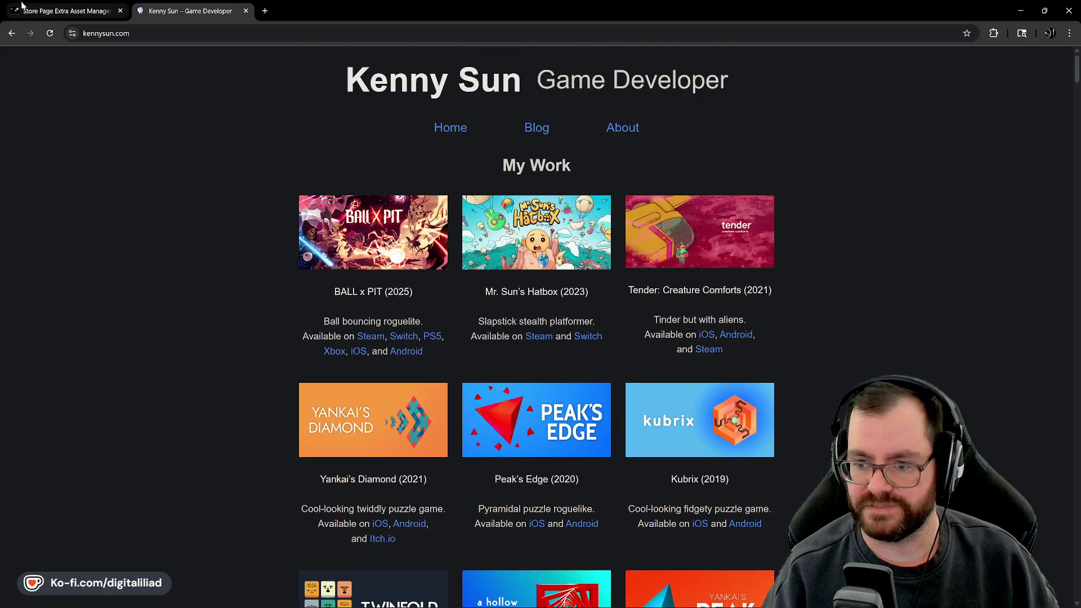
{"action": "left_click", "coordinate": [13, 34]}
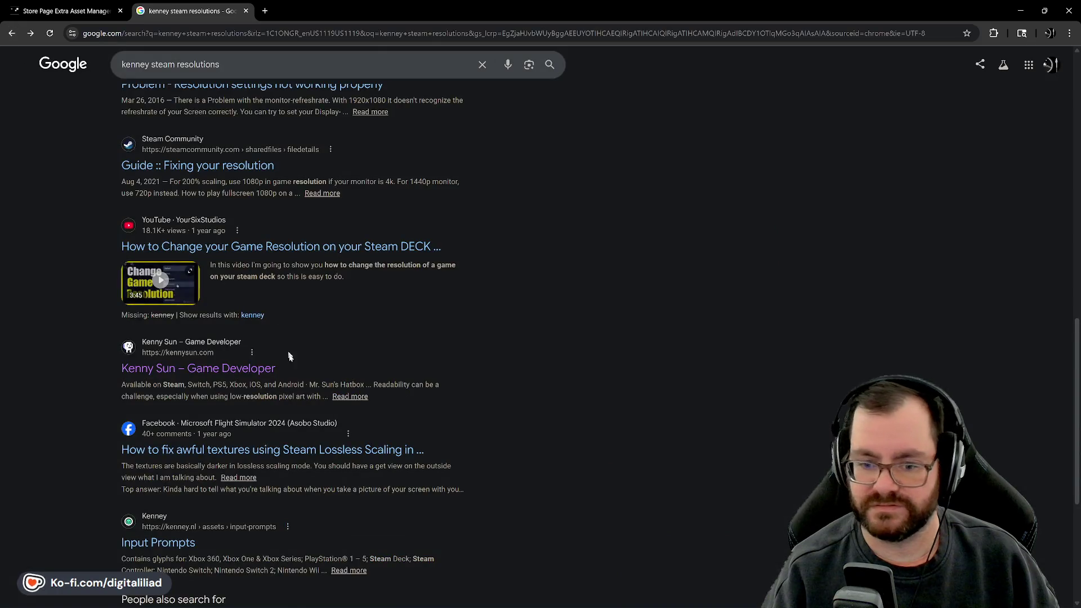
{"action": "scroll", "coordinate": [210, 302], "scroll_direction": "up", "scroll_amount": 5}
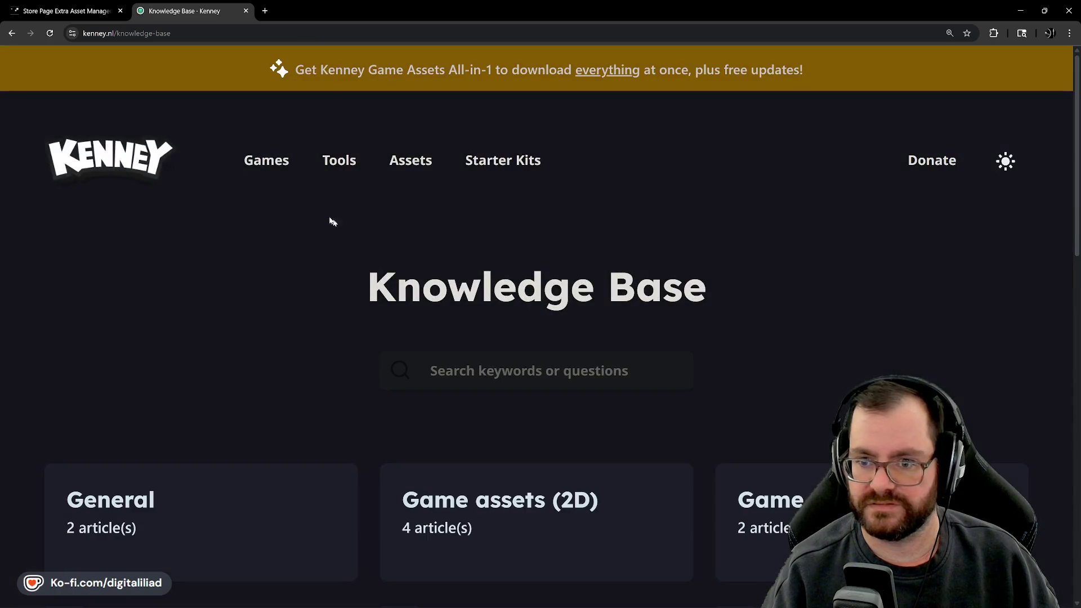
Browse Kenney's Tools page.
{"action": "left_click", "coordinate": [334, 178]}
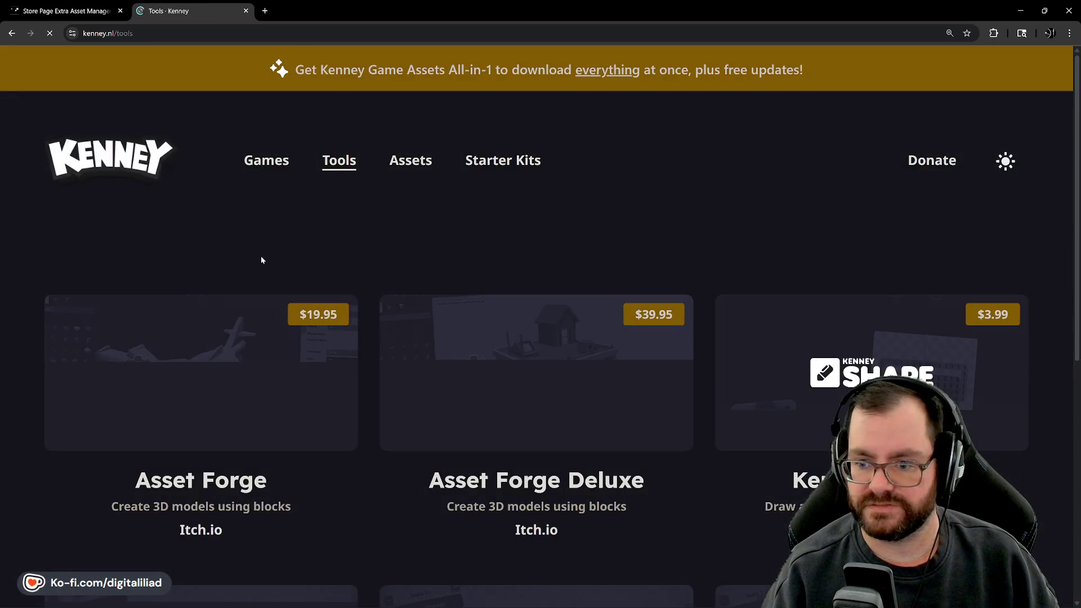
{"action": "scroll", "coordinate": [459, 338], "scroll_direction": "down", "scroll_amount": 5}
{"action": "scroll", "coordinate": [334, 224], "scroll_direction": "down", "scroll_amount": 2}
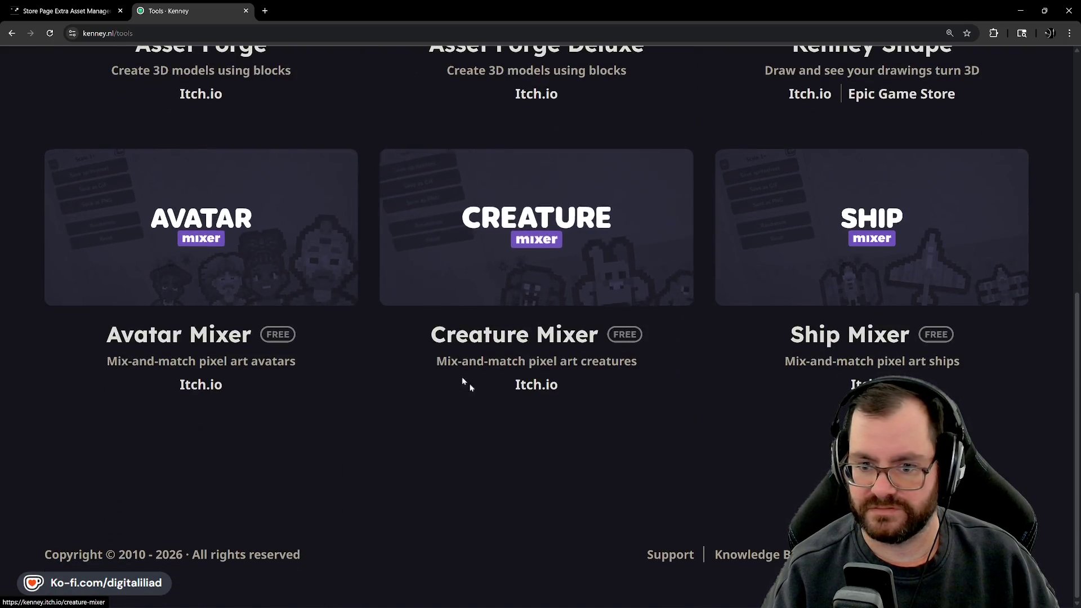
{"action": "scroll", "coordinate": [466, 386], "scroll_direction": "up", "scroll_amount": 5}
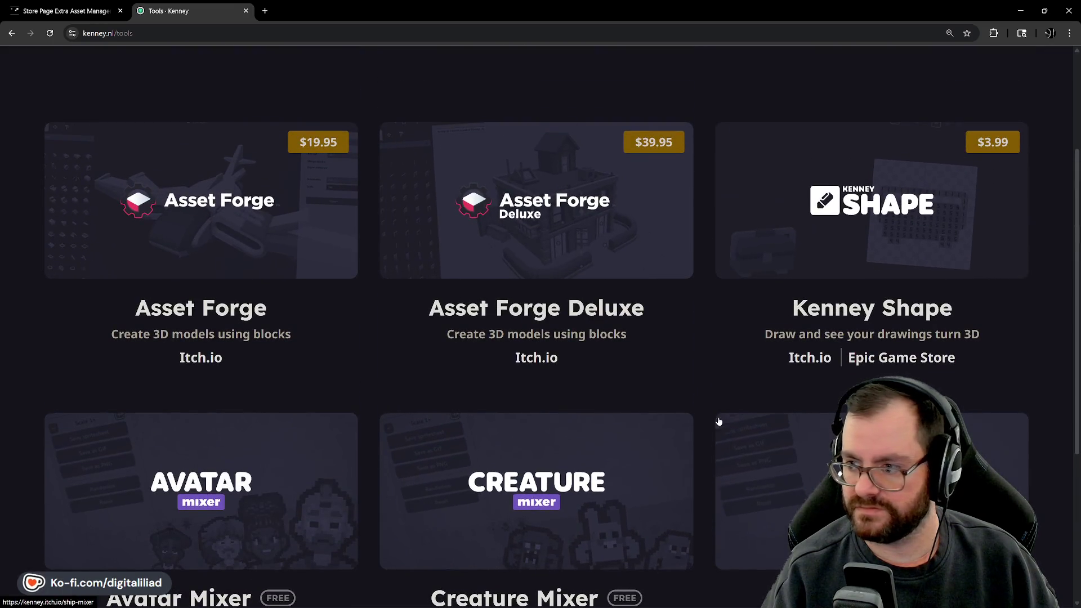
{"action": "scroll", "coordinate": [709, 365], "scroll_direction": "down", "scroll_amount": 2}
{"action": "scroll", "coordinate": [709, 526], "scroll_direction": "up", "scroll_amount": 5}
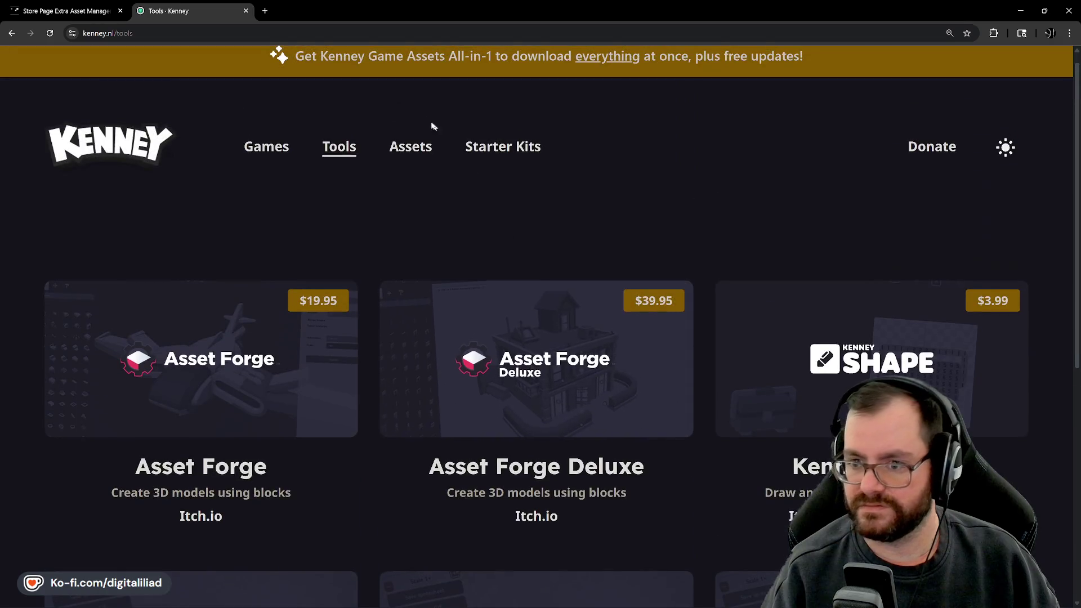
Browse Kenney's Assets and Starter Kits pages, ending on the Kenney home page.
{"action": "left_click", "coordinate": [404, 148]}
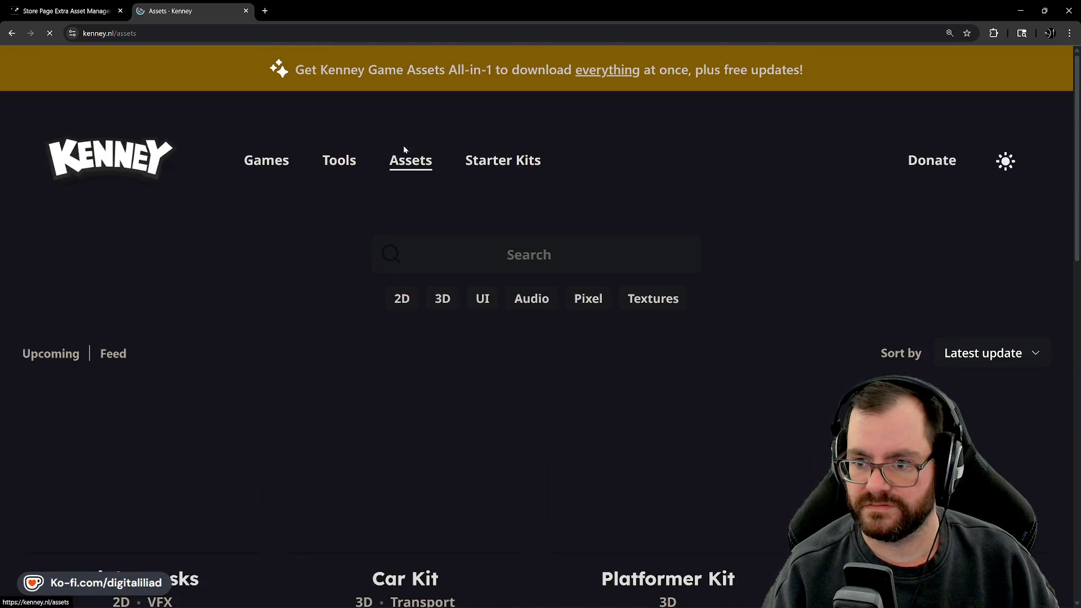
{"action": "left_click", "coordinate": [496, 161]}
{"action": "scroll", "coordinate": [403, 250], "scroll_direction": "down", "scroll_amount": 3}
{"action": "scroll", "coordinate": [403, 250], "scroll_direction": "down", "scroll_amount": 5}
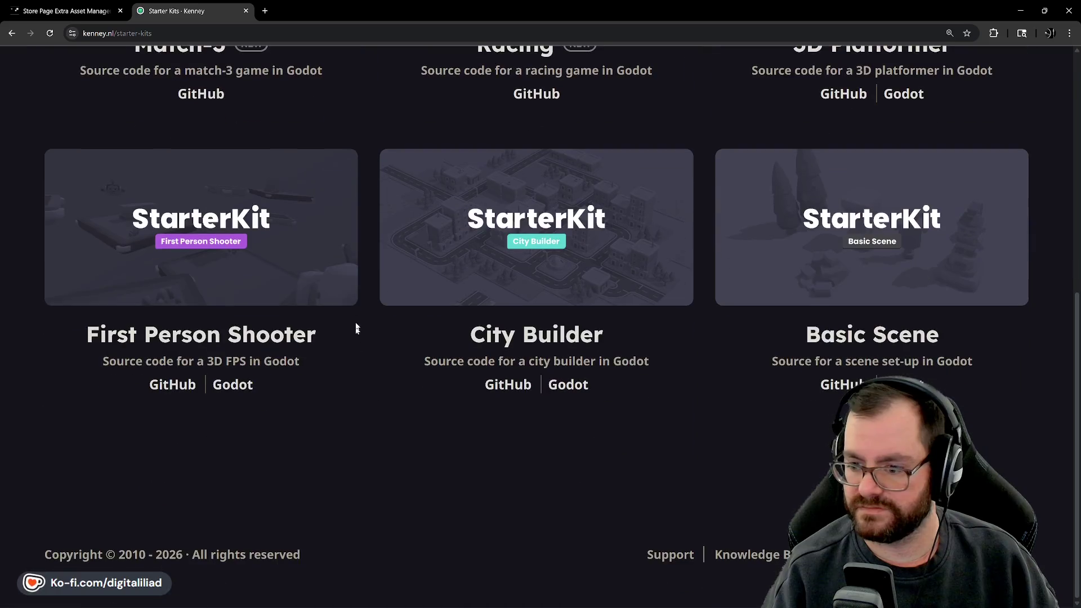
{"action": "scroll", "coordinate": [371, 324], "scroll_direction": "up", "scroll_amount": 8}
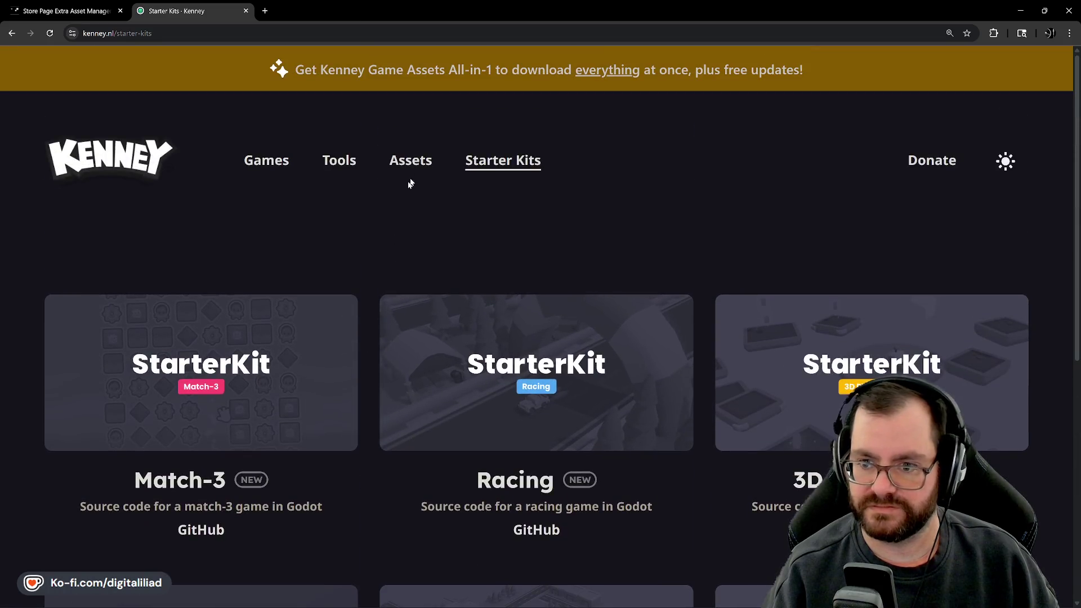
{"action": "left_click", "coordinate": [417, 164]}
{"action": "scroll", "coordinate": [336, 300], "scroll_direction": "down", "scroll_amount": 15}
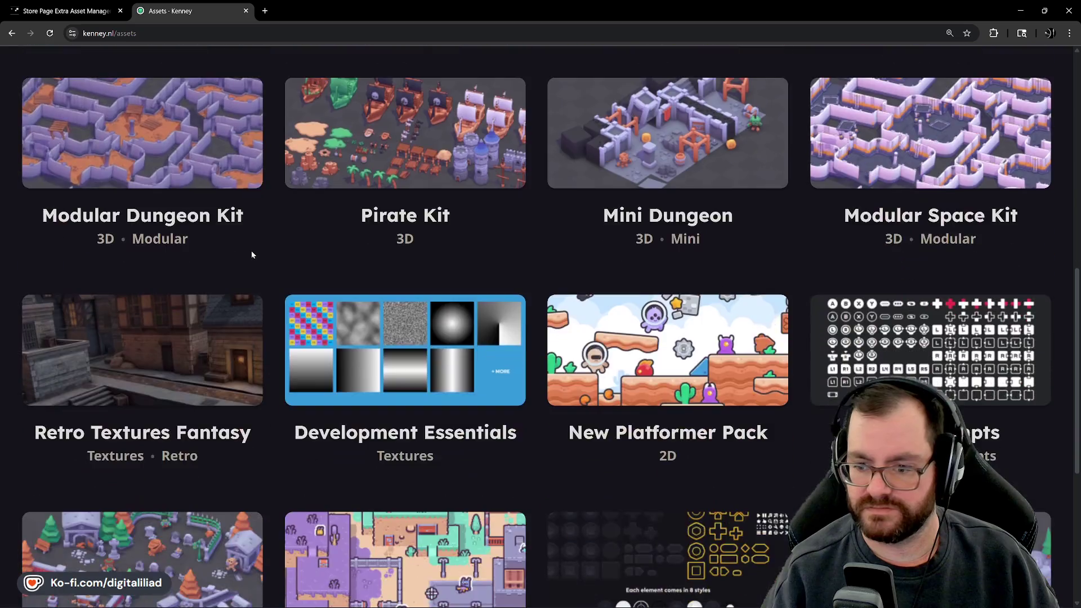
{"action": "scroll", "coordinate": [276, 228], "scroll_direction": "up", "scroll_amount": 15}
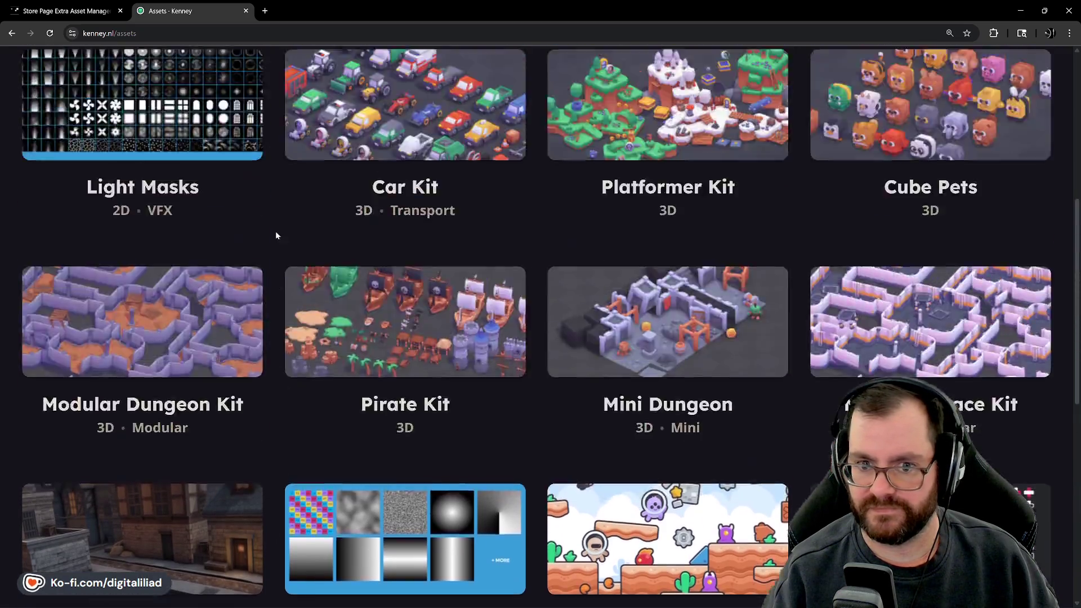
{"action": "left_click", "coordinate": [148, 161]}
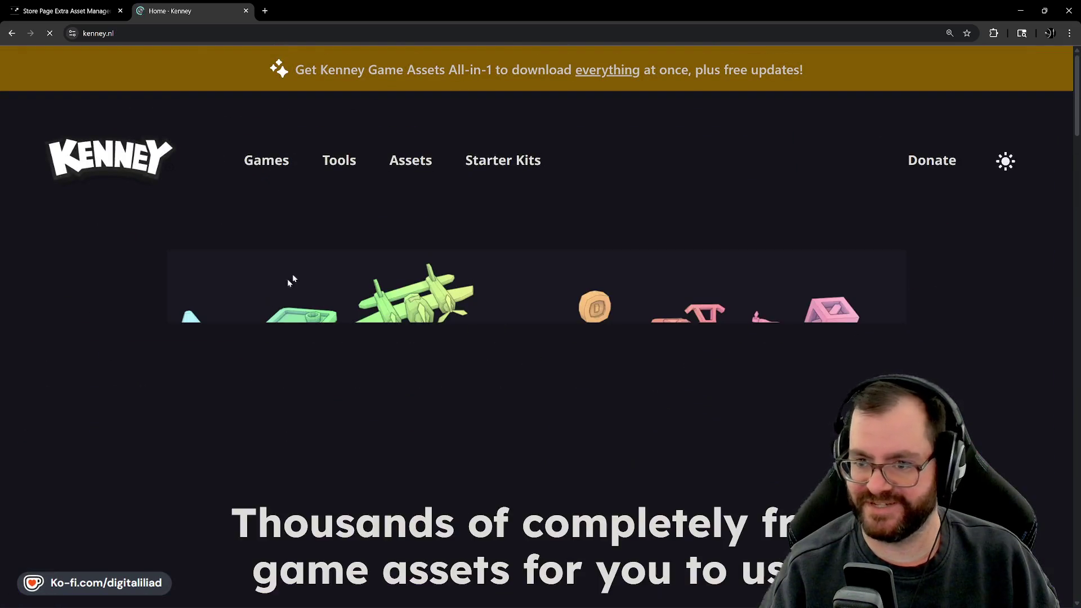
{"action": "scroll", "coordinate": [598, 177], "scroll_direction": "down", "scroll_amount": 8}
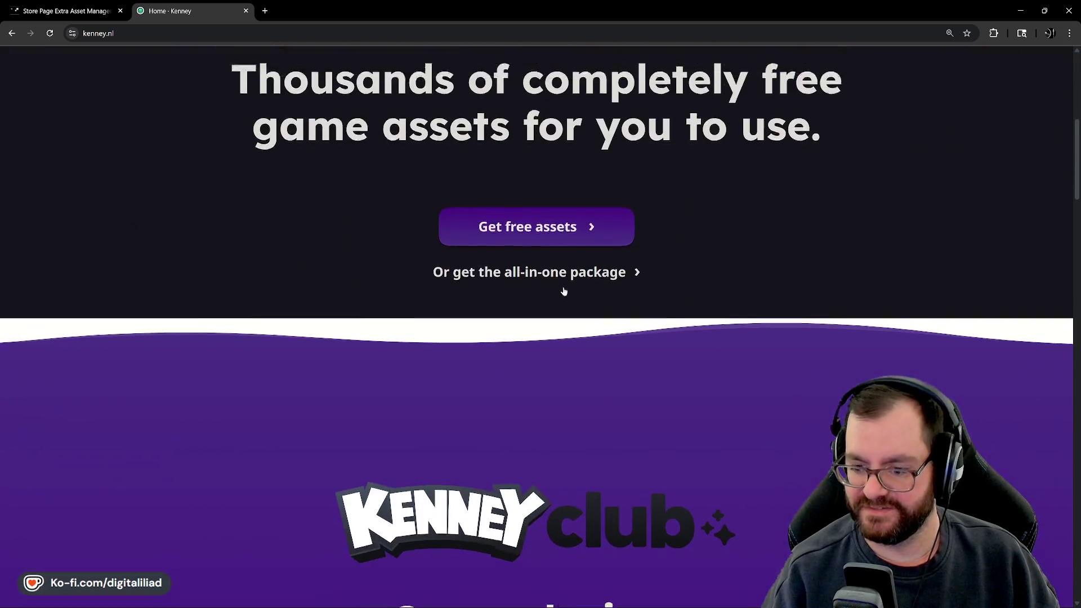
{"action": "scroll", "coordinate": [562, 287], "scroll_direction": "up", "scroll_amount": 8}
In Steamworks Documentation, expand the navigation tree and Graphical Assets - Overview to reveal Store Graphical Assets.
{"action": "left_click", "coordinate": [93, 16]}
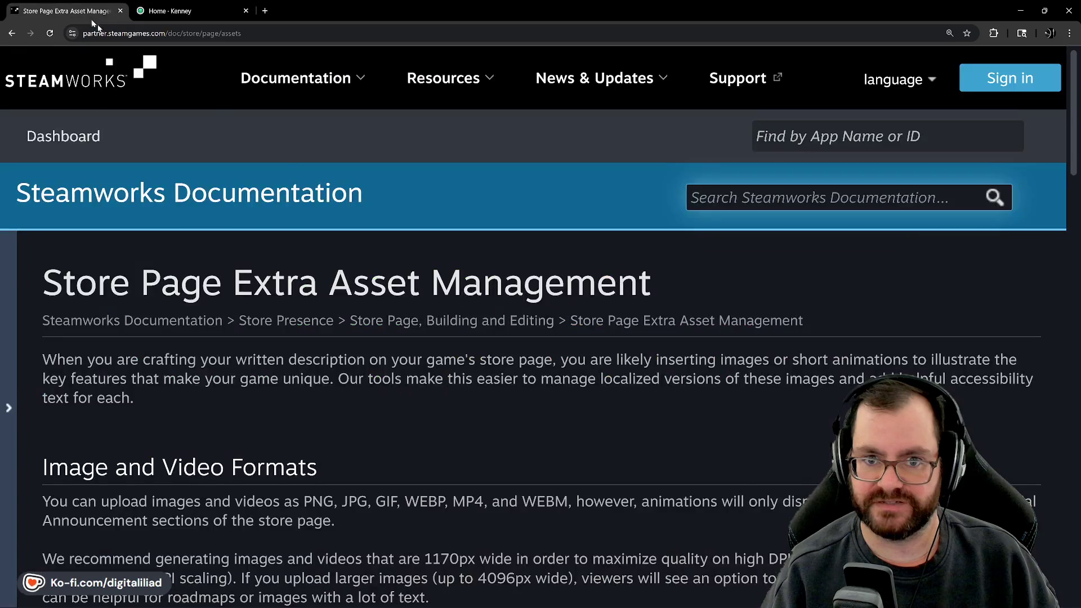
{"action": "left_click", "coordinate": [11, 298]}
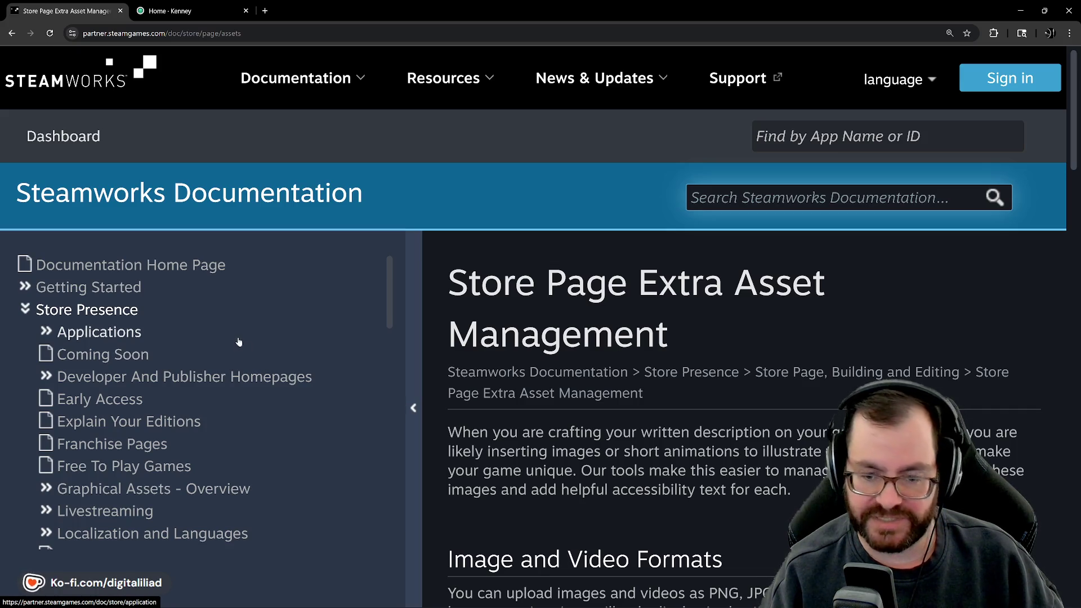
{"action": "scroll", "coordinate": [185, 351], "scroll_direction": "down", "scroll_amount": 1}
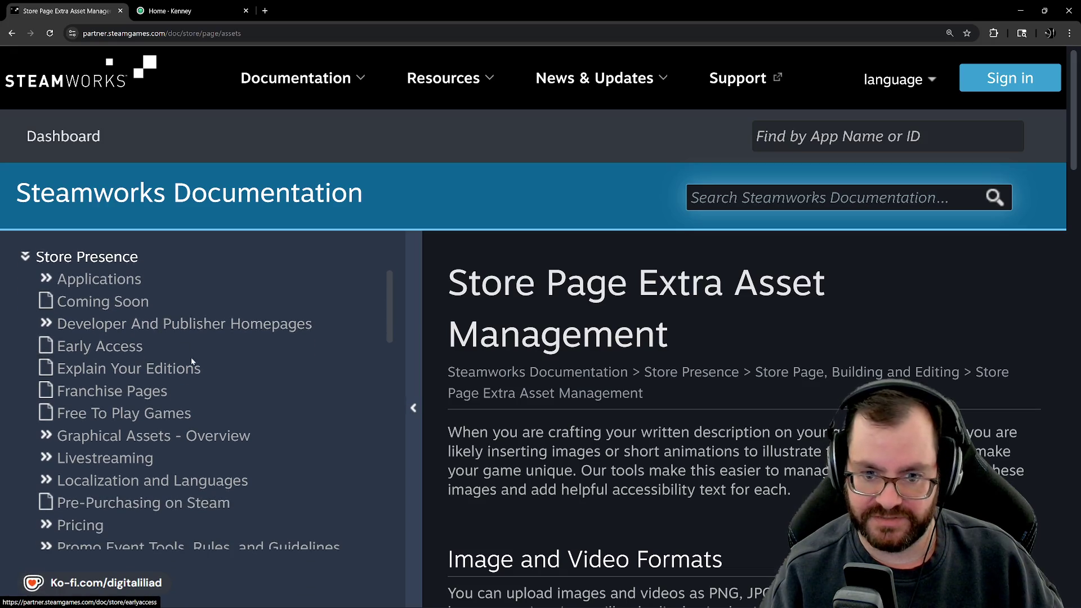
{"action": "scroll", "coordinate": [186, 363], "scroll_direction": "up", "scroll_amount": 1}
{"action": "scroll", "coordinate": [182, 313], "scroll_direction": "down", "scroll_amount": 2}
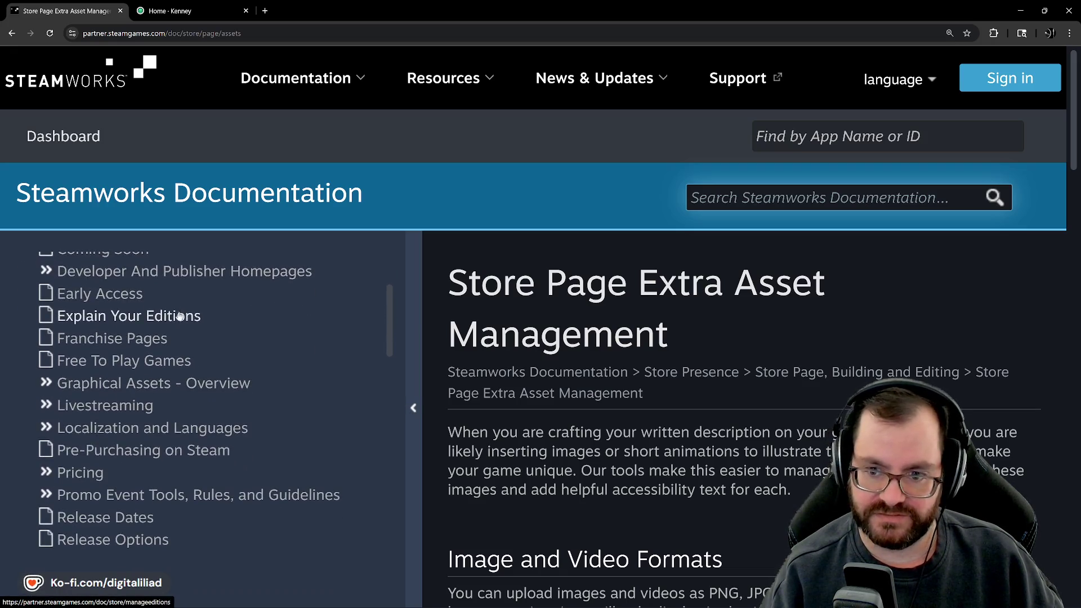
{"action": "scroll", "coordinate": [181, 313], "scroll_direction": "up", "scroll_amount": 2}
{"action": "scroll", "coordinate": [169, 371], "scroll_direction": "down", "scroll_amount": 2}
{"action": "scroll", "coordinate": [253, 386], "scroll_direction": "down", "scroll_amount": 7}
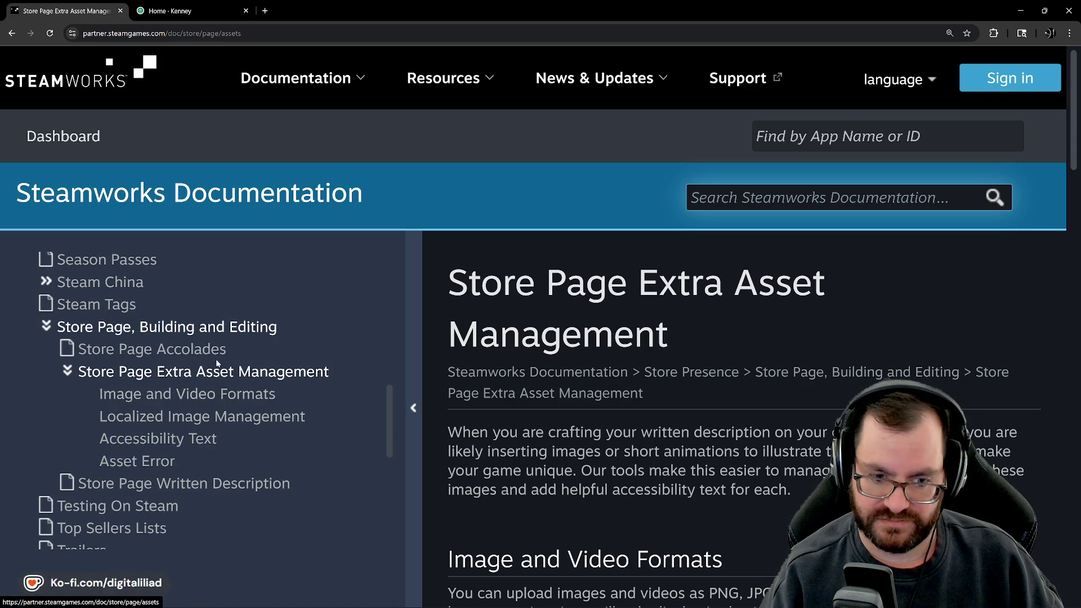
{"action": "scroll", "coordinate": [239, 396], "scroll_direction": "up", "scroll_amount": 2}
{"action": "scroll", "coordinate": [246, 401], "scroll_direction": "up", "scroll_amount": 6}
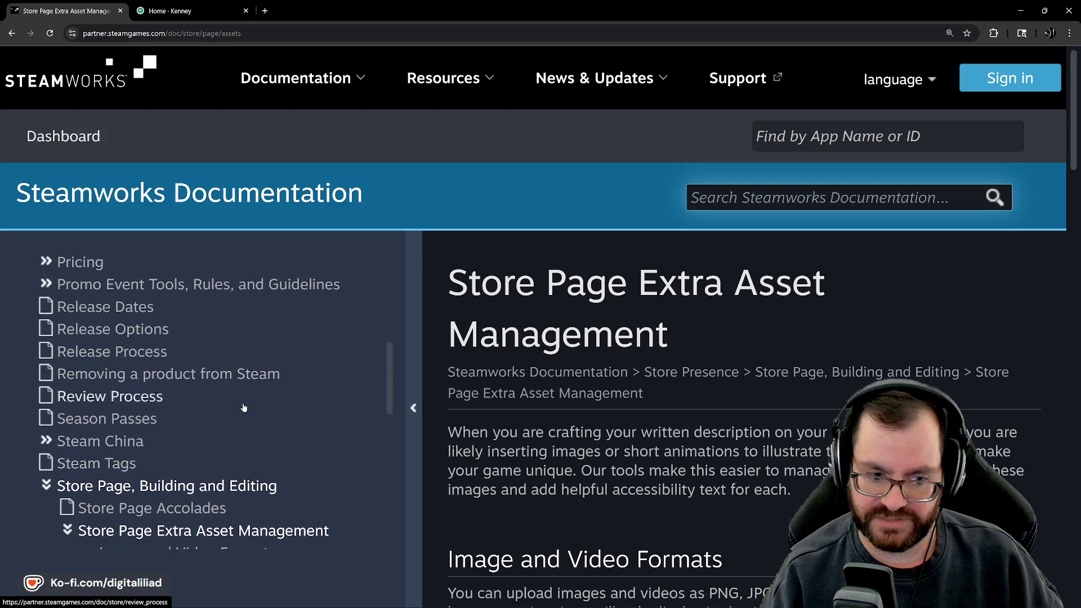
{"action": "scroll", "coordinate": [207, 383], "scroll_direction": "down", "scroll_amount": 4}
{"action": "scroll", "coordinate": [204, 381], "scroll_direction": "down", "scroll_amount": 6}
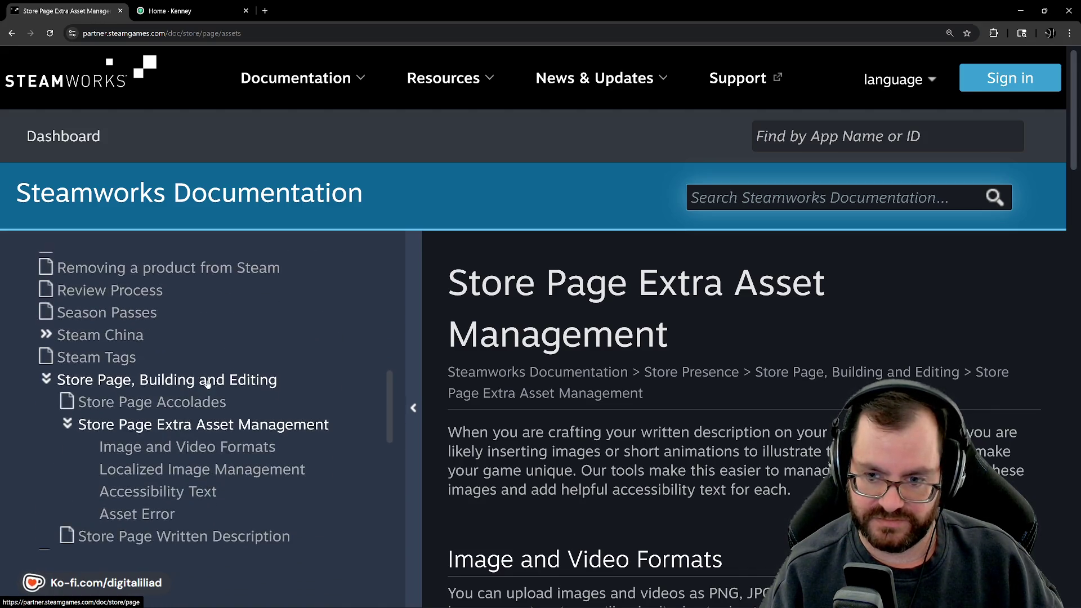
{"action": "scroll", "coordinate": [206, 384], "scroll_direction": "up", "scroll_amount": 11}
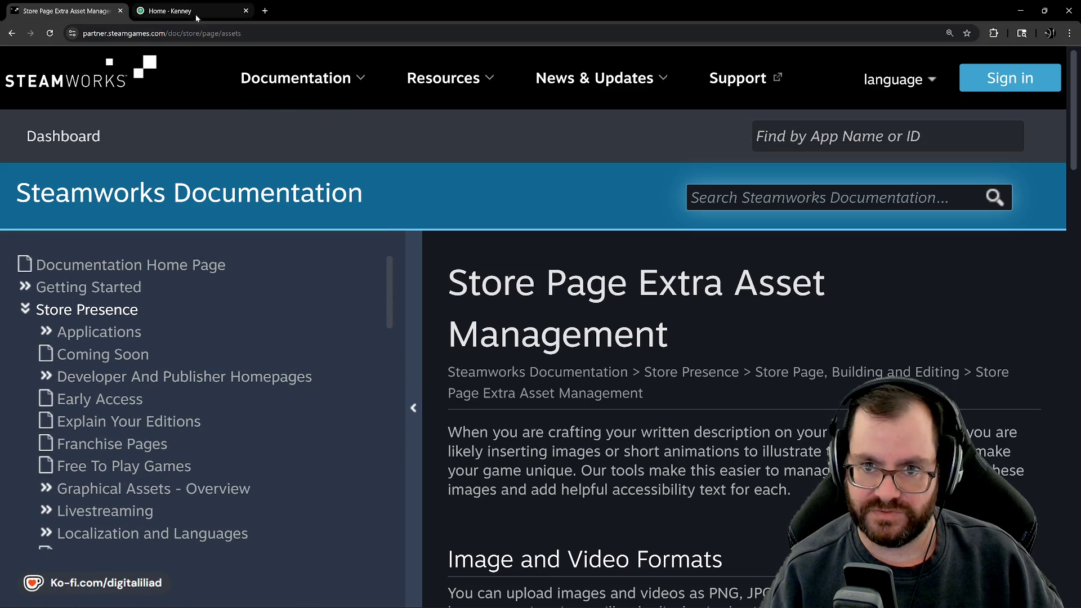
{"action": "scroll", "coordinate": [164, 307], "scroll_direction": "down", "scroll_amount": 3}
{"action": "left_click", "coordinate": [54, 328]}
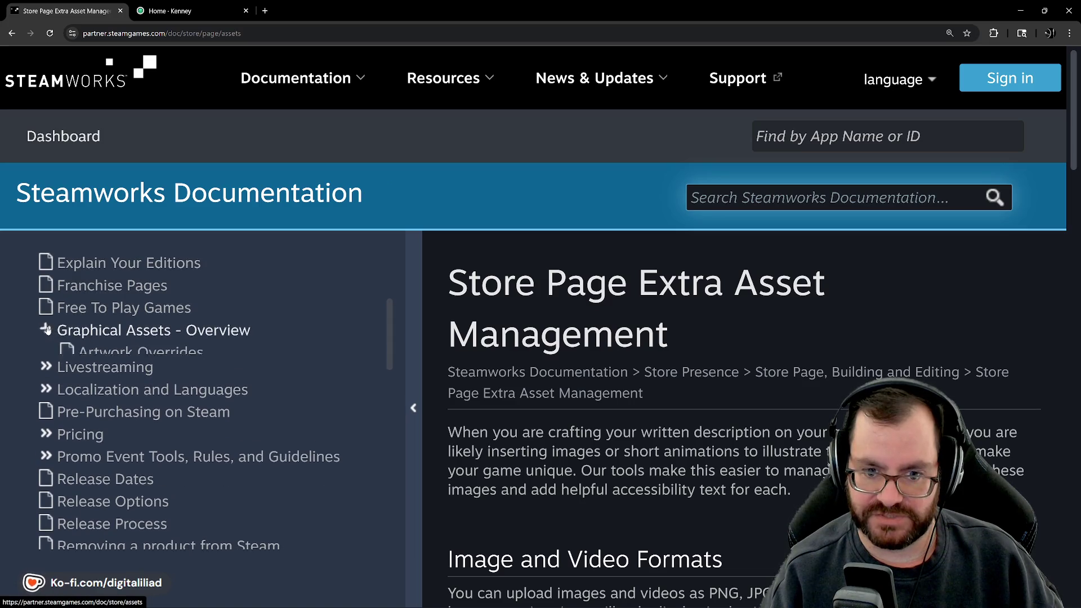
{"action": "scroll", "coordinate": [142, 355], "scroll_direction": "down", "scroll_amount": 2}
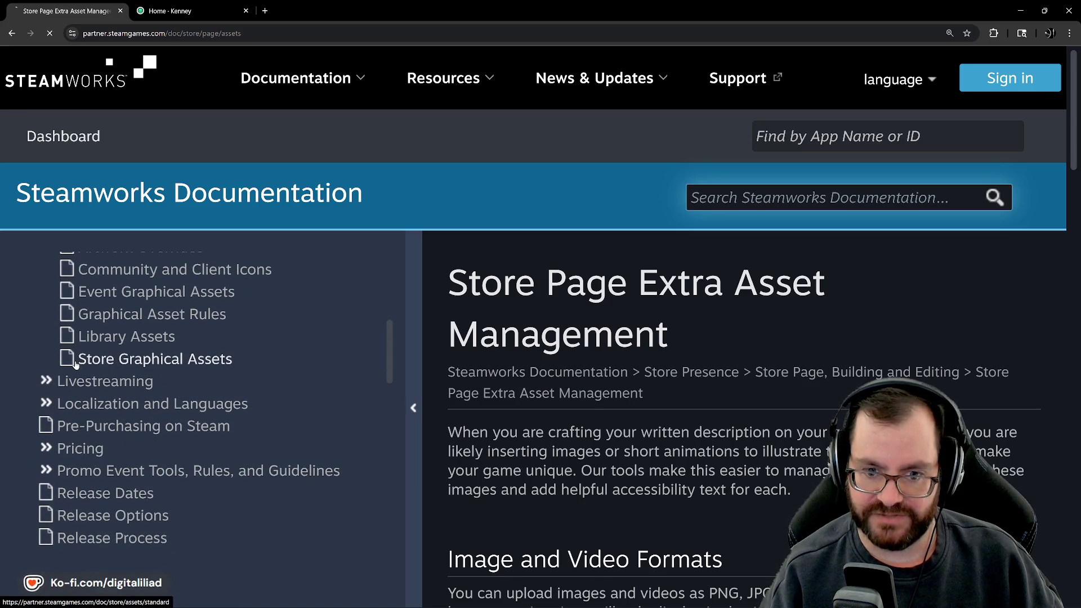
Collapse the sidebar and compare Main Capsule with Header Capsule (920px x 430px) requirements.
{"action": "scroll", "coordinate": [362, 301], "scroll_direction": "down", "scroll_amount": 1}
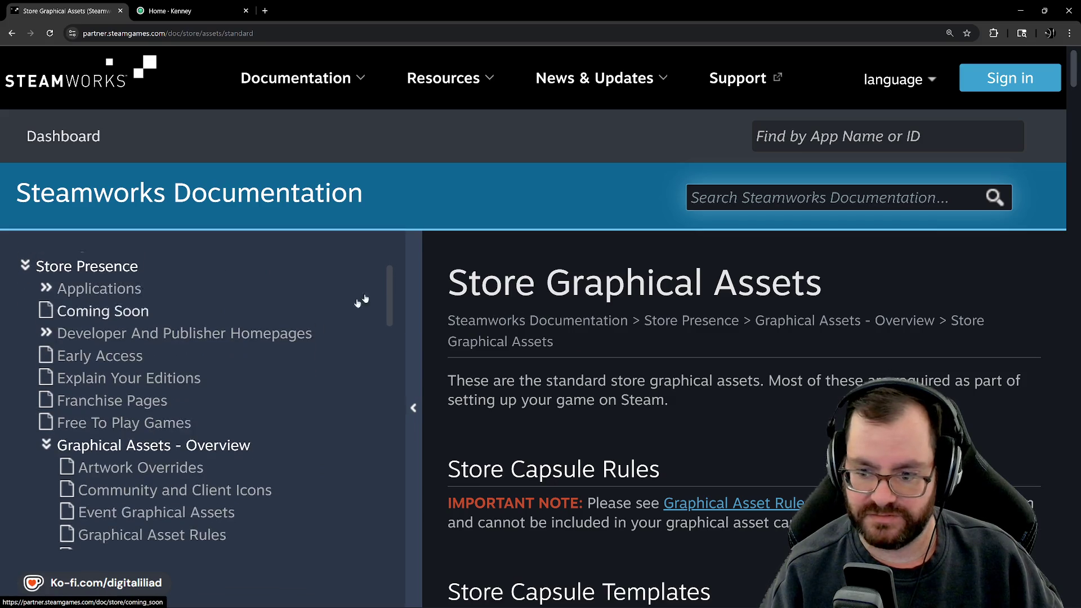
{"action": "left_click", "coordinate": [411, 307]}
{"action": "scroll", "coordinate": [377, 307], "scroll_direction": "down", "scroll_amount": 2}
{"action": "scroll", "coordinate": [376, 308], "scroll_direction": "down", "scroll_amount": 10}
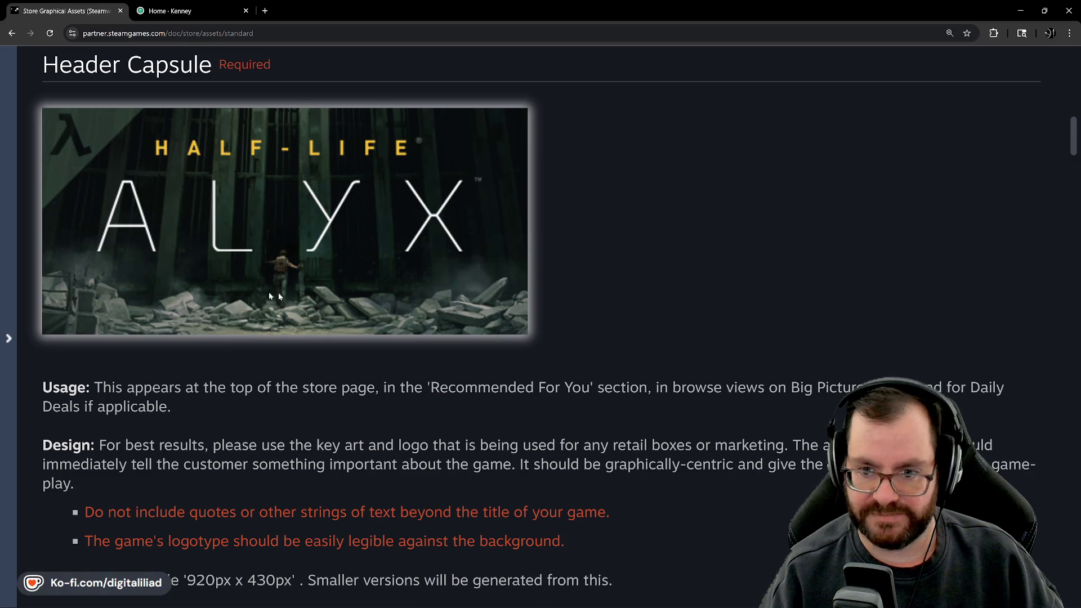
{"action": "scroll", "coordinate": [329, 252], "scroll_direction": "down", "scroll_amount": 3}
{"action": "scroll", "coordinate": [312, 231], "scroll_direction": "up", "scroll_amount": 3}
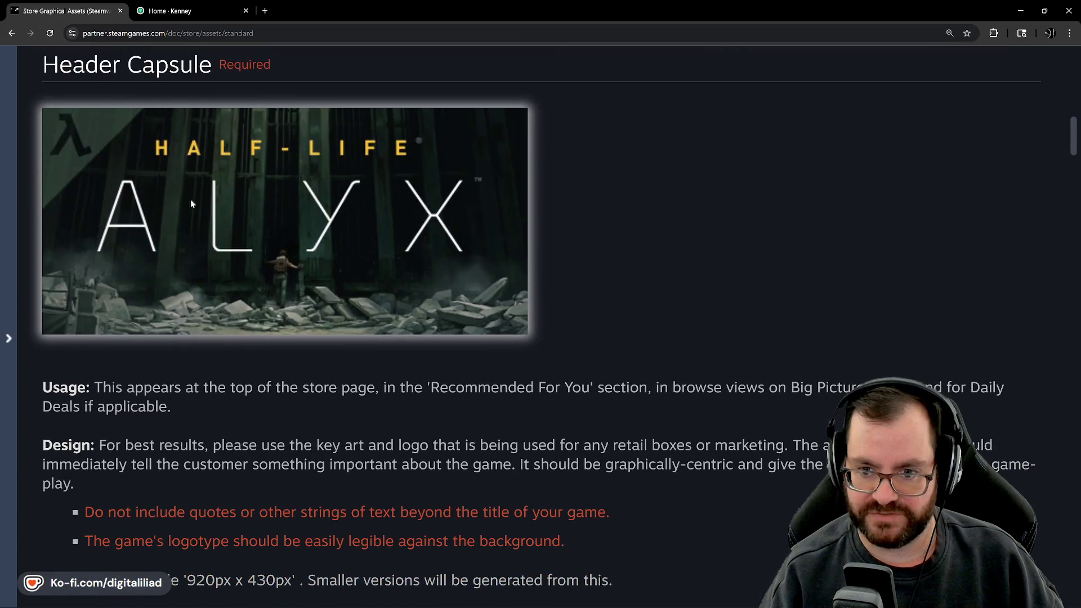
{"action": "scroll", "coordinate": [281, 245], "scroll_direction": "down", "scroll_amount": 9}
{"action": "scroll", "coordinate": [280, 313], "scroll_direction": "up", "scroll_amount": 6}
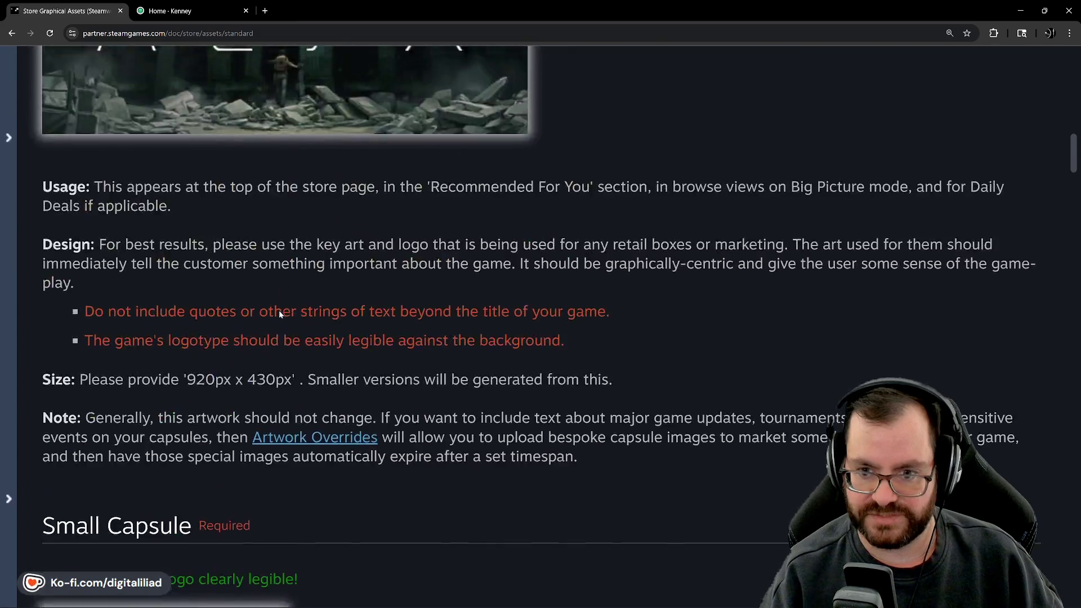
{"action": "scroll", "coordinate": [296, 255], "scroll_direction": "up", "scroll_amount": 4}
{"action": "scroll", "coordinate": [409, 298], "scroll_direction": "down", "scroll_amount": 18}
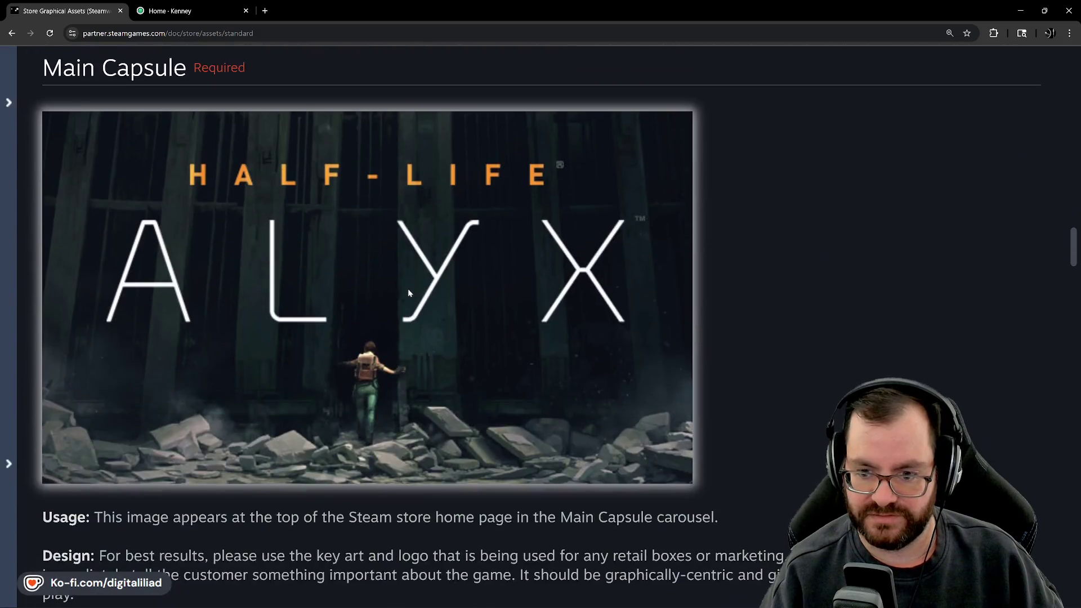
{"action": "scroll", "coordinate": [394, 298], "scroll_direction": "up", "scroll_amount": 6}
{"action": "scroll", "coordinate": [376, 314], "scroll_direction": "down", "scroll_amount": 5}
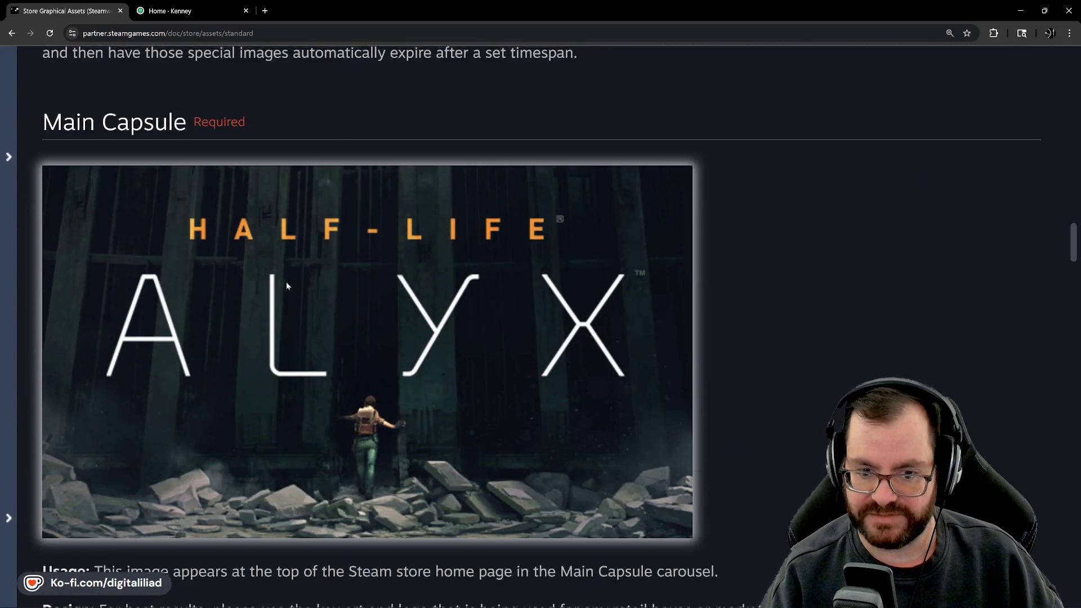
{"action": "scroll", "coordinate": [287, 287], "scroll_direction": "up", "scroll_amount": 18}
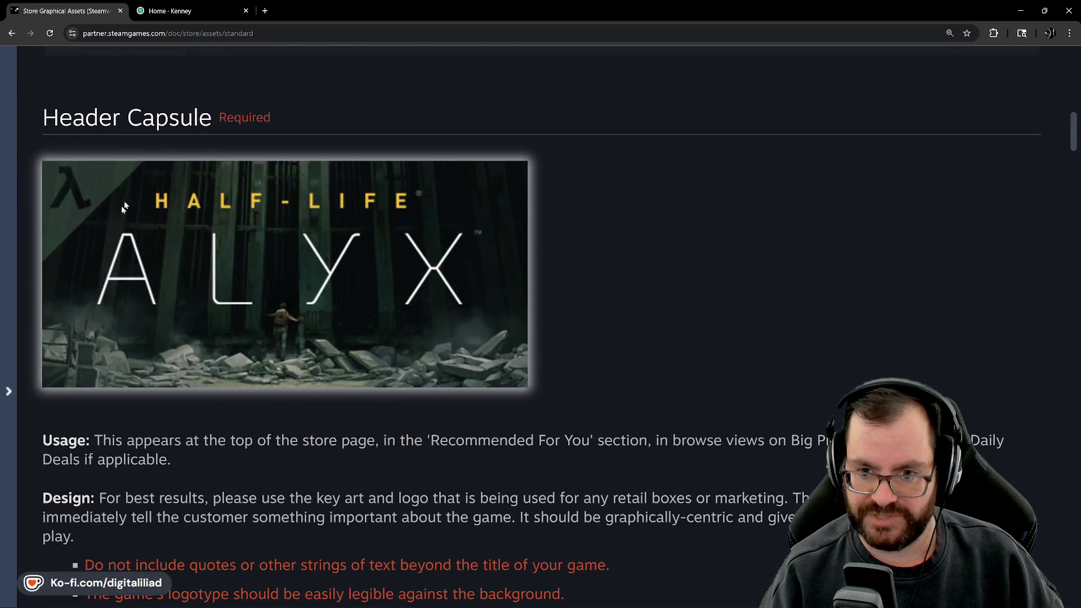
{"action": "scroll", "coordinate": [306, 261], "scroll_direction": "down", "scroll_amount": 18}
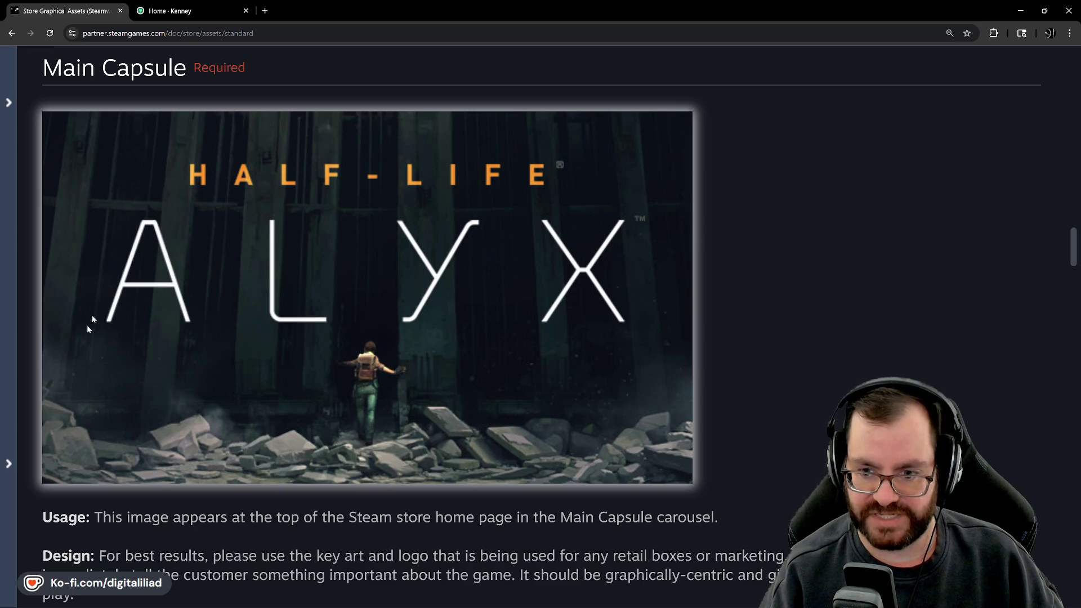
{"action": "scroll", "coordinate": [188, 267], "scroll_direction": "up", "scroll_amount": 15}
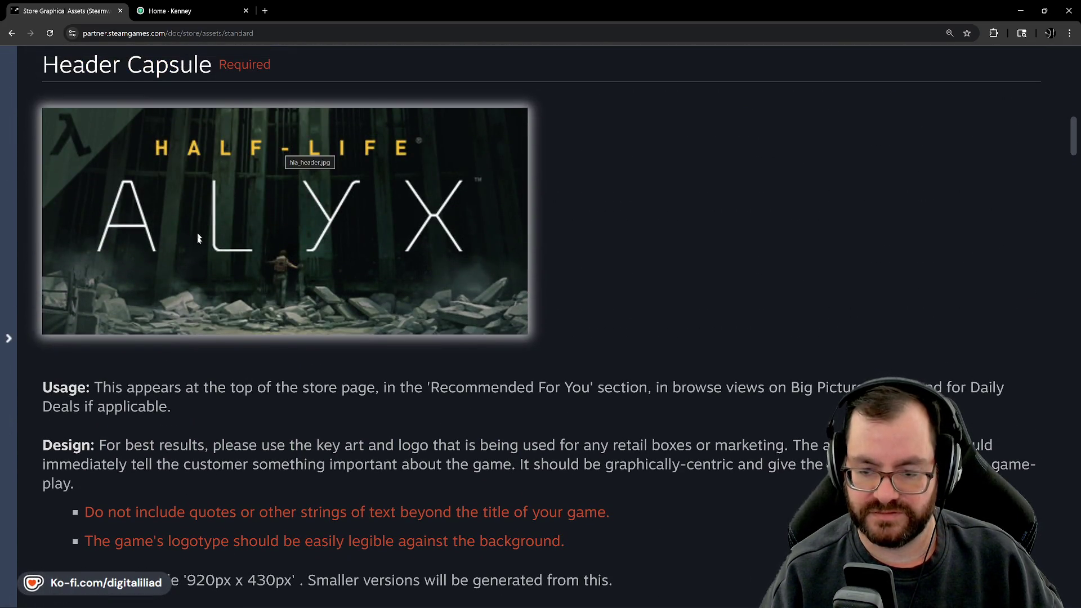
{"action": "scroll", "coordinate": [293, 282], "scroll_direction": "down", "scroll_amount": 2}
{"action": "scroll", "coordinate": [315, 355], "scroll_direction": "up", "scroll_amount": 2}
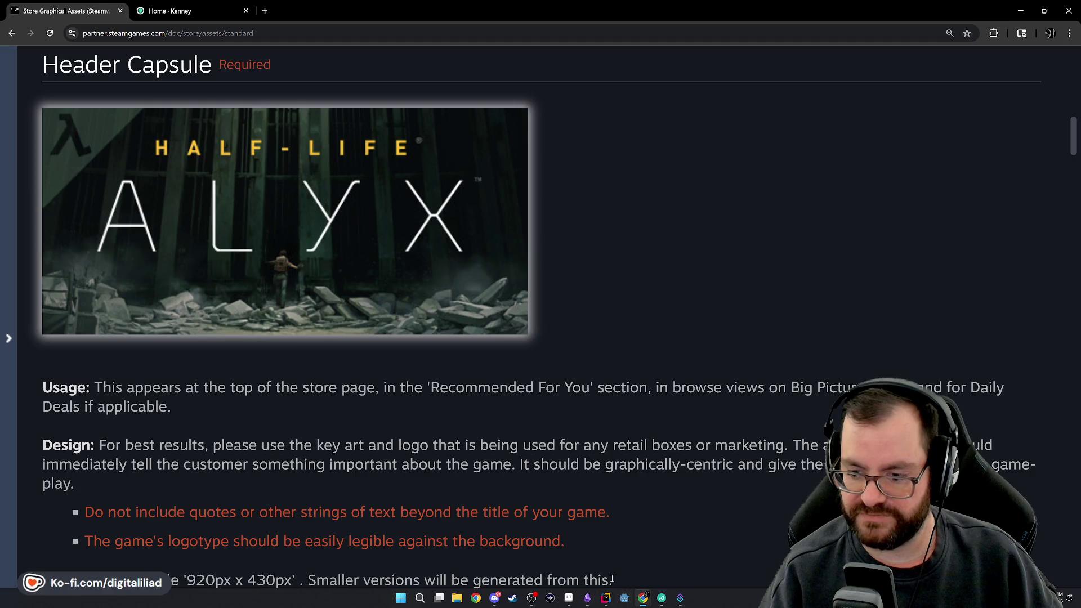
Load the Hi-SAT EXP Palette file as Sprite-0001's colour palette.
{"action": "left_click", "coordinate": [568, 599]}
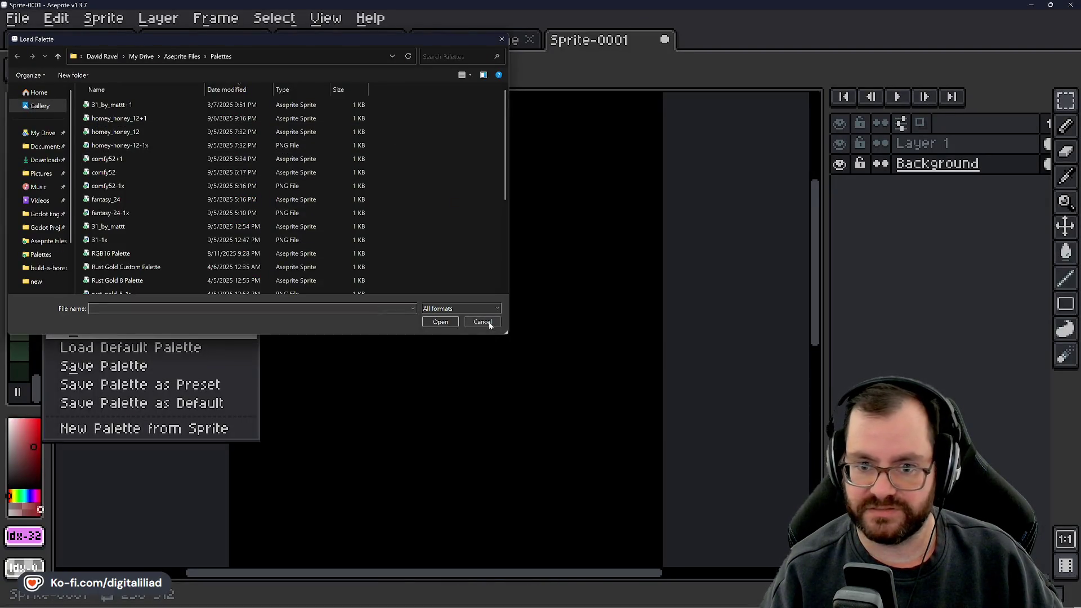
{"action": "scroll", "coordinate": [141, 204], "scroll_direction": "down", "scroll_amount": 3}
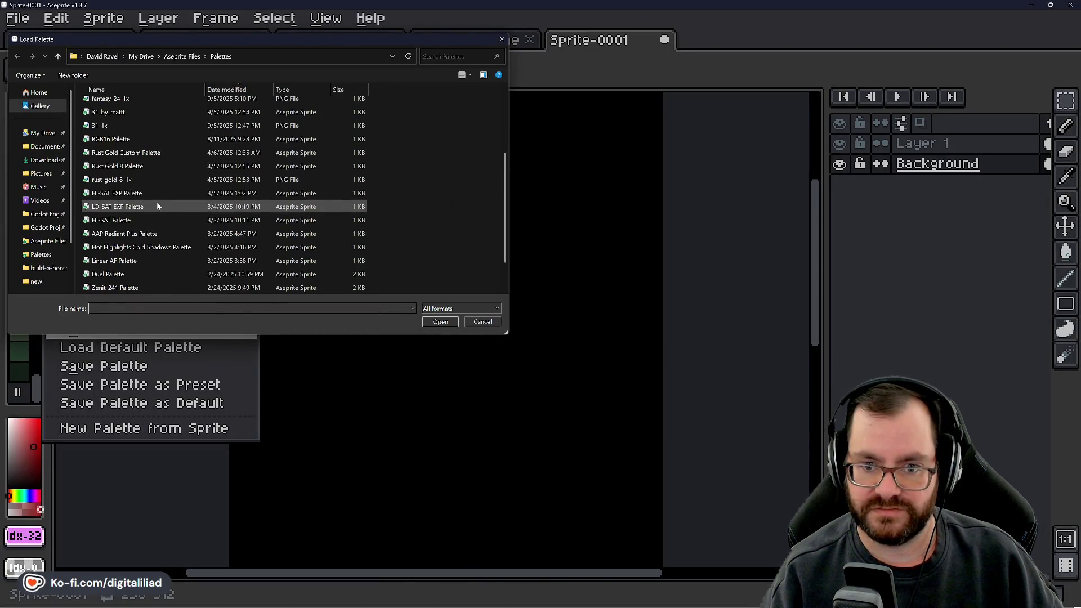
{"action": "left_click", "coordinate": [154, 191]}
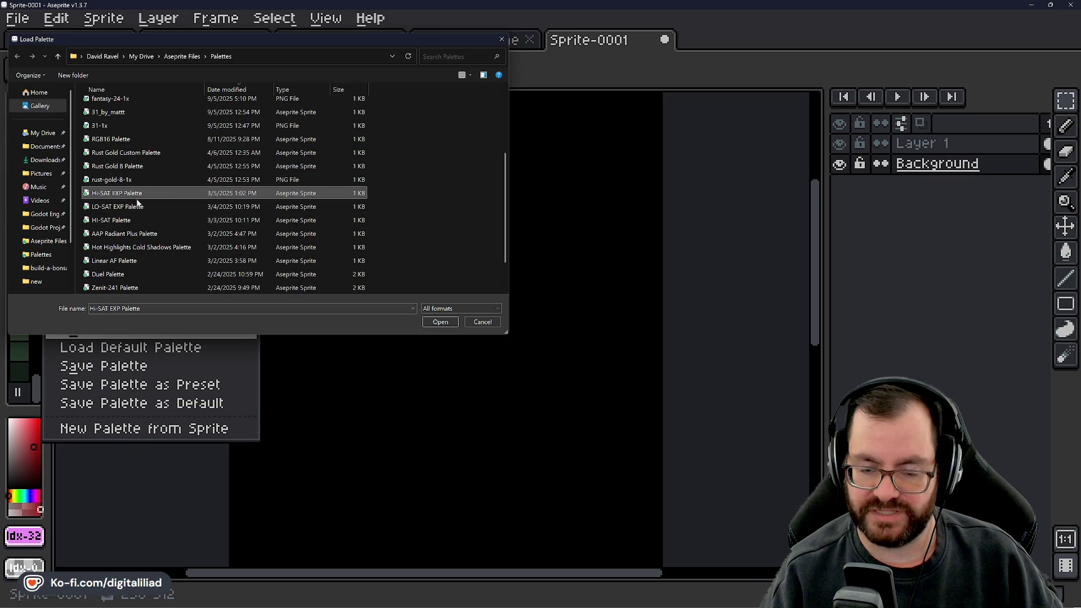
{"action": "left_click", "coordinate": [438, 324]}
{"action": "scroll", "coordinate": [33, 240], "scroll_direction": "up", "scroll_amount": 3}
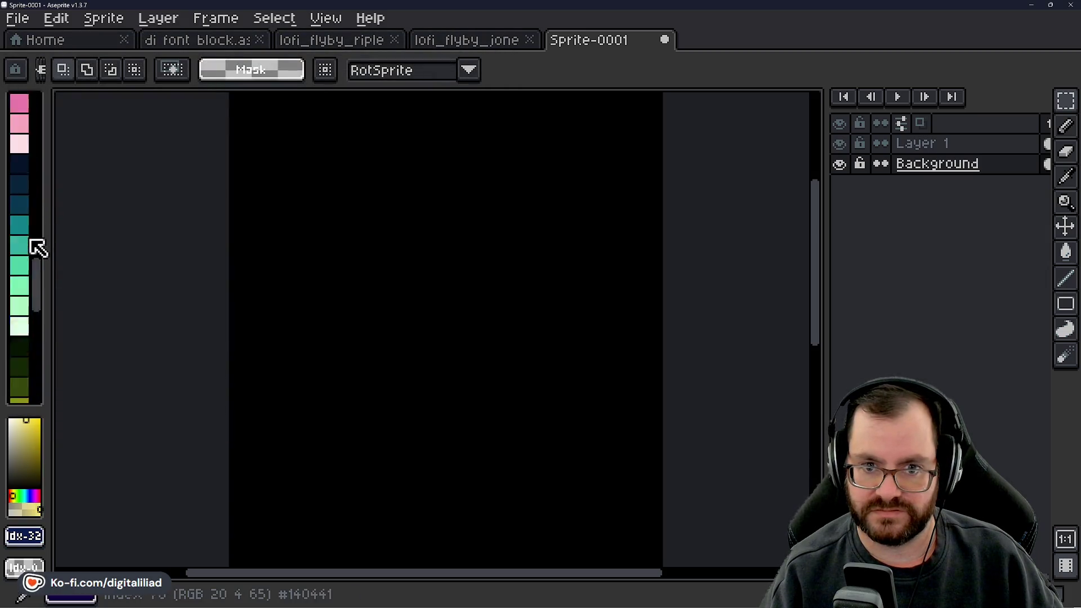
{"action": "scroll", "coordinate": [34, 245], "scroll_direction": "up", "scroll_amount": 10}
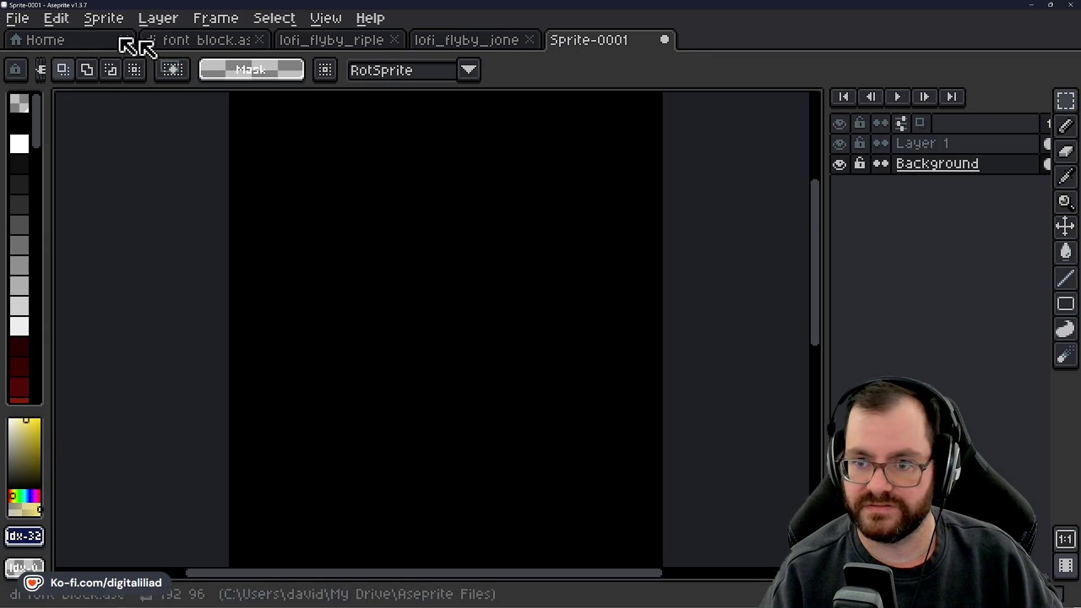
{"action": "left_click", "coordinate": [108, 19]}
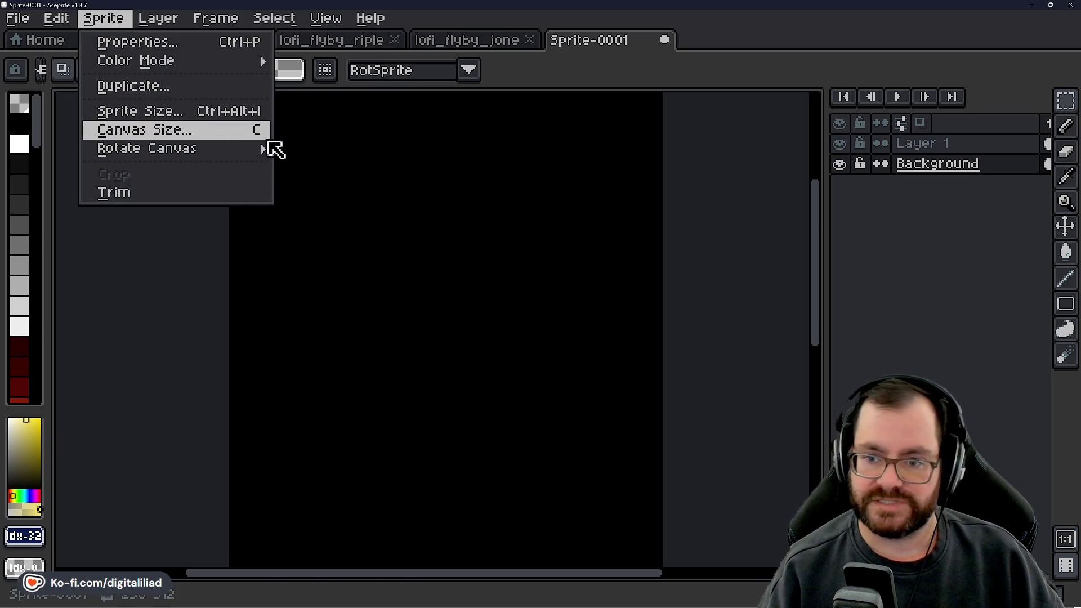
{"action": "left_click", "coordinate": [259, 132]}
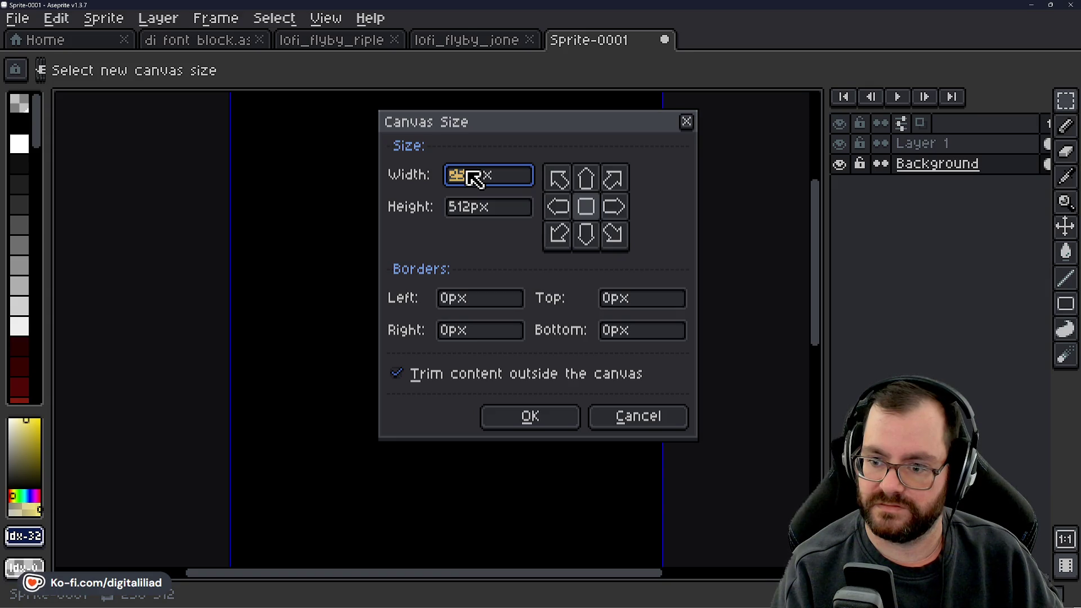
{"action": "left_click", "coordinate": [597, 419]}
{"action": "scroll", "coordinate": [567, 393], "scroll_direction": "down", "scroll_amount": 4}
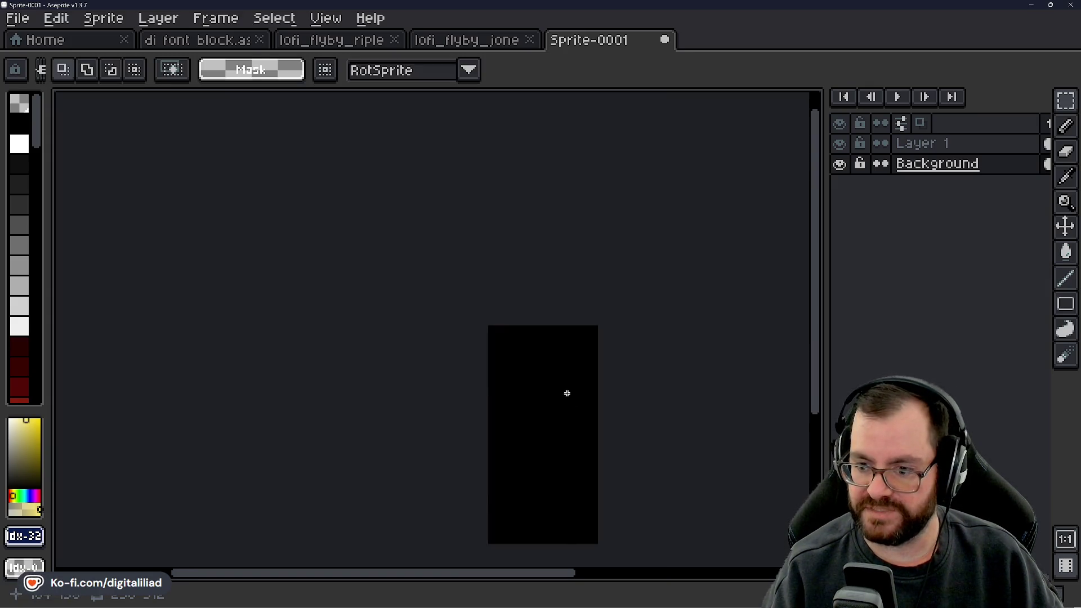
{"action": "scroll", "coordinate": [574, 411], "scroll_direction": "up", "scroll_amount": 2}
{"action": "left_click_drag", "start_coordinate": [586, 429], "coordinate": [516, 321]}
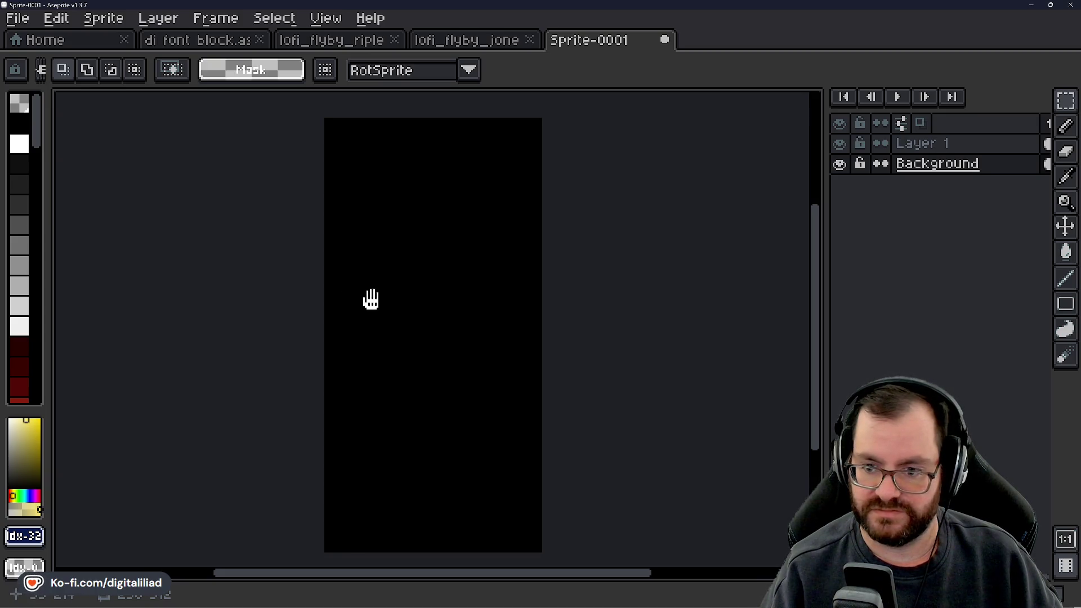
{"action": "left_click_drag", "start_coordinate": [371, 300], "coordinate": [386, 292]}
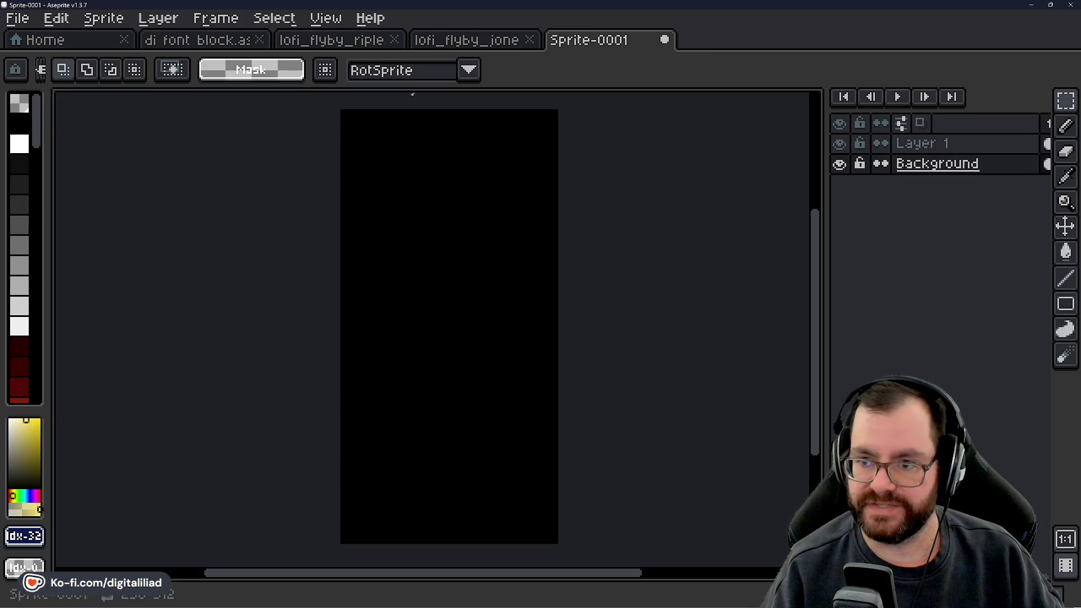
{"action": "mouse_move", "coordinate": [529, 595]}
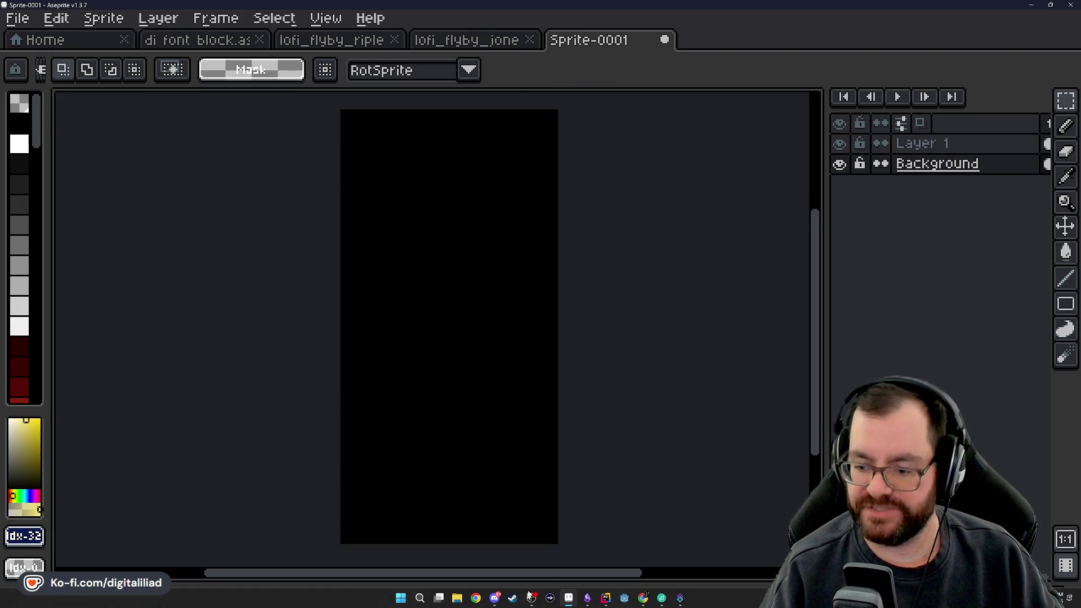
Close the Rider code editor and get back to Aseprite's black 256x512 canvas.
{"action": "left_click", "coordinate": [605, 597]}
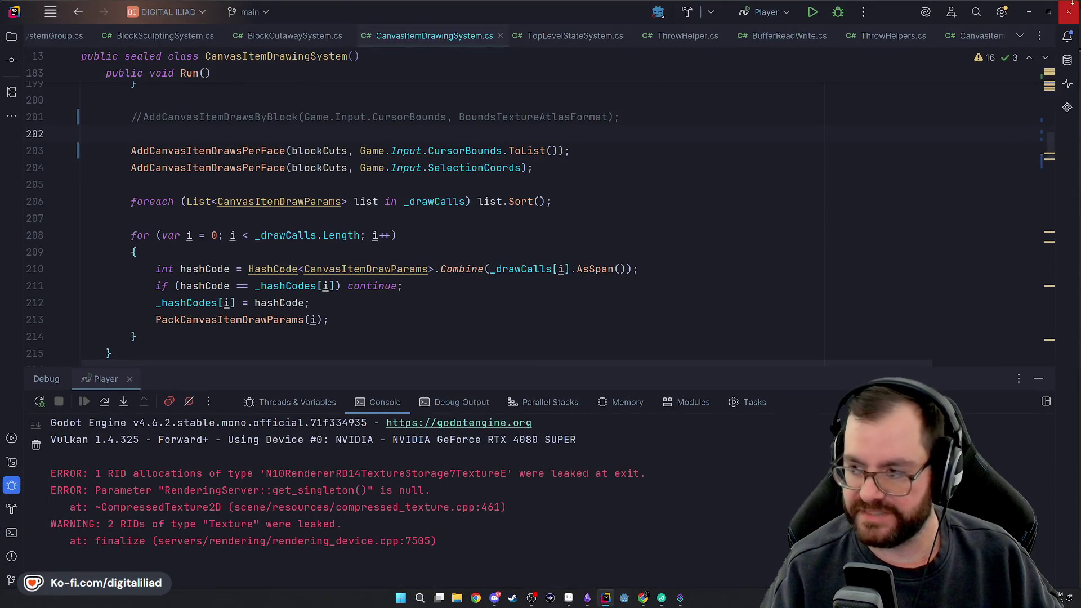
{"action": "left_click", "coordinate": [1070, 6]}
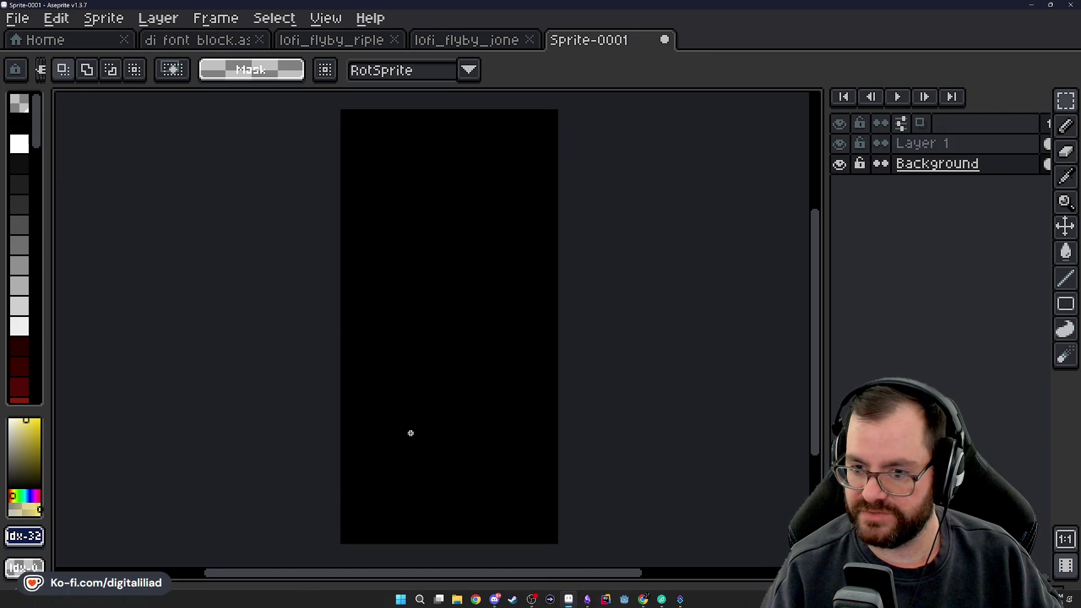
{"action": "left_click", "coordinate": [158, 18]}
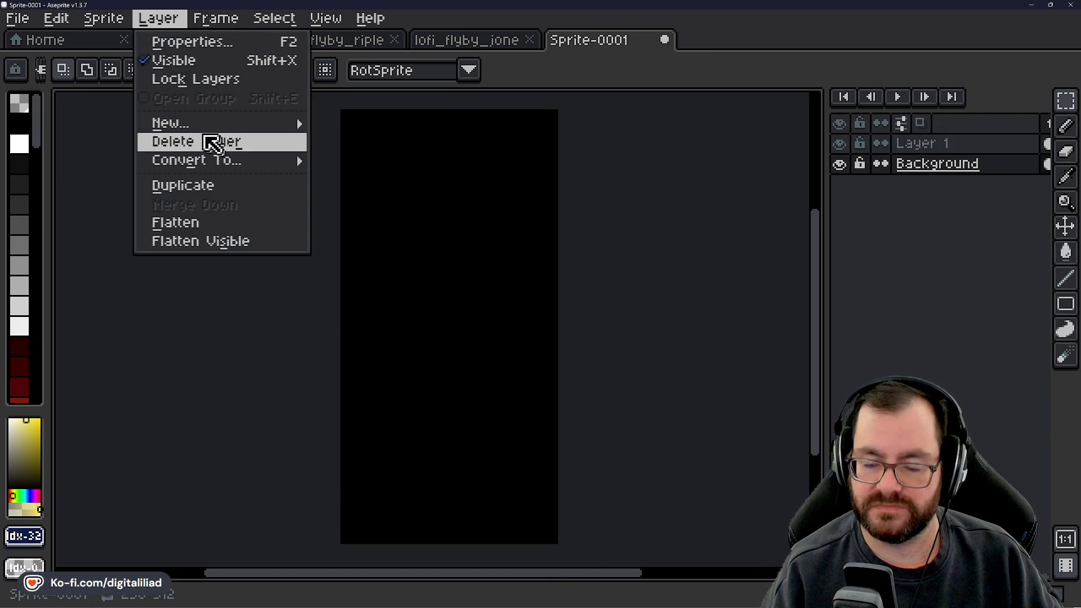
Resize the canvas to 2048 x 2048 px via Canvas Size and centre it in view.
{"action": "mouse_move", "coordinate": [76, 8]}
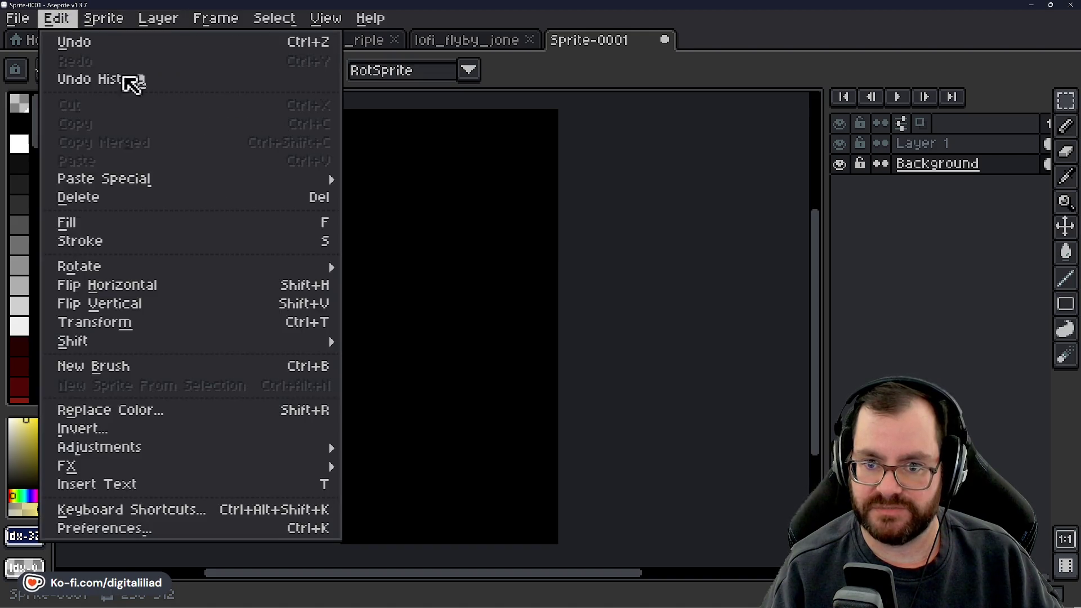
{"action": "left_click", "coordinate": [147, 129]}
{"action": "type", "text": "2048"}
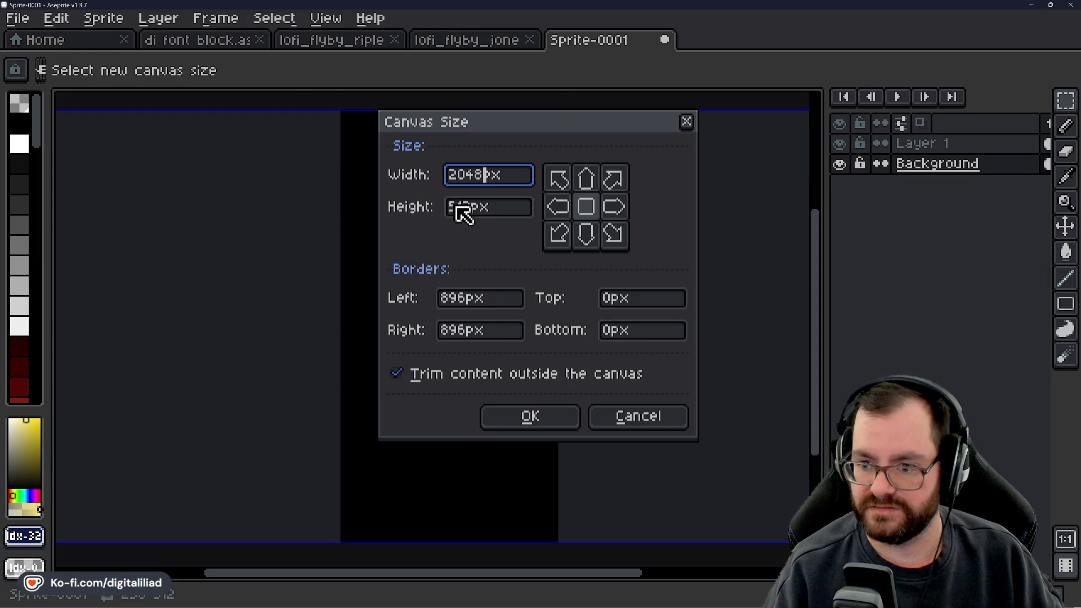
{"action": "left_click_drag", "start_coordinate": [475, 207], "coordinate": [430, 212]}
{"action": "type", "text": "2048"}
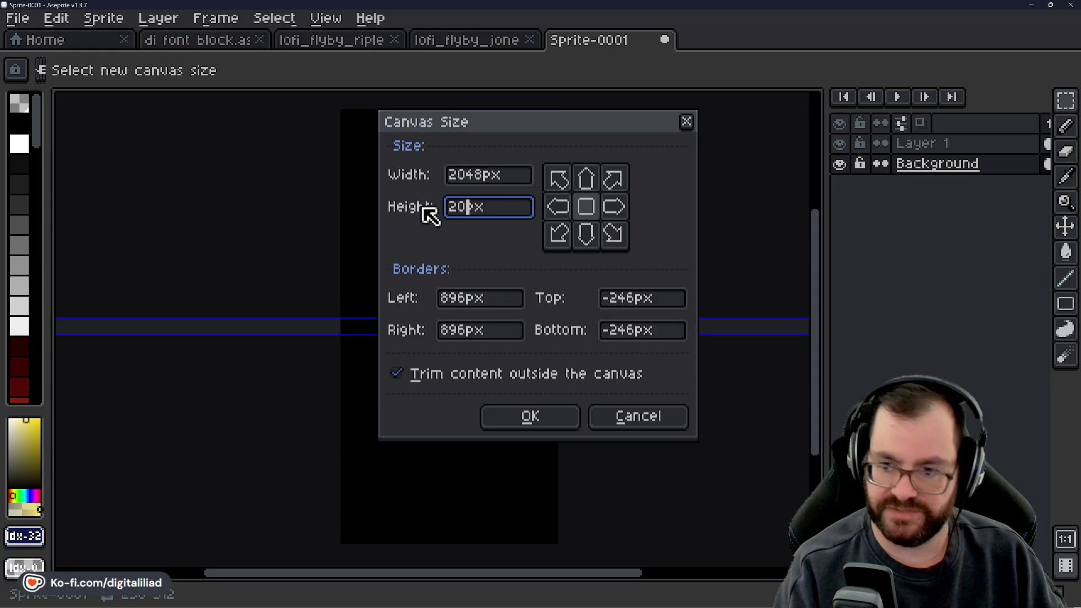
{"action": "left_click", "coordinate": [534, 419]}
{"action": "scroll", "coordinate": [432, 326], "scroll_direction": "down", "scroll_amount": 2}
{"action": "mouse_move", "coordinate": [489, 383]}
{"action": "left_mouse_down"}
{"action": "mouse_move", "coordinate": [357, 243]}
{"action": "mouse_move", "coordinate": [368, 253]}
{"action": "left_mouse_up"}
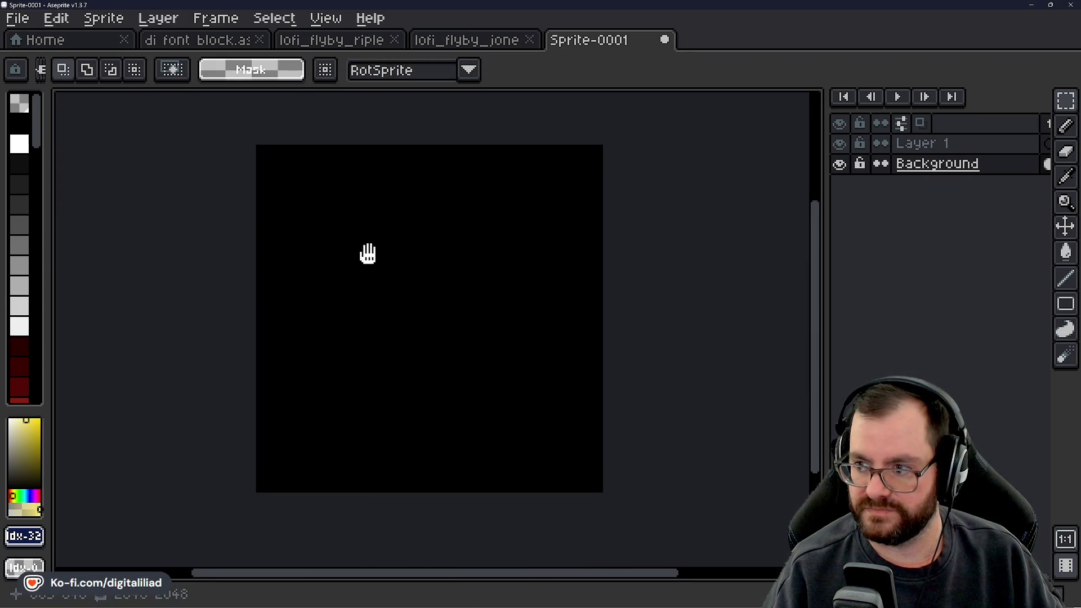
Add a new layer and rename Layer 1 to Header Capsule Frame.
{"action": "left_click", "coordinate": [957, 144]}
{"action": "scroll", "coordinate": [388, 286], "scroll_direction": "up", "scroll_amount": 1}
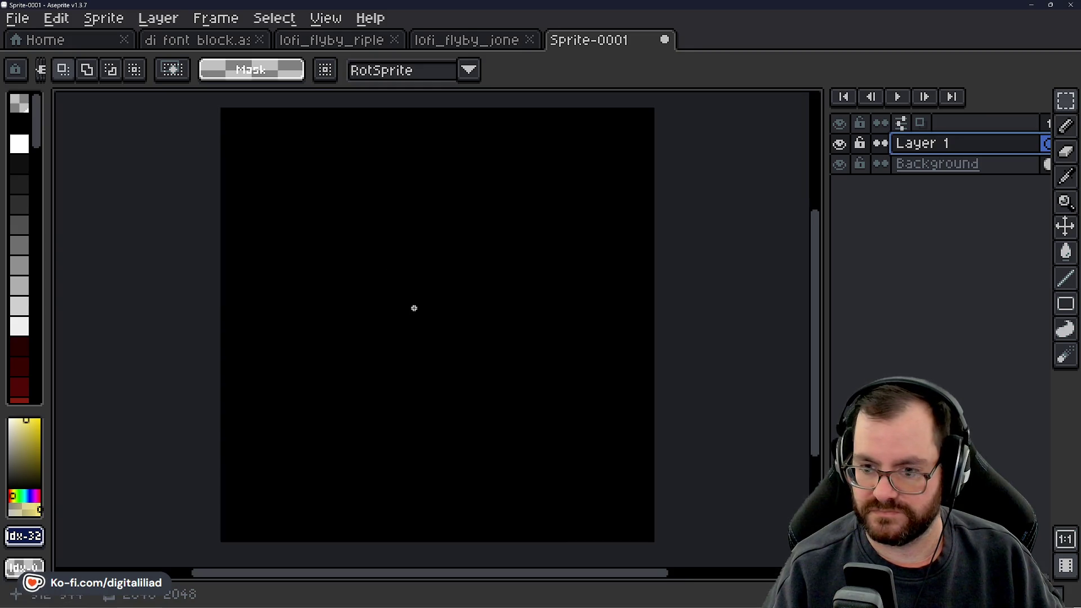
{"action": "left_click_drag", "start_coordinate": [415, 307], "coordinate": [405, 297]}
{"action": "right_click", "coordinate": [950, 145]}
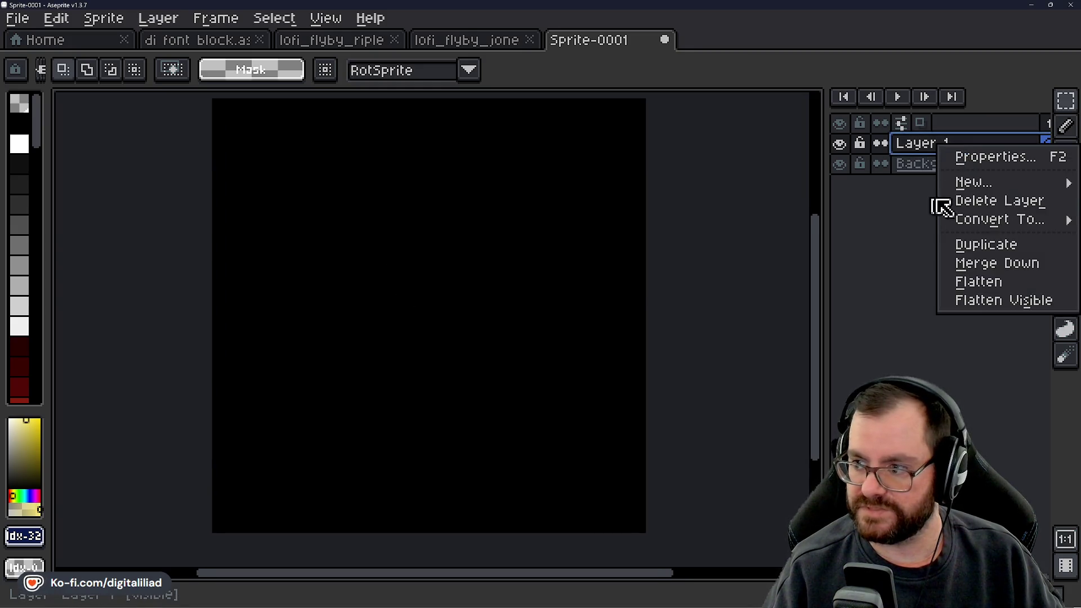
{"action": "mouse_move", "coordinate": [972, 181]}
{"action": "left_click", "coordinate": [888, 182]}
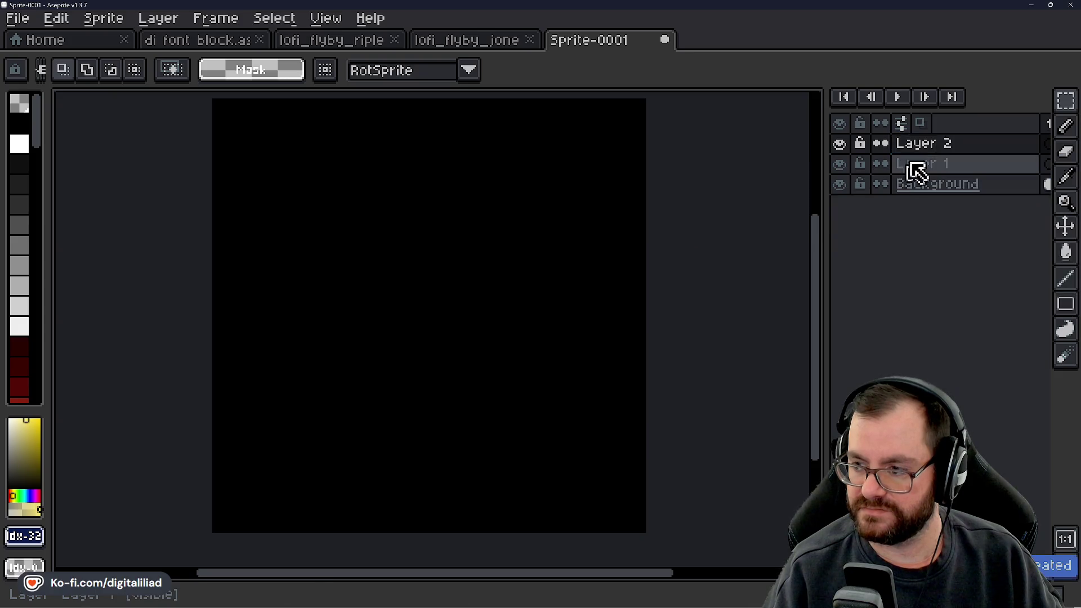
{"action": "double_click", "coordinate": [946, 164]}
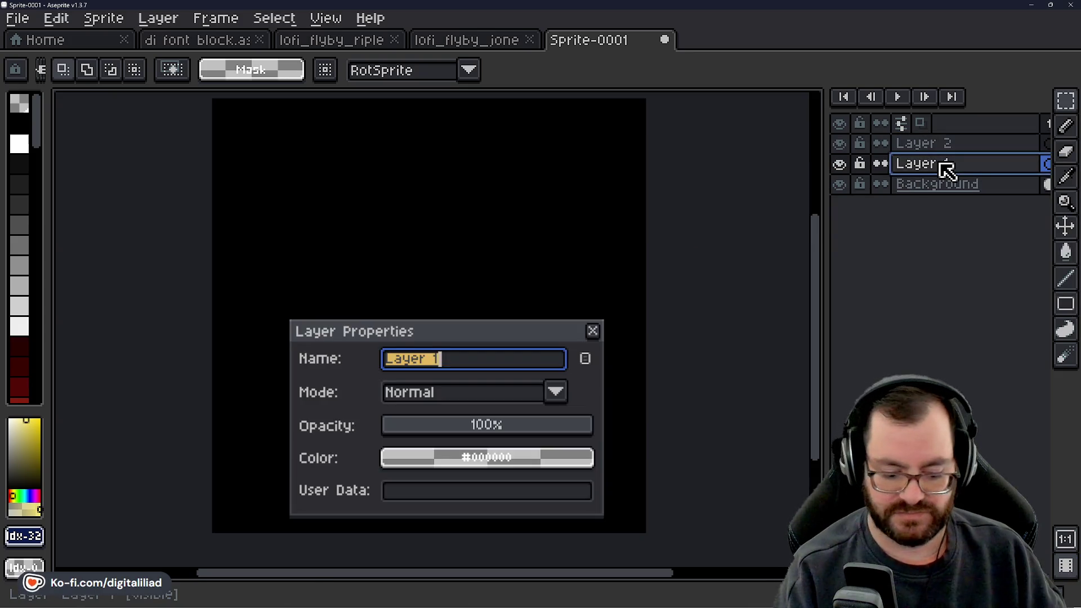
{"action": "type", "text": "Head"}
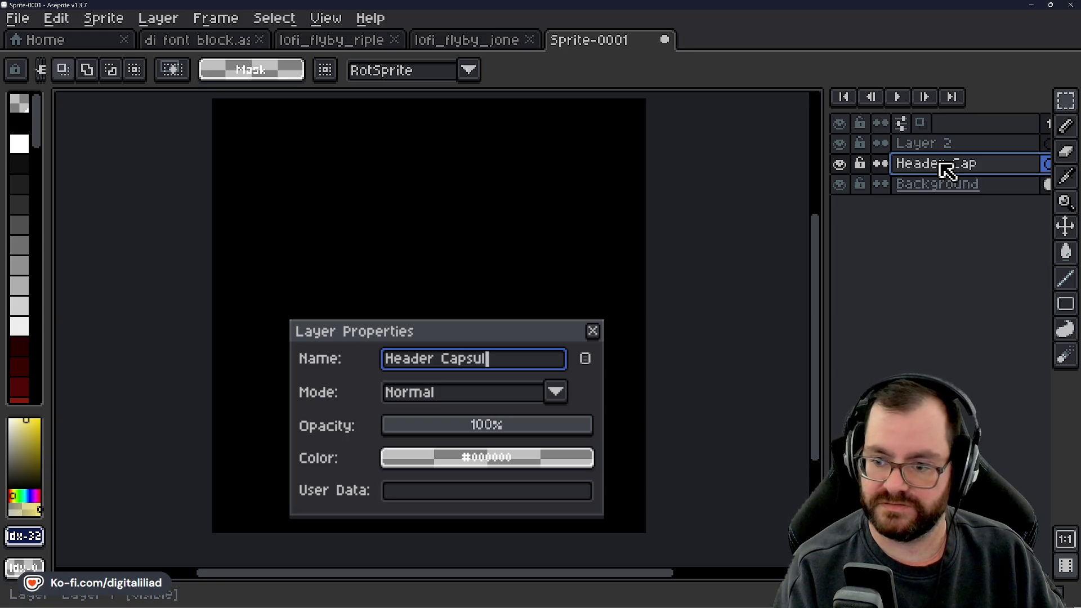
{"action": "type", "text": "e Frame"}
{"action": "key", "text": "Return"}
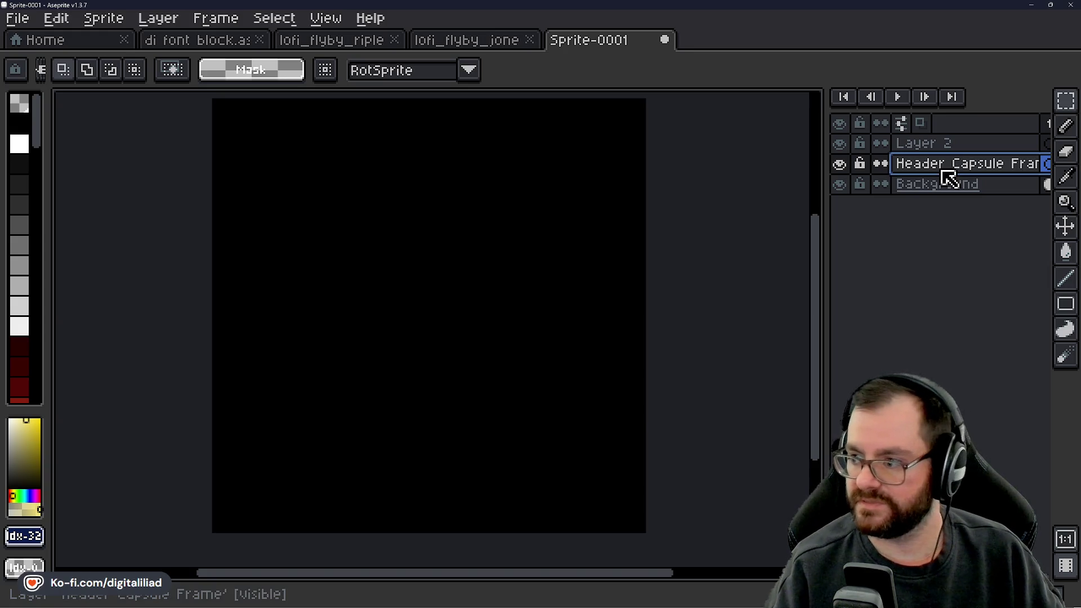
Rename Layer 2 to Small Capsule Frame and move it below Header Capsule Frame.
{"action": "left_click", "coordinate": [948, 150]}
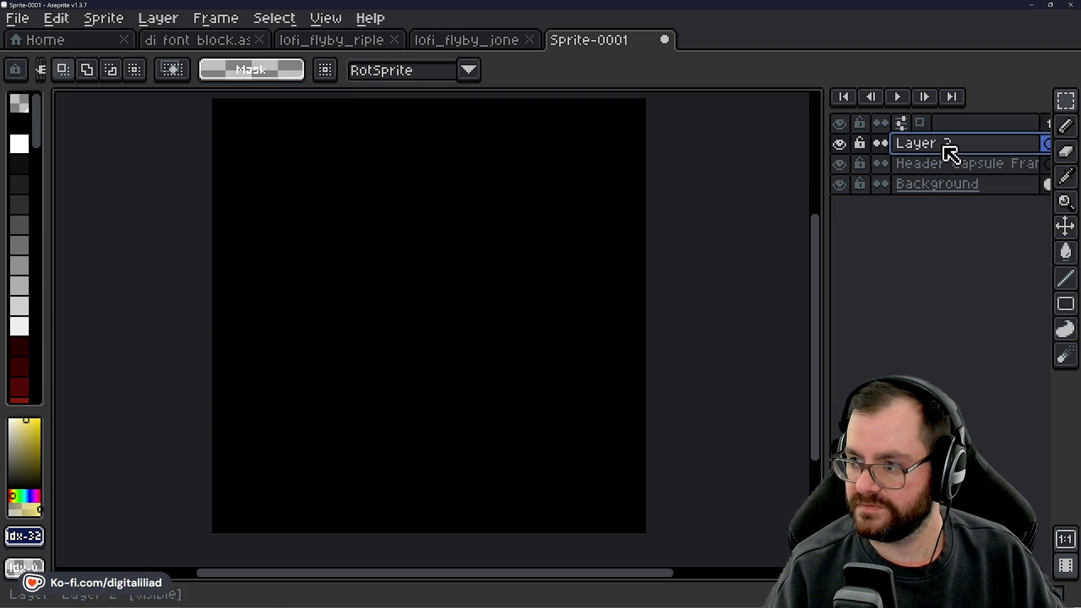
{"action": "right_click", "coordinate": [947, 149]}
{"action": "left_click", "coordinate": [940, 151]}
{"action": "double_click", "coordinate": [934, 145]}
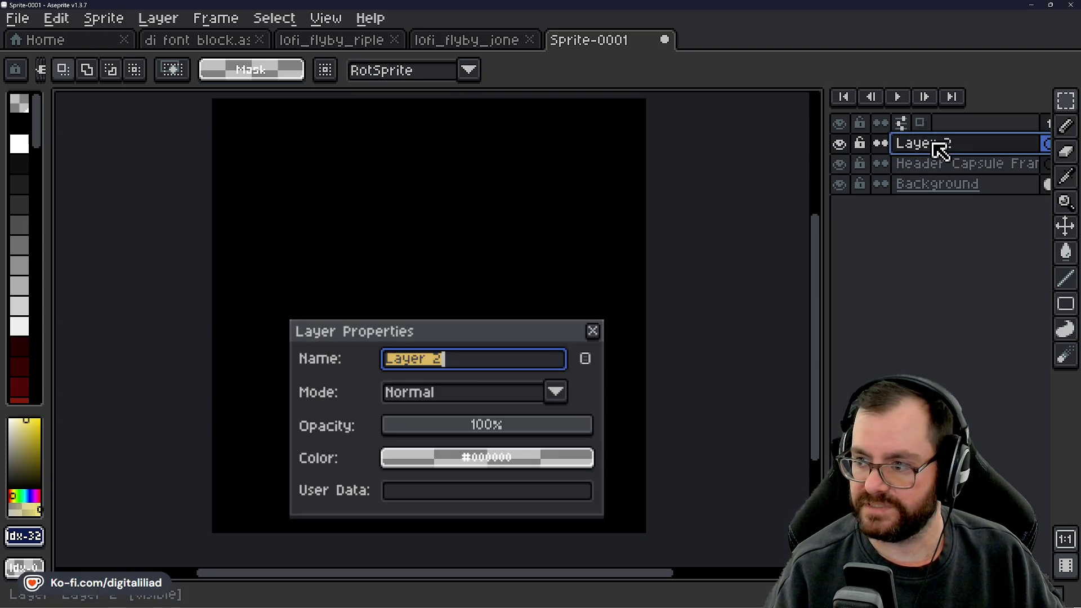
{"action": "type", "text": "Small"}
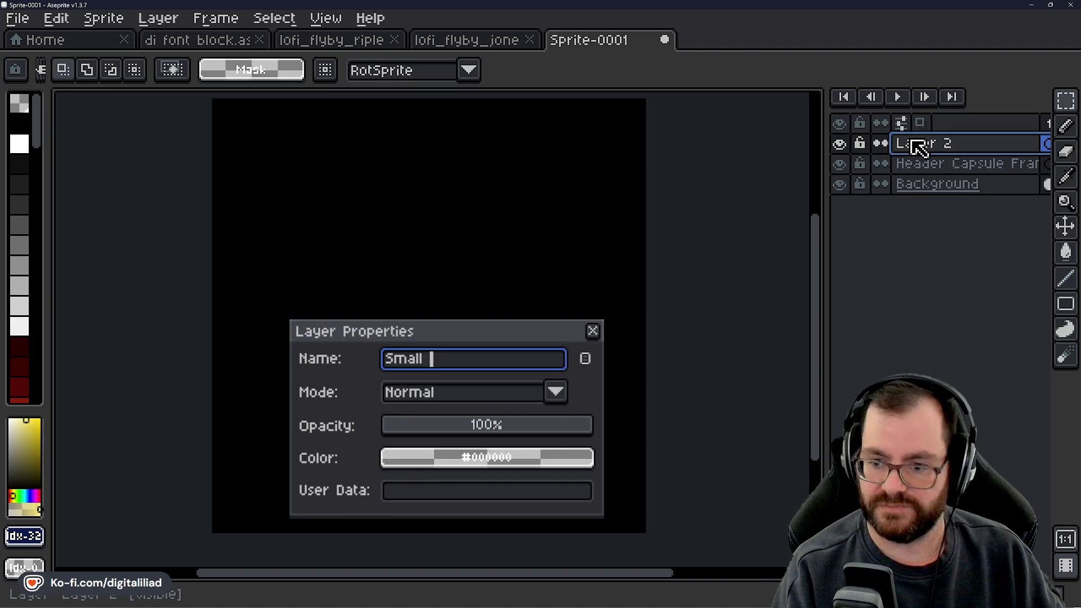
{"action": "type", "text": "me"}
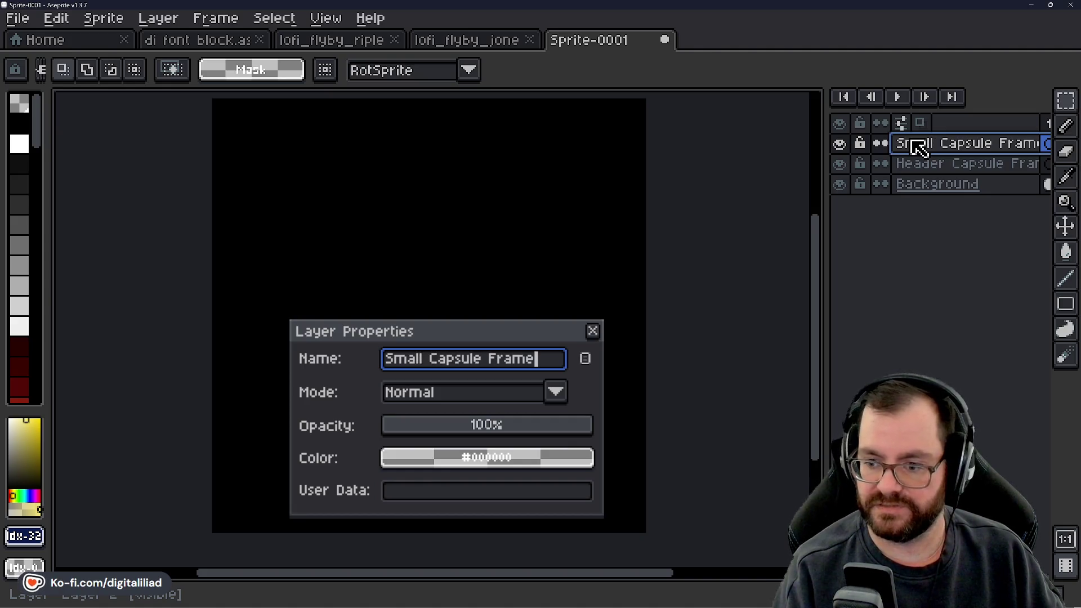
{"action": "key", "text": "Return"}
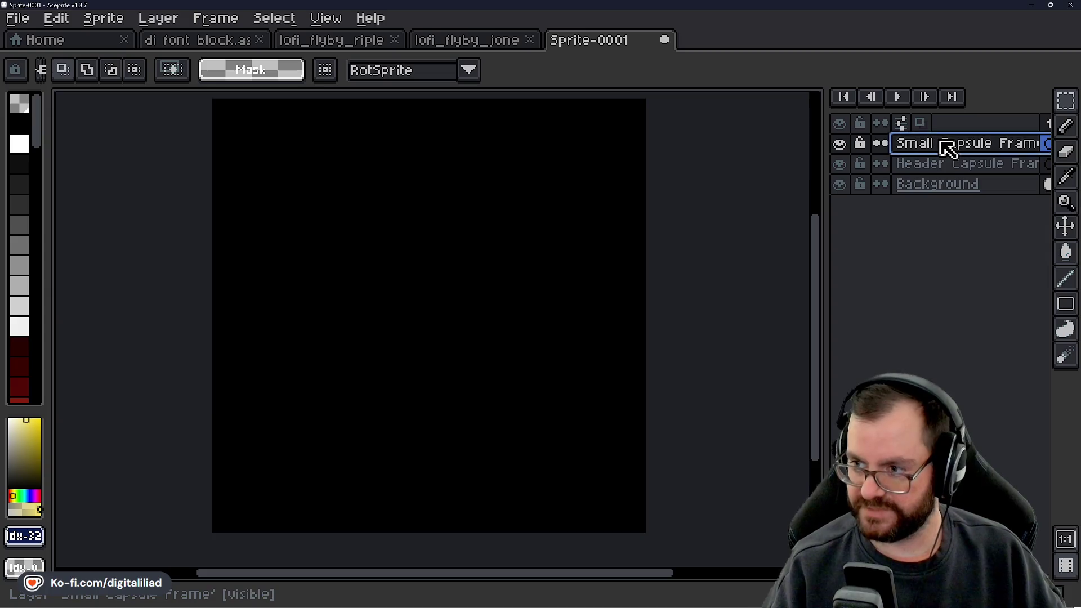
{"action": "left_click_drag", "start_coordinate": [944, 150], "coordinate": [944, 181]}
{"action": "left_click", "coordinate": [936, 148]}
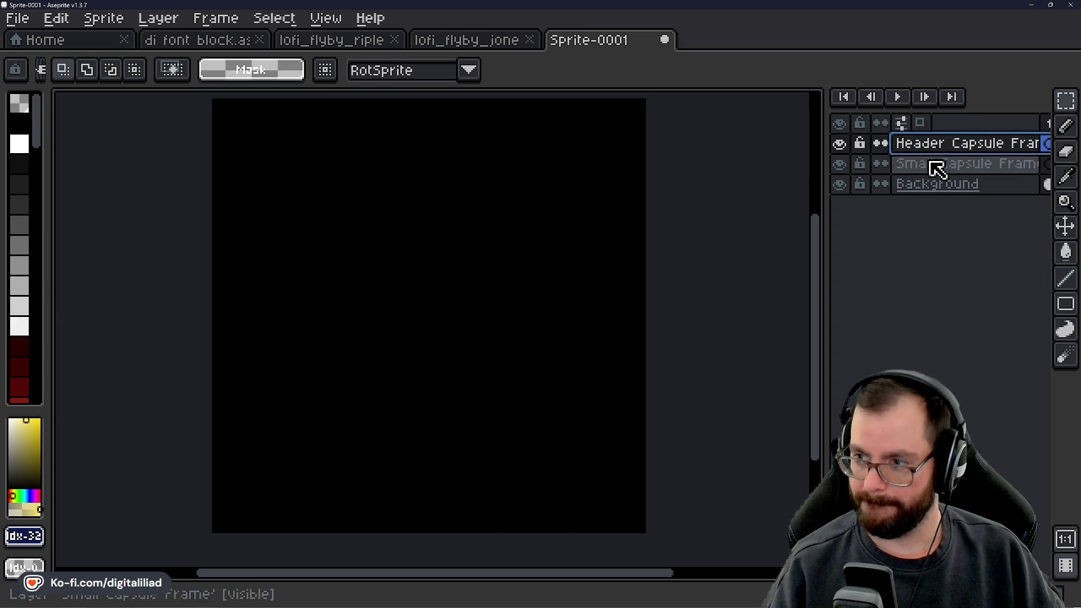
{"action": "left_click", "coordinate": [937, 165]}
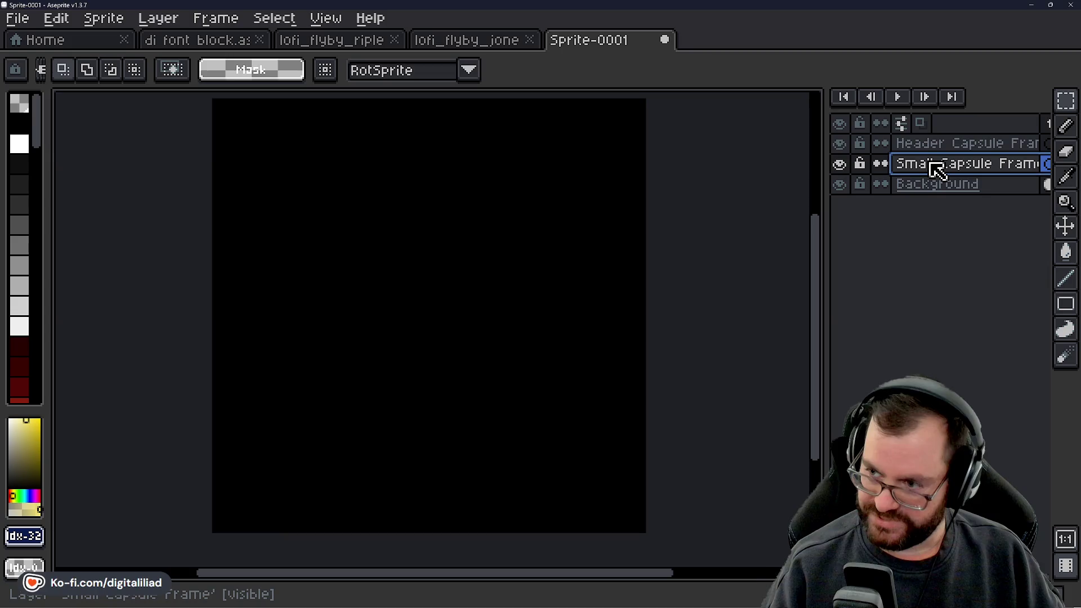
{"action": "left_click_drag", "start_coordinate": [936, 168], "coordinate": [951, 166]}
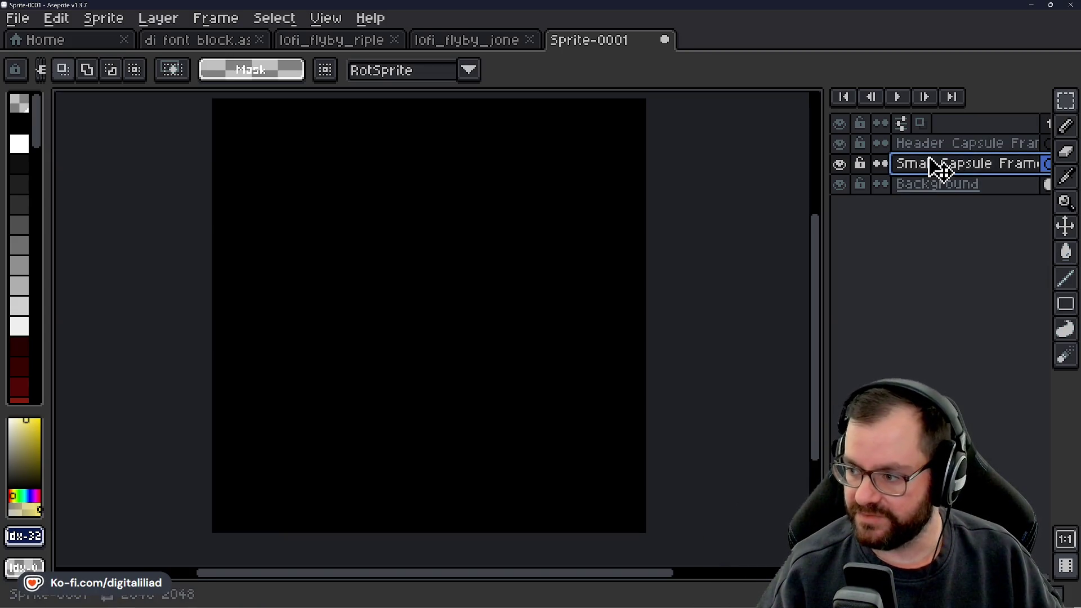
Add two new layers and drag them below Small Capsule Frame.
{"action": "right_click", "coordinate": [929, 167]}
{"action": "mouse_move", "coordinate": [1001, 211]}
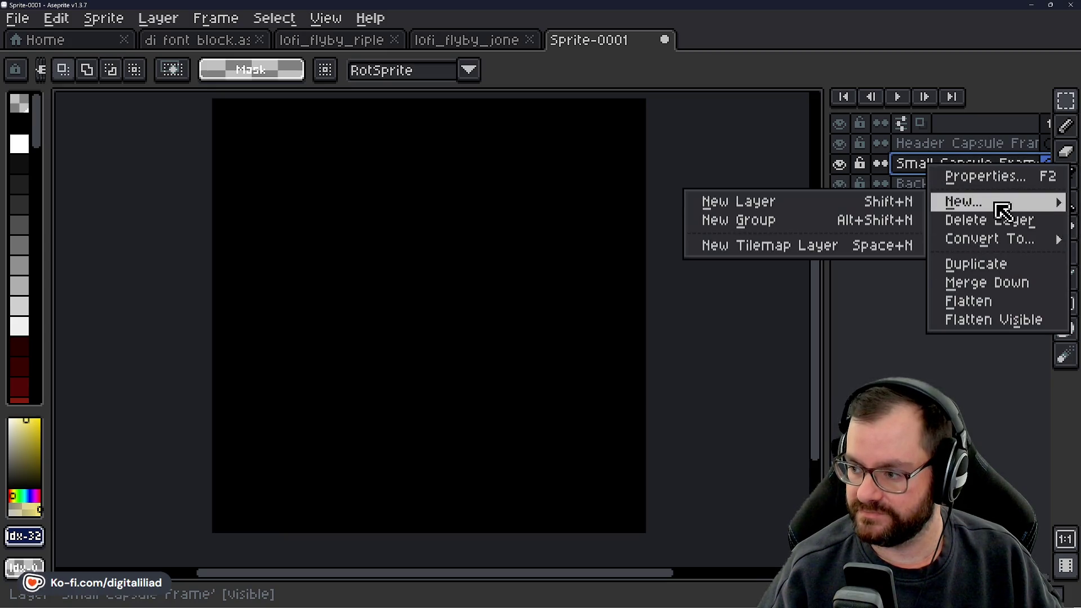
{"action": "left_click", "coordinate": [725, 201]}
{"action": "left_click_drag", "start_coordinate": [930, 172], "coordinate": [926, 187]}
{"action": "right_click", "coordinate": [924, 185]}
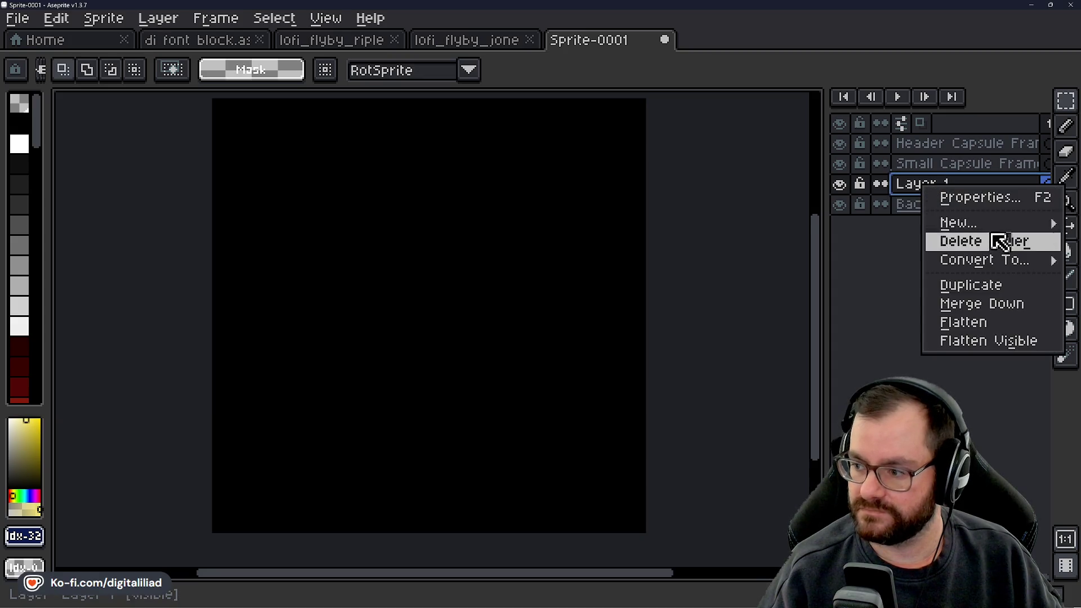
{"action": "mouse_move", "coordinate": [957, 223]}
{"action": "left_click", "coordinate": [895, 223]}
{"action": "left_click_drag", "start_coordinate": [947, 189], "coordinate": [936, 222]}
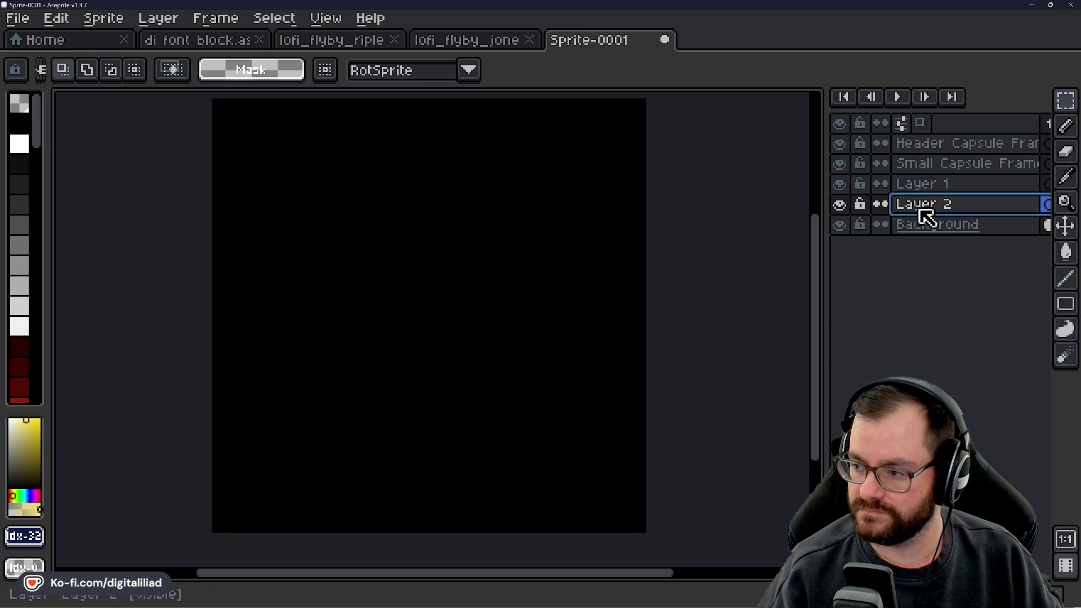
Rename the two new layers Main Capsule Frame and Vertical Capsule Frame.
{"action": "double_click", "coordinate": [970, 186]}
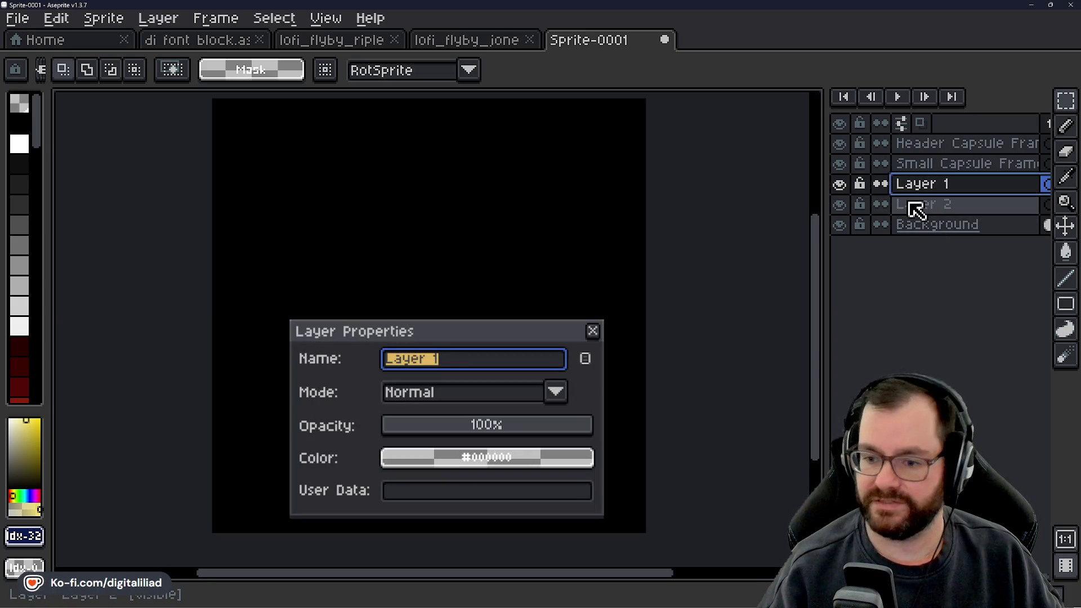
{"action": "type", "text": "Main Cap"}
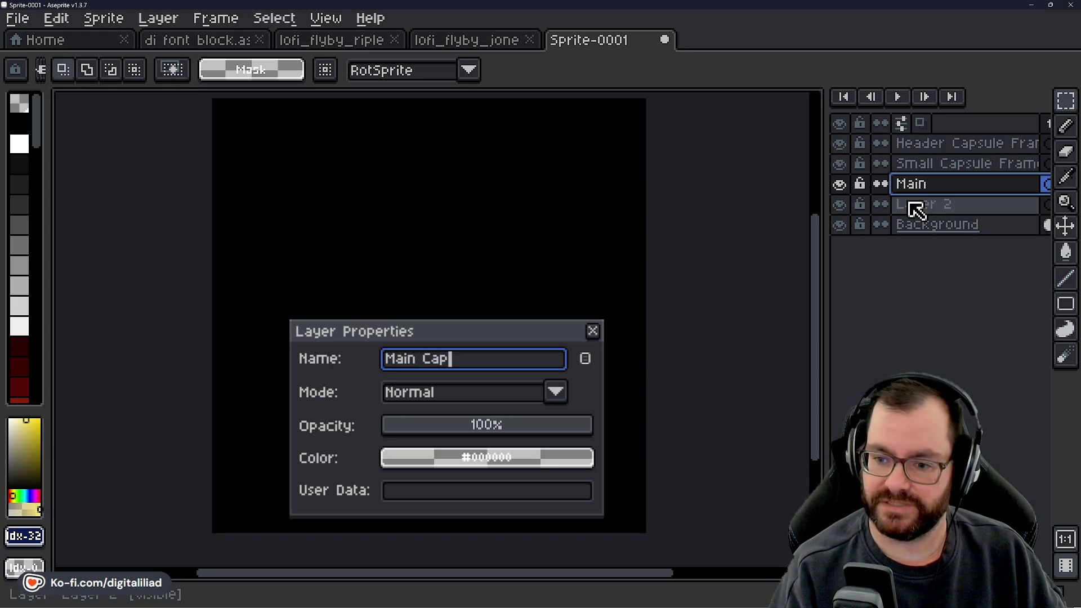
{"action": "type", "text": "sule Frame"}
{"action": "key", "text": "Return"}
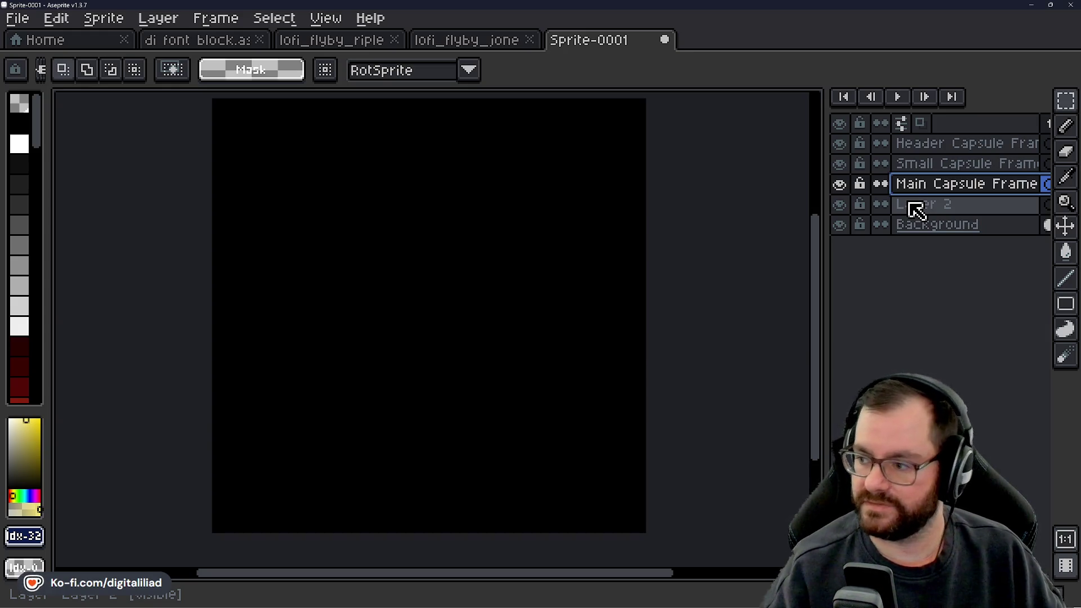
{"action": "double_click", "coordinate": [917, 207]}
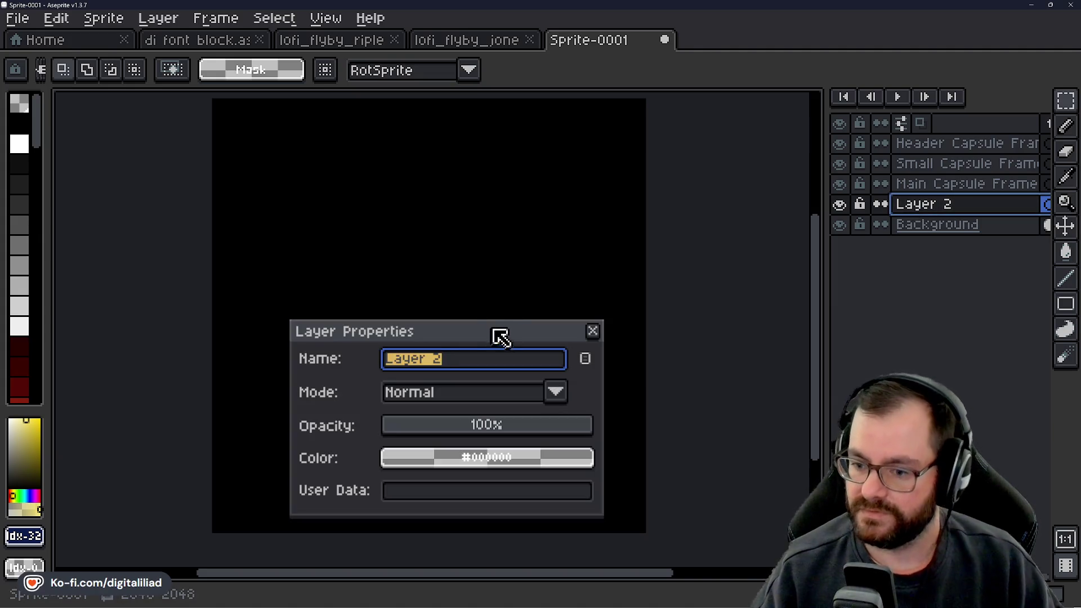
{"action": "type", "text": "Vertical Capsule"}
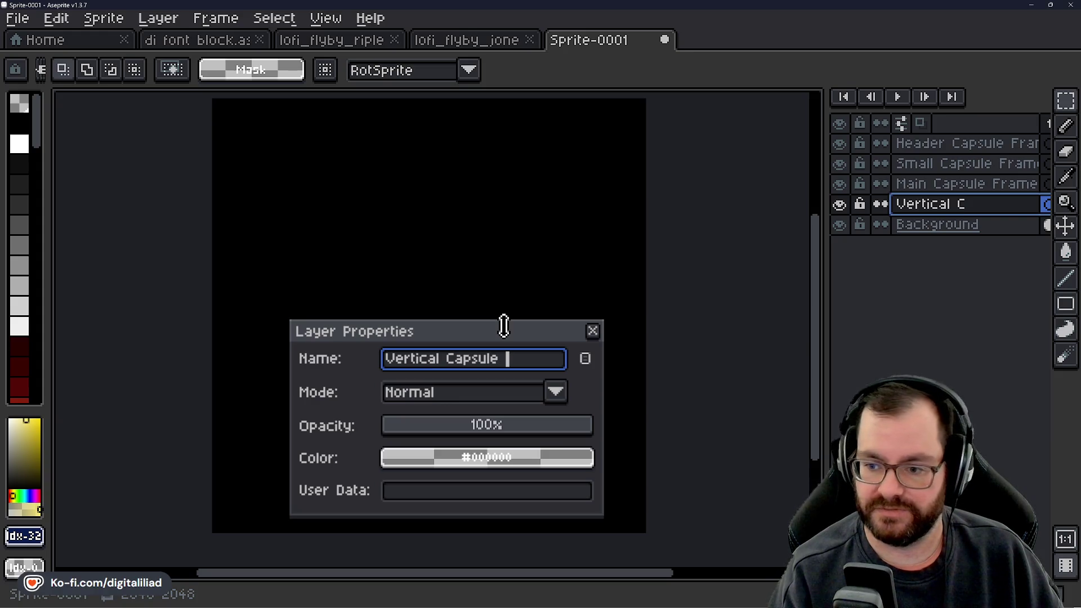
{"action": "type", "text": "rame"}
{"action": "key", "text": "Return"}
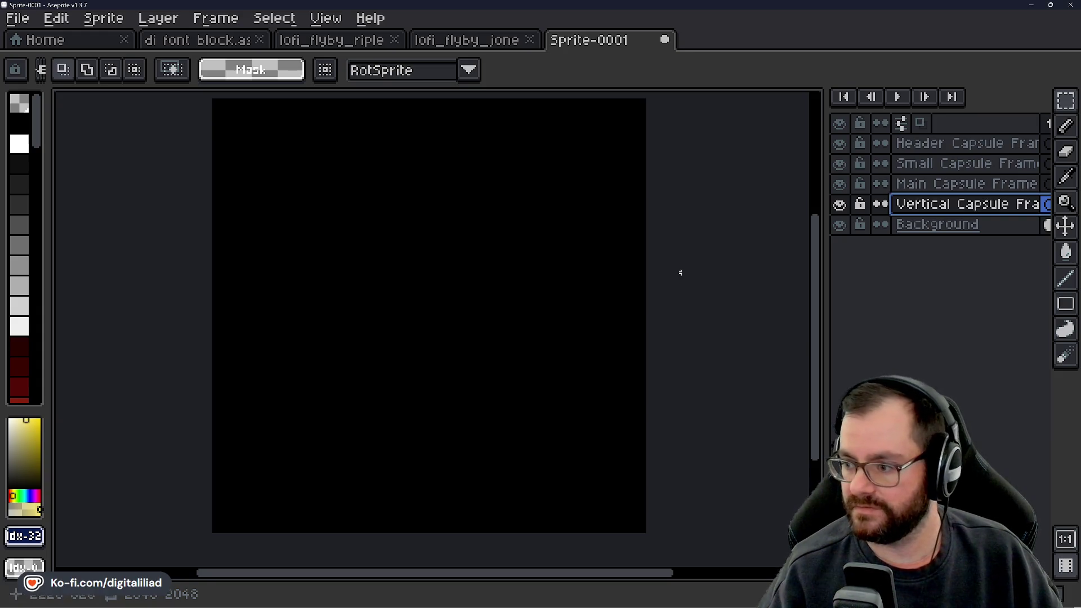
Add another layer below Vertical Capsule Frame and open its Layer Properties.
{"action": "right_click", "coordinate": [907, 205]}
{"action": "mouse_move", "coordinate": [964, 241]}
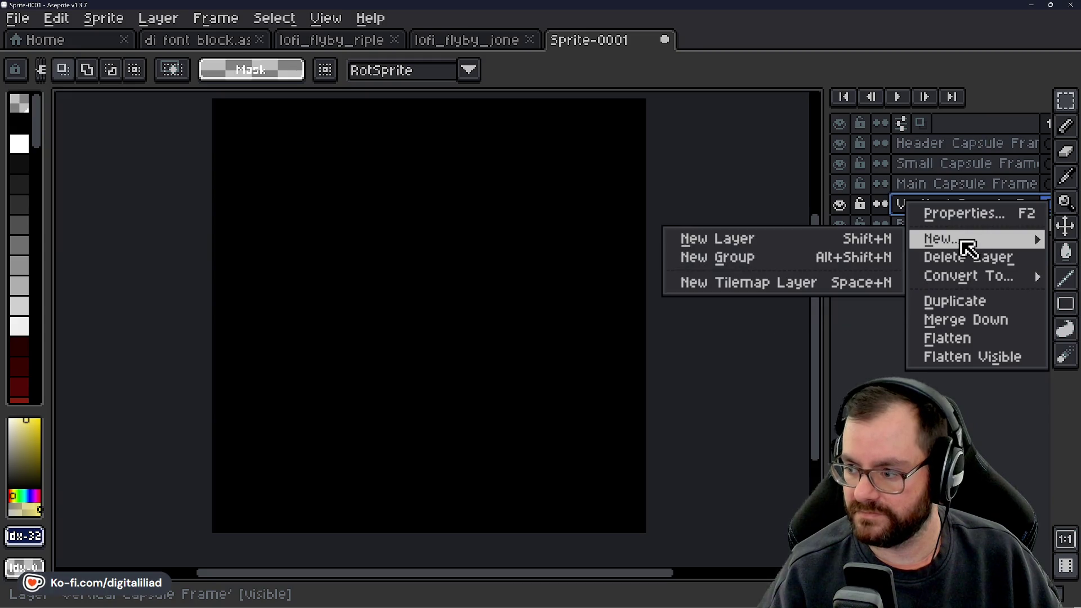
{"action": "left_click", "coordinate": [815, 237]}
{"action": "mouse_move", "coordinate": [941, 216]}
{"action": "left_mouse_down"}
{"action": "mouse_move", "coordinate": [940, 241]}
{"action": "mouse_move", "coordinate": [941, 226]}
{"action": "left_mouse_up"}
{"action": "double_click", "coordinate": [947, 224]}
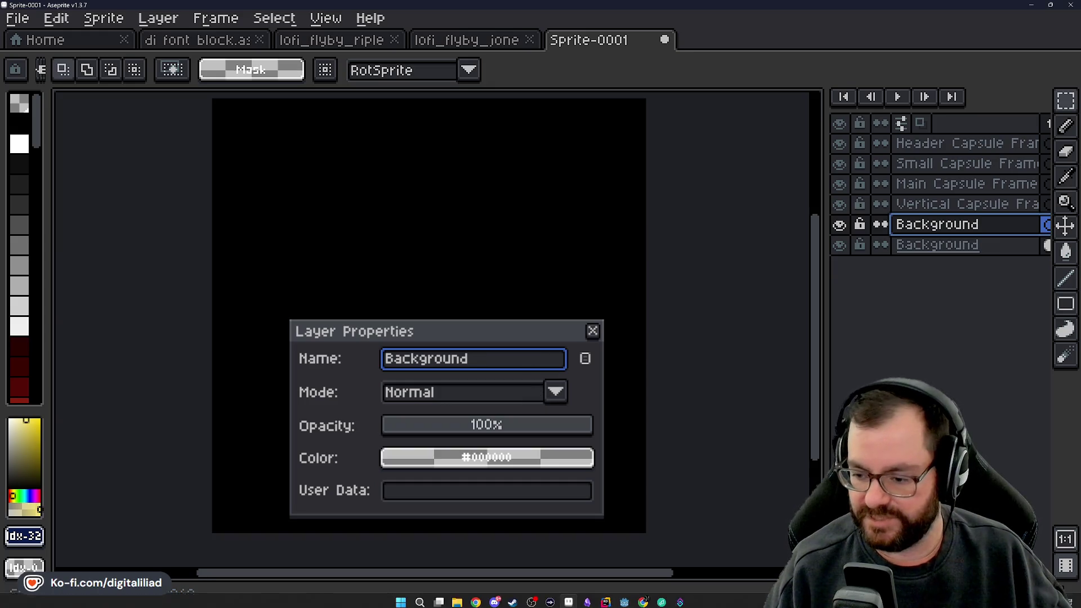
Check the graphical asset list in the Steam Page note, then return to Aseprite.
{"action": "left_click", "coordinate": [588, 597]}
{"action": "scroll", "coordinate": [570, 270], "scroll_direction": "down", "scroll_amount": 2}
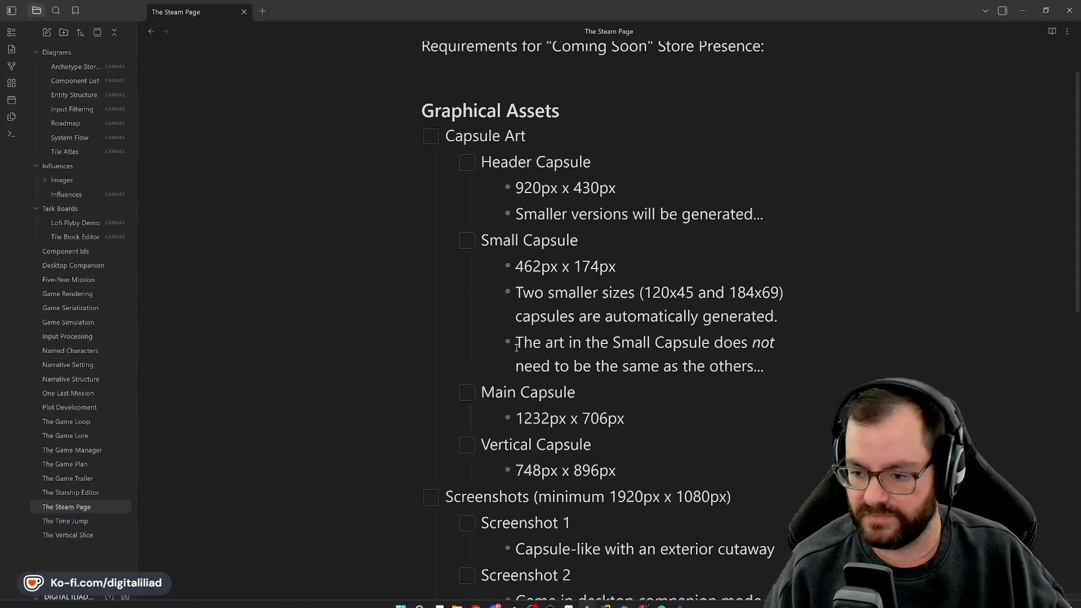
{"action": "scroll", "coordinate": [539, 417], "scroll_direction": "down", "scroll_amount": 5}
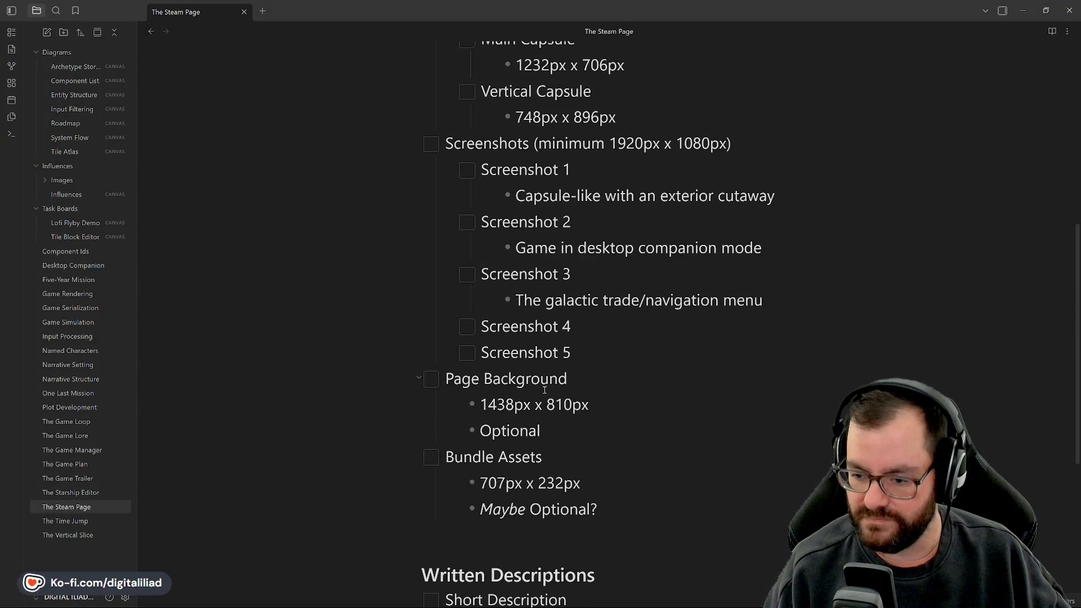
{"action": "mouse_move", "coordinate": [627, 592]}
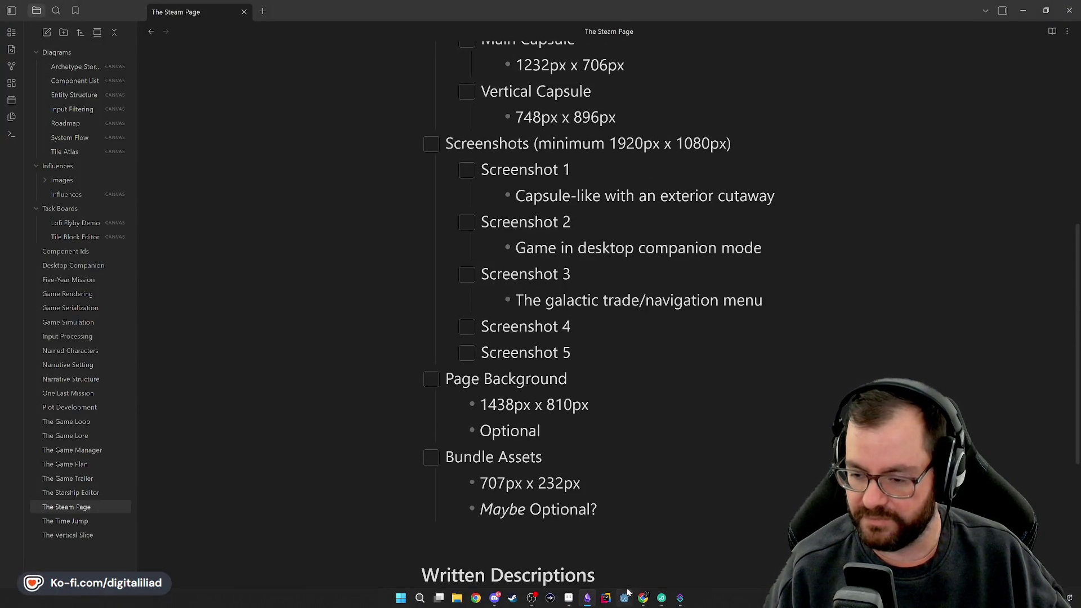
{"action": "left_click", "coordinate": [587, 599]}
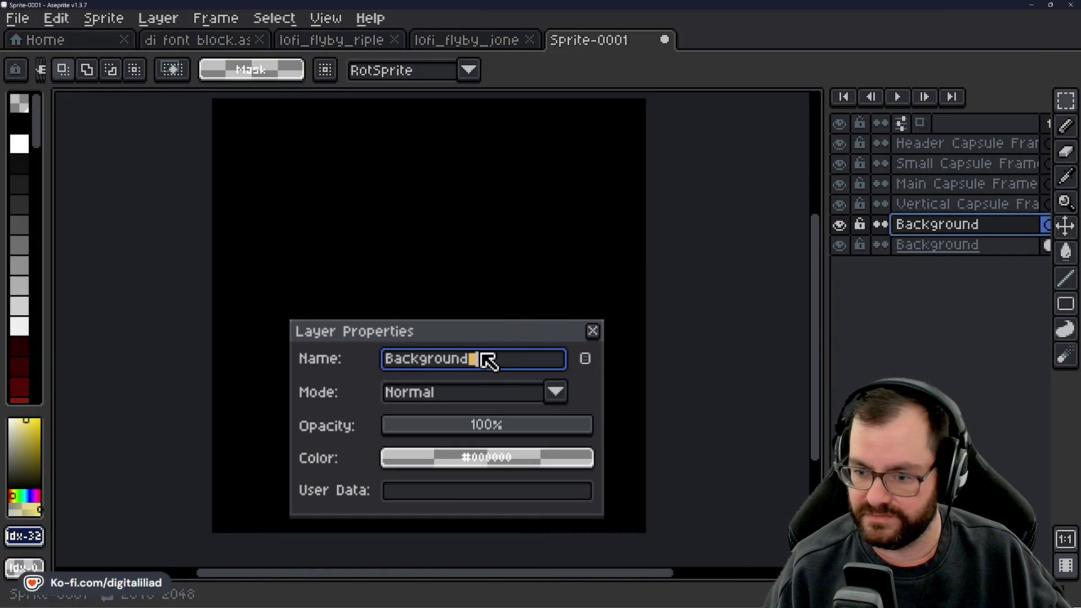
Name the layer Page Background Frame.
{"action": "left_click_drag", "start_coordinate": [478, 359], "coordinate": [357, 351]}
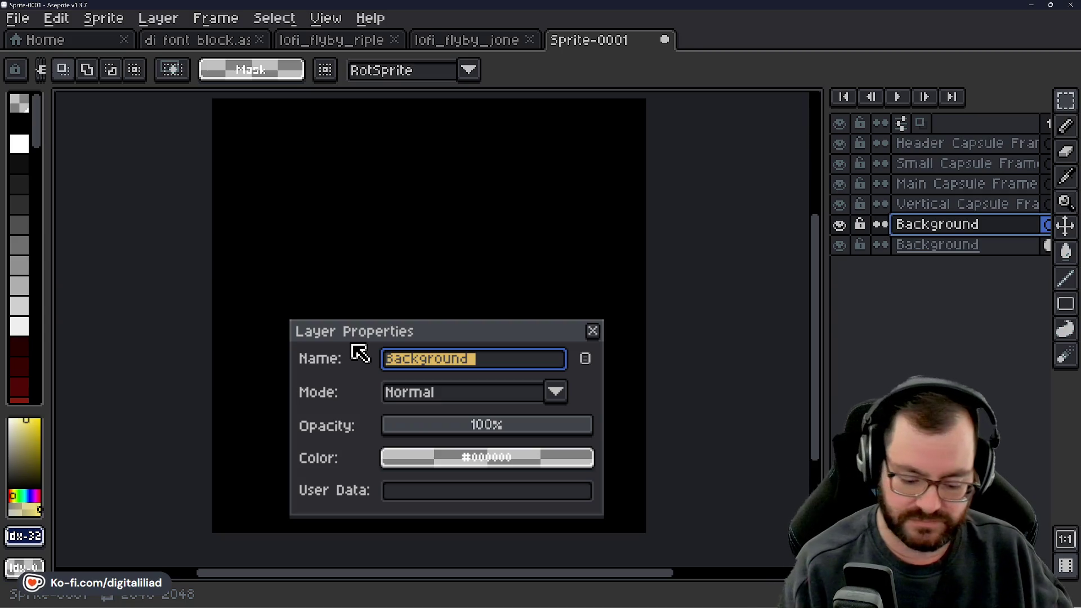
{"action": "type", "text": "Page Ba"}
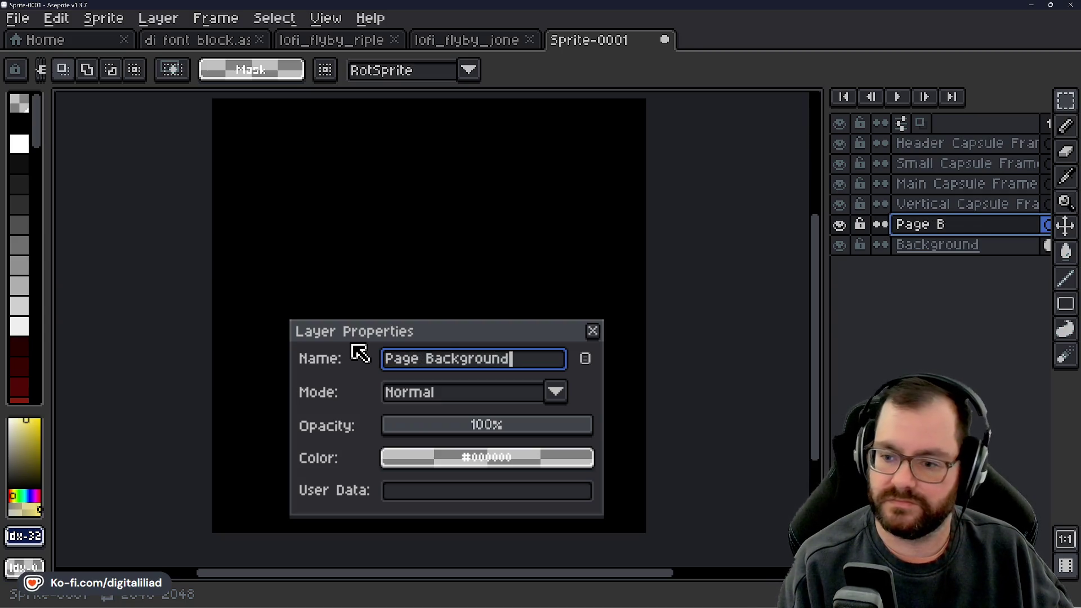
{"action": "key", "text": "Return"}
{"action": "double_click", "coordinate": [918, 226]}
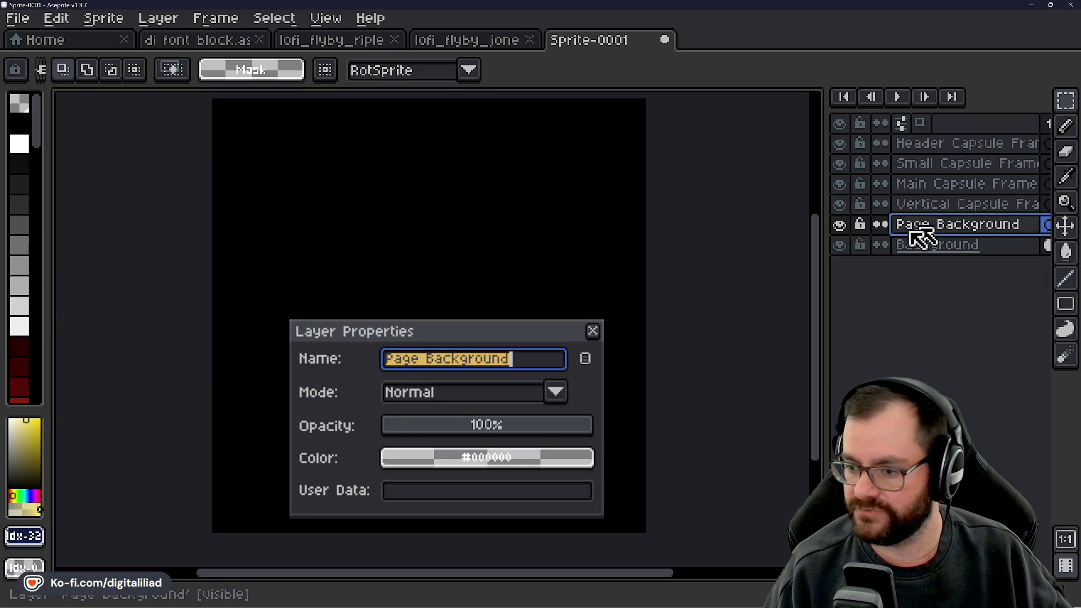
{"action": "type", "text": " Ff"}
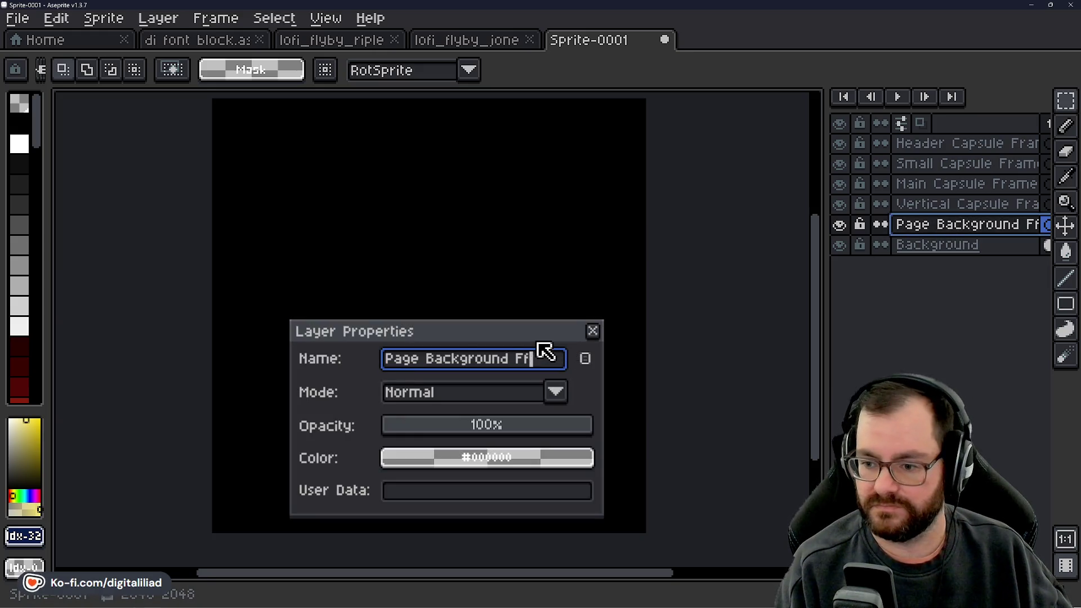
{"action": "type", "text": "e"}
{"action": "key", "text": "Return"}
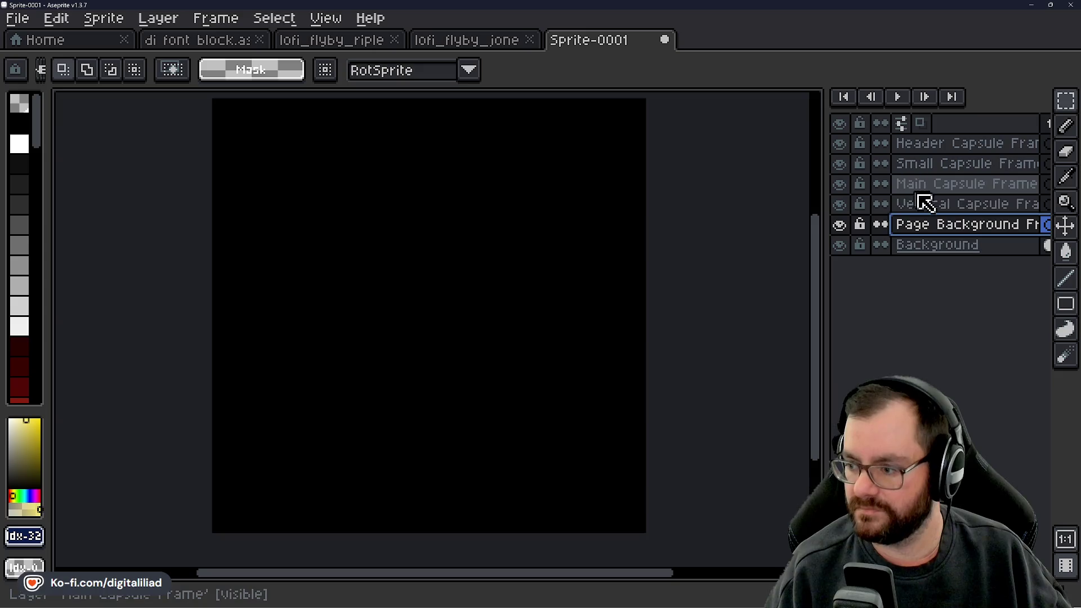
Add a Bundle Assets Frame layer and move it below Page Background Frame, just above Background.
{"action": "right_click", "coordinate": [948, 233]}
{"action": "mouse_move", "coordinate": [959, 263]}
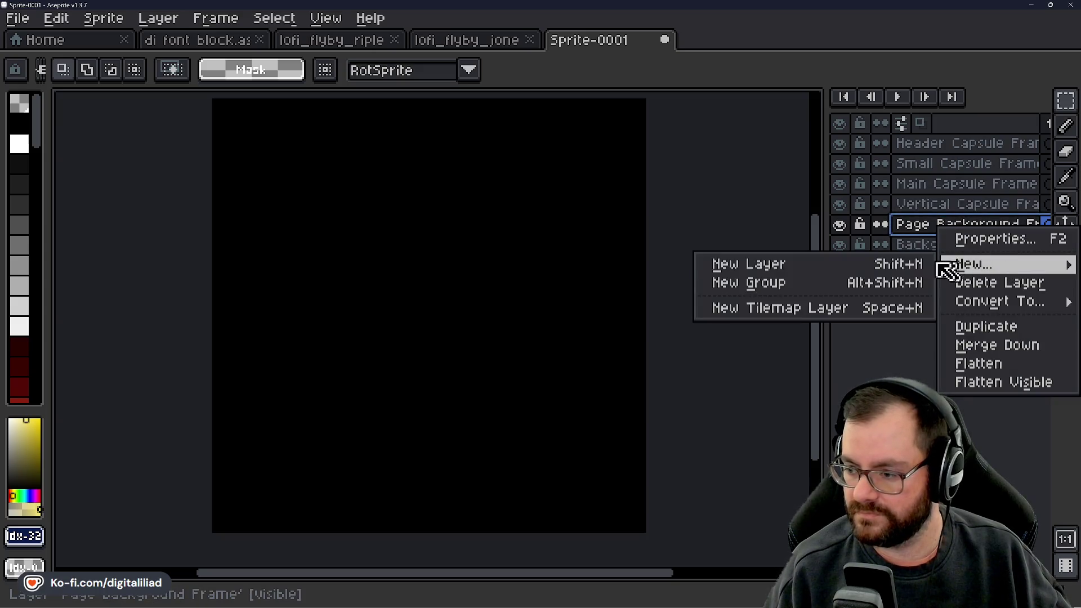
{"action": "left_click", "coordinate": [826, 263]}
{"action": "double_click", "coordinate": [941, 231]}
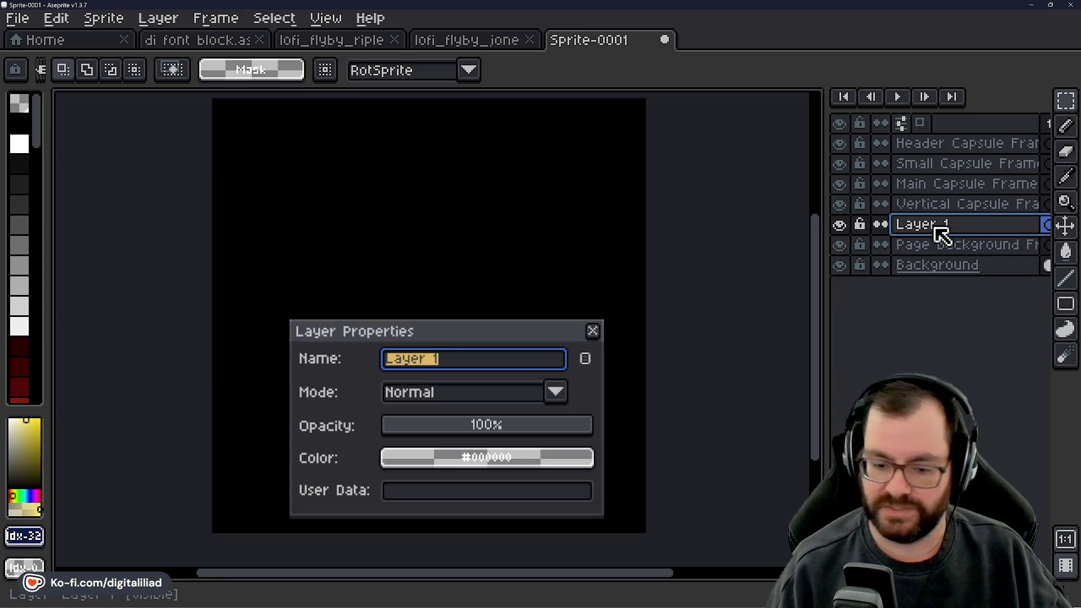
{"action": "type", "text": "Bundle Assets"}
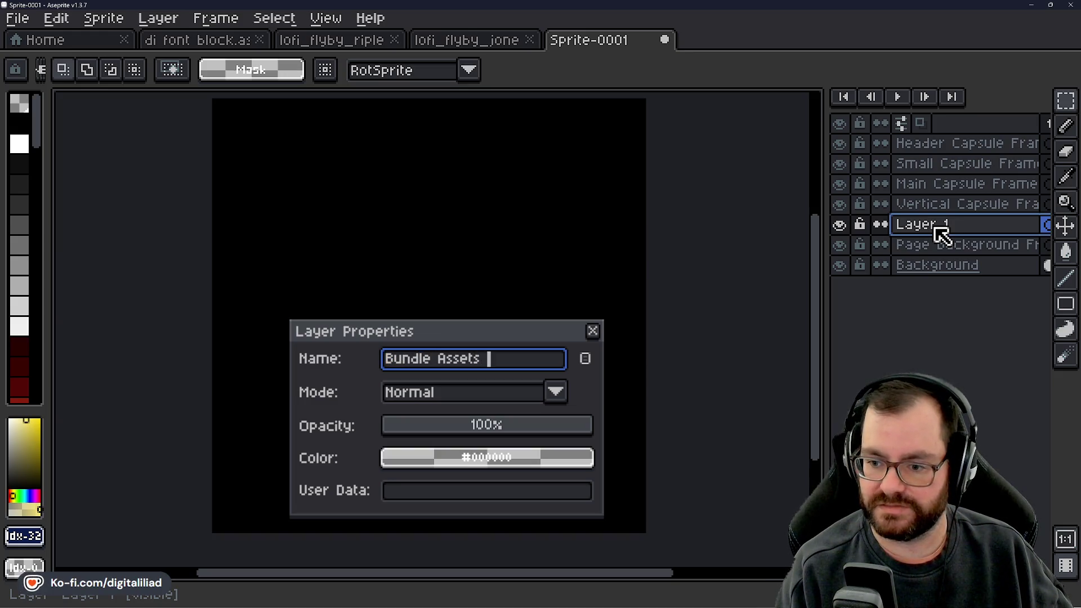
{"action": "type", "text": "e"}
{"action": "key", "text": "Return"}
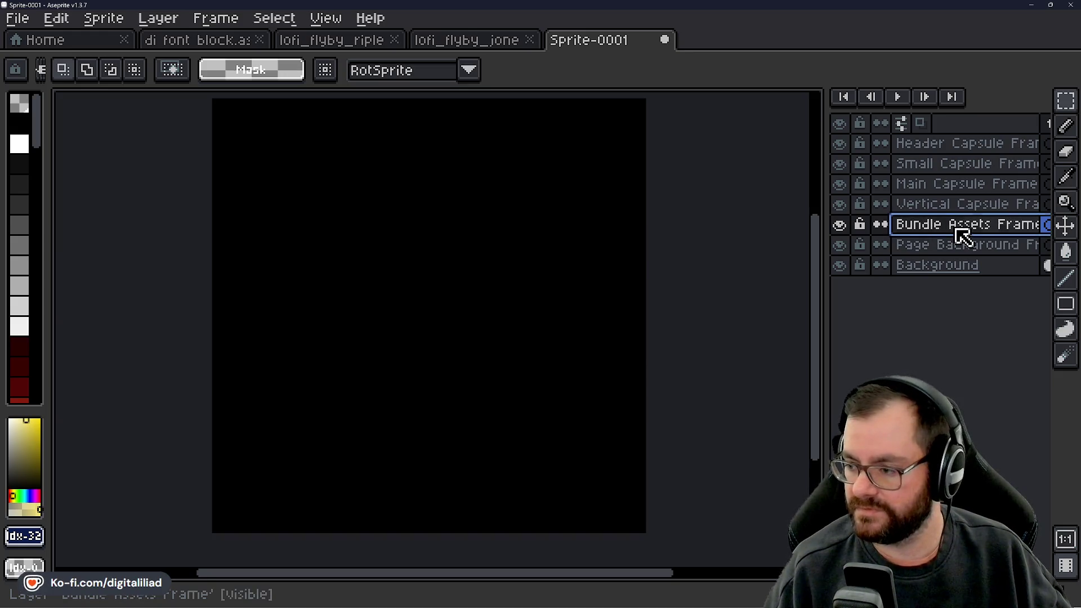
{"action": "mouse_move", "coordinate": [960, 232]}
{"action": "left_mouse_down"}
{"action": "mouse_move", "coordinate": [955, 259]}
{"action": "mouse_move", "coordinate": [946, 244]}
{"action": "left_mouse_up"}
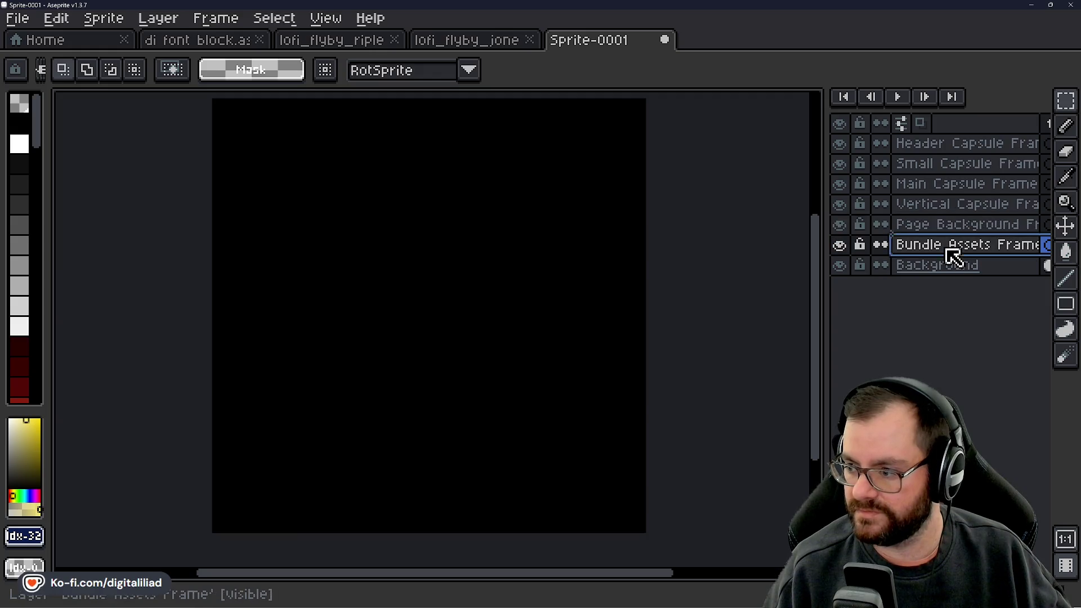
{"action": "left_click", "coordinate": [956, 145]}
{"action": "left_click", "coordinate": [956, 184]}
{"action": "left_click", "coordinate": [954, 205]}
{"action": "left_click", "coordinate": [923, 225]}
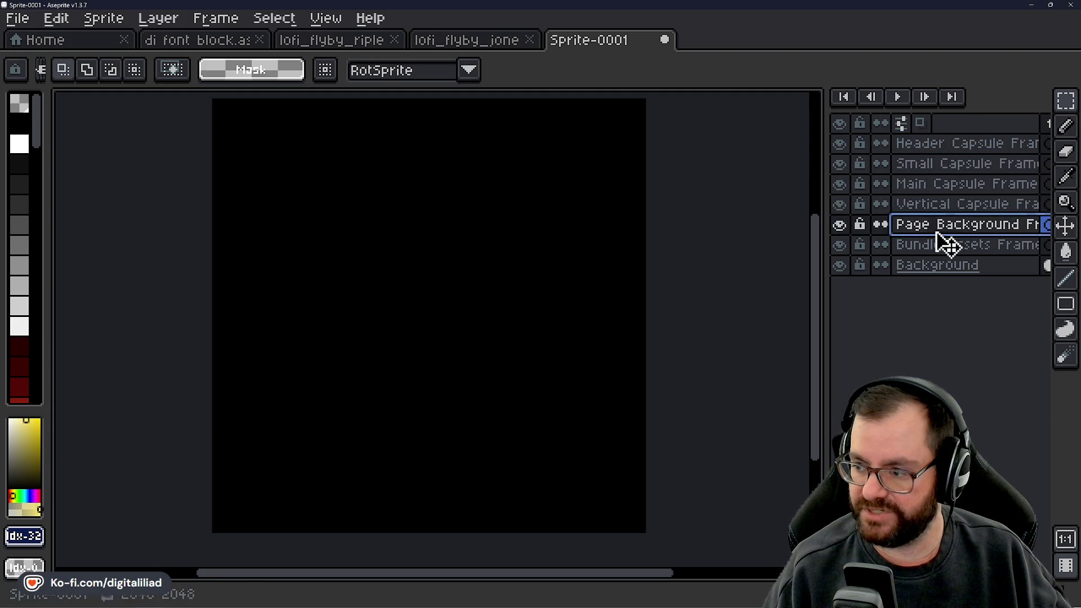
{"action": "left_click", "coordinate": [943, 246]}
{"action": "left_click", "coordinate": [934, 224]}
{"action": "left_click", "coordinate": [943, 204]}
{"action": "left_click", "coordinate": [946, 184]}
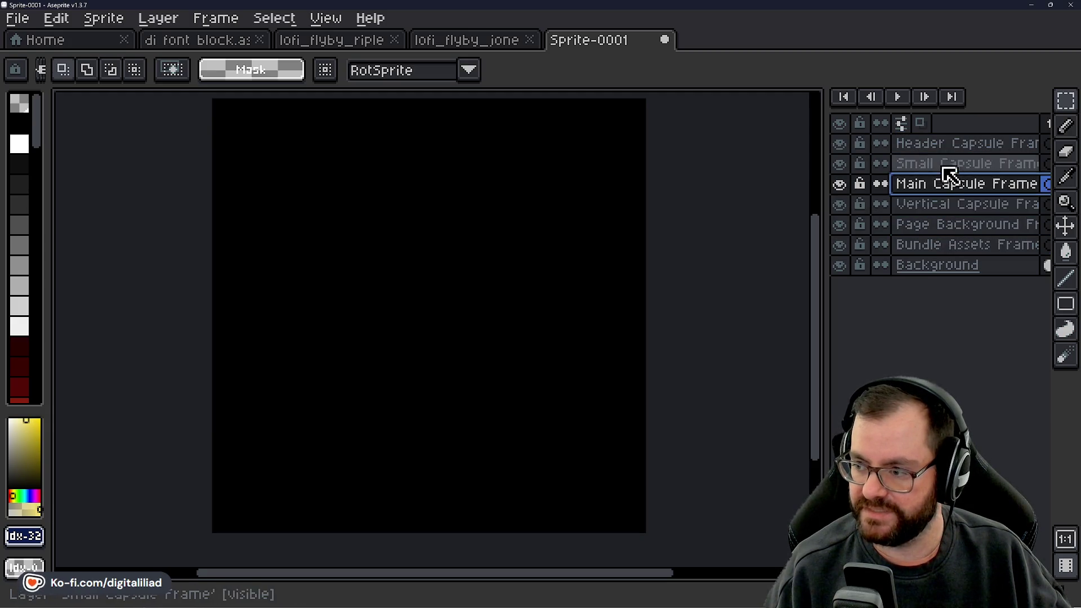
{"action": "left_click", "coordinate": [945, 163]}
{"action": "scroll", "coordinate": [352, 328], "scroll_direction": "down", "scroll_amount": 1}
{"action": "scroll", "coordinate": [362, 271], "scroll_direction": "up", "scroll_amount": 2}
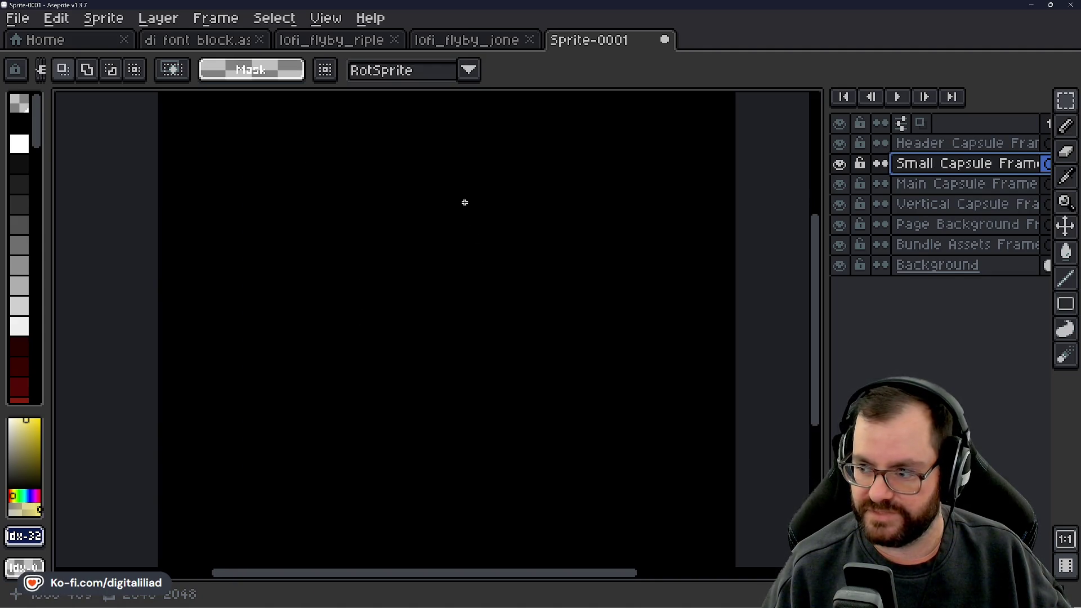
{"action": "left_click_drag", "start_coordinate": [464, 202], "coordinate": [495, 273]}
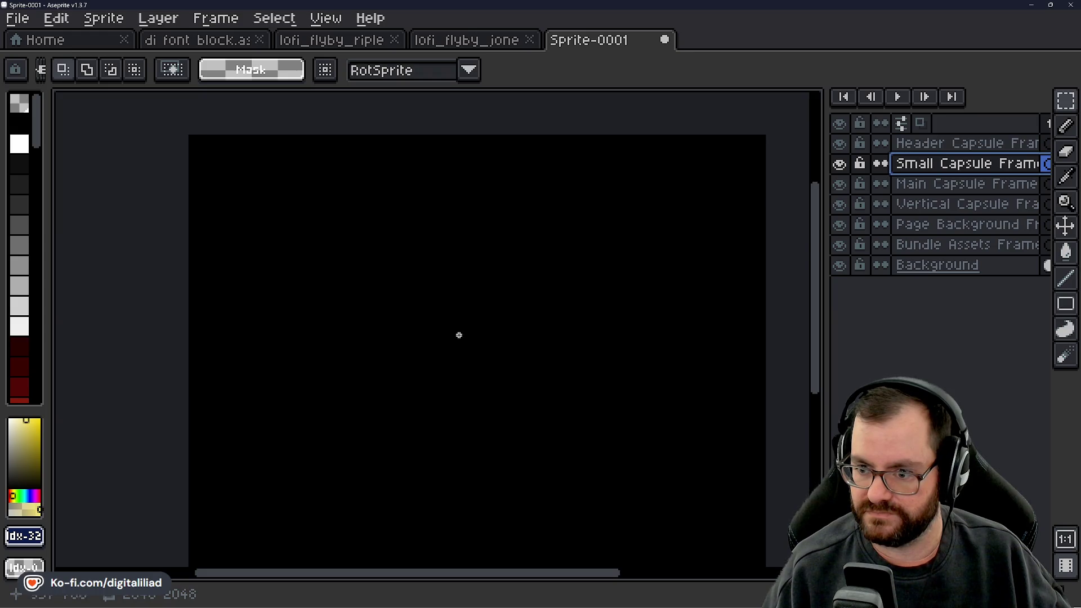
{"action": "mouse_move", "coordinate": [458, 335]}
{"action": "left_mouse_down"}
{"action": "mouse_move", "coordinate": [456, 285]}
{"action": "mouse_move", "coordinate": [461, 307]}
{"action": "left_mouse_up"}
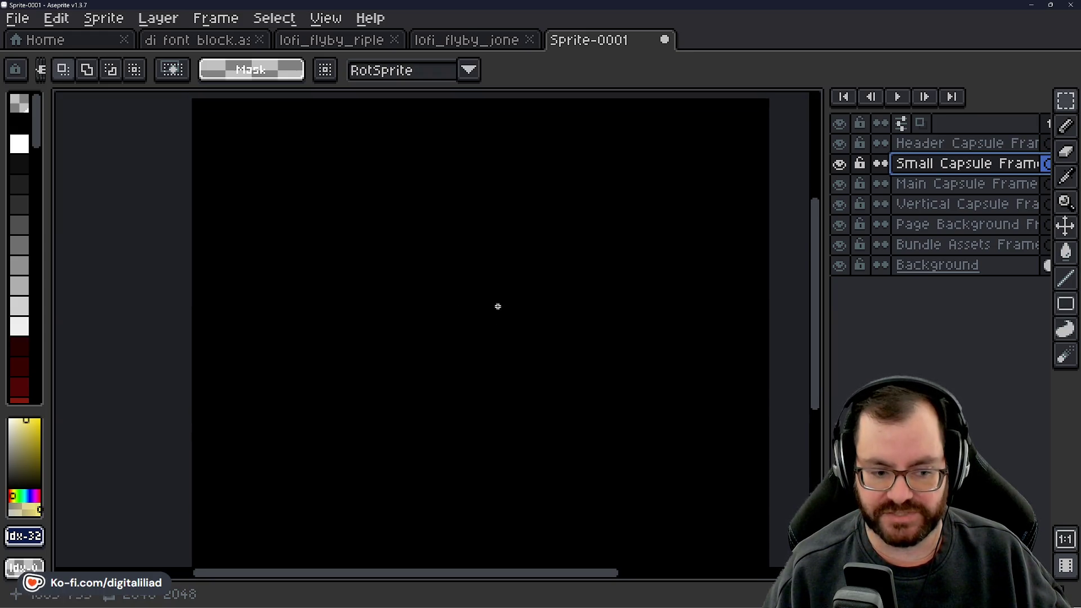
{"action": "mouse_move", "coordinate": [490, 241]}
{"action": "left_mouse_down"}
{"action": "mouse_move", "coordinate": [492, 281]}
{"action": "mouse_move", "coordinate": [444, 294]}
{"action": "mouse_move", "coordinate": [436, 256]}
{"action": "left_mouse_up"}
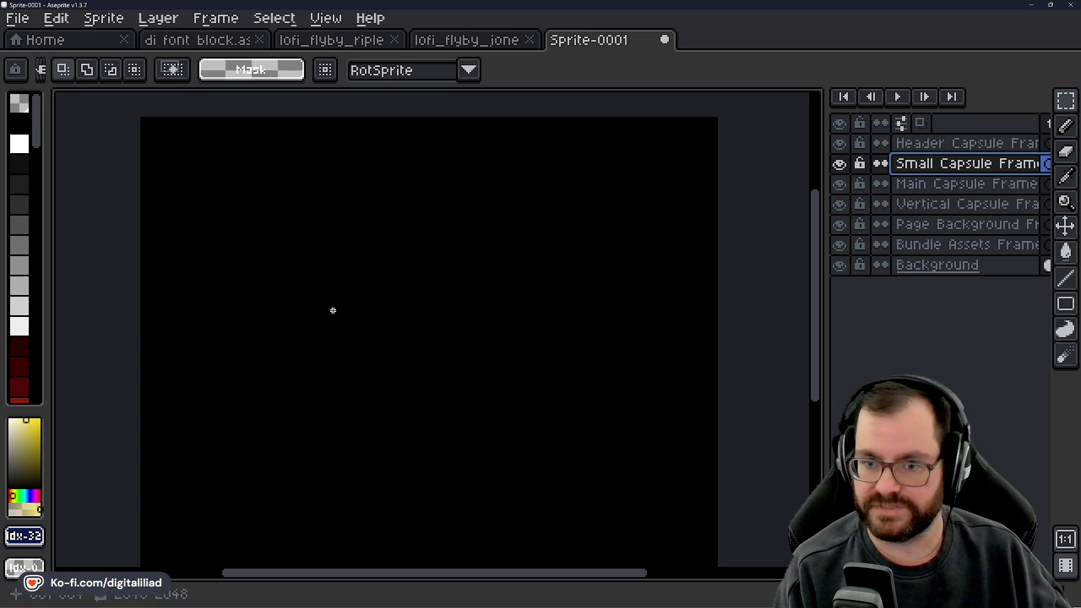
Save the sprite into the Aseprite Files folder under the name lofi_flyby_capsule_art.
{"action": "key", "text": "ctrl+s"}
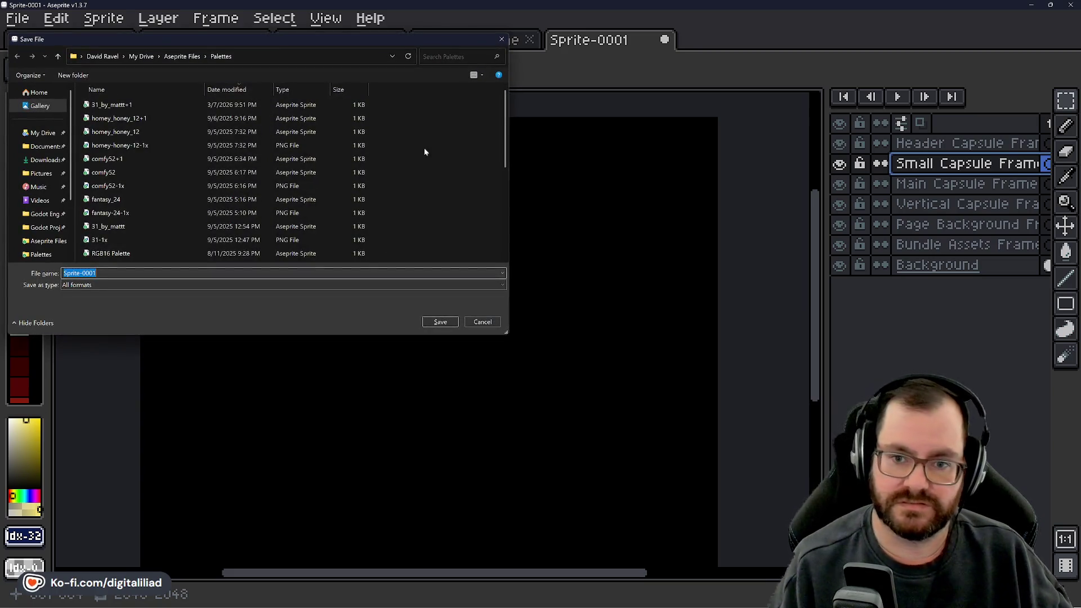
{"action": "left_click", "coordinate": [182, 56]}
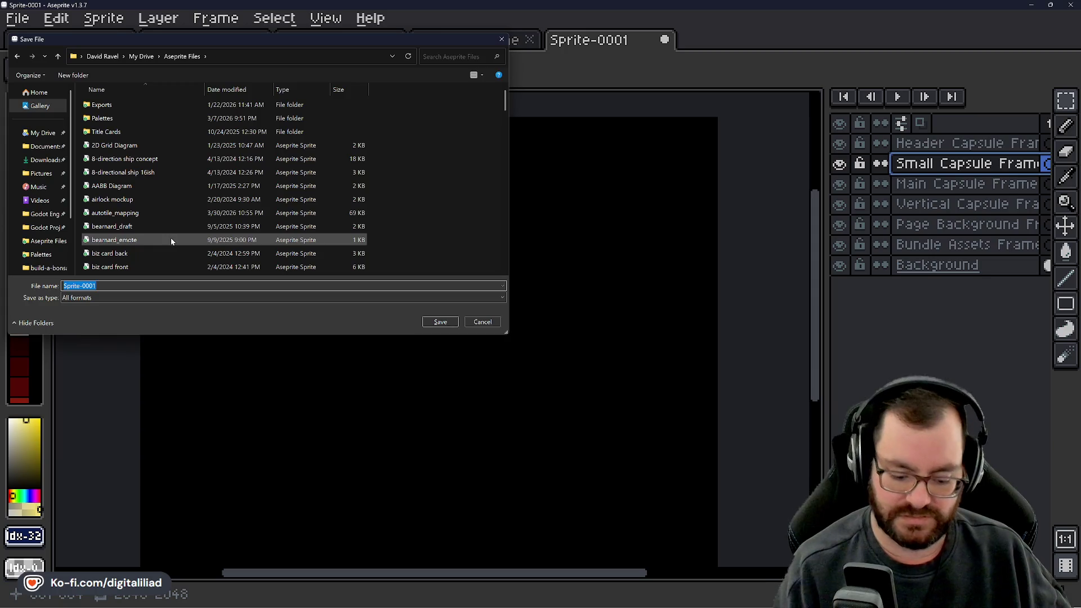
{"action": "type", "text": "lofi_flyb"}
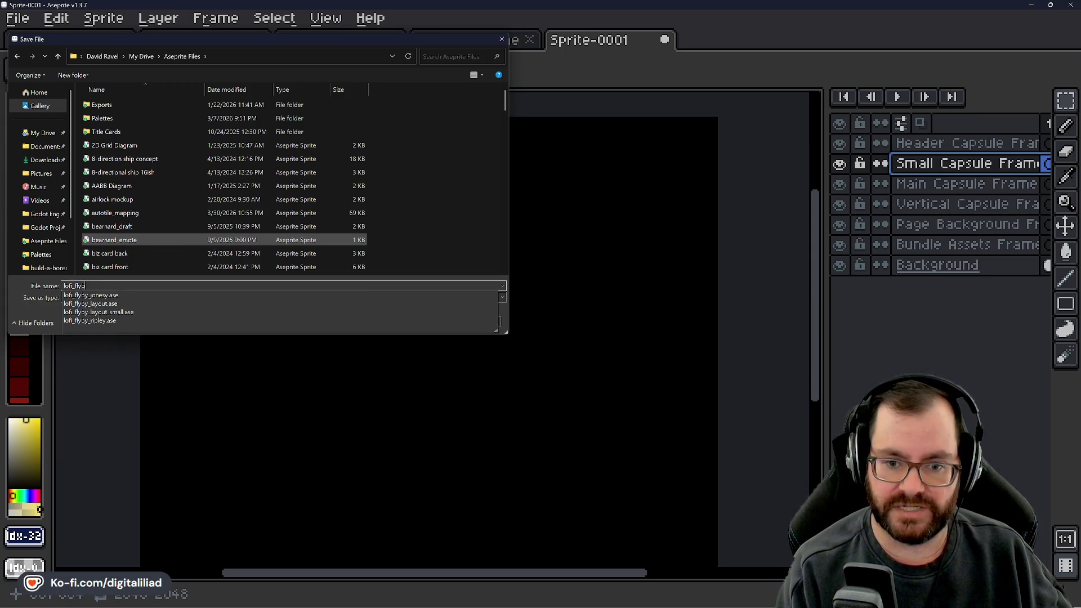
{"action": "type", "text": "y_capsule_art"}
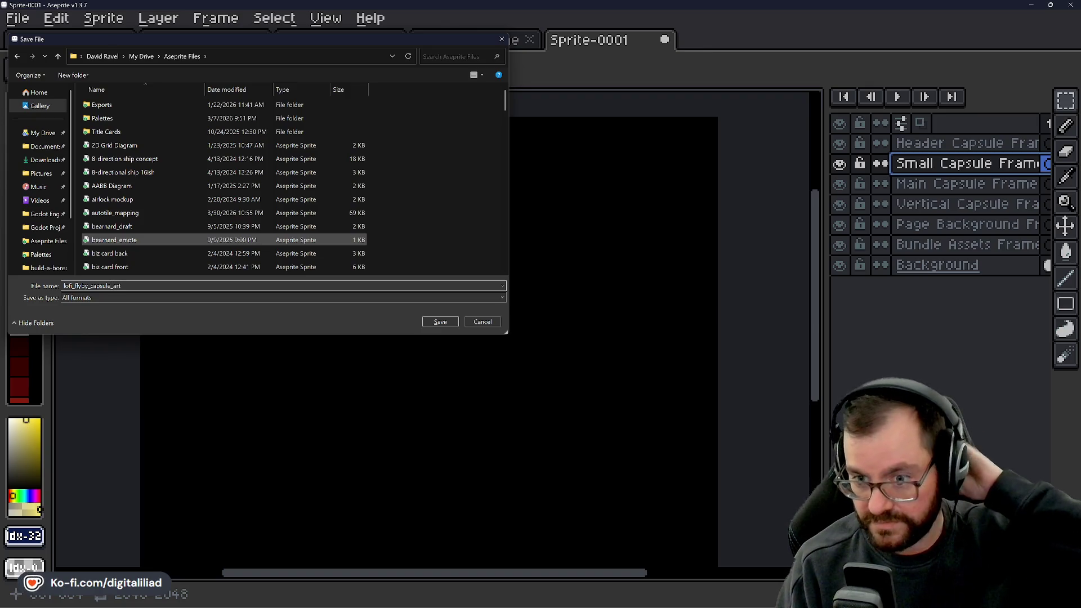
{"action": "key", "text": "Return"}
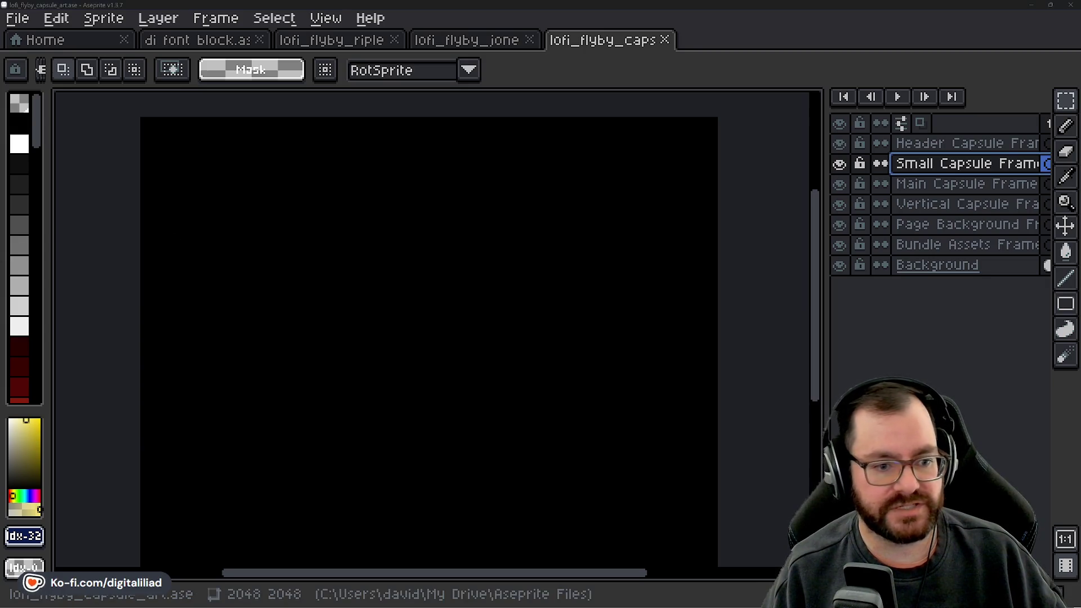
{"action": "key", "text": "alt+Tab"}
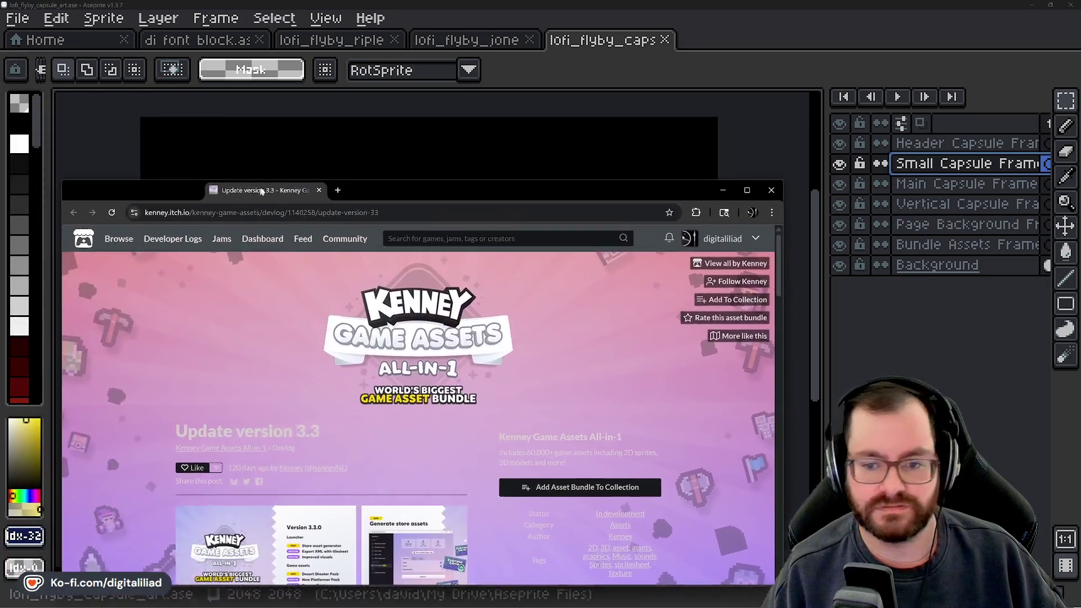
{"action": "scroll", "coordinate": [282, 359], "scroll_direction": "down", "scroll_amount": 3}
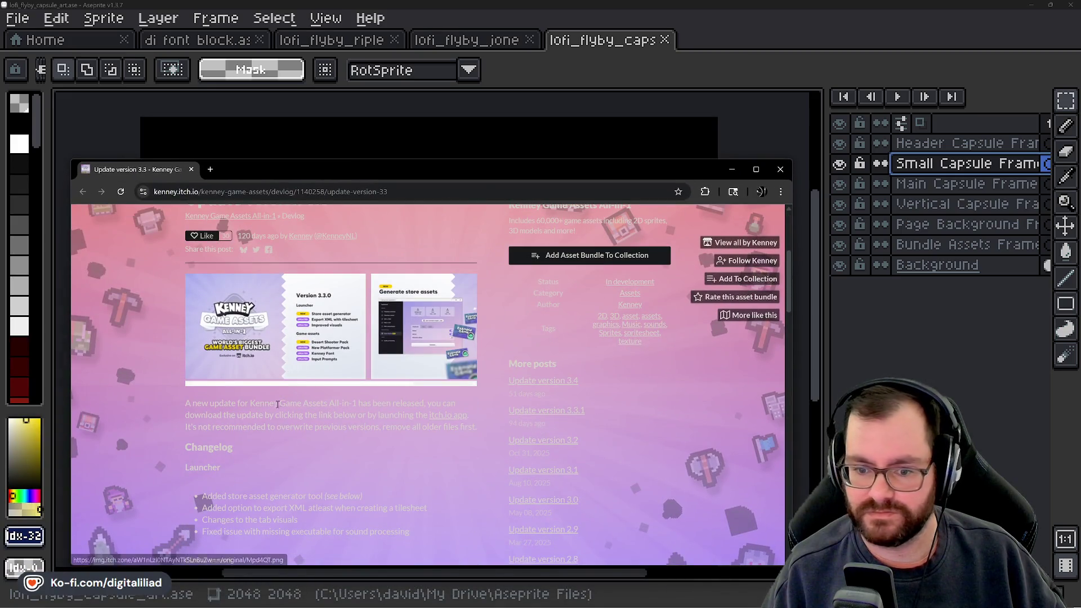
{"action": "scroll", "coordinate": [268, 415], "scroll_direction": "up", "scroll_amount": 4}
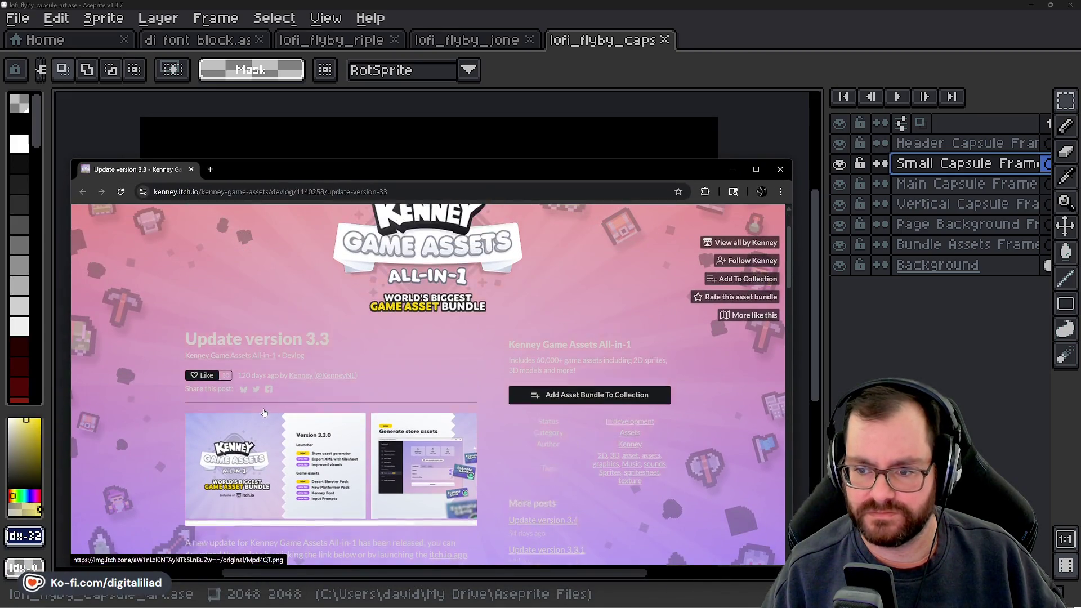
{"action": "scroll", "coordinate": [388, 374], "scroll_direction": "down", "scroll_amount": 2}
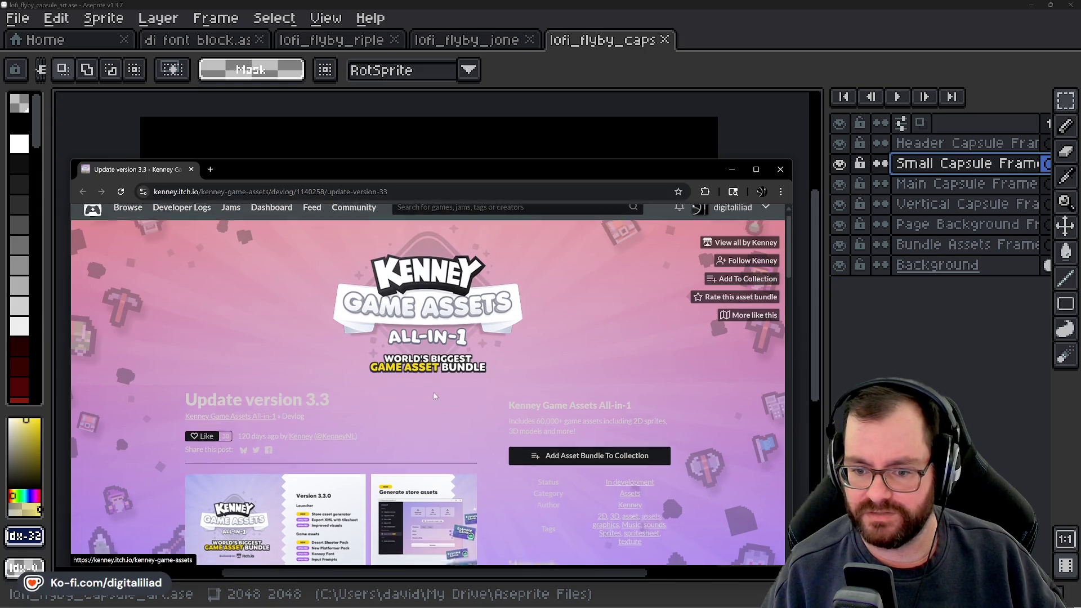
{"action": "scroll", "coordinate": [307, 308], "scroll_direction": "down", "scroll_amount": 3}
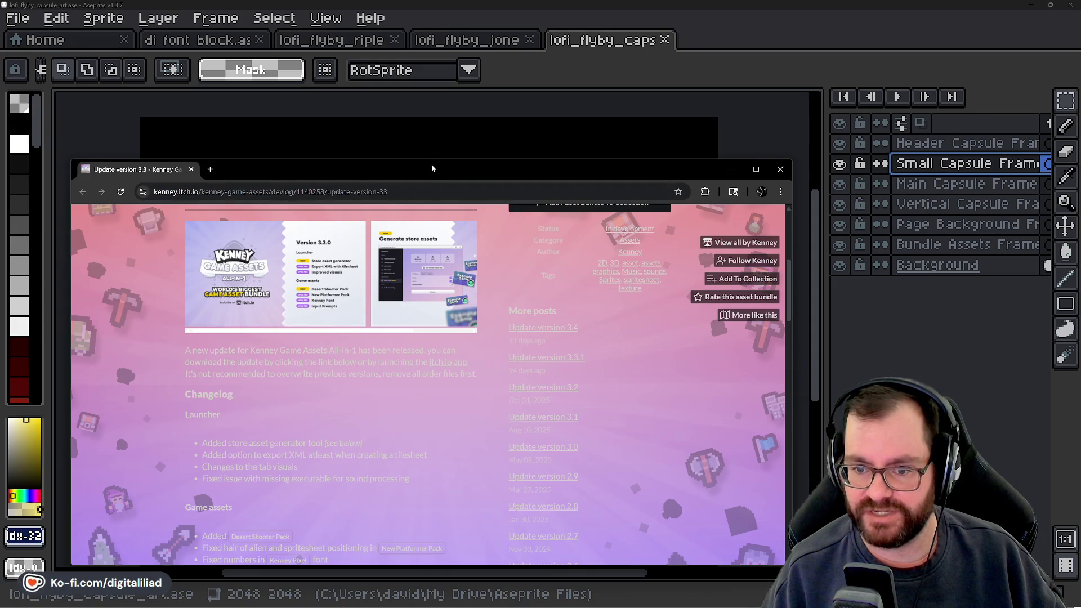
{"action": "scroll", "coordinate": [363, 373], "scroll_direction": "down", "scroll_amount": 10}
{"action": "scroll", "coordinate": [363, 373], "scroll_direction": "up", "scroll_amount": 12}
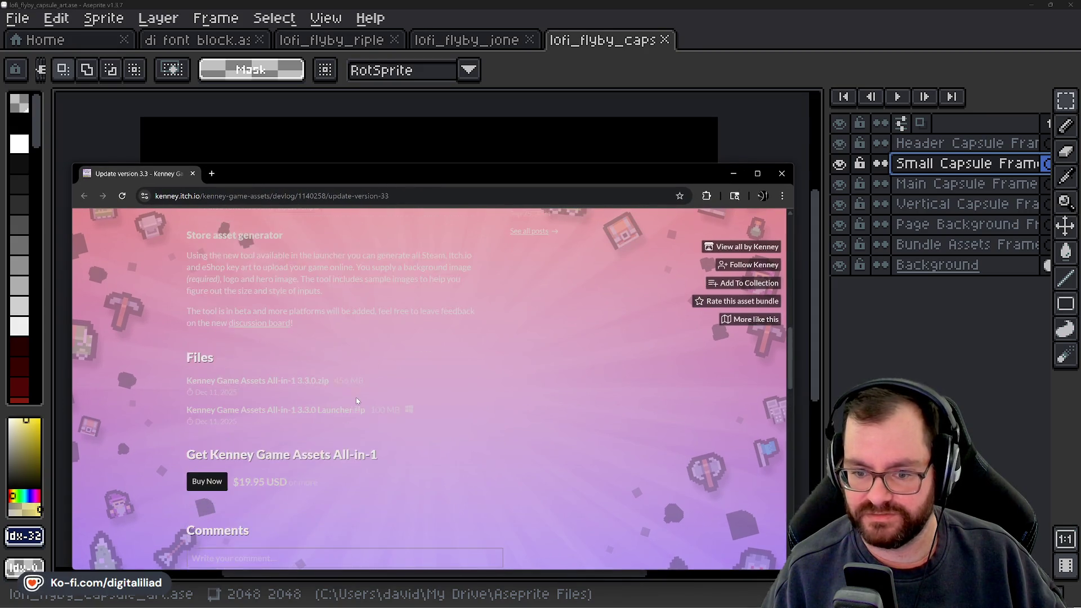
{"action": "left_click", "coordinate": [276, 386]}
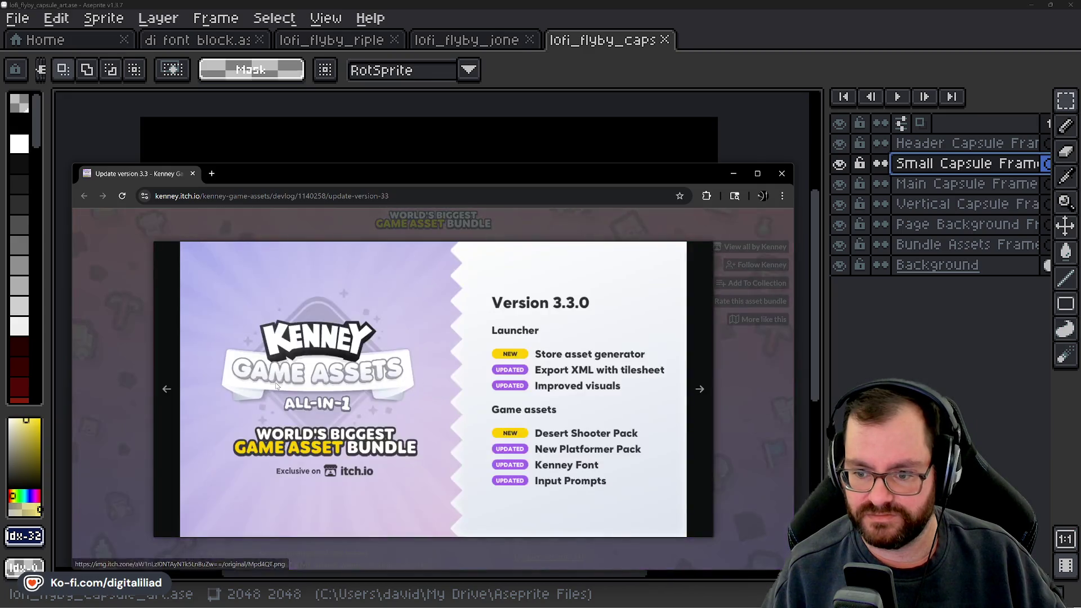
{"action": "left_click", "coordinate": [699, 389]}
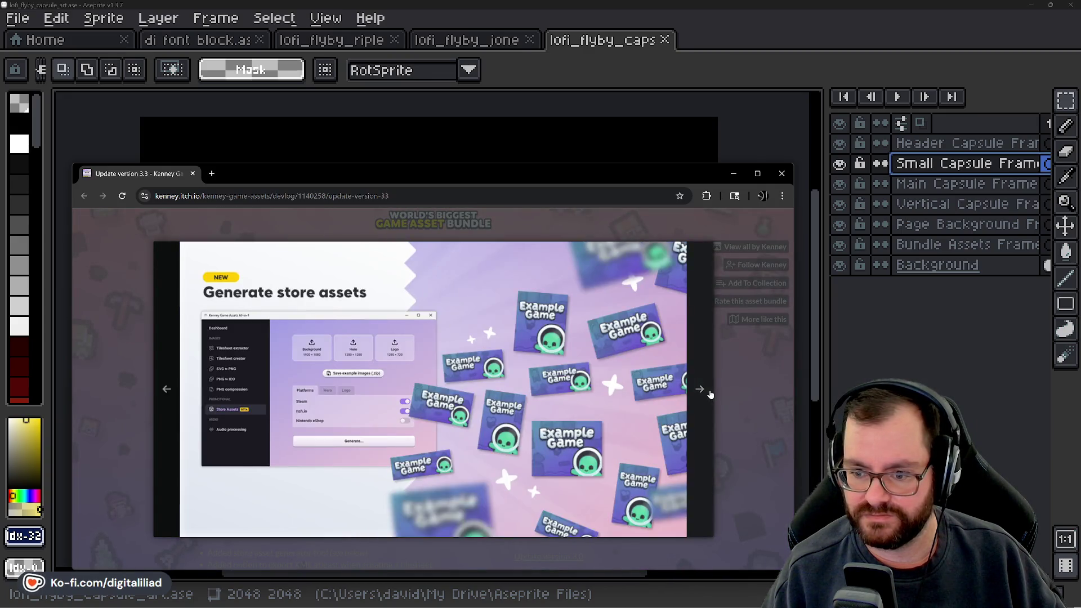
{"action": "left_click", "coordinate": [699, 389]}
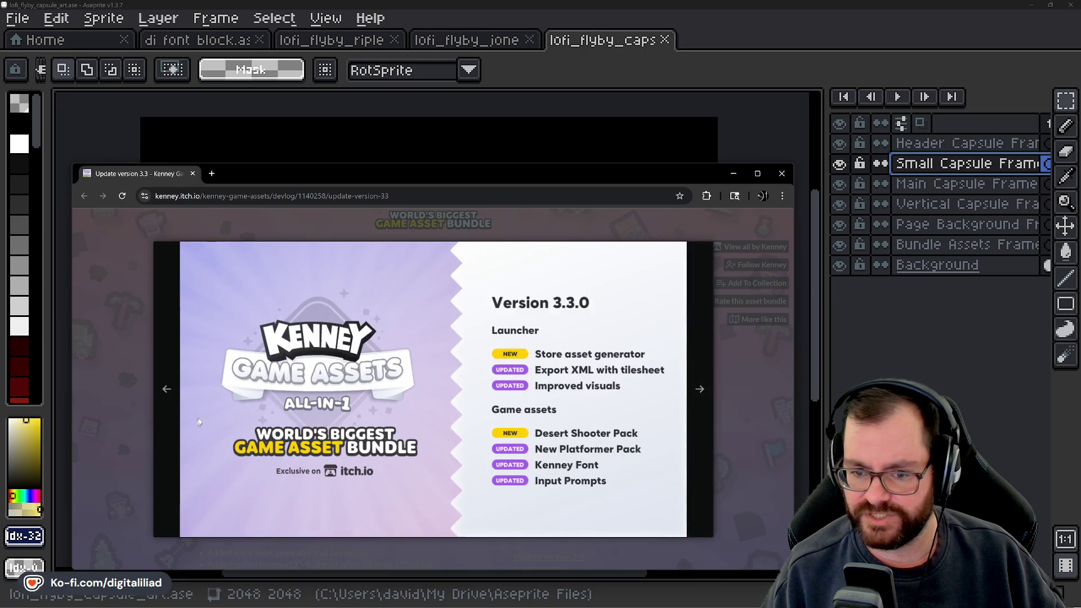
{"action": "left_click", "coordinate": [166, 388]}
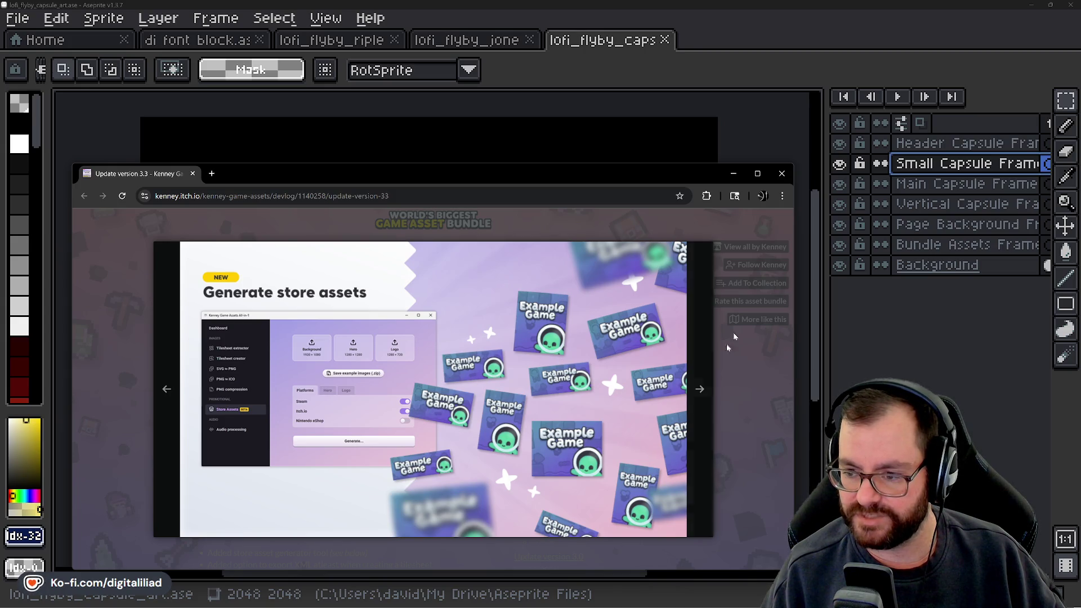
{"action": "left_click", "coordinate": [782, 173]}
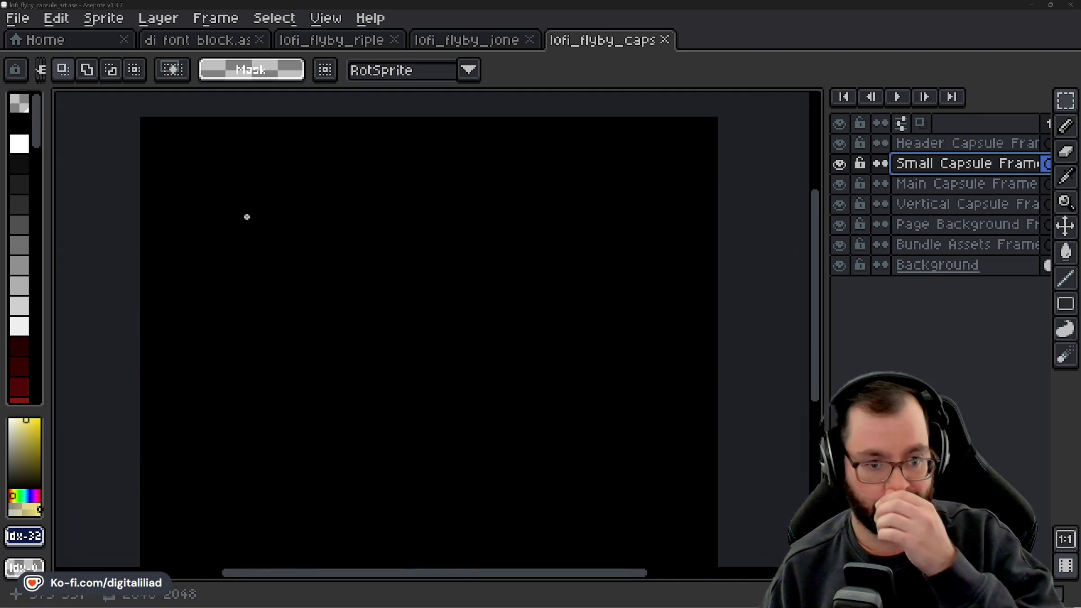
Start a new sprite from the Home page, then cancel the New Sprite dialog.
{"action": "left_click", "coordinate": [73, 42]}
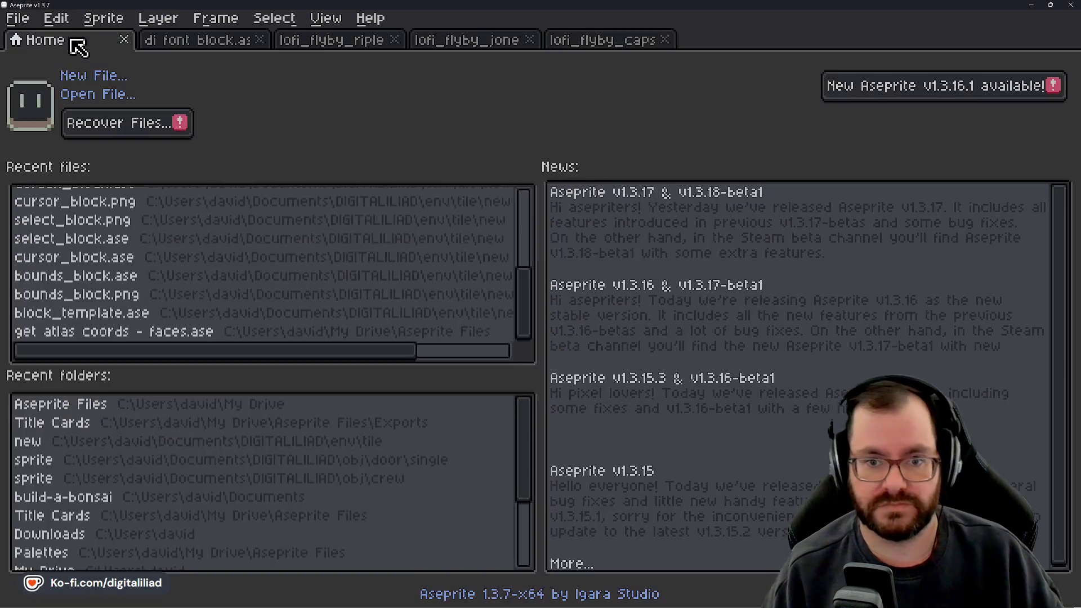
{"action": "left_click", "coordinate": [77, 79]}
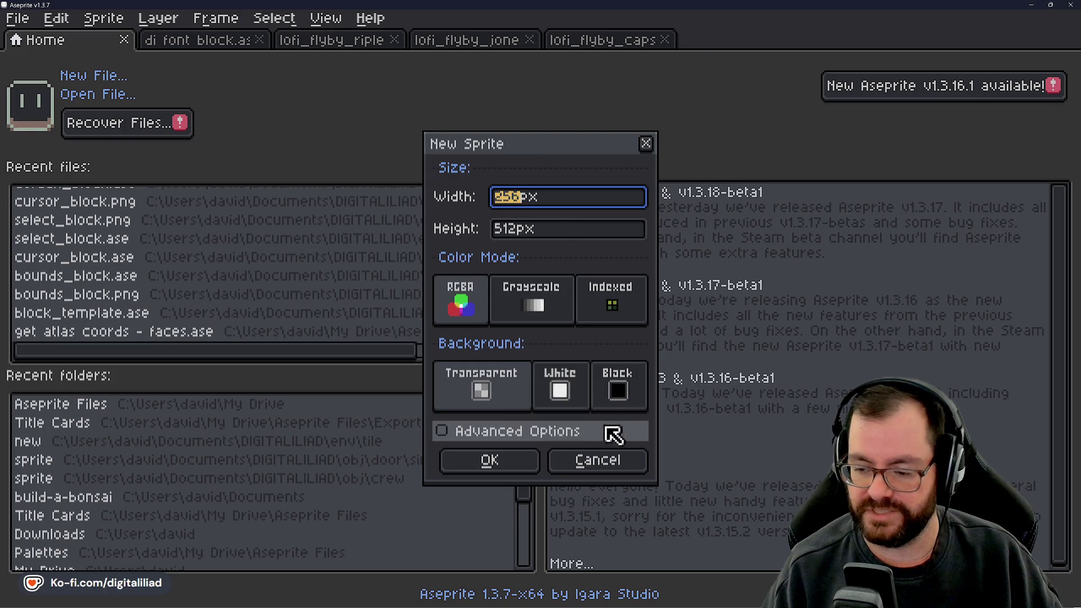
{"action": "left_click", "coordinate": [599, 451]}
Return to the capsule art sprite and select the Header Capsule Frame layer.
{"action": "left_click", "coordinate": [566, 48]}
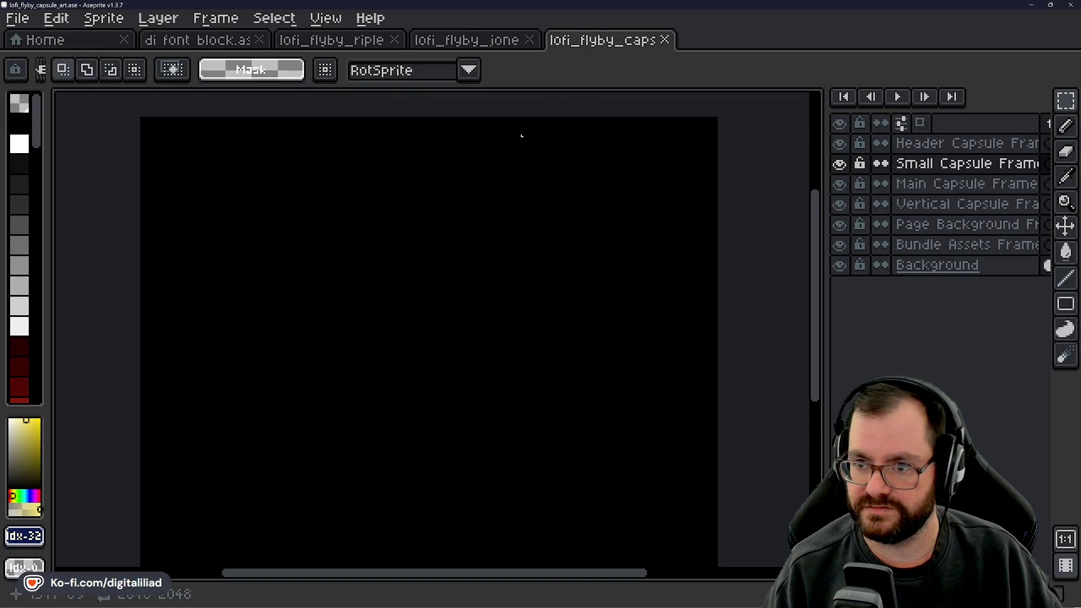
{"action": "scroll", "coordinate": [478, 310], "scroll_direction": "down", "scroll_amount": 1}
{"action": "scroll", "coordinate": [468, 335], "scroll_direction": "up", "scroll_amount": 1}
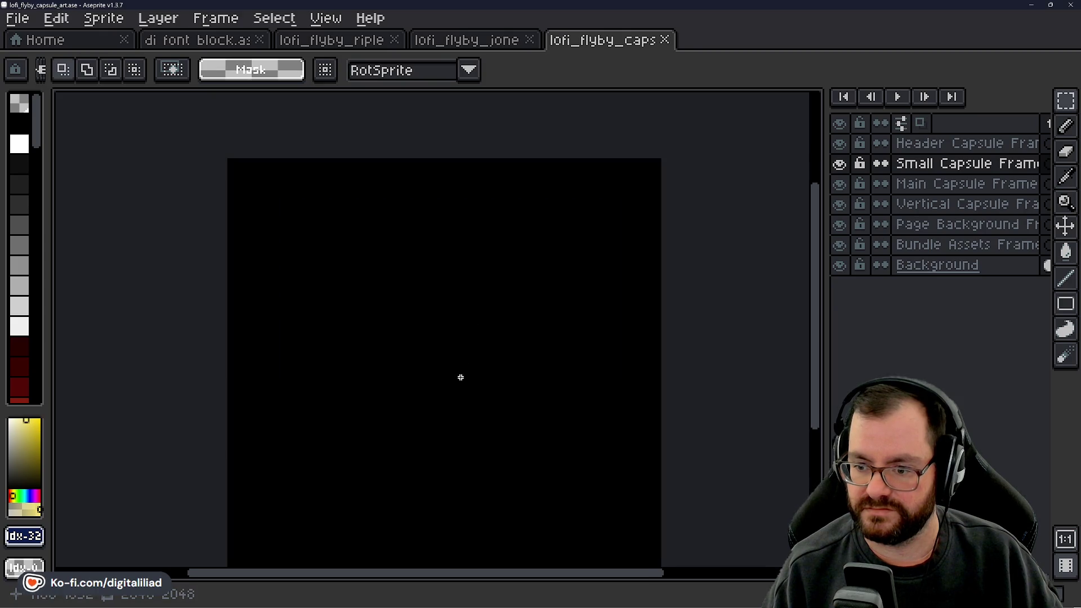
{"action": "mouse_move", "coordinate": [461, 377]}
{"action": "left_mouse_down"}
{"action": "mouse_move", "coordinate": [454, 333]}
{"action": "mouse_move", "coordinate": [480, 329]}
{"action": "mouse_move", "coordinate": [456, 333]}
{"action": "left_mouse_up"}
{"action": "left_click", "coordinate": [939, 186]}
{"action": "left_click", "coordinate": [952, 163]}
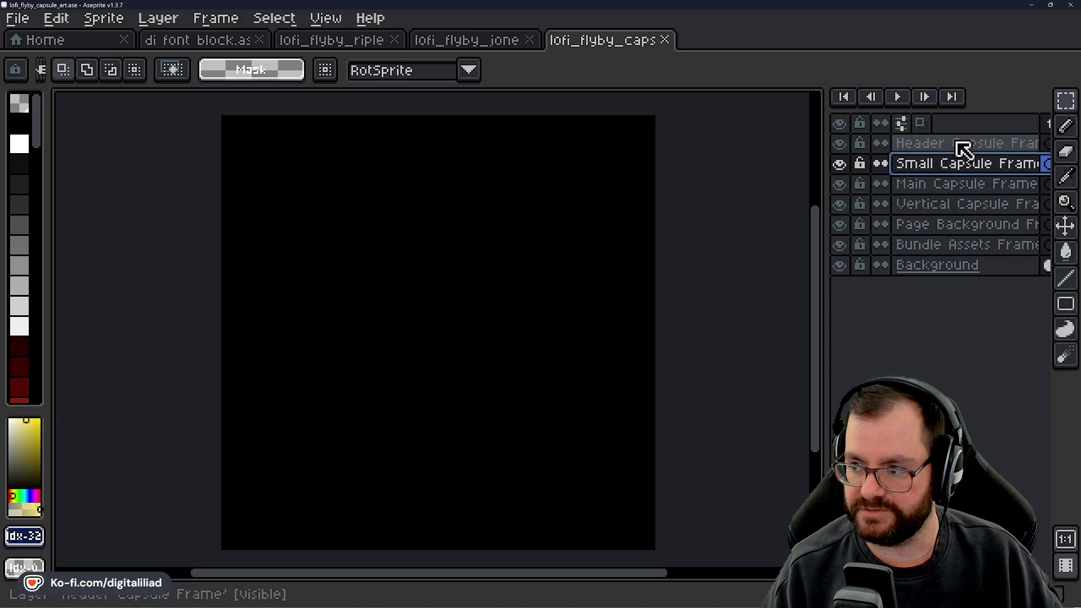
{"action": "left_click", "coordinate": [956, 144]}
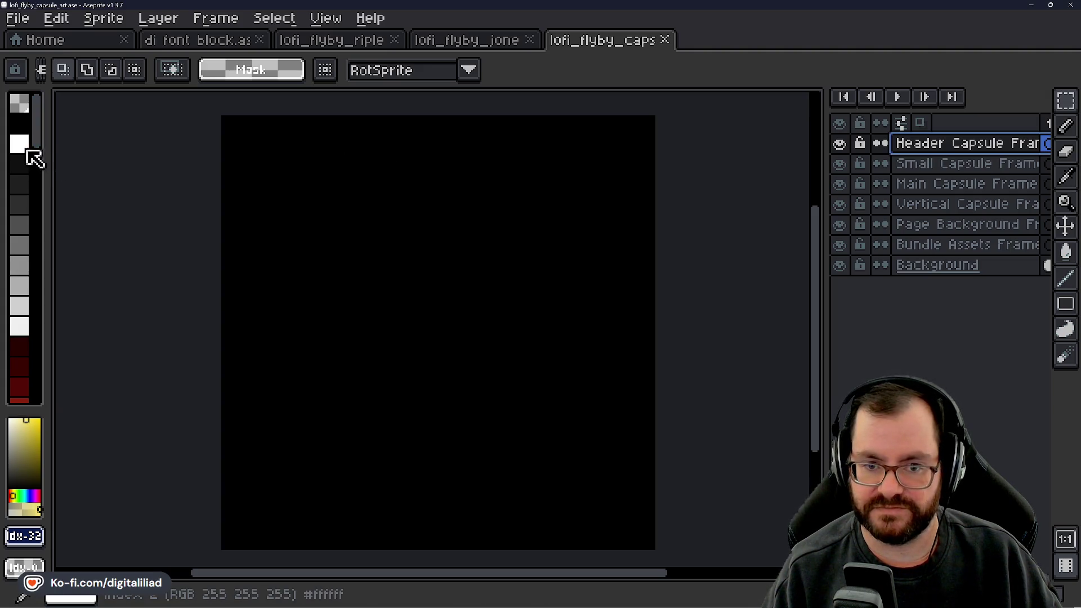
Zoom the canvas view and pick an orange-red drawing colour from the palette.
{"action": "scroll", "coordinate": [33, 234], "scroll_direction": "down", "scroll_amount": 5}
{"action": "scroll", "coordinate": [23, 276], "scroll_direction": "down", "scroll_amount": 3}
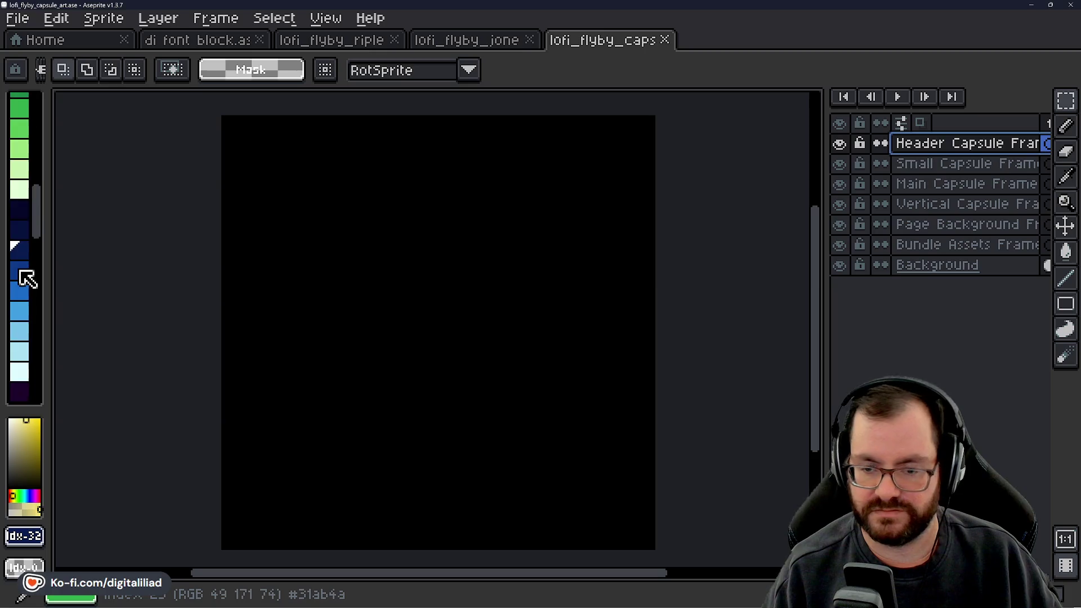
{"action": "scroll", "coordinate": [23, 275], "scroll_direction": "up", "scroll_amount": 8}
{"action": "scroll", "coordinate": [22, 275], "scroll_direction": "down", "scroll_amount": 2}
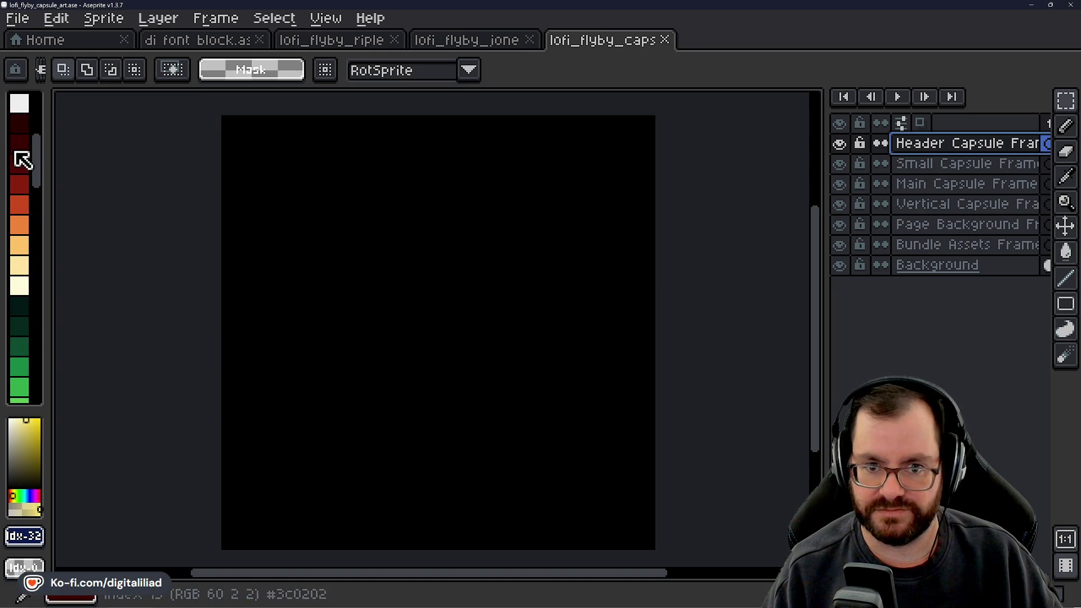
{"action": "scroll", "coordinate": [22, 180], "scroll_direction": "down", "scroll_amount": 5}
{"action": "scroll", "coordinate": [31, 196], "scroll_direction": "down", "scroll_amount": 3}
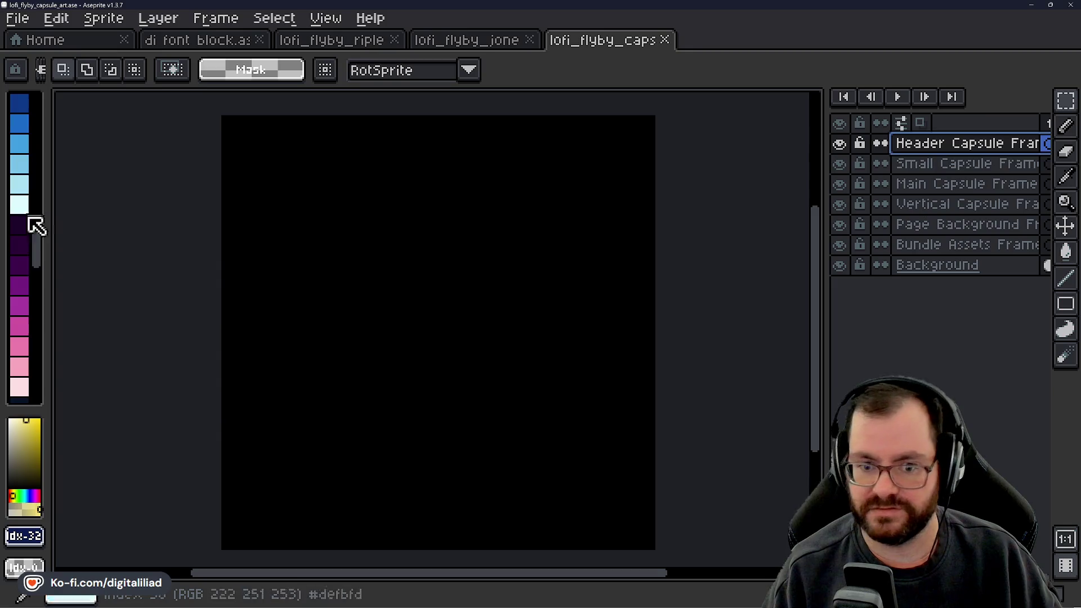
{"action": "scroll", "coordinate": [31, 235], "scroll_direction": "up", "scroll_amount": 5}
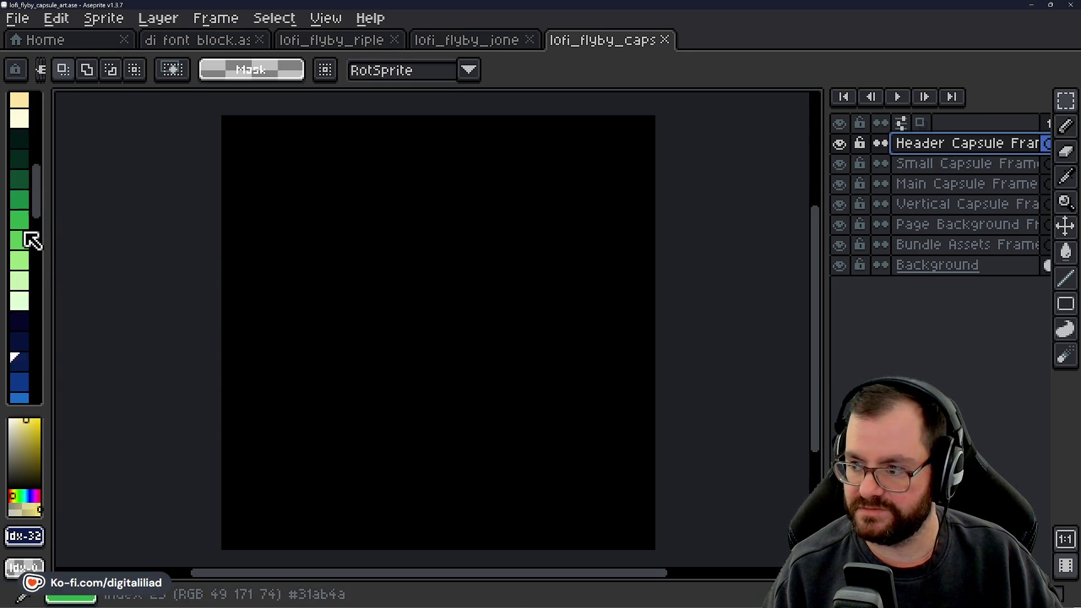
{"action": "scroll", "coordinate": [31, 250], "scroll_direction": "down", "scroll_amount": 5}
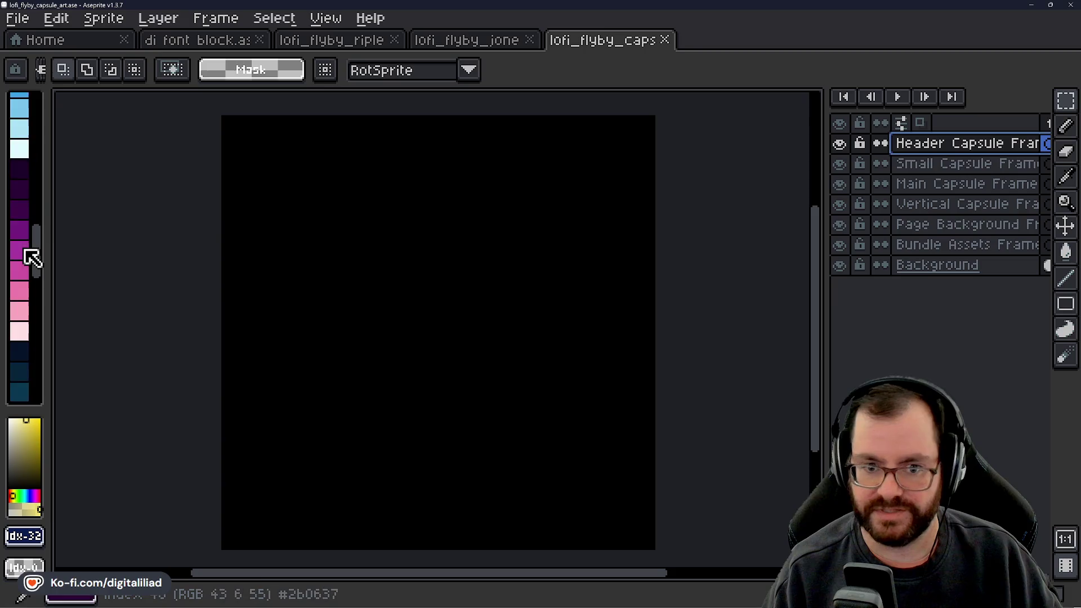
{"action": "scroll", "coordinate": [29, 255], "scroll_direction": "down", "scroll_amount": 5}
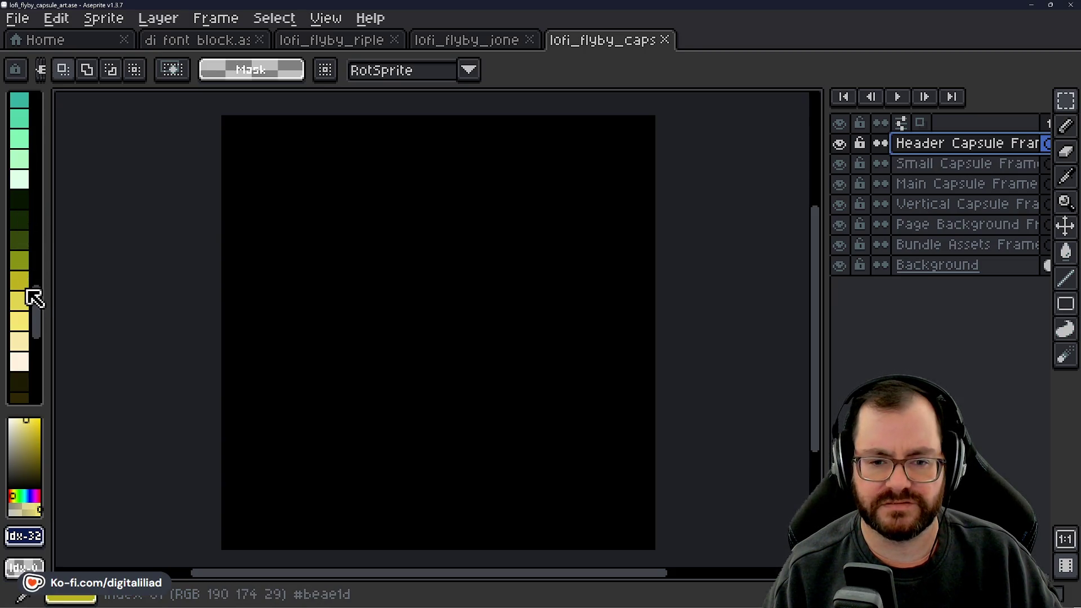
{"action": "scroll", "coordinate": [31, 292], "scroll_direction": "up", "scroll_amount": 15}
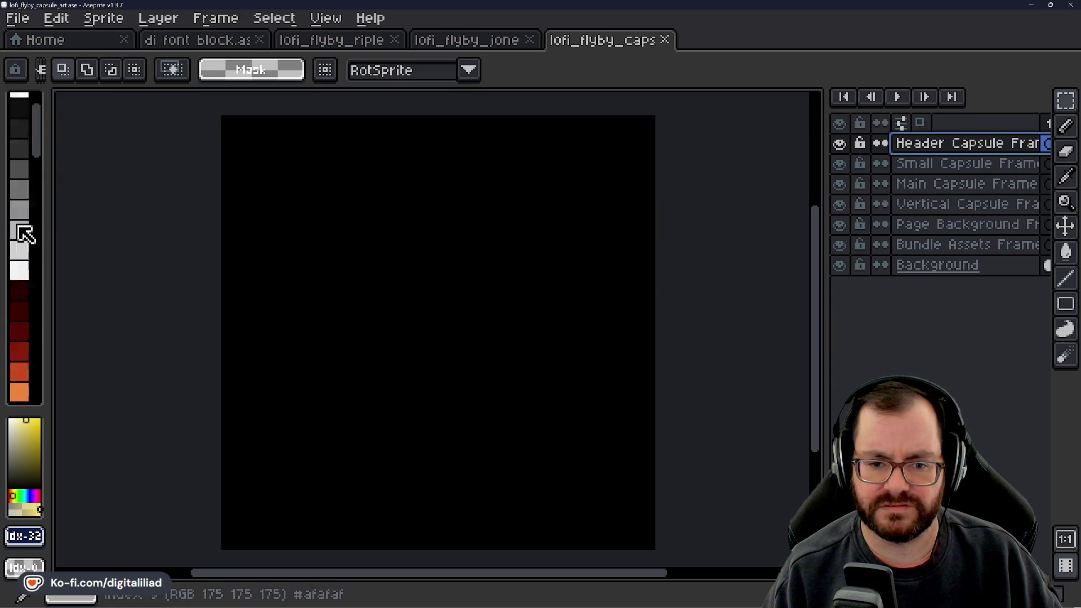
{"action": "scroll", "coordinate": [23, 236], "scroll_direction": "down", "scroll_amount": 2}
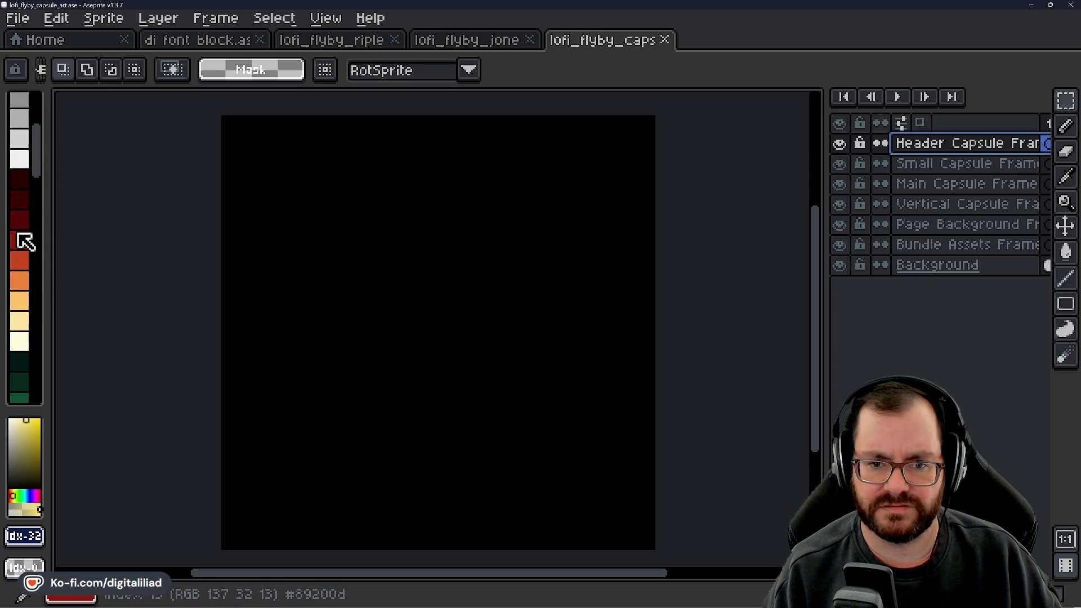
{"action": "left_click", "coordinate": [27, 260]}
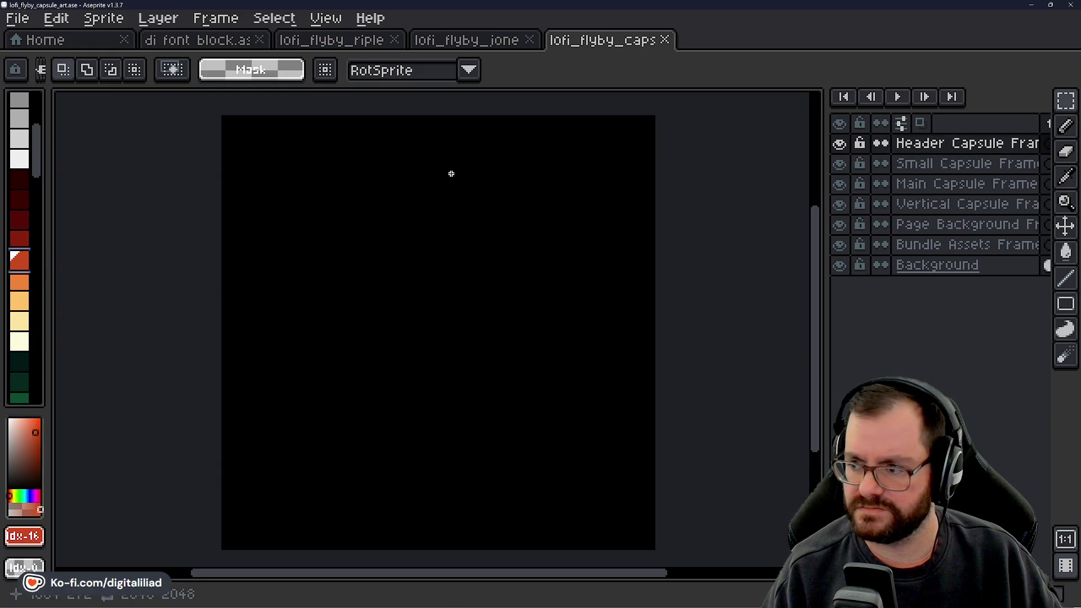
Shift and zoom the canvas view, then change the drawing colour to grey.
{"action": "left_click_drag", "start_coordinate": [451, 173], "coordinate": [441, 231]}
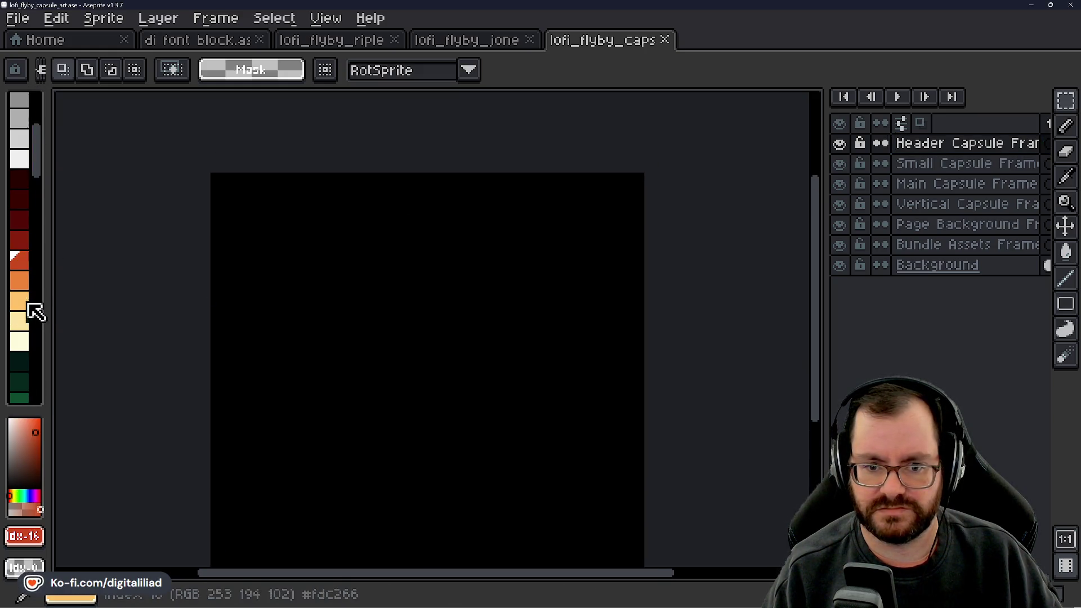
{"action": "scroll", "coordinate": [35, 312], "scroll_direction": "down", "scroll_amount": 4}
{"action": "scroll", "coordinate": [27, 231], "scroll_direction": "down", "scroll_amount": 8}
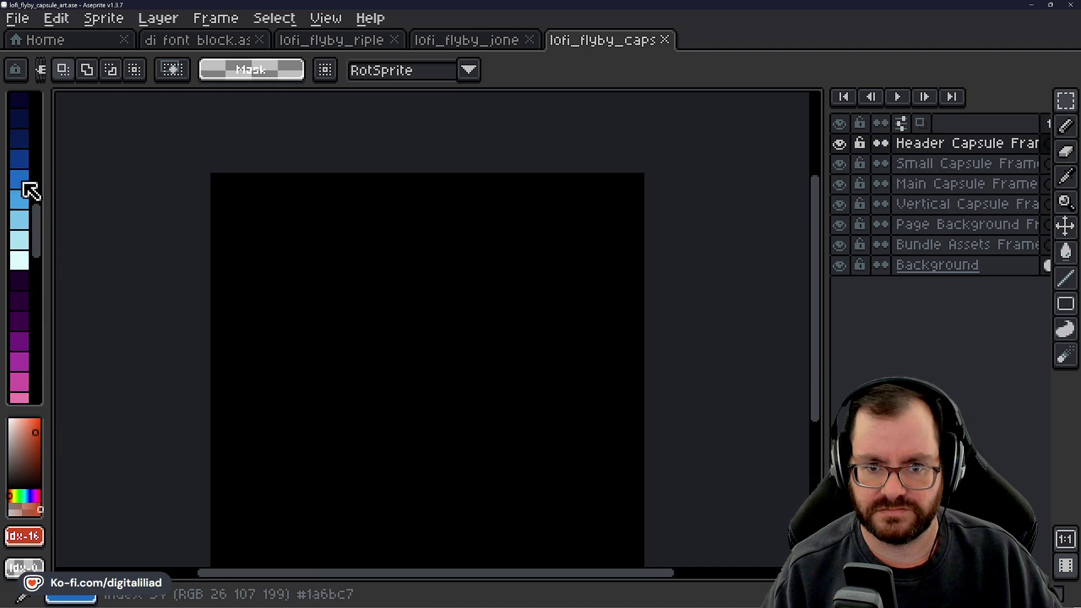
{"action": "scroll", "coordinate": [30, 202], "scroll_direction": "down", "scroll_amount": 3}
{"action": "scroll", "coordinate": [25, 191], "scroll_direction": "up", "scroll_amount": 2}
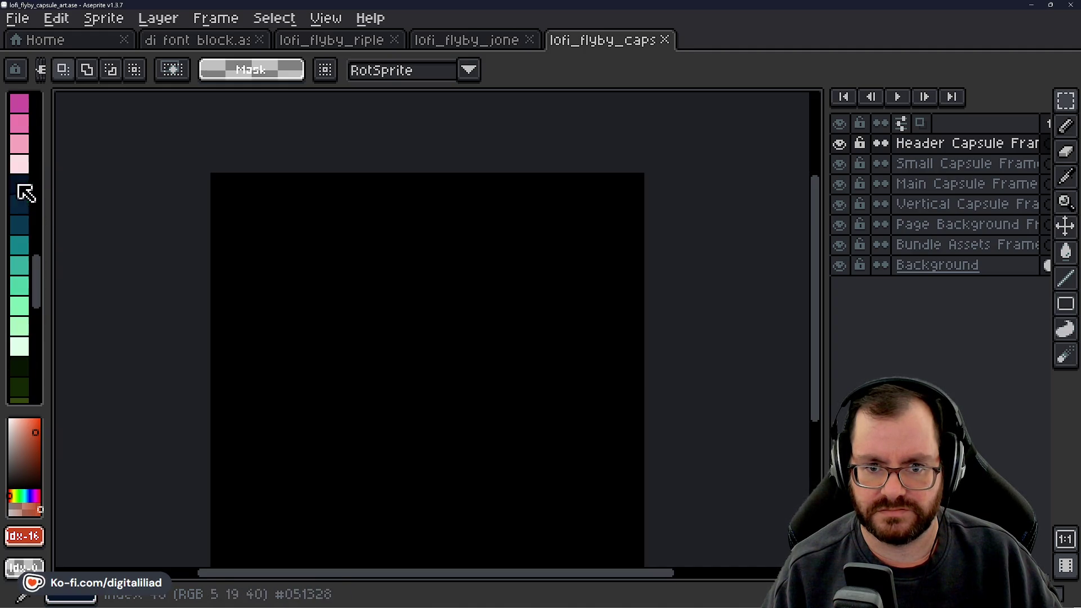
{"action": "scroll", "coordinate": [30, 248], "scroll_direction": "up", "scroll_amount": 4}
{"action": "scroll", "coordinate": [33, 259], "scroll_direction": "up", "scroll_amount": 2}
{"action": "scroll", "coordinate": [34, 242], "scroll_direction": "down", "scroll_amount": 2}
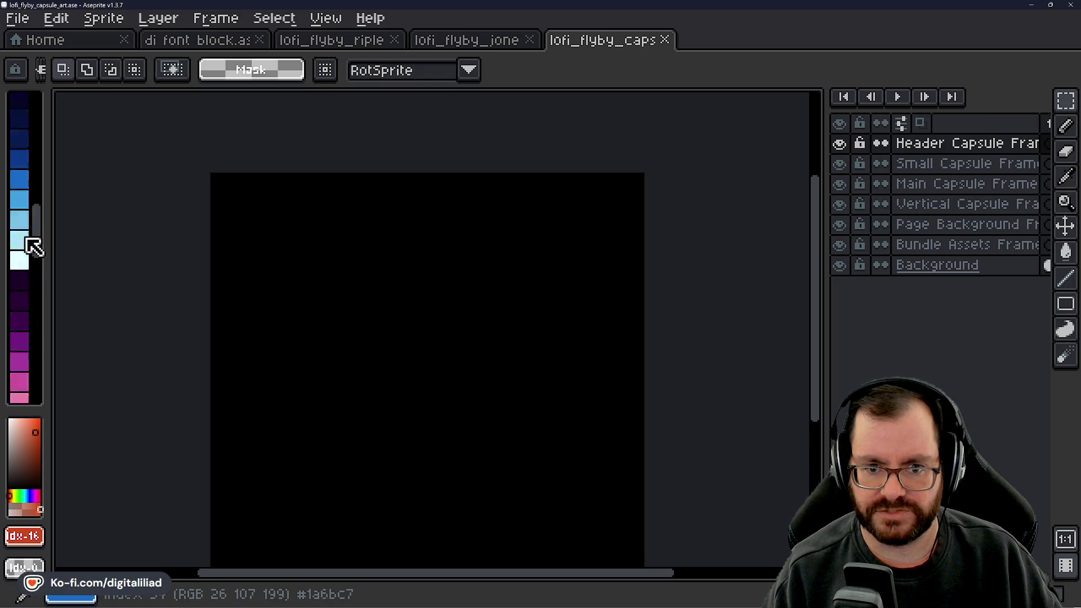
{"action": "scroll", "coordinate": [33, 248], "scroll_direction": "down", "scroll_amount": 5}
{"action": "scroll", "coordinate": [20, 200], "scroll_direction": "down", "scroll_amount": 8}
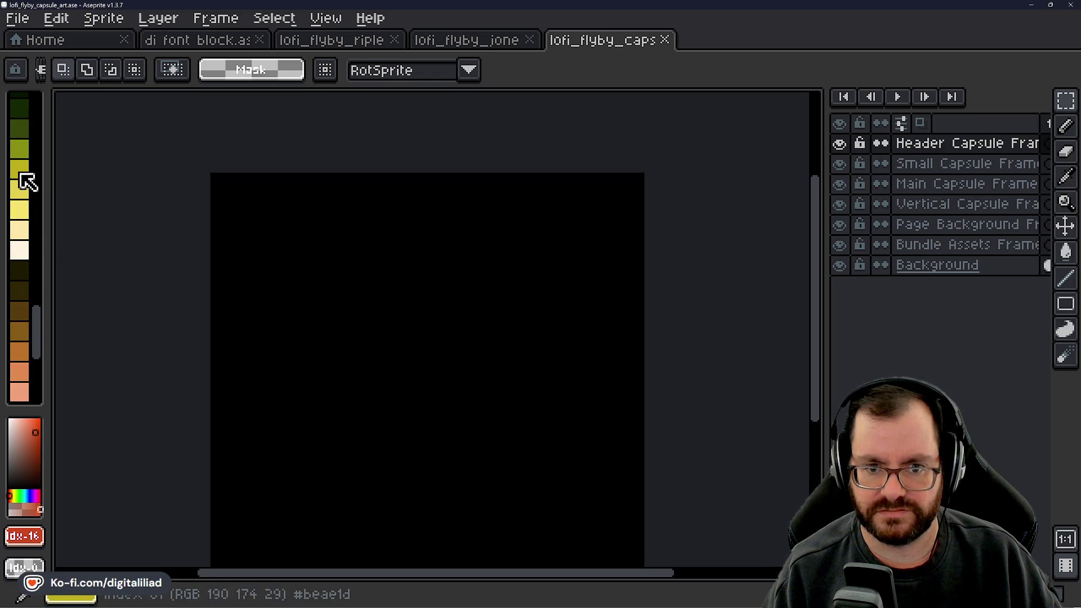
{"action": "scroll", "coordinate": [31, 237], "scroll_direction": "up", "scroll_amount": 3}
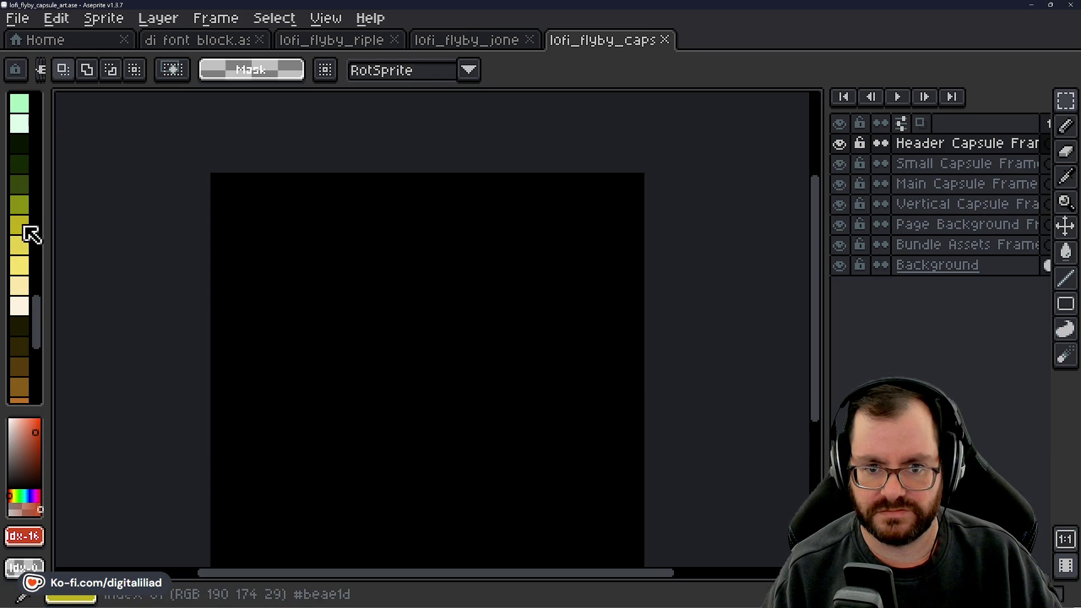
{"action": "scroll", "coordinate": [29, 237], "scroll_direction": "up", "scroll_amount": 10}
{"action": "left_click", "coordinate": [25, 238]}
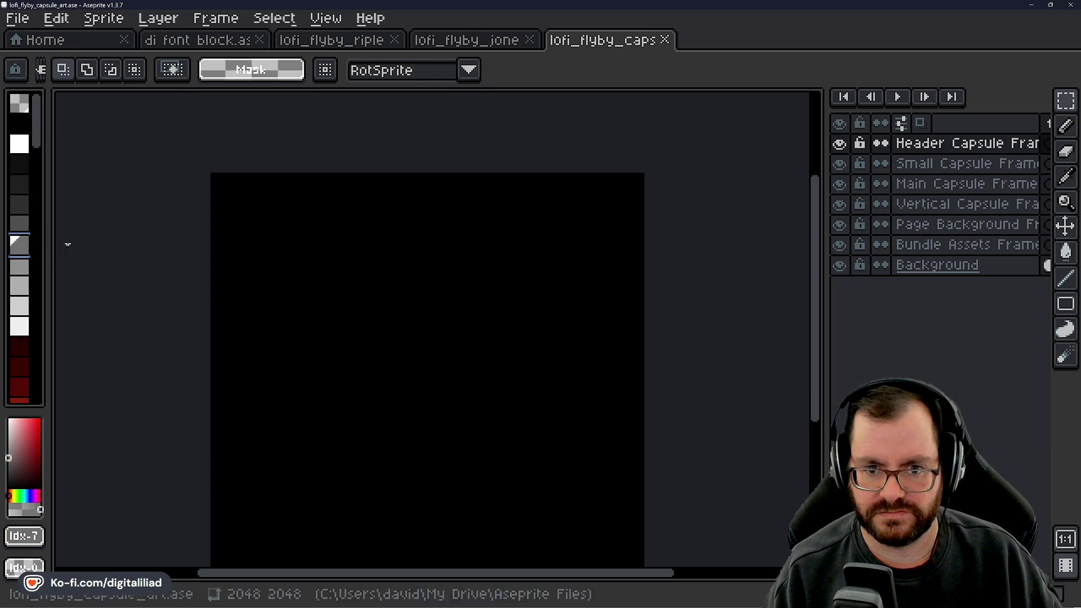
Show Obsidian's The Steam Page note listing Page Background 1438x810 and Bundle Assets 707x232.
{"action": "left_click_drag", "start_coordinate": [418, 222], "coordinate": [493, 231]}
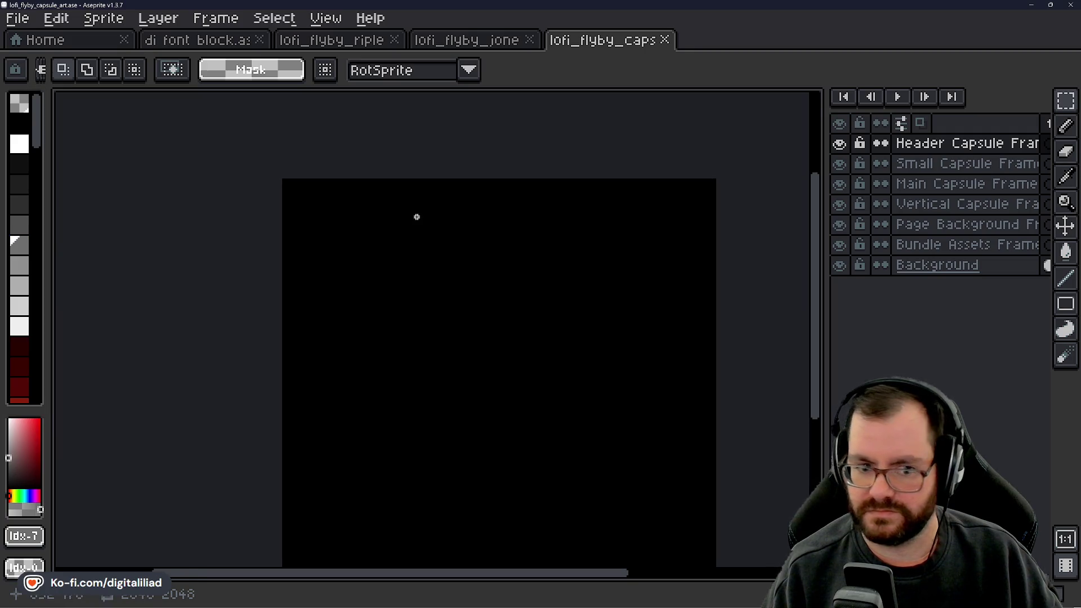
{"action": "scroll", "coordinate": [417, 217], "scroll_direction": "up", "scroll_amount": 2}
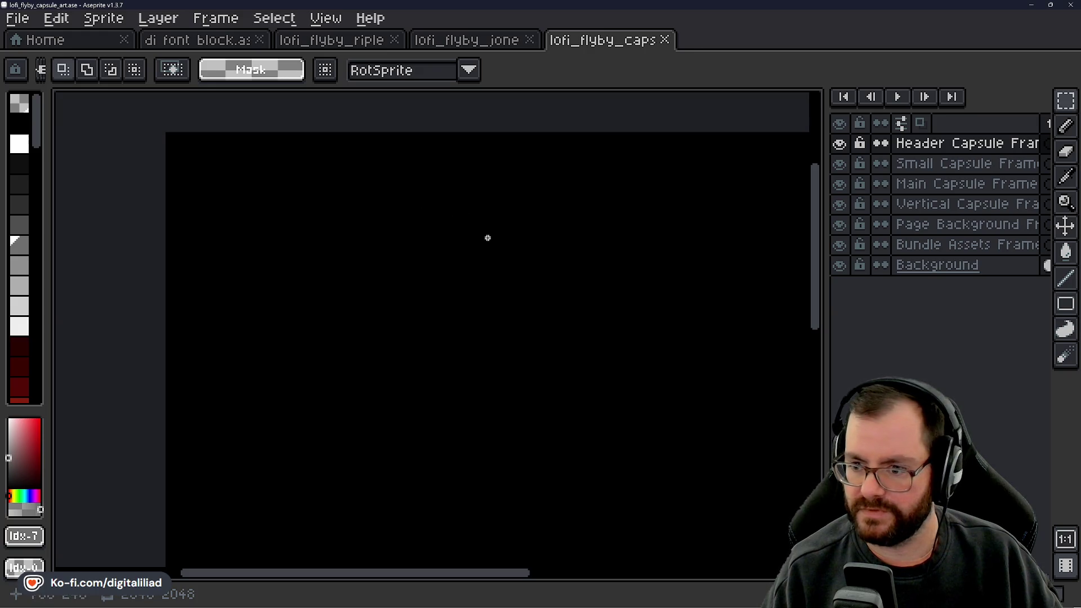
{"action": "left_click_drag", "start_coordinate": [487, 238], "coordinate": [474, 198]}
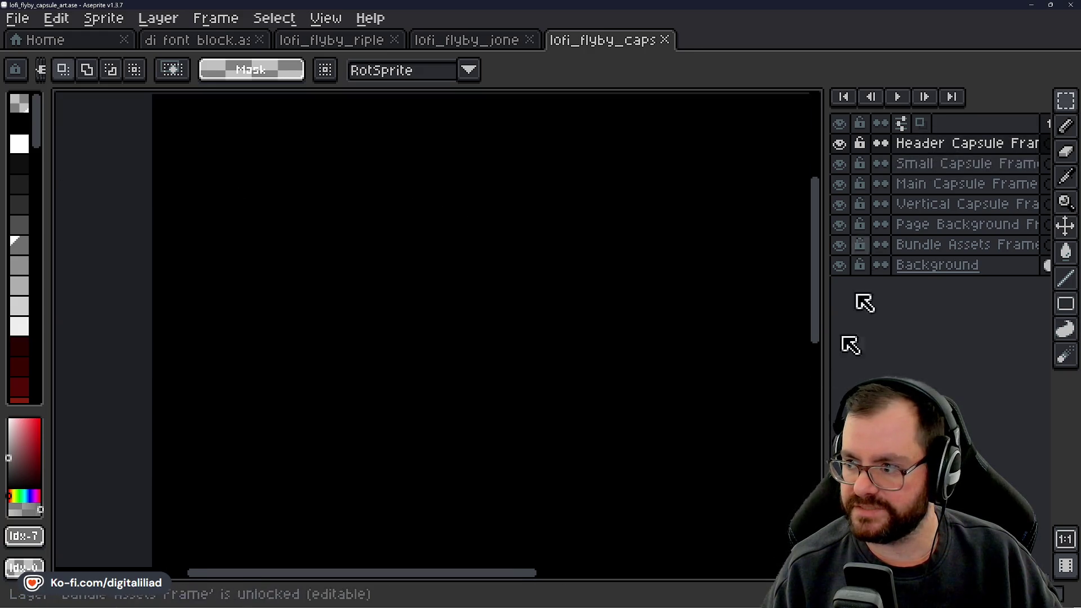
{"action": "left_click", "coordinate": [598, 597]}
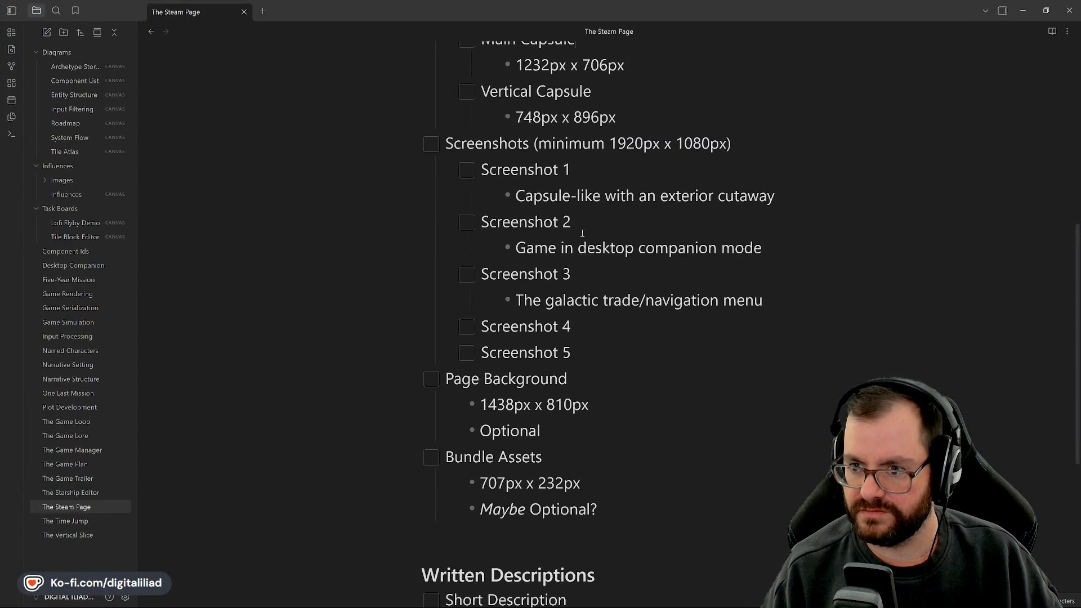
{"action": "scroll", "coordinate": [582, 233], "scroll_direction": "down", "scroll_amount": 1}
{"action": "scroll", "coordinate": [615, 272], "scroll_direction": "up", "scroll_amount": 2}
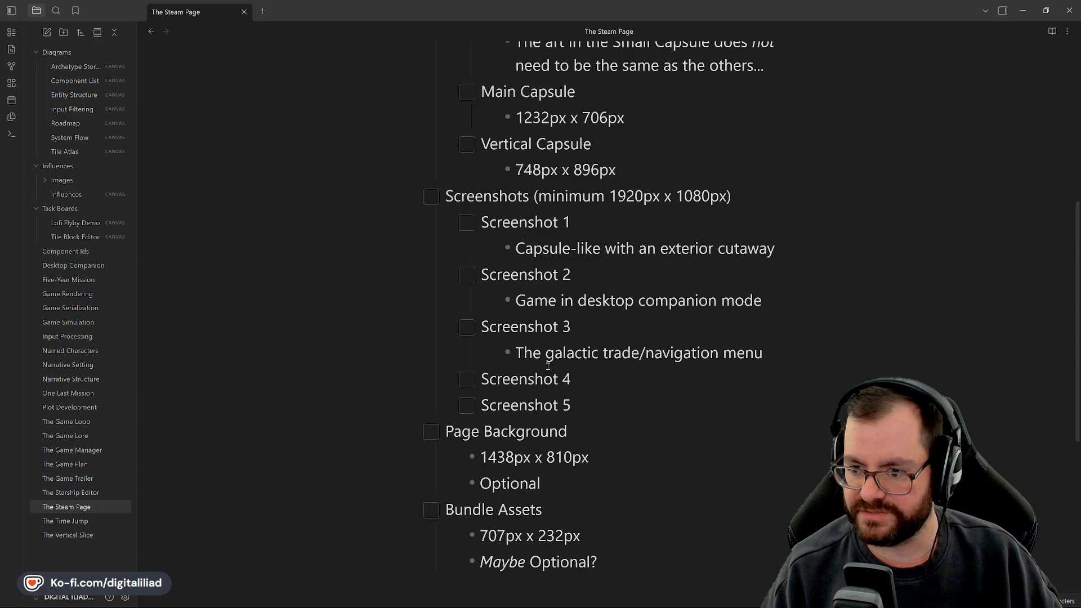
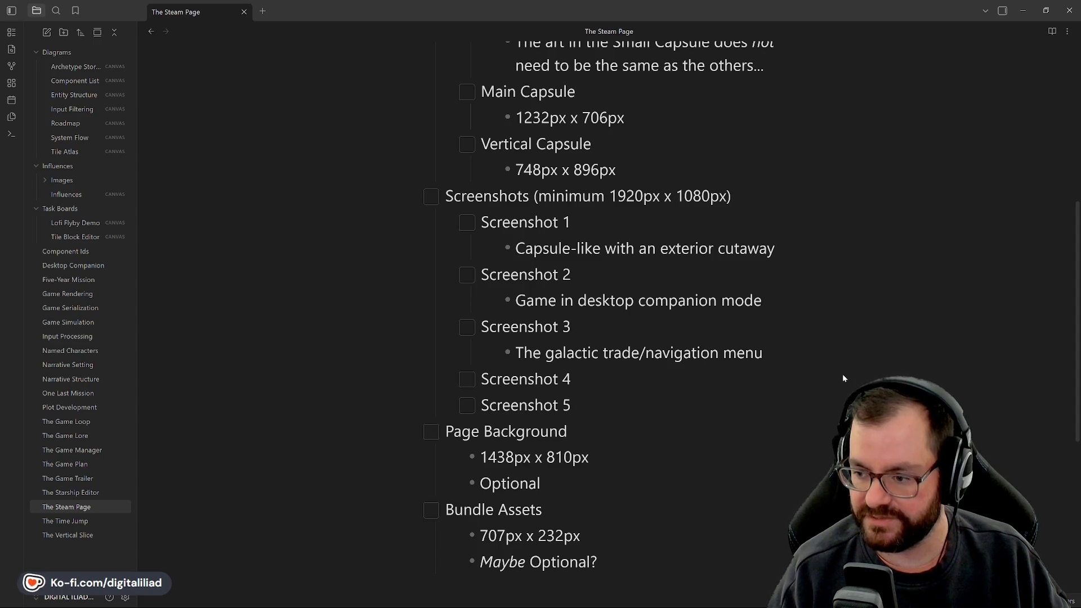
Add a nested plain bullet under Screenshot 4.
{"action": "left_click", "coordinate": [574, 382]}
{"action": "key", "text": "Return"}
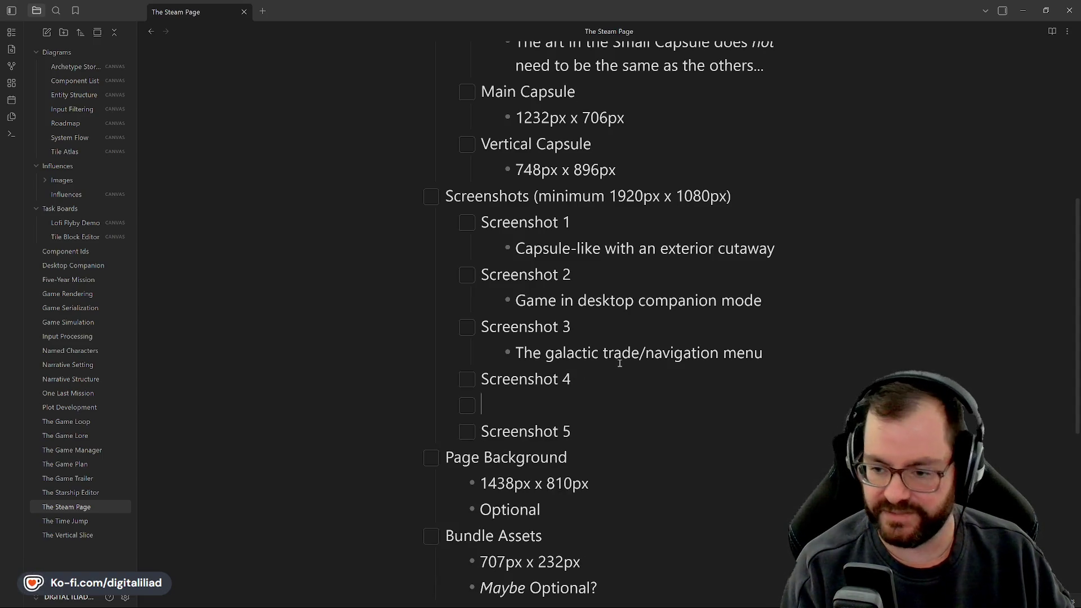
{"action": "key", "text": "Tab"}
{"action": "key", "text": "BackSpace"}
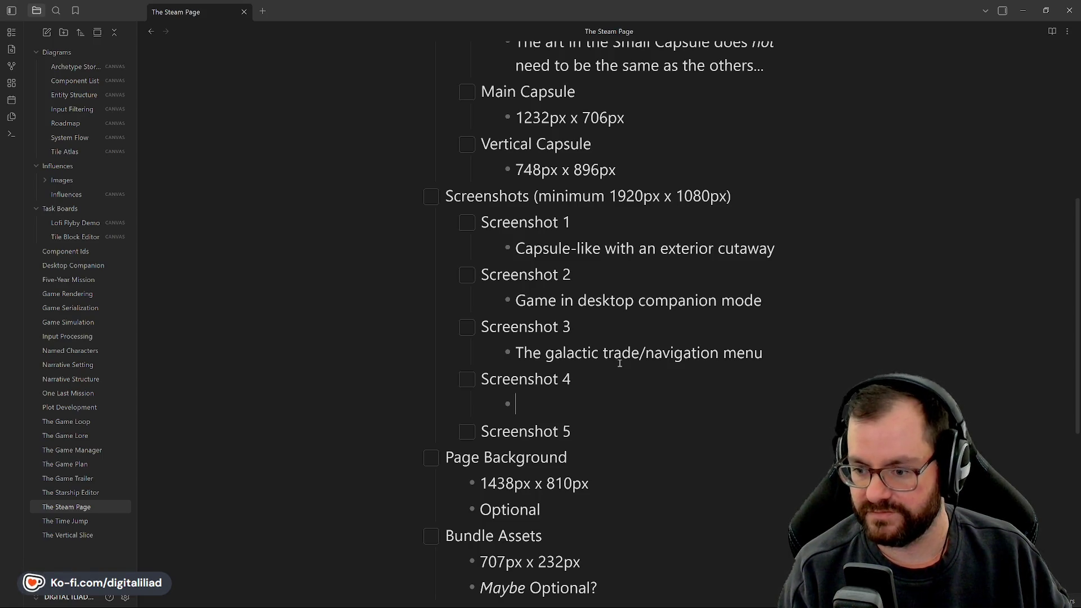
Write and reword the bullet until it reads 'Moving stuff around the cargo hold'.
{"action": "type", "text": "Loading/"}
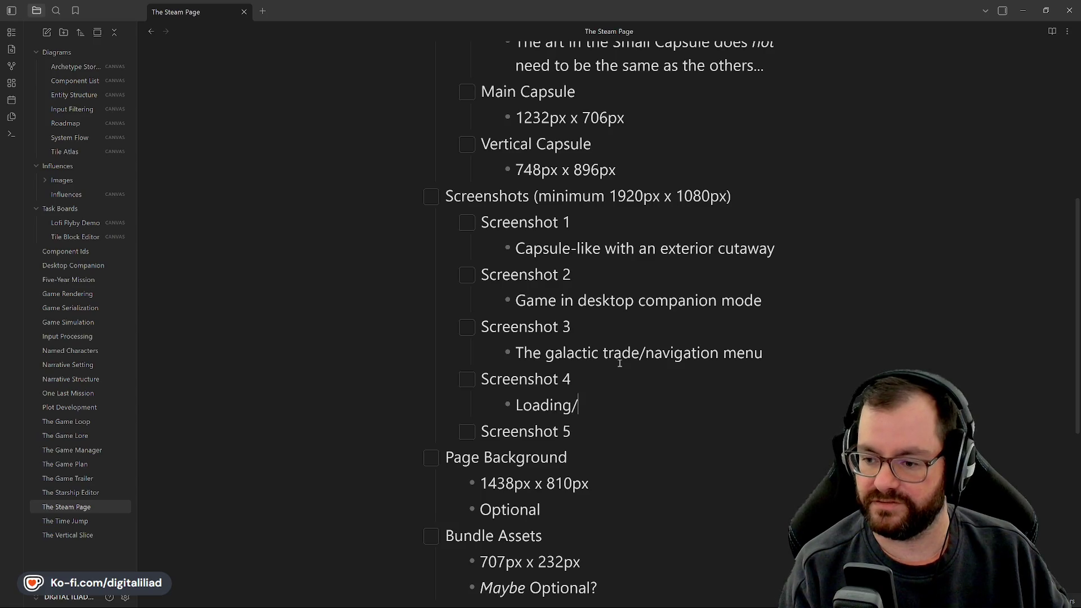
{"action": "type", "text": "unloading"}
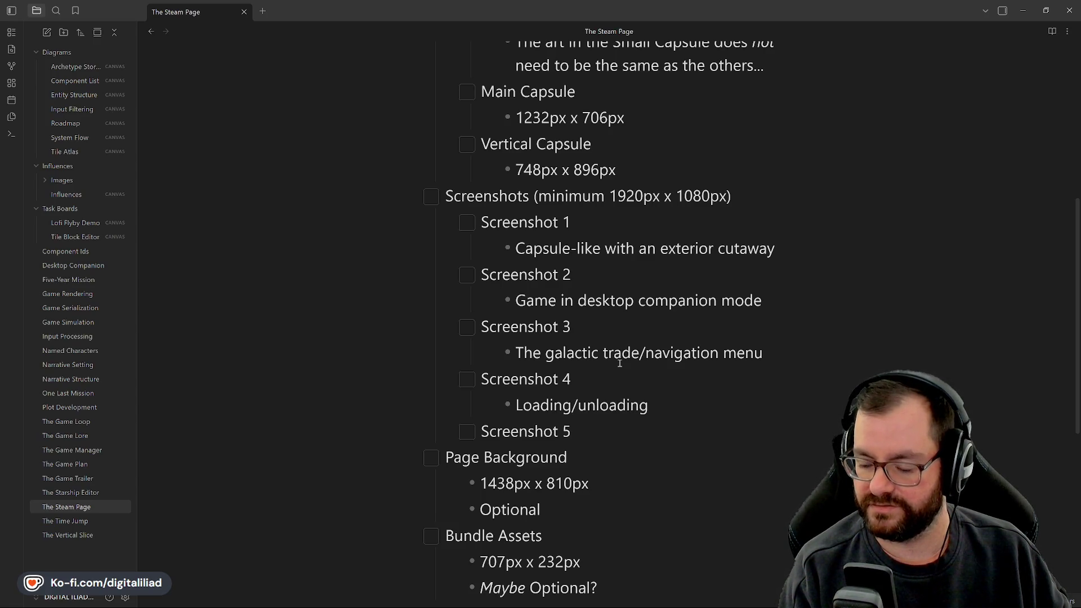
{"action": "key", "text": "BackSpace"}
{"action": "key", "text": "BackSpace"}
{"action": "key", "text": "BackSpace"}
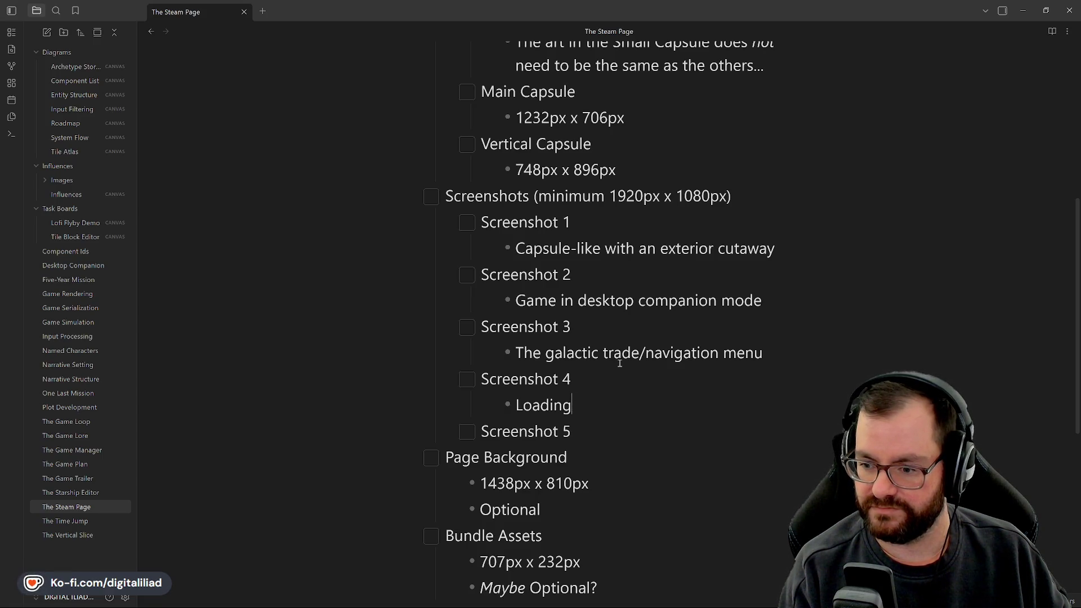
{"action": "key", "text": "BackSpace"}
{"action": "key", "text": "BackSpace"}
{"action": "key", "text": "BackSpace"}
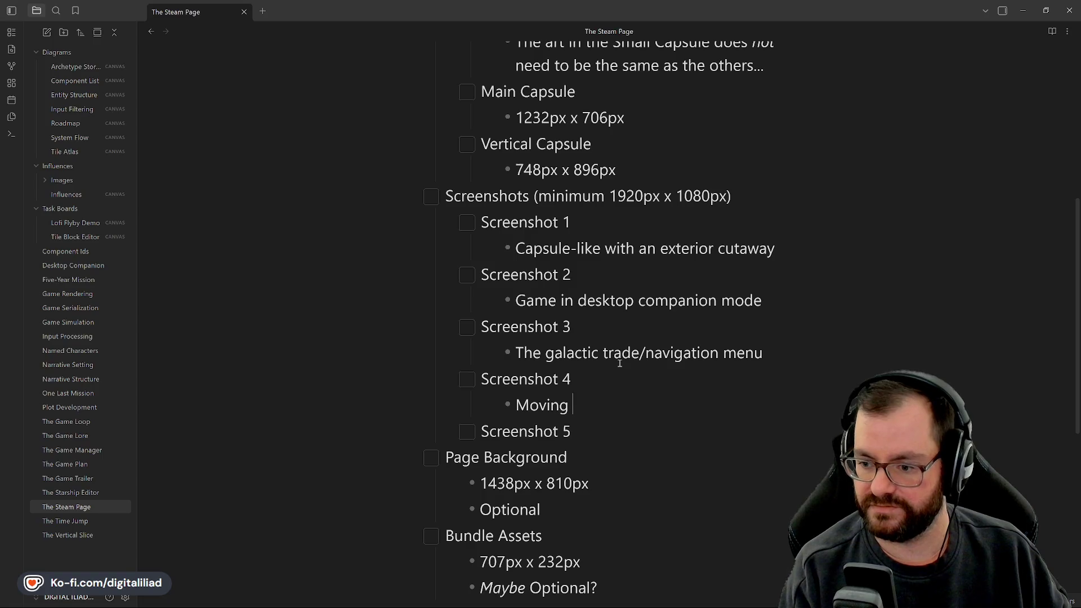
{"action": "type", "text": "f i"}
{"action": "key", "text": "BackSpace"}
{"action": "key", "text": "BackSpace"}
{"action": "key", "text": "BackSpace"}
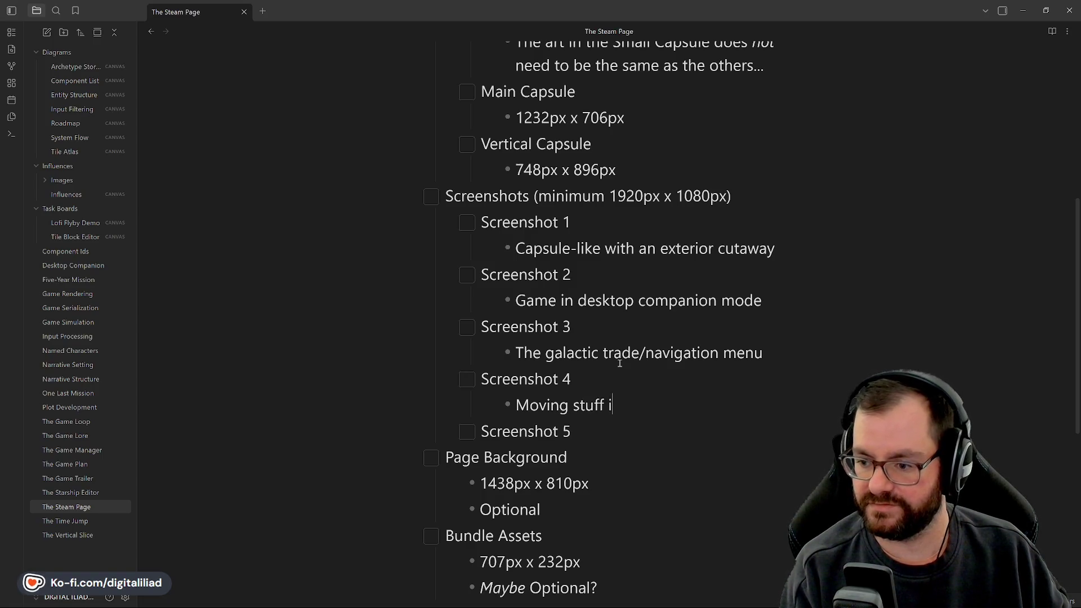
{"action": "type", "text": "within the cargo hold"}
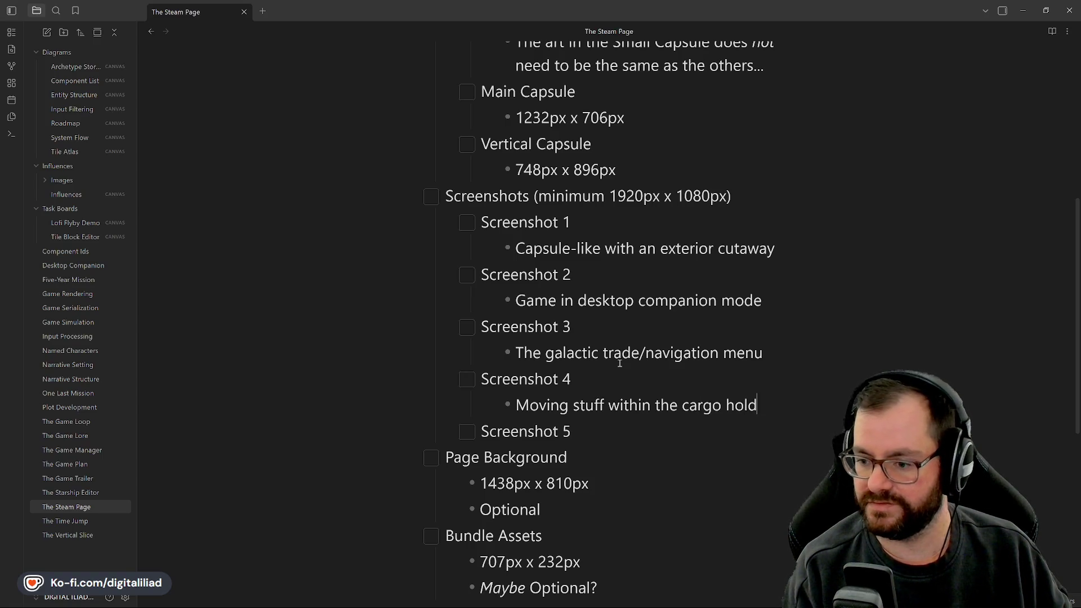
{"action": "left_click", "coordinate": [649, 405]}
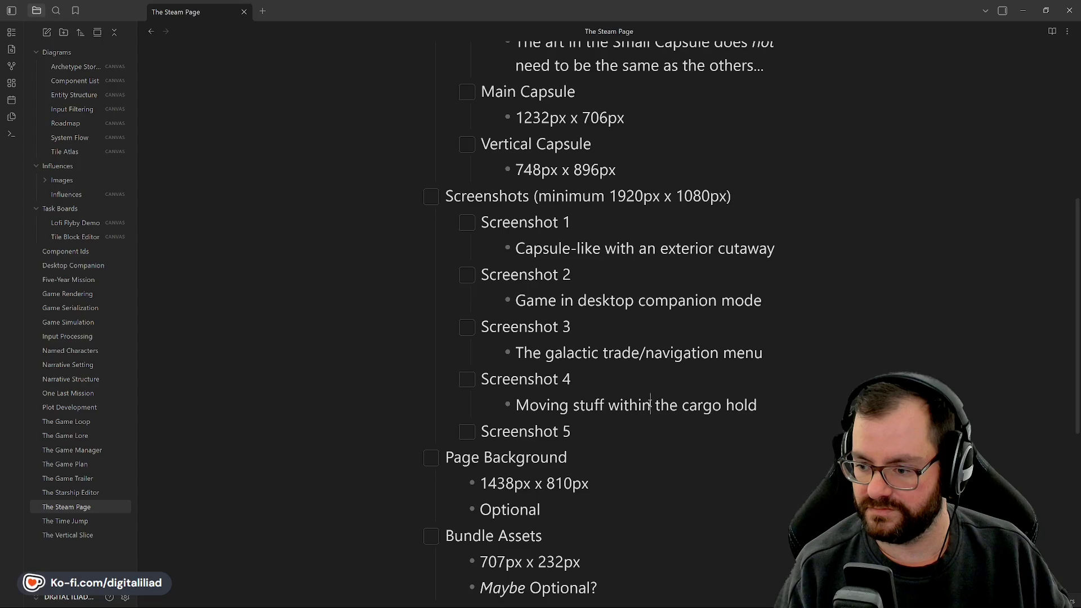
{"action": "key", "text": "BackSpace"}
{"action": "key", "text": "BackSpace"}
{"action": "key", "text": "BackSpace"}
{"action": "key", "text": "BackSpace"}
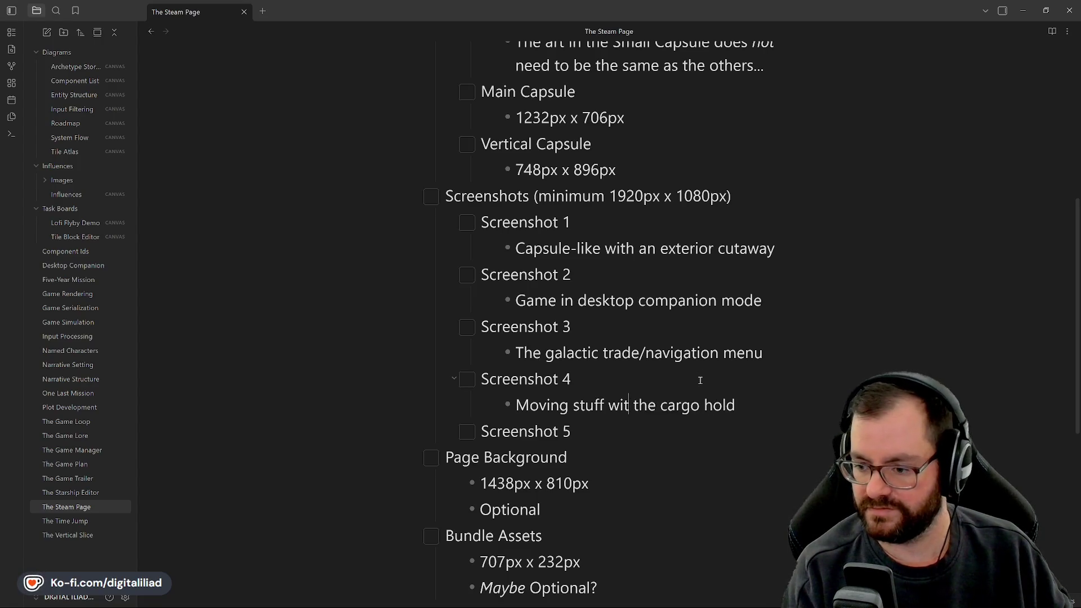
{"action": "type", "text": "in &"}
{"action": "type", "text": " out of"}
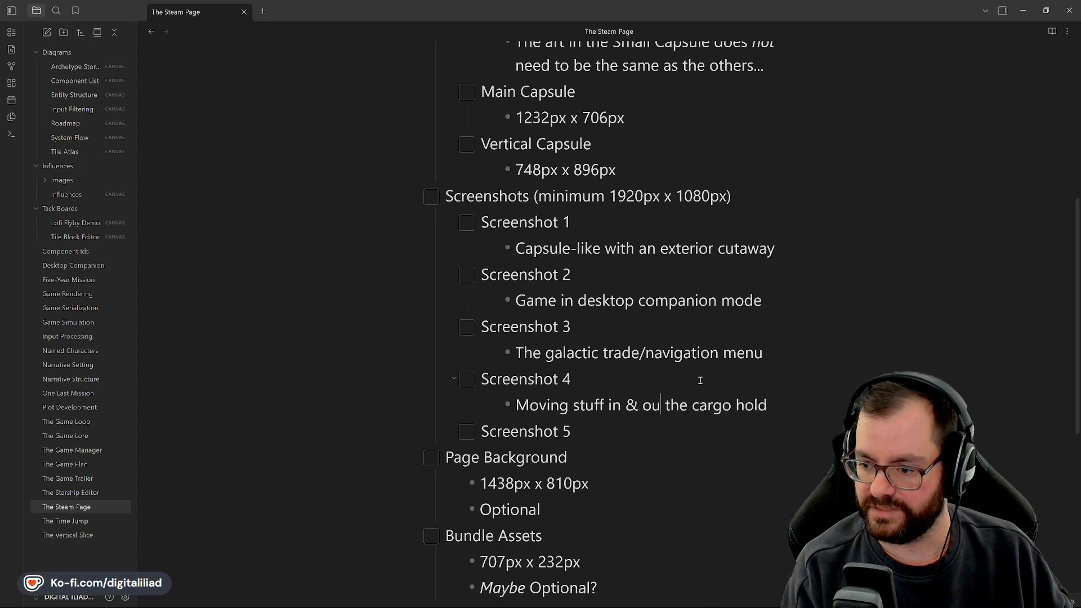
{"action": "key", "text": "BackSpace"}
{"action": "key", "text": "BackSpace"}
{"action": "key", "text": "BackSpace"}
{"action": "key", "text": "BackSpace"}
{"action": "key", "text": "BackSpace"}
{"action": "key", "text": "BackSpace"}
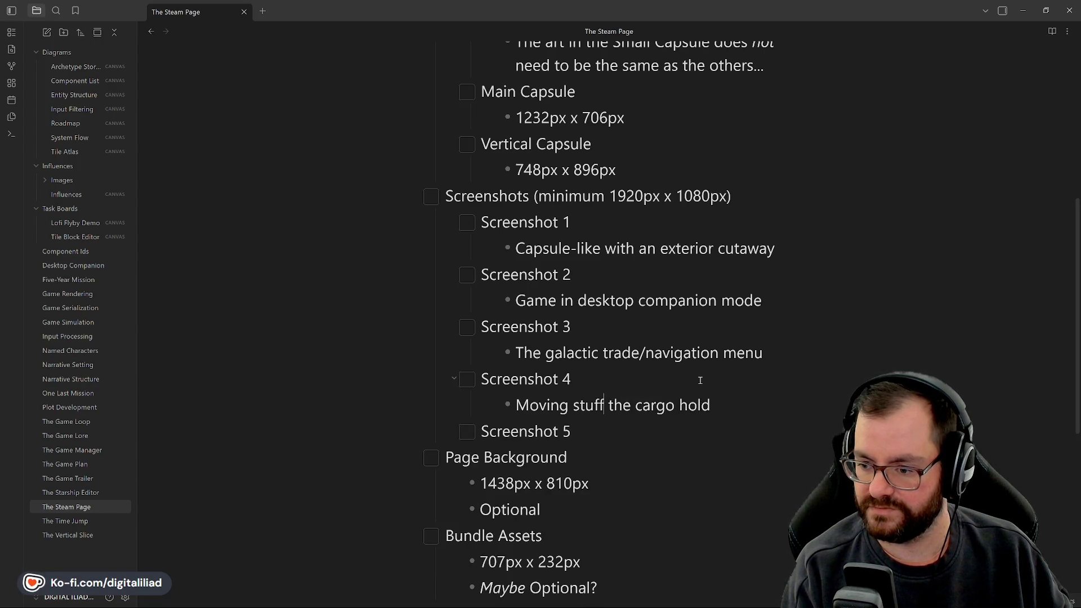
{"action": "type", "text": "around"}
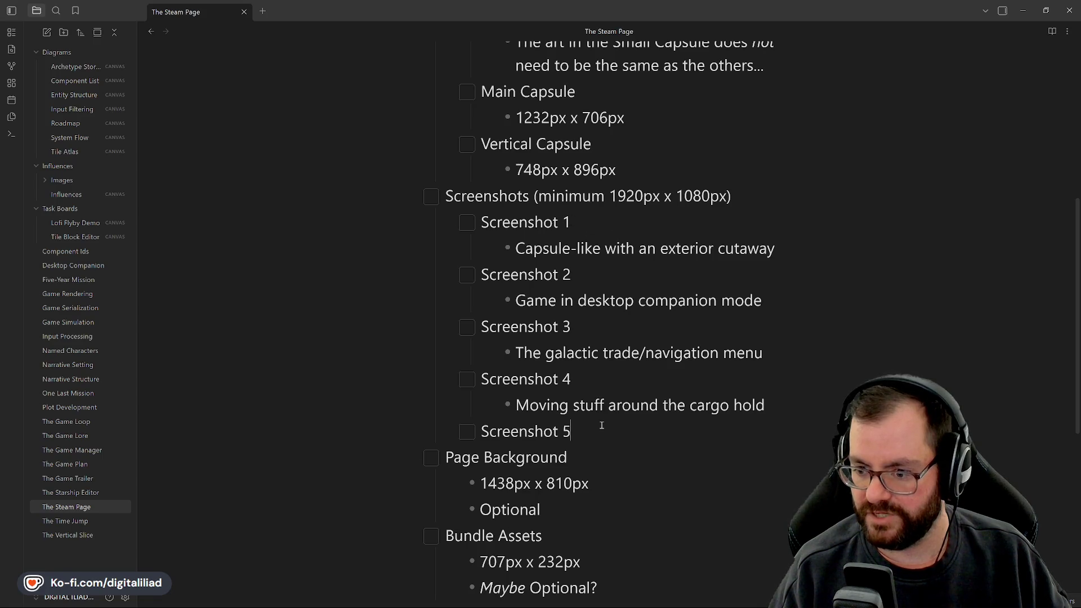
Add a nested plain bullet under Screenshot 5 reading 'Customization/unlockables men'.
{"action": "key", "text": "Return"}
{"action": "key", "text": "Tab"}
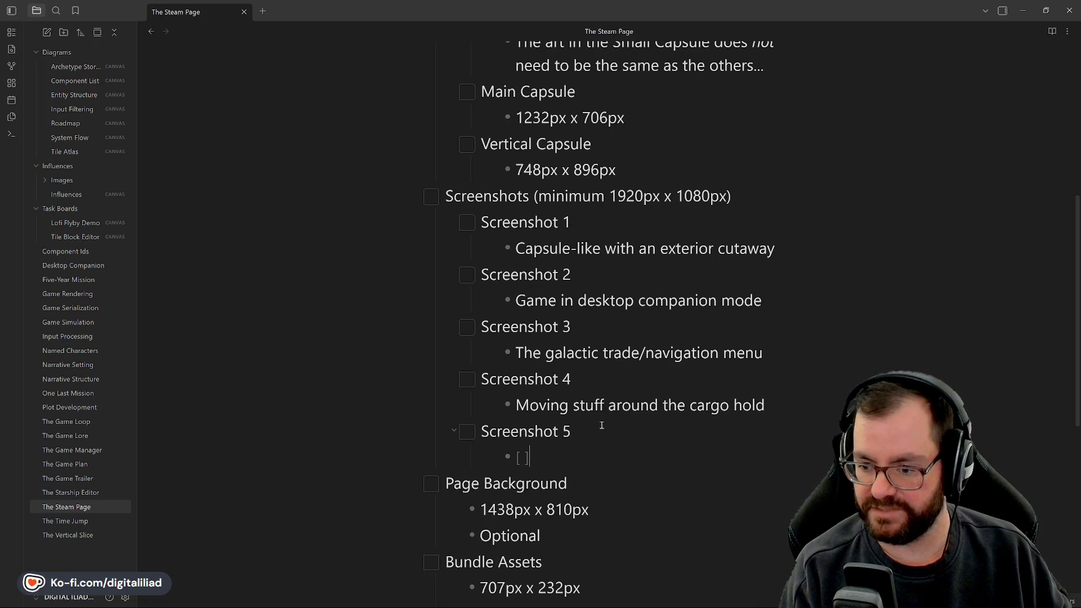
{"action": "key", "text": "BackSpace"}
{"action": "key", "text": "BackSpace"}
{"action": "key", "text": "BackSpace"}
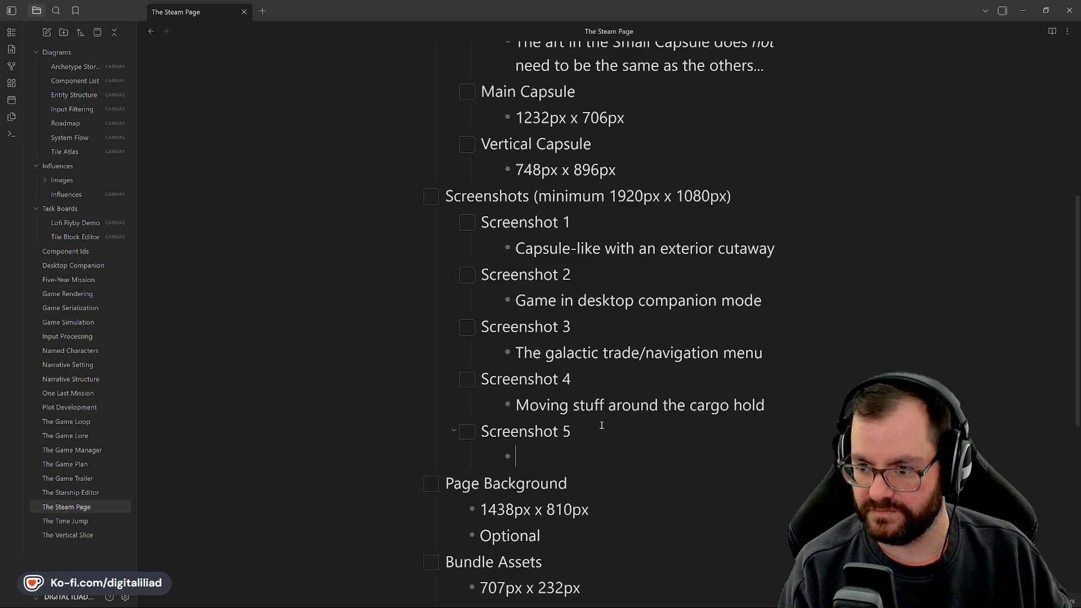
{"action": "type", "text": "Customo"}
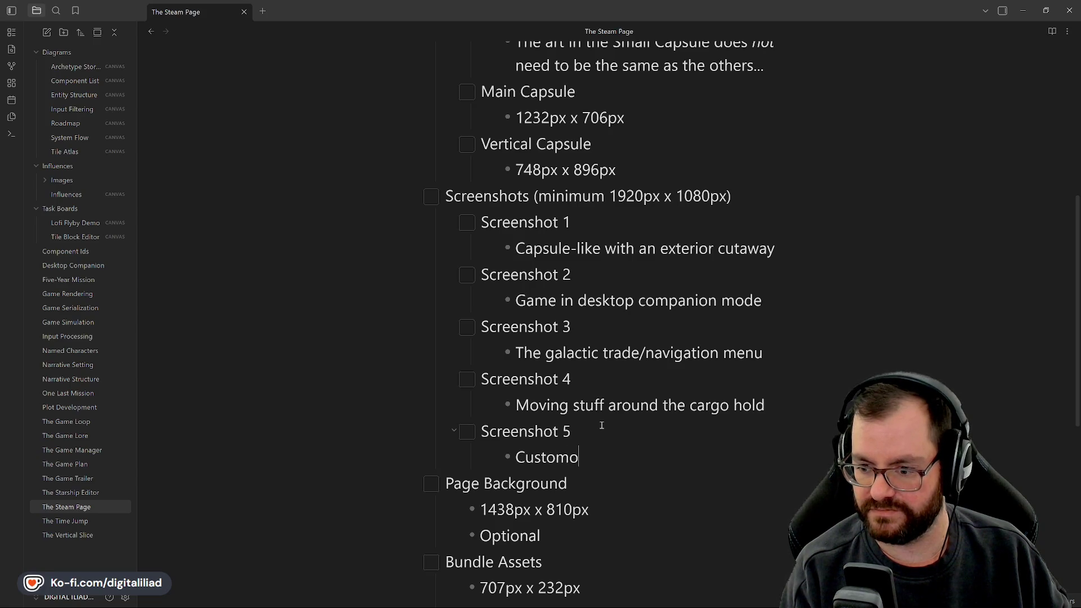
{"action": "key", "text": "BackSpace"}
{"action": "key", "text": "BackSpace"}
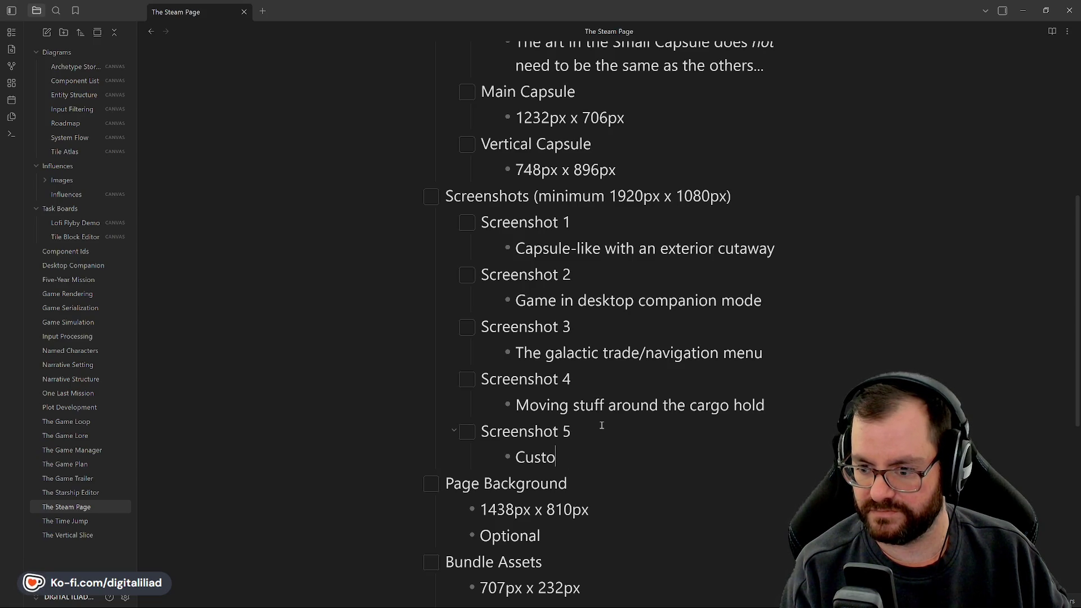
{"action": "type", "text": "mization"}
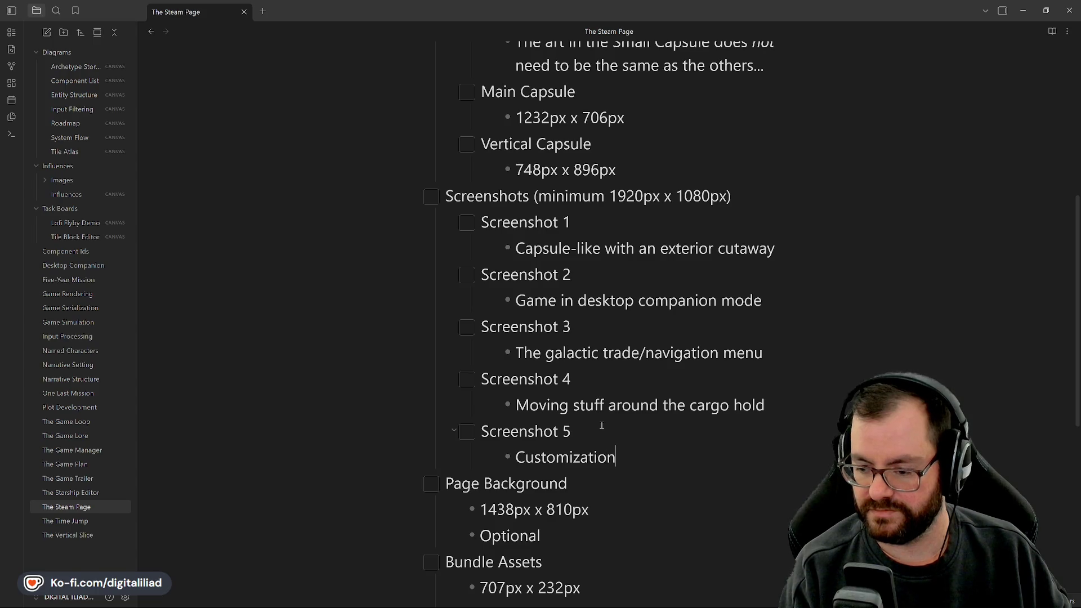
{"action": "type", "text": "/unlockables menu"}
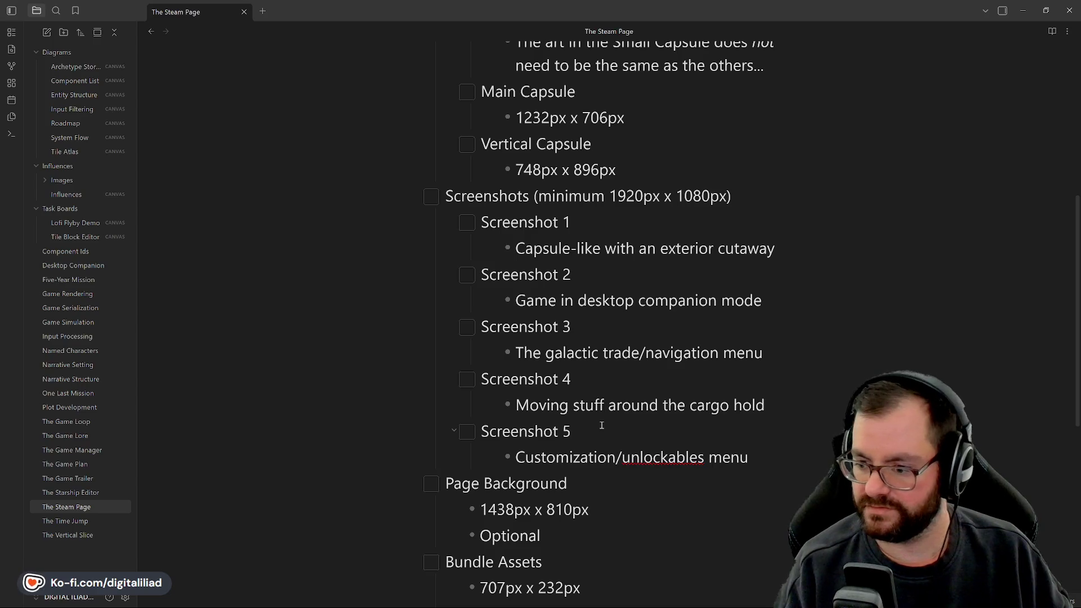
Replace 'unlockables' with 'unlocks purchase' so it reads 'Customization/unlocks purchase menu'.
{"action": "left_click", "coordinate": [640, 455]}
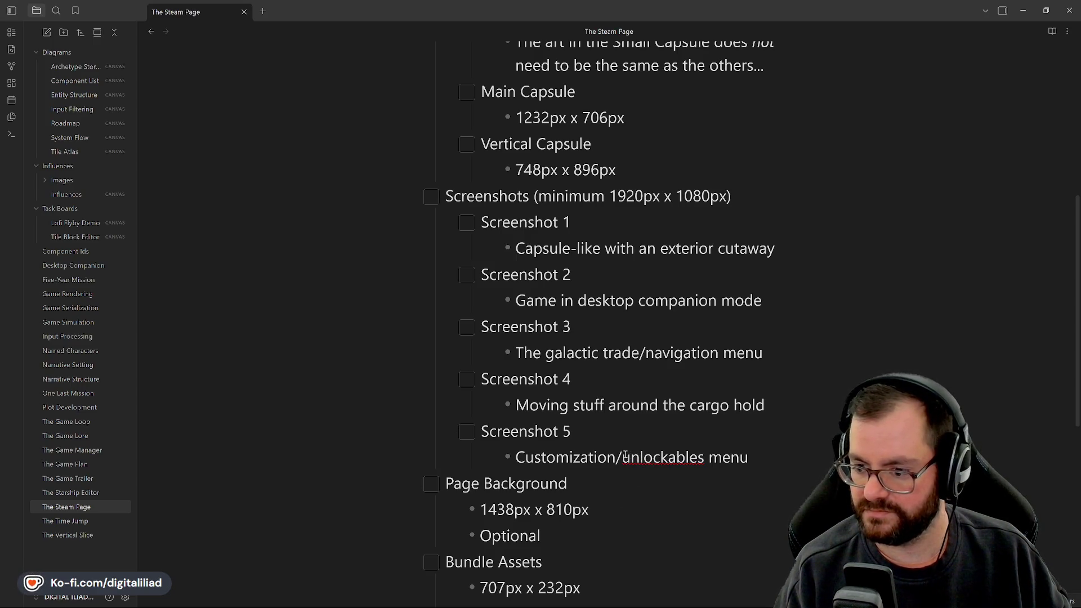
{"action": "key", "text": "BackSpace"}
{"action": "left_click", "coordinate": [733, 455]}
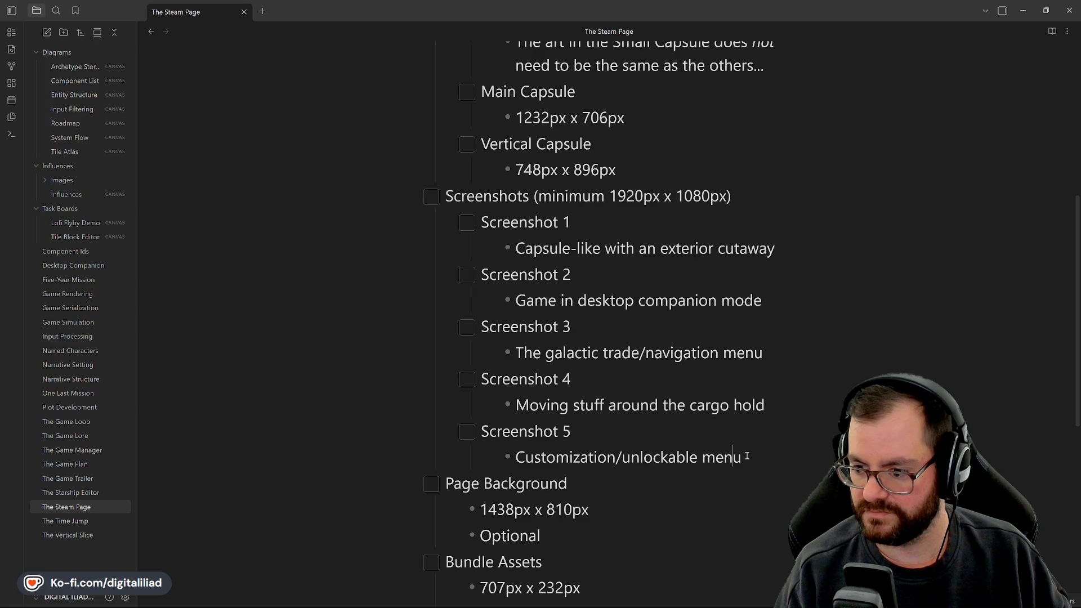
{"action": "left_click", "coordinate": [660, 458]}
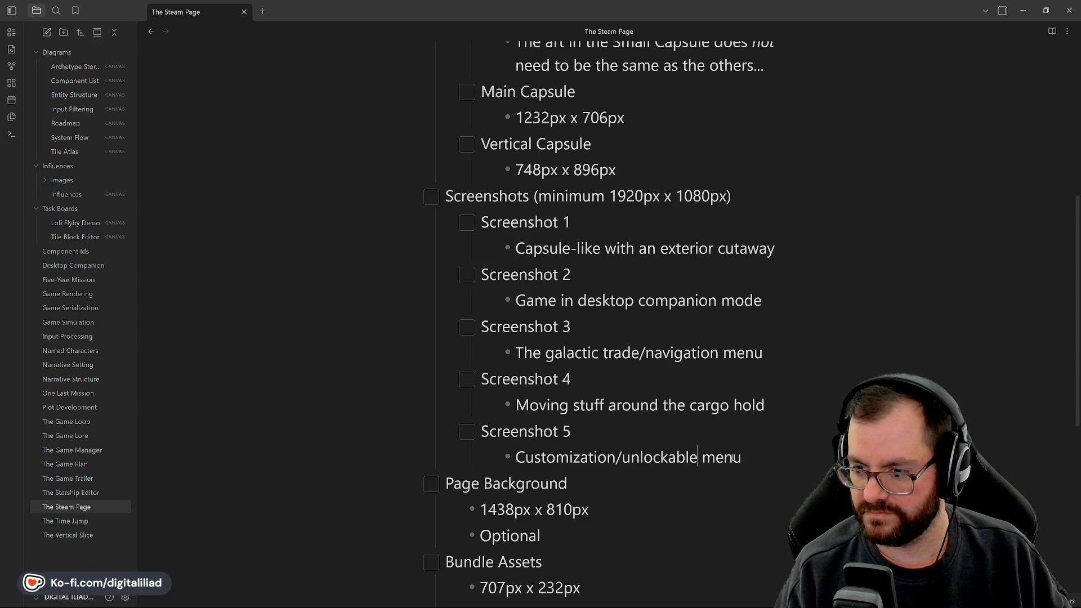
{"action": "left_click", "coordinate": [762, 460]}
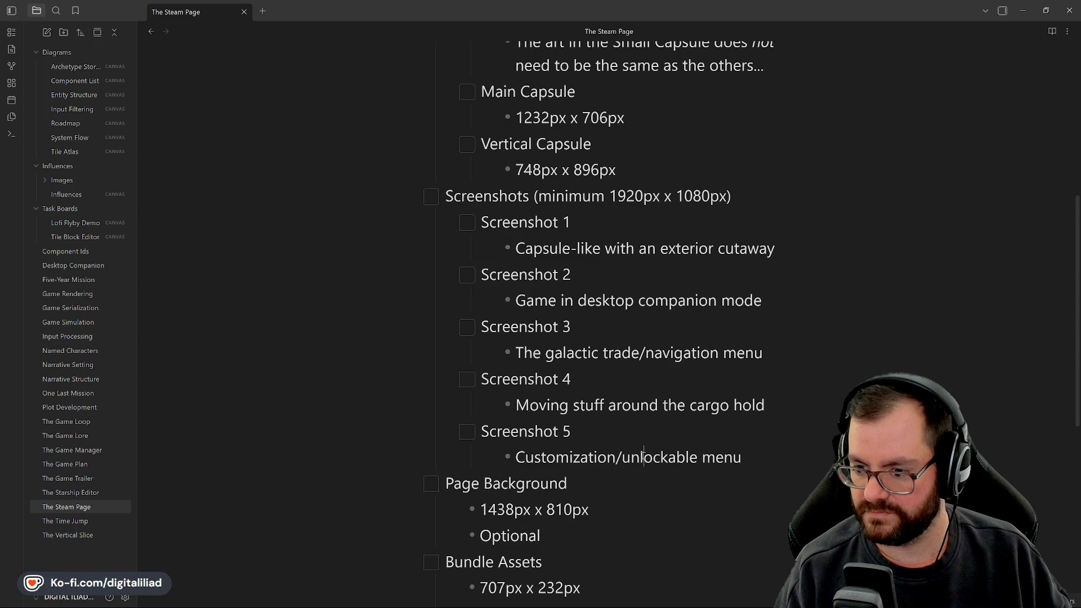
{"action": "left_click_drag", "start_coordinate": [623, 457], "coordinate": [682, 462]}
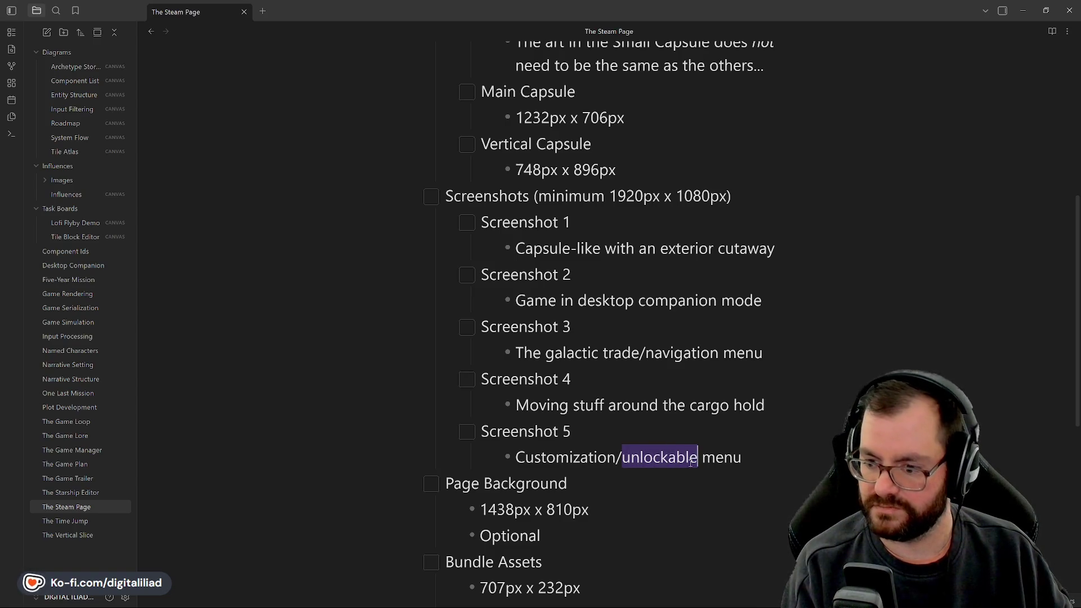
{"action": "type", "text": "u"}
{"action": "key", "text": "BackSpace"}
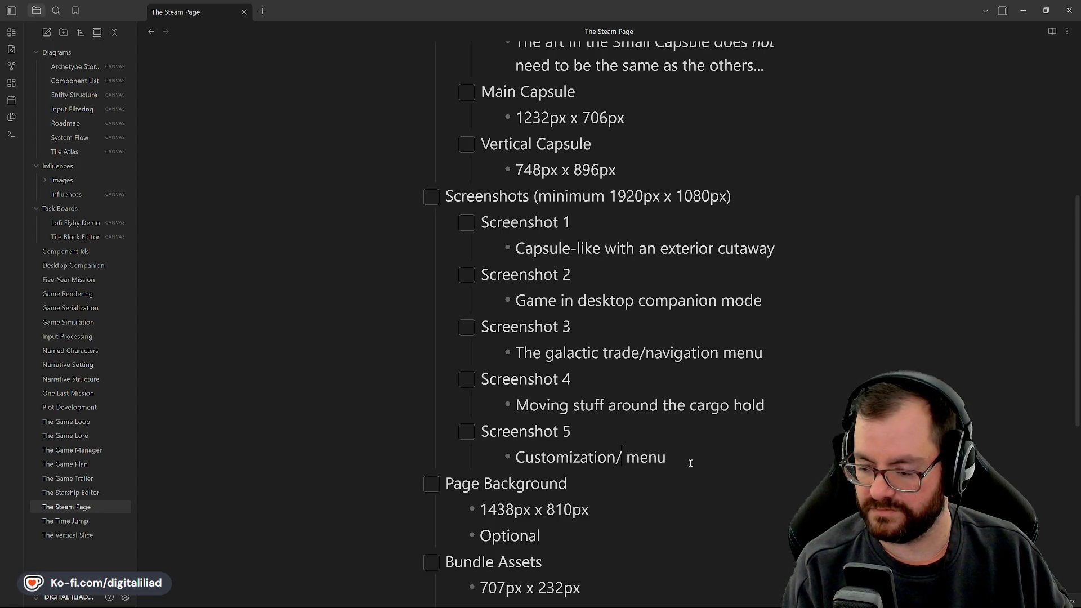
{"action": "type", "text": "Unlocks"}
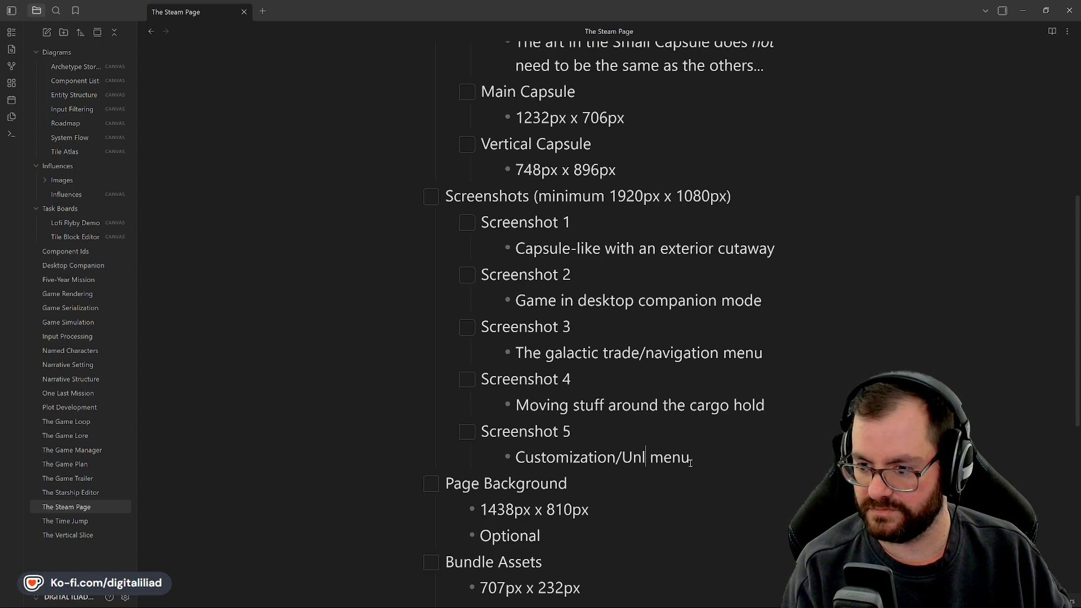
{"action": "key", "text": "BackSpace"}
{"action": "key", "text": "BackSpace"}
{"action": "key", "text": "BackSpace"}
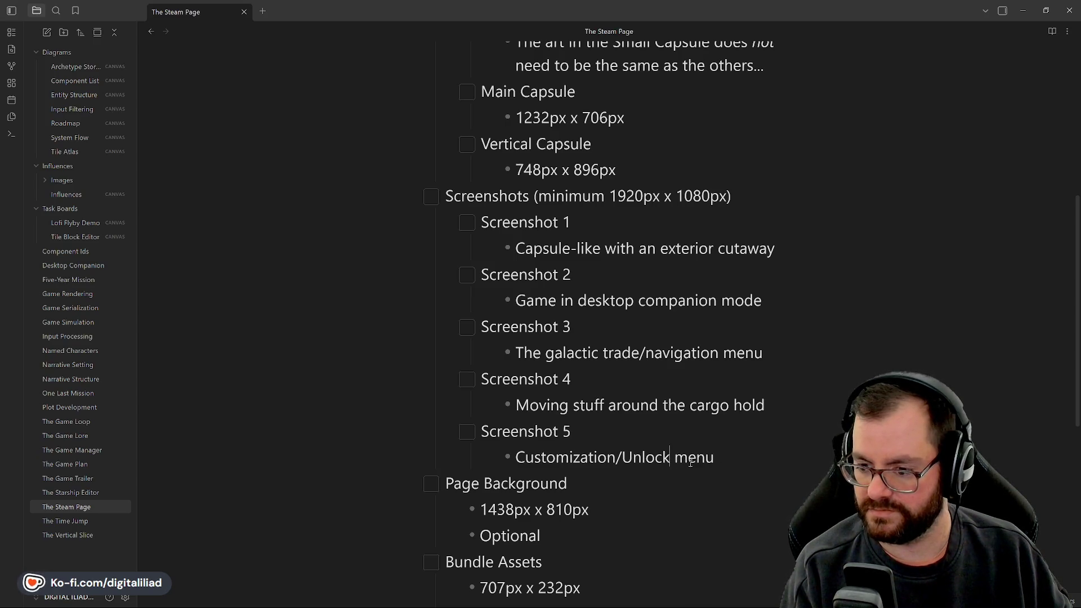
{"action": "type", "text": "unlock"}
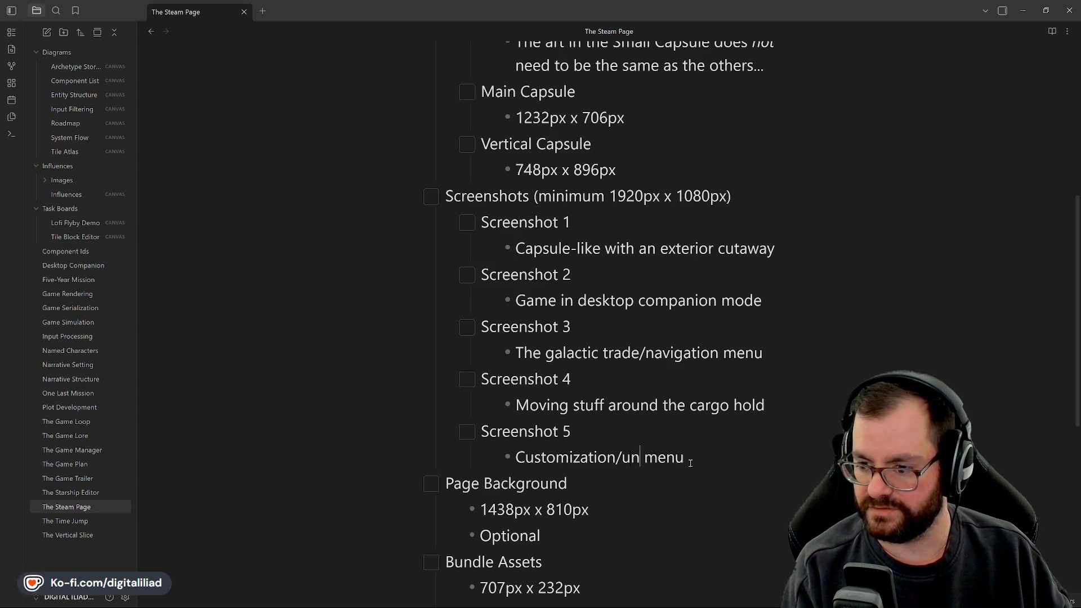
{"action": "type", "text": "s purchase"}
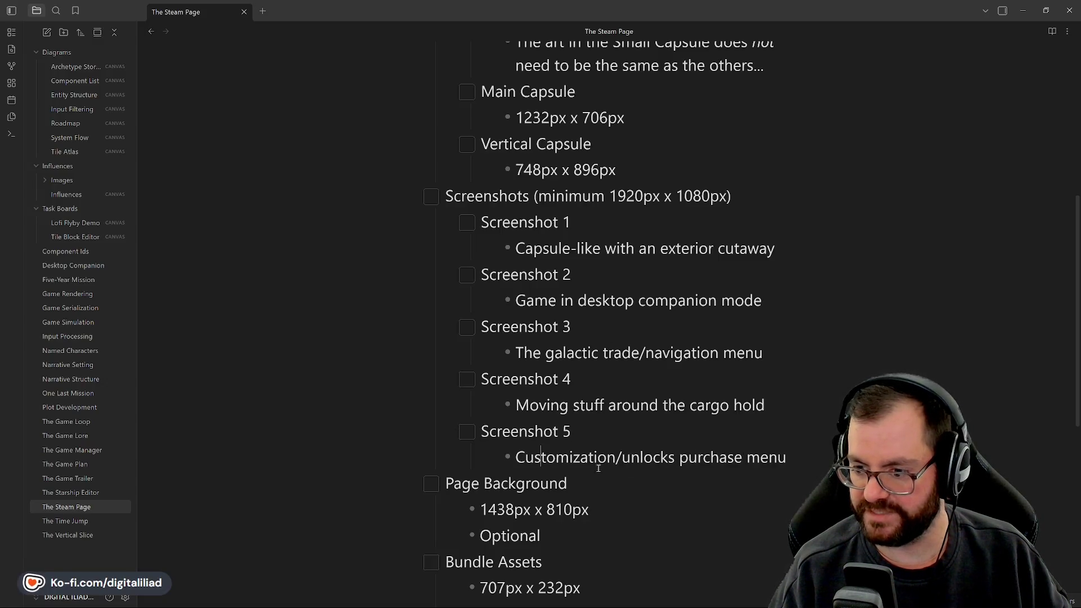
{"action": "key", "text": "Up"}
{"action": "key", "text": "End"}
{"action": "left_click", "coordinate": [547, 458]}
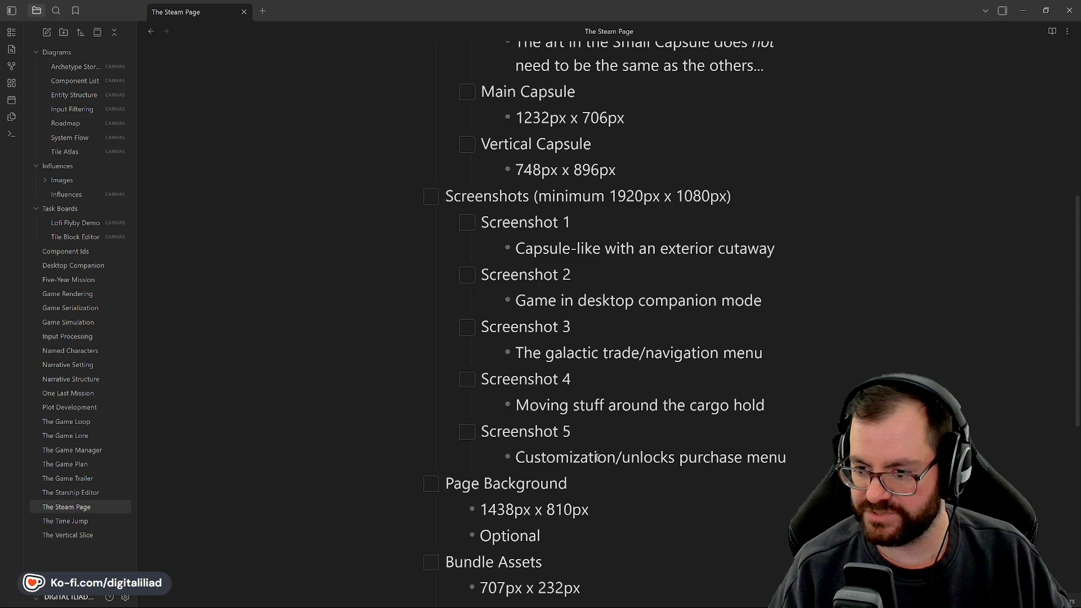
{"action": "left_click", "coordinate": [689, 439]}
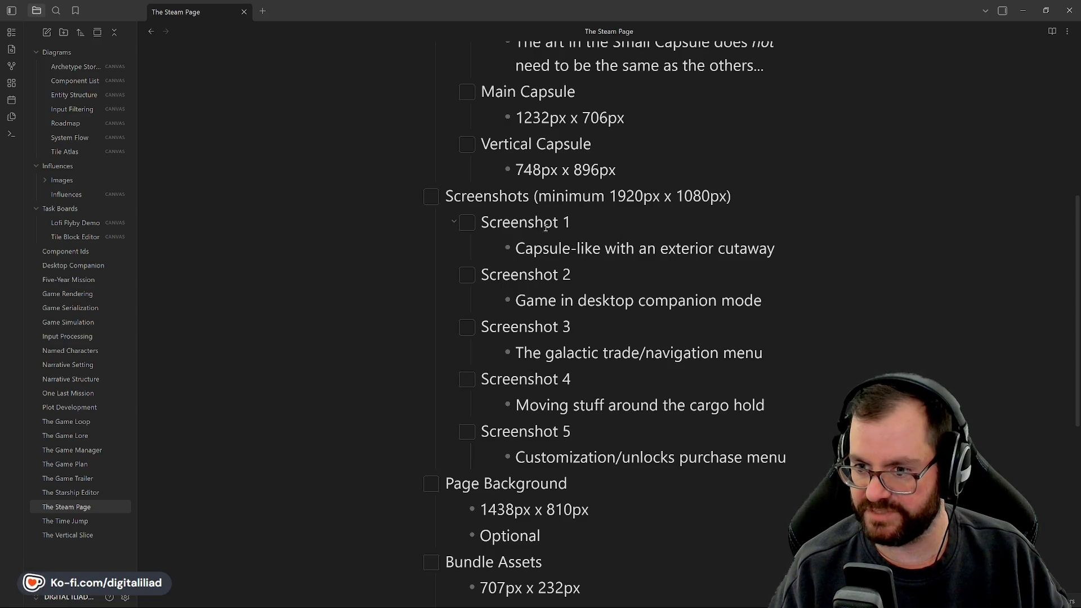
Scroll through the Steam Page note to review the graphical asset sizes.
{"action": "scroll", "coordinate": [585, 436], "scroll_direction": "down", "scroll_amount": 2}
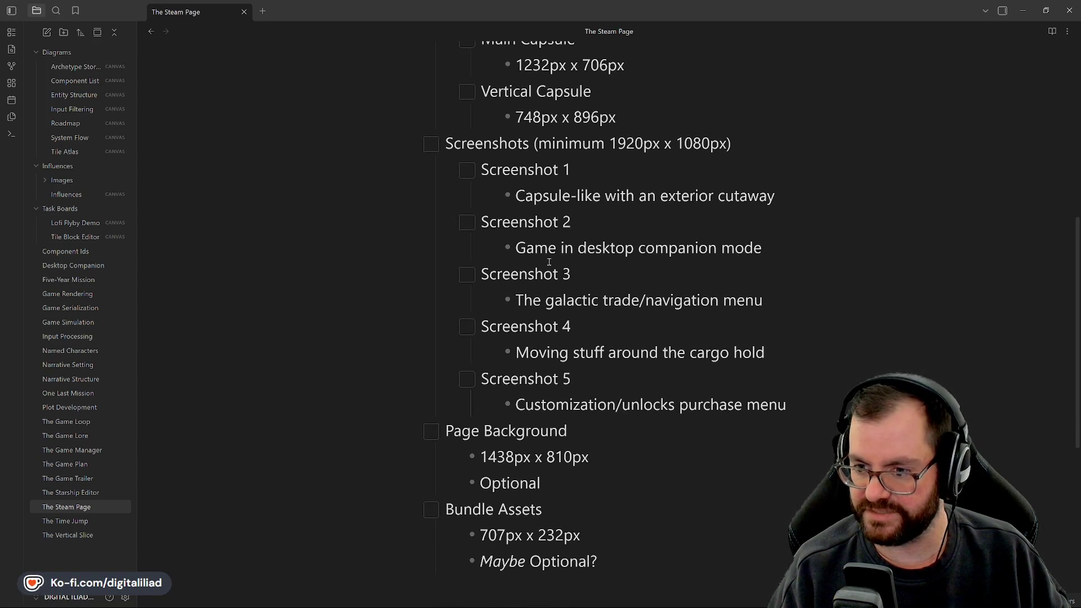
{"action": "scroll", "coordinate": [586, 443], "scroll_direction": "up", "scroll_amount": 9}
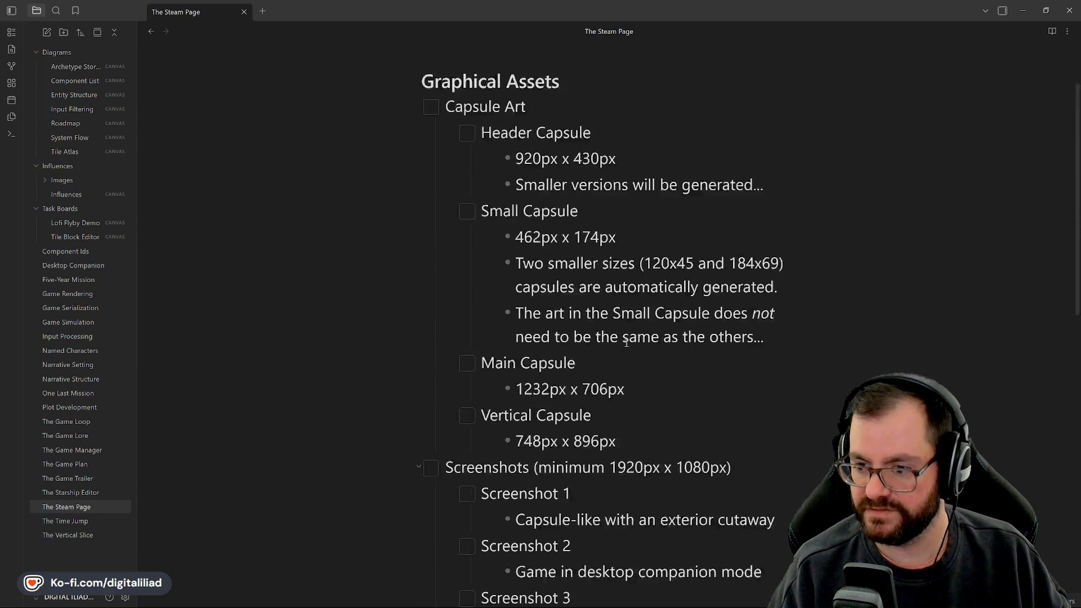
{"action": "scroll", "coordinate": [625, 443], "scroll_direction": "down", "scroll_amount": 6}
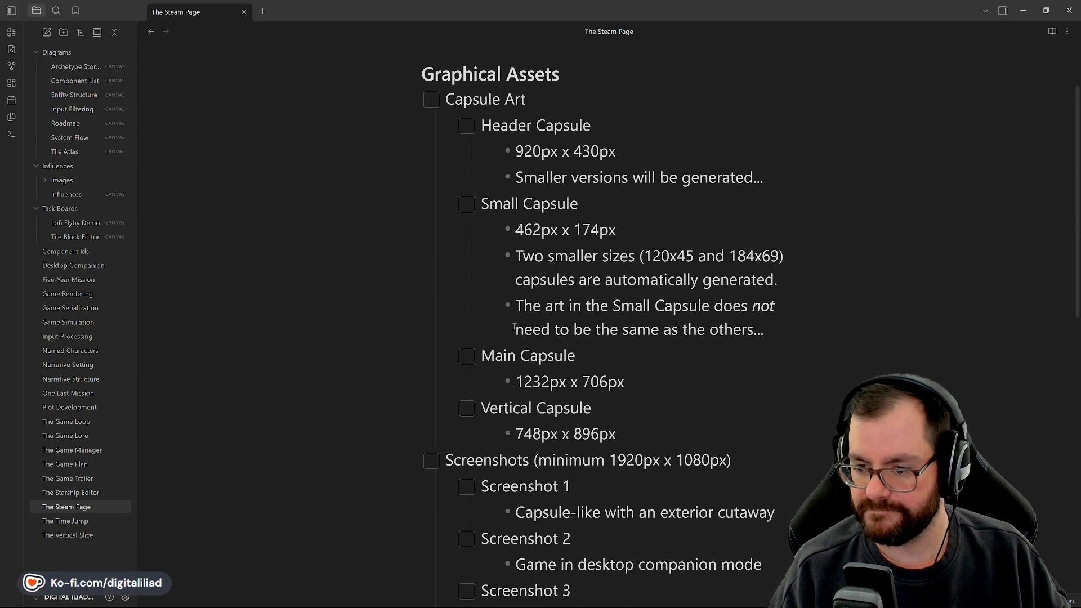
{"action": "scroll", "coordinate": [568, 310], "scroll_direction": "down", "scroll_amount": 2}
{"action": "scroll", "coordinate": [526, 433], "scroll_direction": "down", "scroll_amount": 1}
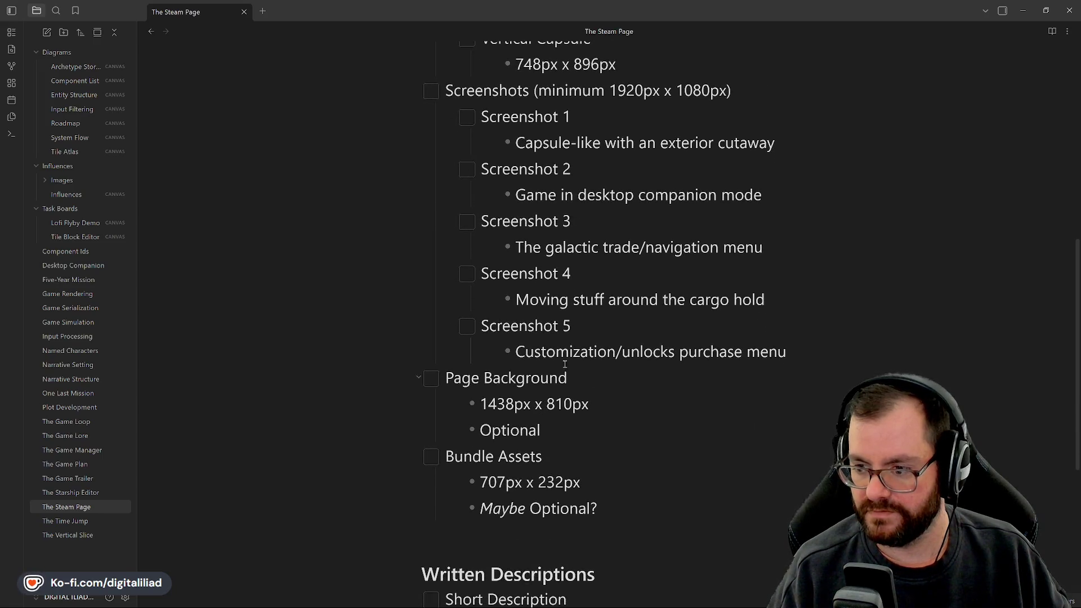
{"action": "scroll", "coordinate": [719, 303], "scroll_direction": "up", "scroll_amount": 1}
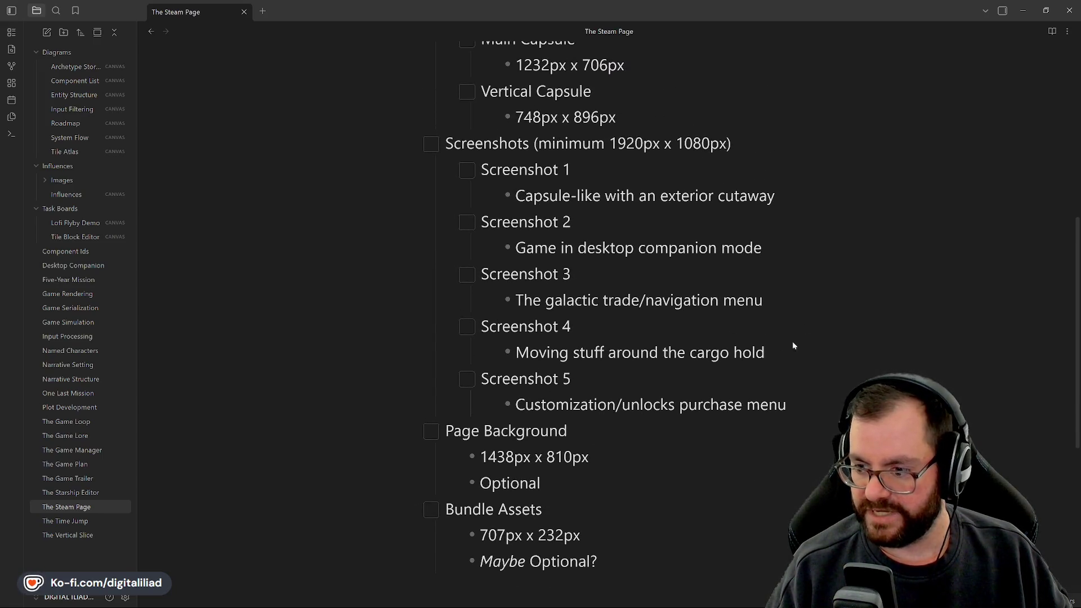
{"action": "scroll", "coordinate": [732, 397], "scroll_direction": "up", "scroll_amount": 2}
{"action": "scroll", "coordinate": [655, 402], "scroll_direction": "down", "scroll_amount": 2}
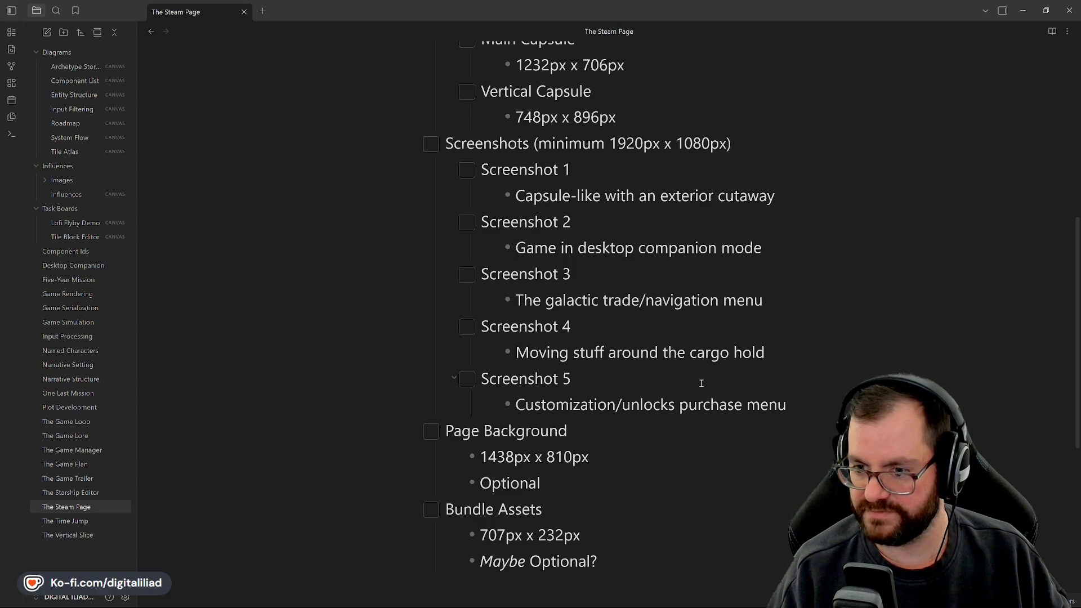
{"action": "scroll", "coordinate": [548, 236], "scroll_direction": "down", "scroll_amount": 1}
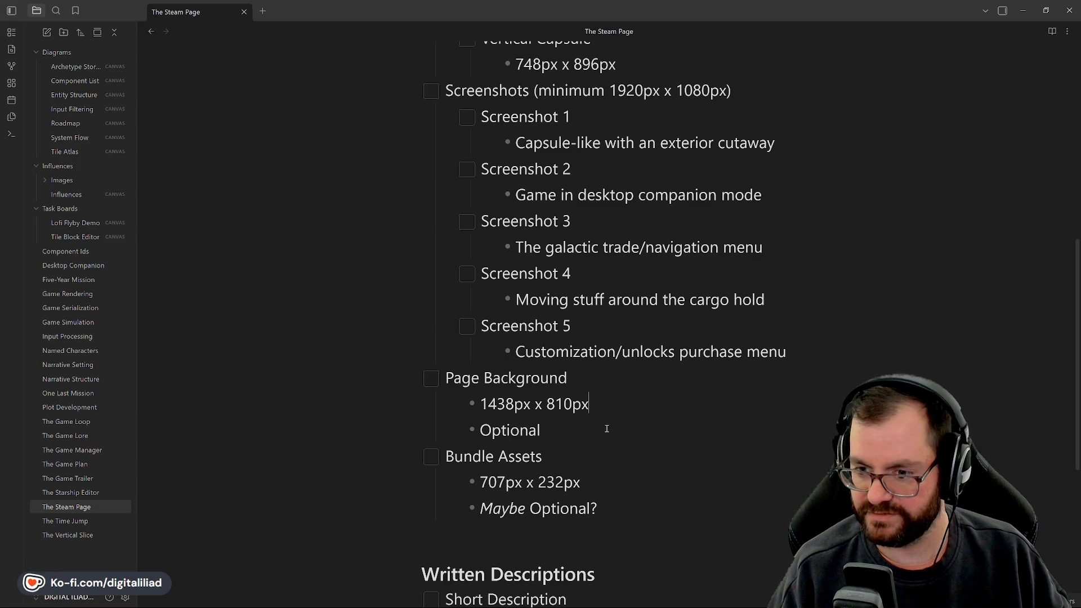
{"action": "scroll", "coordinate": [603, 397], "scroll_direction": "up", "scroll_amount": 7}
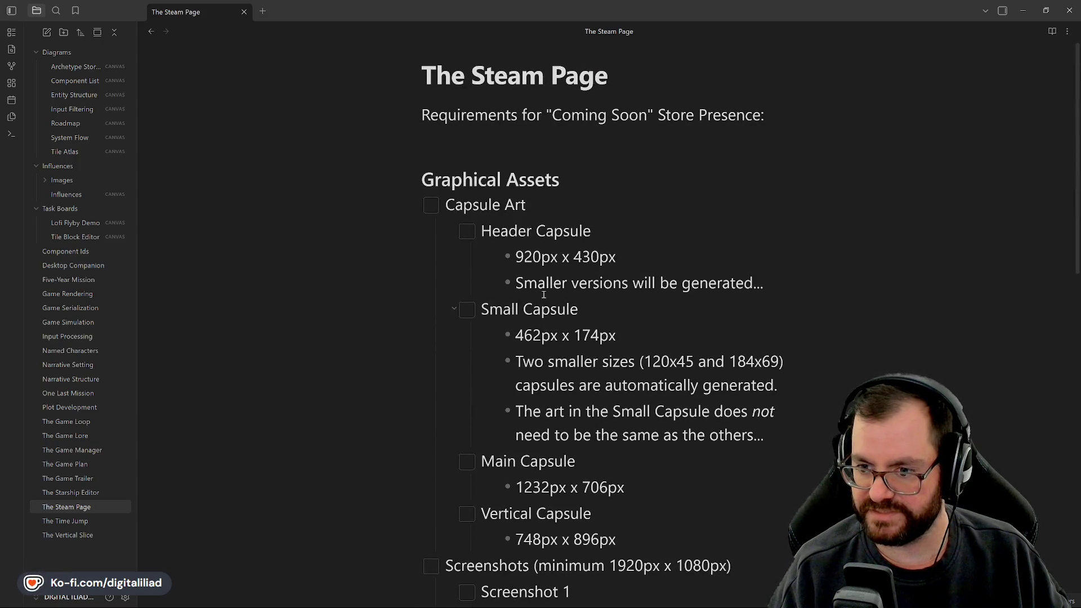
Select the Header Capsule size 920px x 430px, then go to the Aseprite capsule art file.
{"action": "left_click_drag", "start_coordinate": [515, 257], "coordinate": [668, 266]}
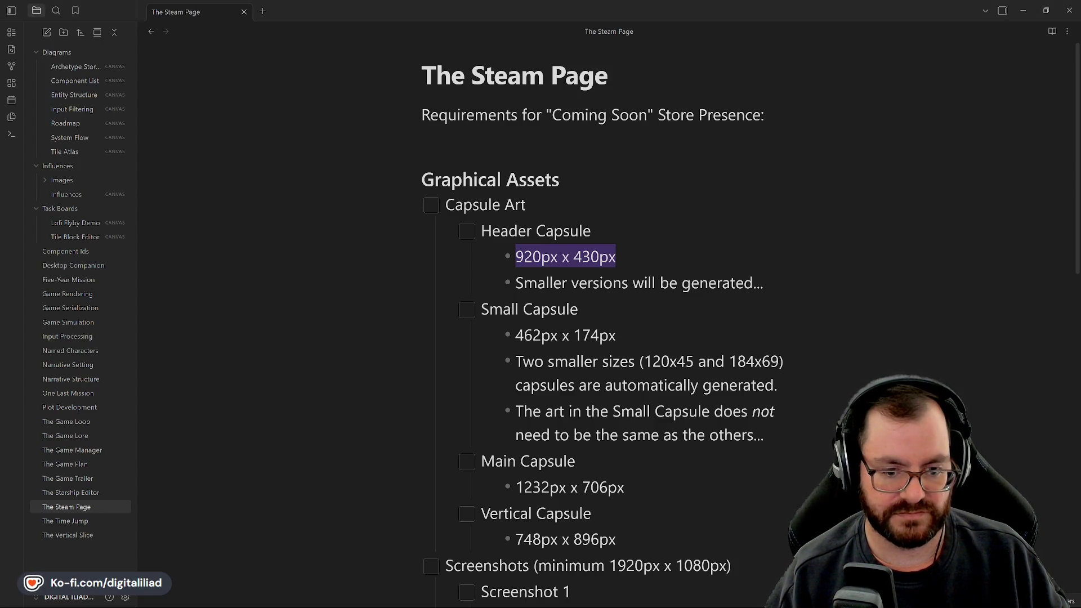
{"action": "left_click", "coordinate": [720, 285]}
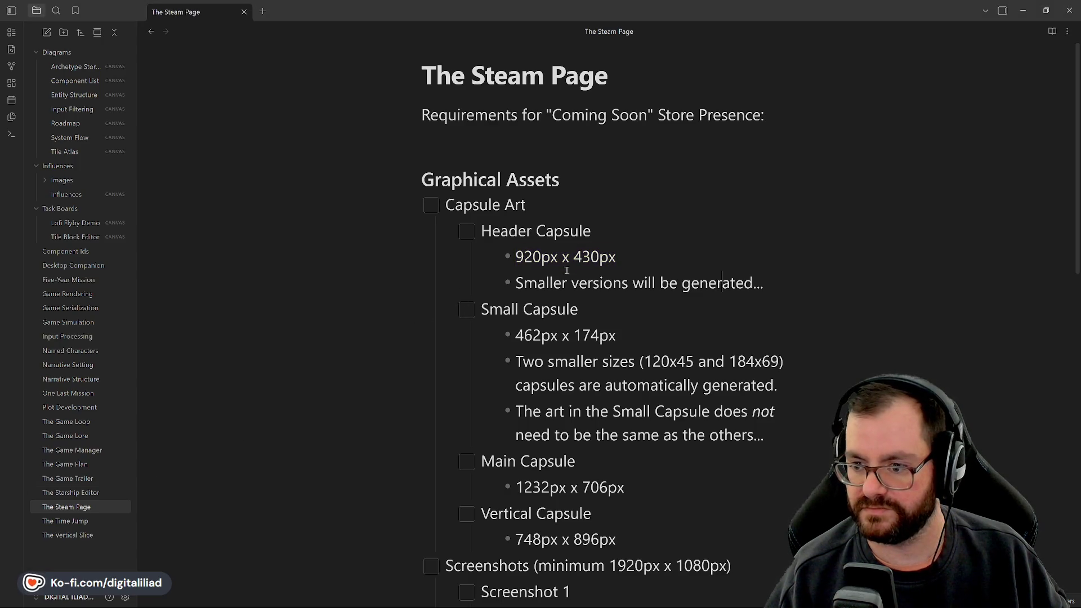
{"action": "mouse_move", "coordinate": [630, 261]}
{"action": "left_mouse_down"}
{"action": "mouse_move", "coordinate": [515, 258]}
{"action": "mouse_move", "coordinate": [622, 257]}
{"action": "left_mouse_up"}
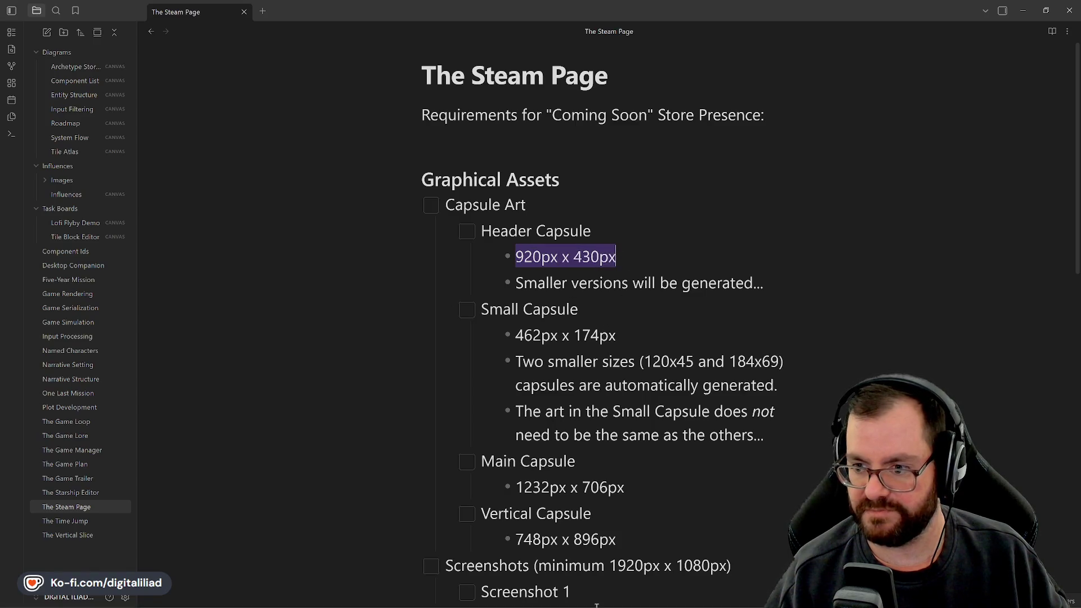
{"action": "left_click", "coordinate": [568, 598]}
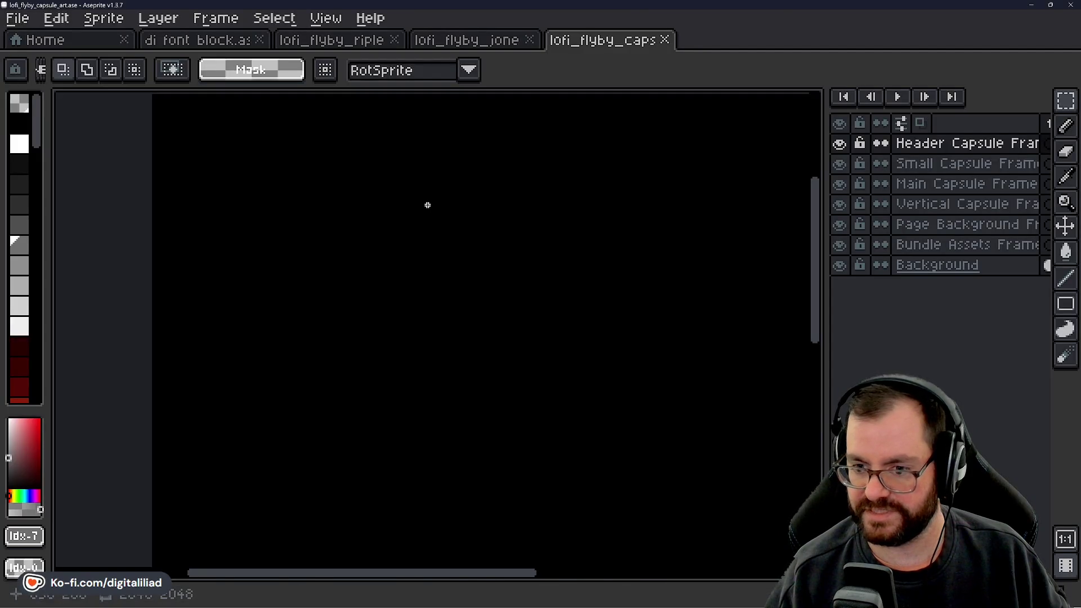
Drag a rough rectangular selection on the canvas.
{"action": "mouse_move", "coordinate": [322, 208]}
{"action": "left_mouse_down"}
{"action": "mouse_move", "coordinate": [439, 295]}
{"action": "mouse_move", "coordinate": [711, 341]}
{"action": "mouse_move", "coordinate": [608, 340]}
{"action": "mouse_move", "coordinate": [559, 314]}
{"action": "mouse_move", "coordinate": [525, 323]}
{"action": "mouse_move", "coordinate": [529, 288]}
{"action": "left_mouse_up"}
{"action": "scroll", "coordinate": [29, 331], "scroll_direction": "down", "scroll_amount": 3}
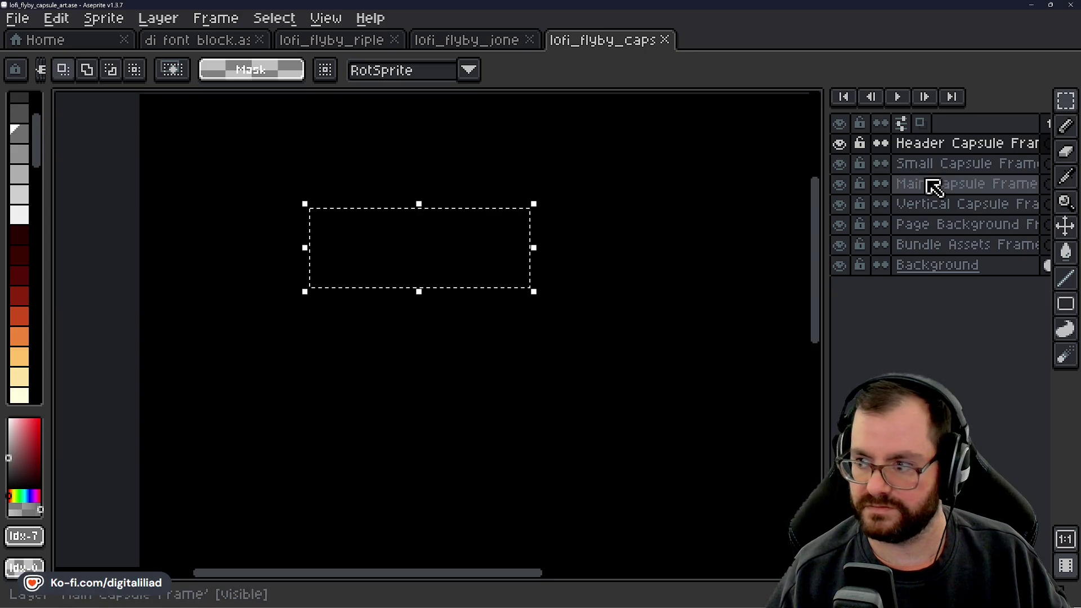
{"action": "mouse_move", "coordinate": [1066, 100]}
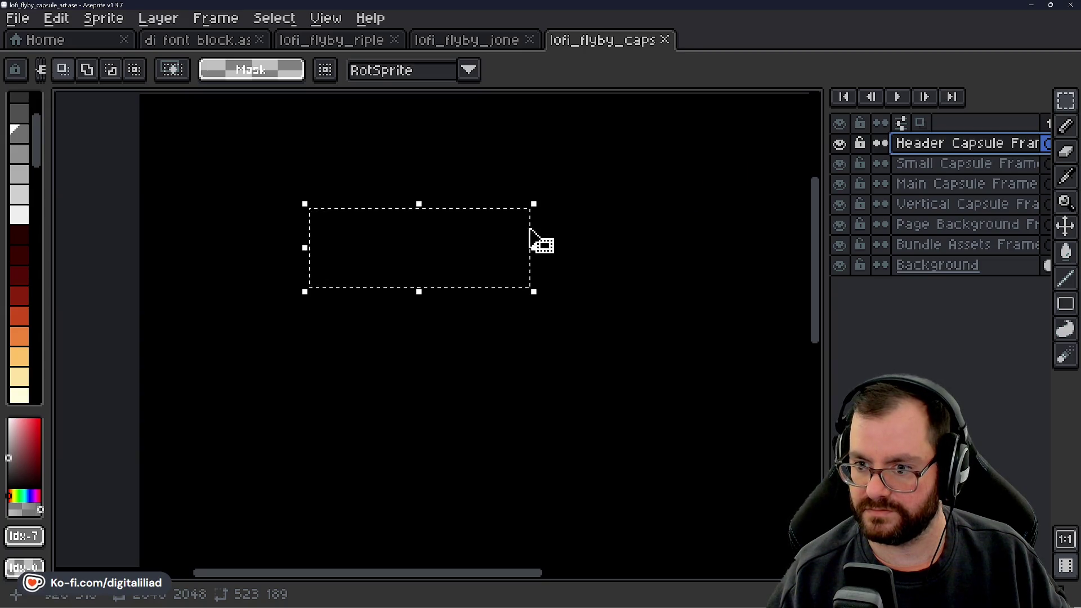
{"action": "left_click_drag", "start_coordinate": [531, 230], "coordinate": [532, 292]}
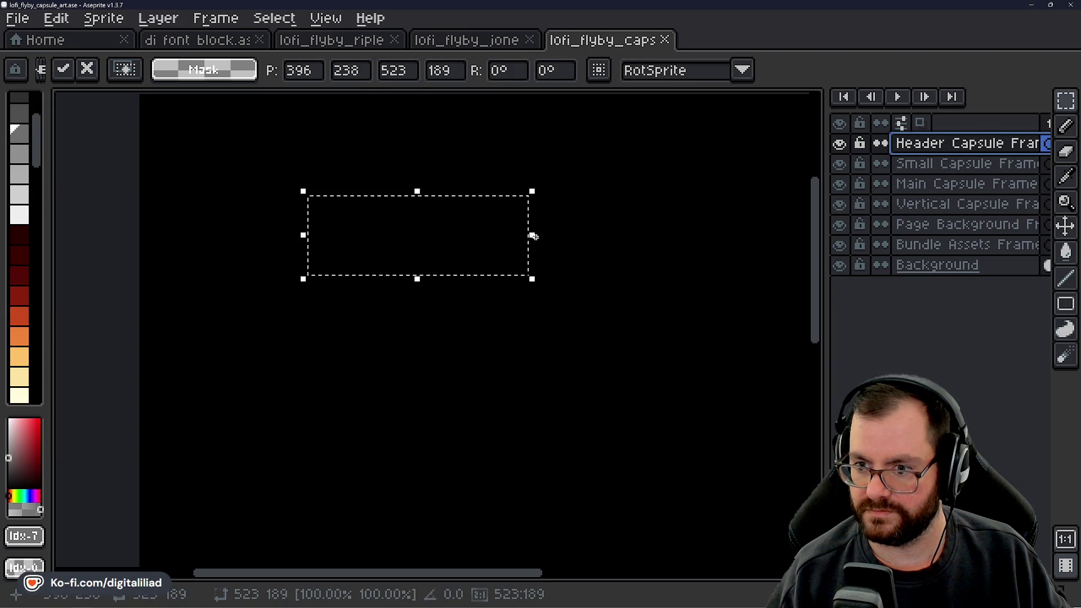
{"action": "mouse_move", "coordinate": [535, 237]}
{"action": "left_mouse_down"}
{"action": "mouse_move", "coordinate": [519, 237]}
{"action": "mouse_move", "coordinate": [591, 233]}
{"action": "mouse_move", "coordinate": [543, 235]}
{"action": "mouse_move", "coordinate": [554, 235]}
{"action": "left_mouse_up"}
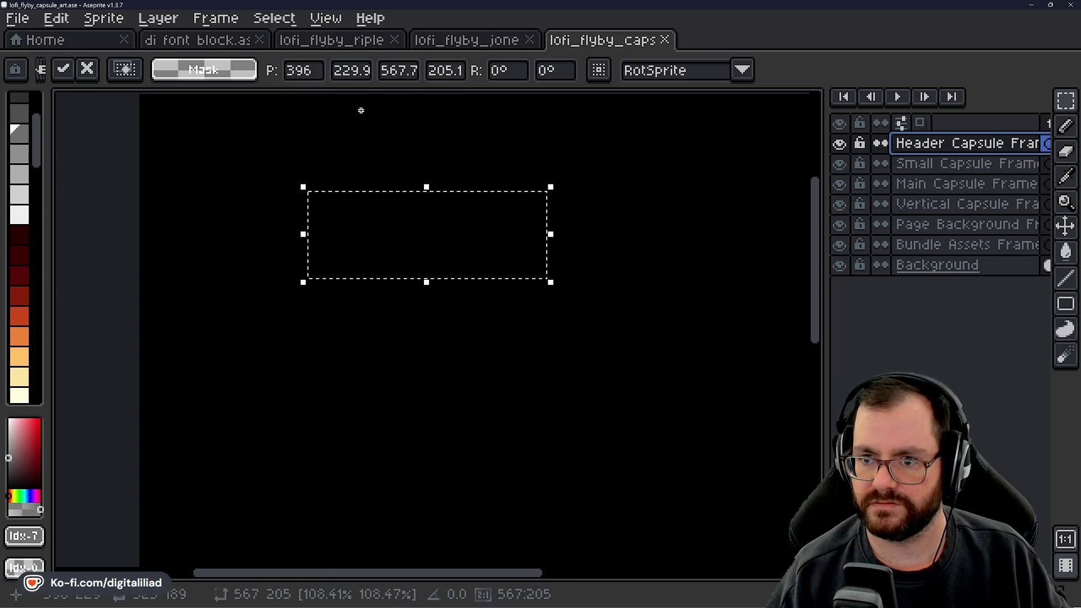
Set the selection's width to 920 and height to 430.
{"action": "left_click", "coordinate": [349, 75]}
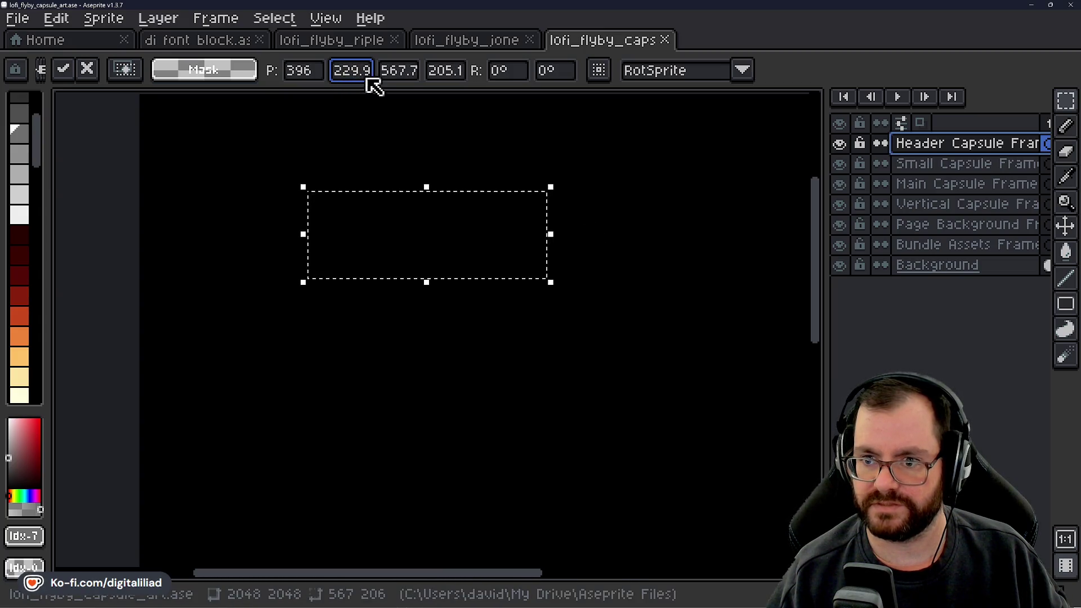
{"action": "left_click", "coordinate": [388, 70]}
{"action": "key", "text": "BackSpace"}
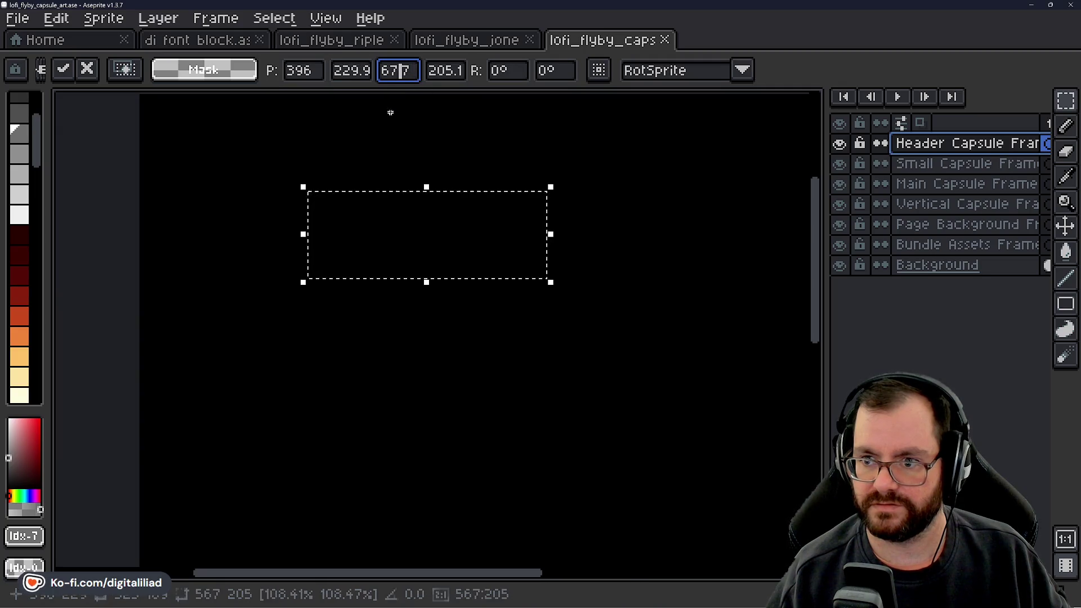
{"action": "double_click", "coordinate": [394, 80]}
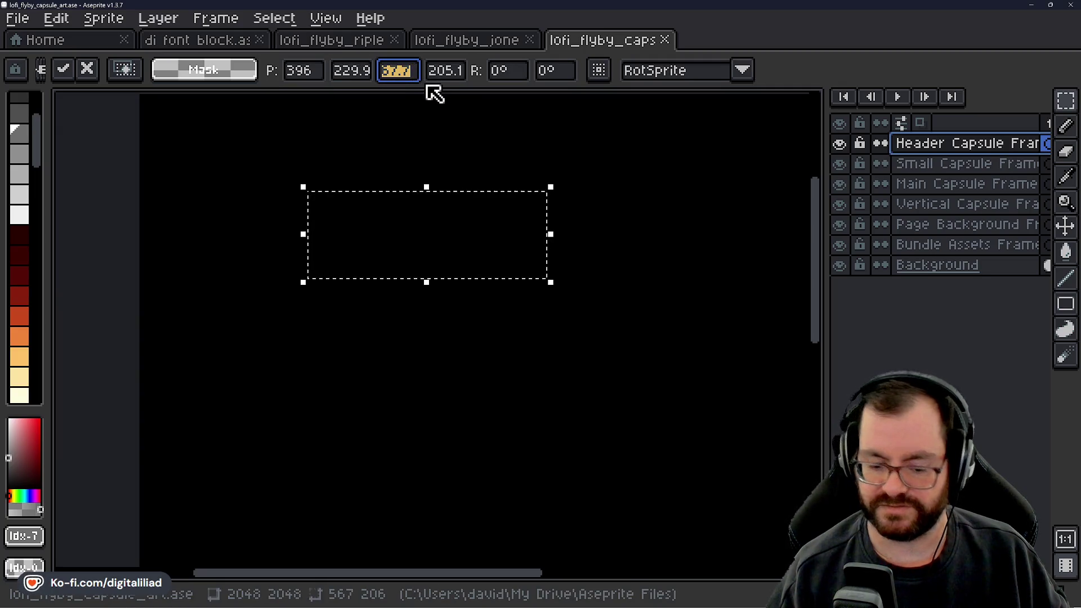
{"action": "key", "text": "BackSpace"}
{"action": "type", "text": "920"}
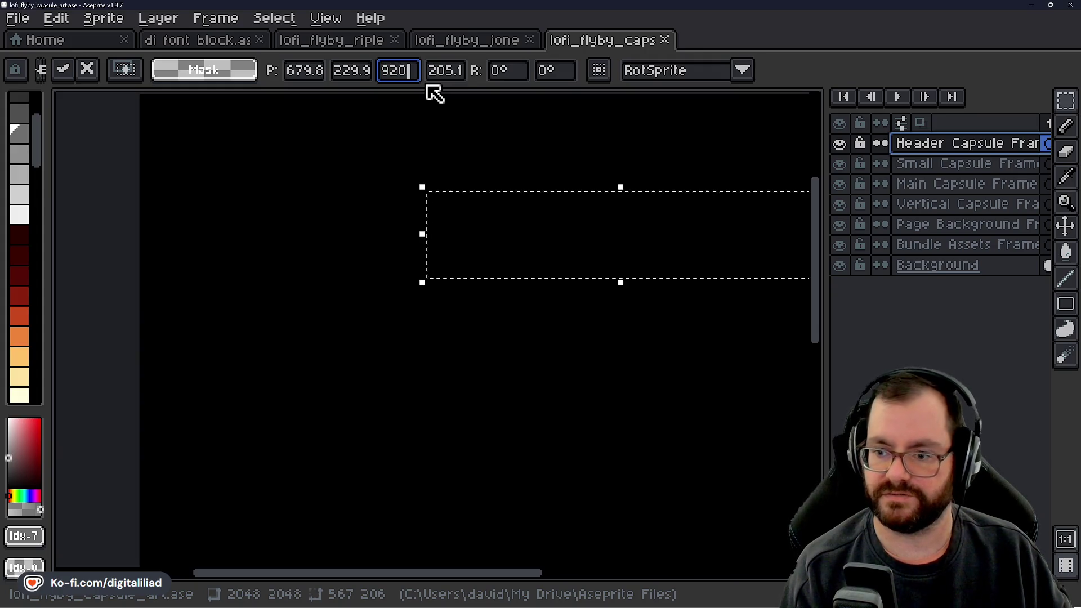
{"action": "key", "text": "Tab"}
{"action": "type", "text": "430"}
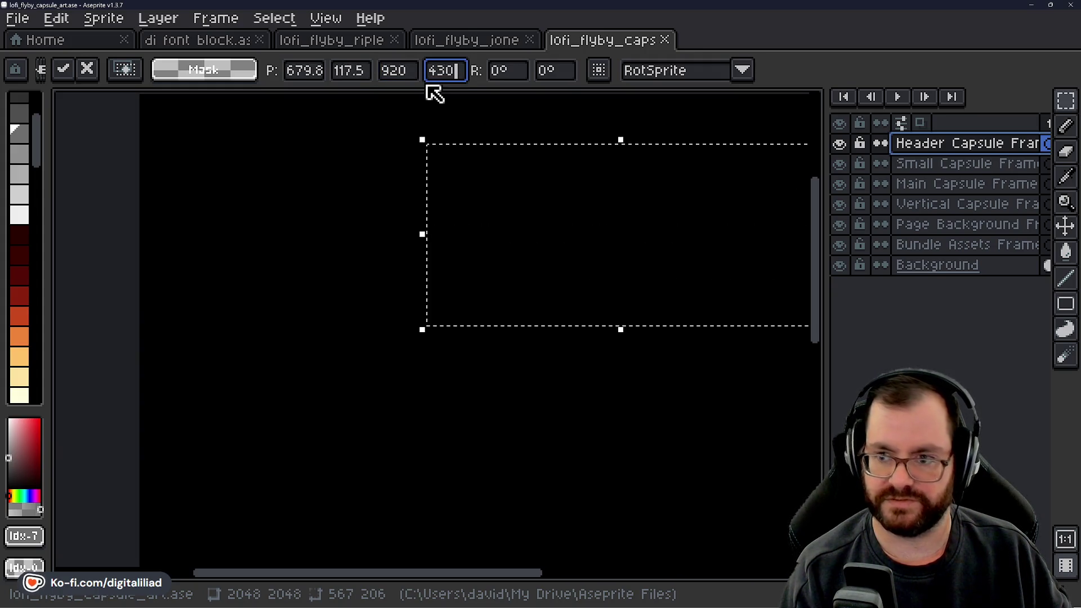
Reposition the 920 x 430 selection and confirm its position values.
{"action": "mouse_move", "coordinate": [502, 212]}
{"action": "left_mouse_down"}
{"action": "mouse_move", "coordinate": [380, 276]}
{"action": "mouse_move", "coordinate": [367, 263]}
{"action": "left_mouse_up"}
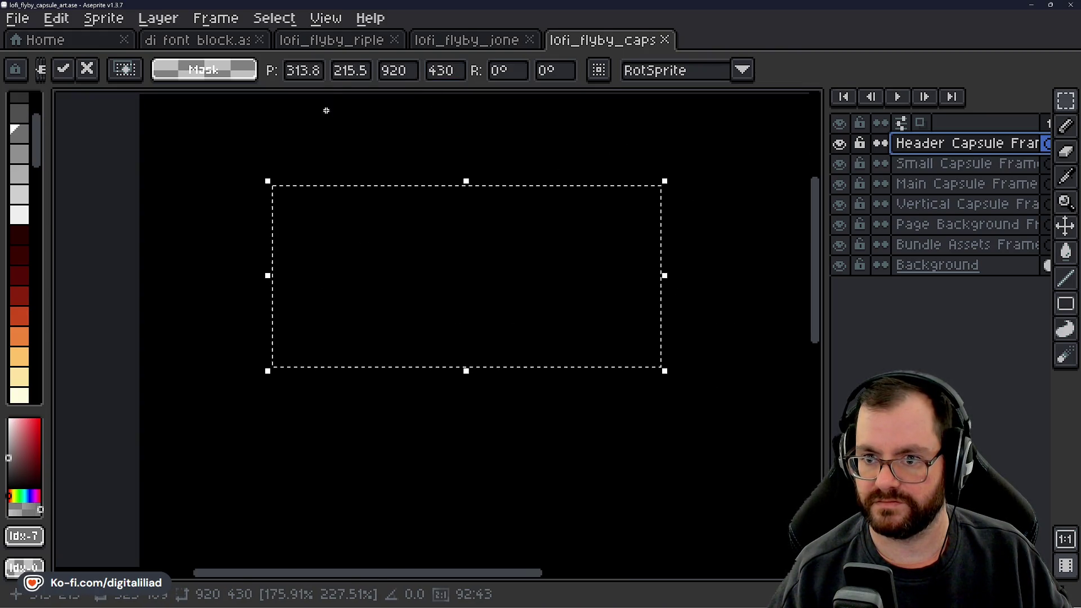
{"action": "left_click", "coordinate": [319, 73]}
{"action": "type", "text": "13."}
{"action": "left_click", "coordinate": [360, 78]}
{"action": "key", "text": "BackSpace"}
{"action": "key", "text": "BackSpace"}
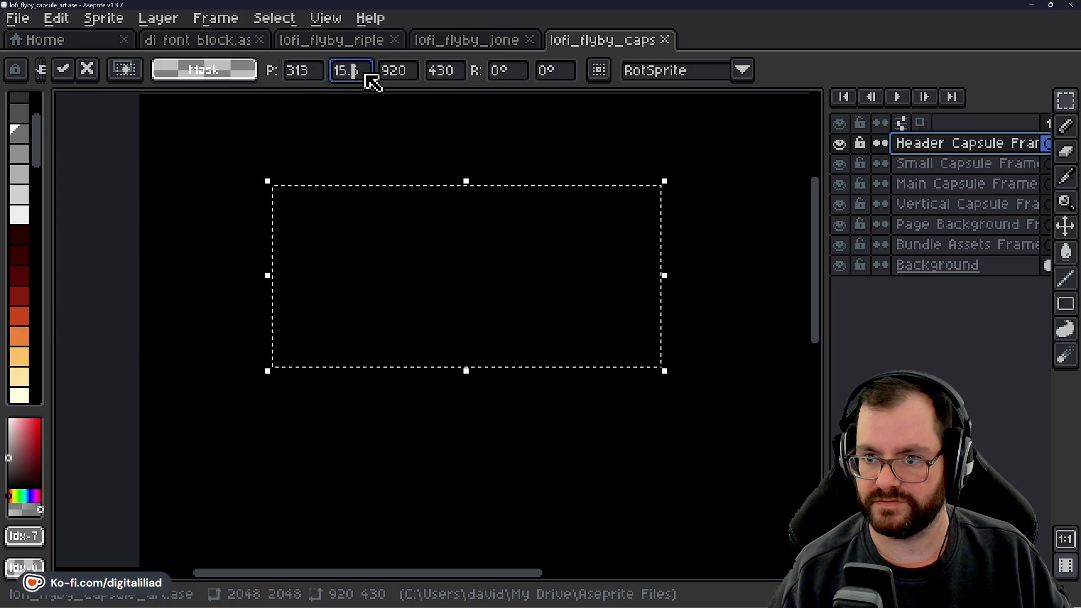
{"action": "key", "text": "Return"}
Stroke the 920 x 430 selection outline in red-orange.
{"action": "mouse_move", "coordinate": [387, 233]}
{"action": "left_mouse_down"}
{"action": "mouse_move", "coordinate": [400, 207]}
{"action": "mouse_move", "coordinate": [390, 232]}
{"action": "left_mouse_up"}
{"action": "scroll", "coordinate": [401, 237], "scroll_direction": "down", "scroll_amount": 1}
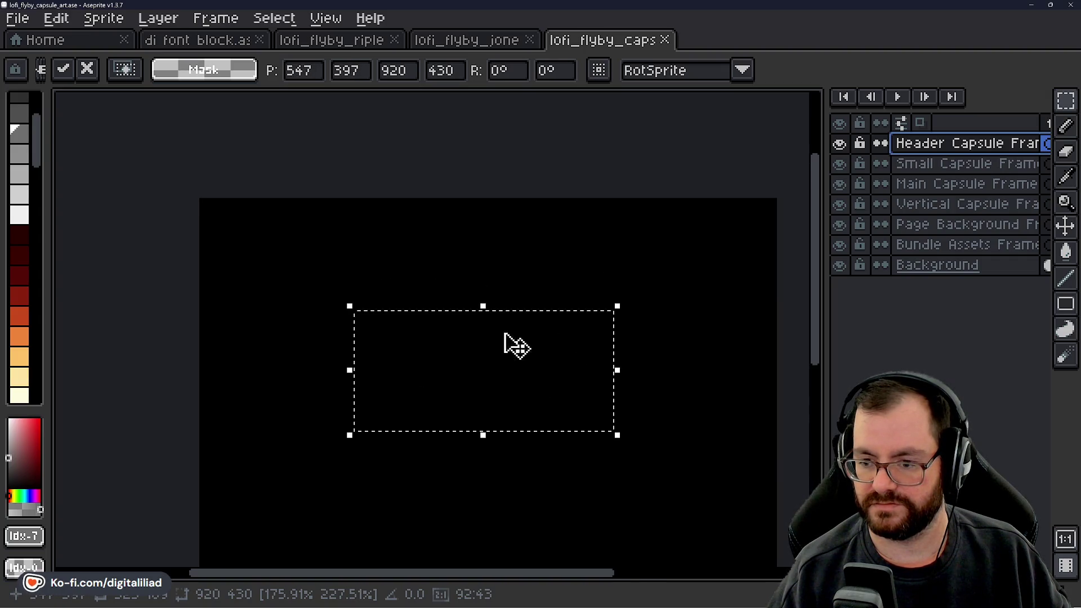
{"action": "scroll", "coordinate": [505, 338], "scroll_direction": "down", "scroll_amount": 1}
{"action": "scroll", "coordinate": [502, 349], "scroll_direction": "up", "scroll_amount": 1}
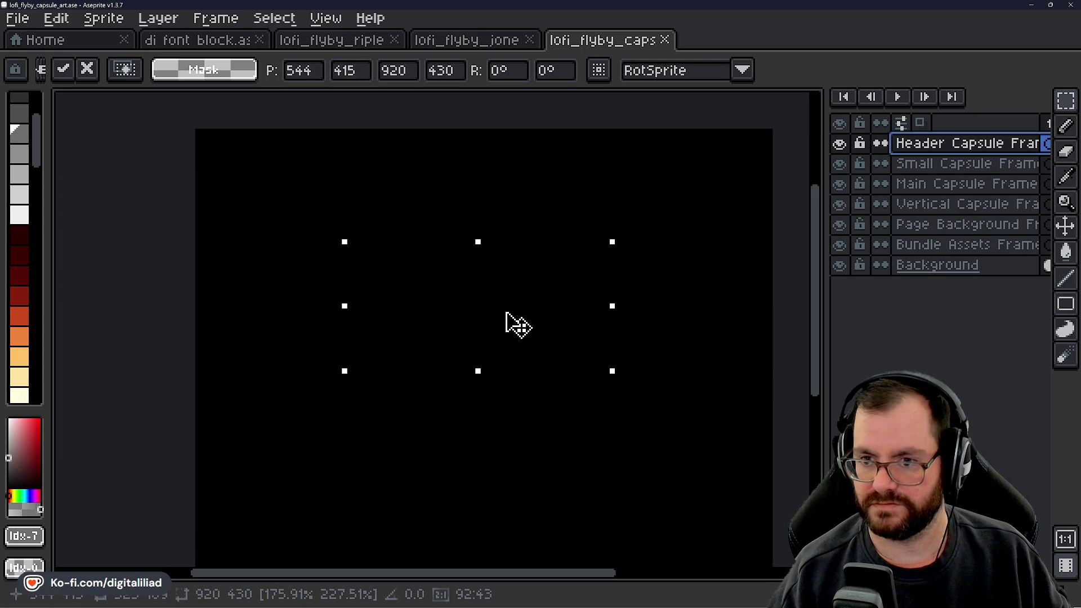
{"action": "left_click", "coordinate": [25, 318]}
{"action": "scroll", "coordinate": [31, 304], "scroll_direction": "down", "scroll_amount": 1}
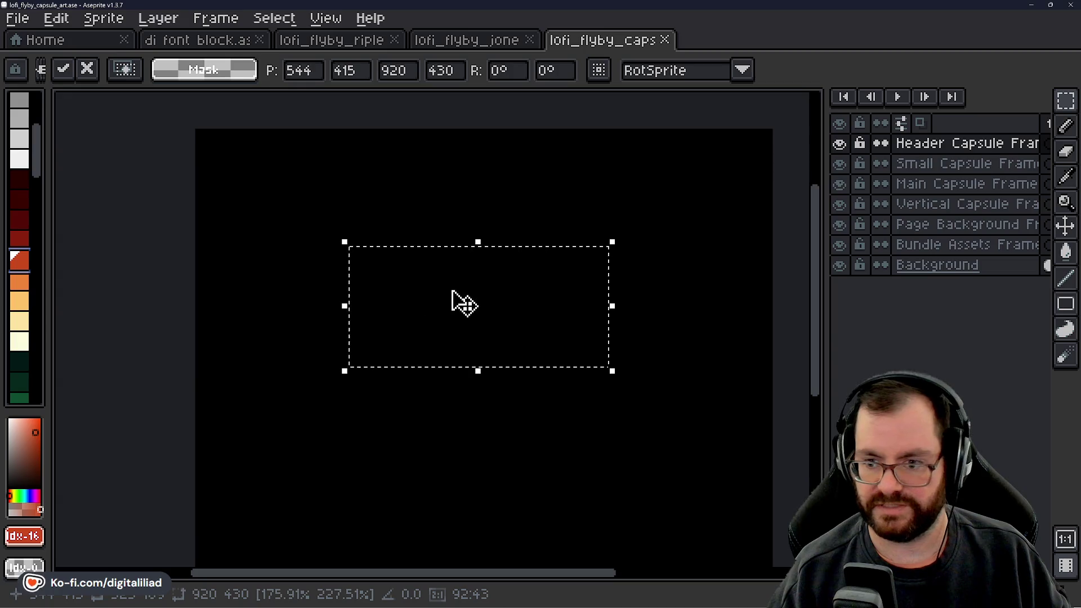
{"action": "key", "text": "Return"}
Deselect to reveal the red-orange rectangle and centre it in view.
{"action": "left_click", "coordinate": [567, 313]}
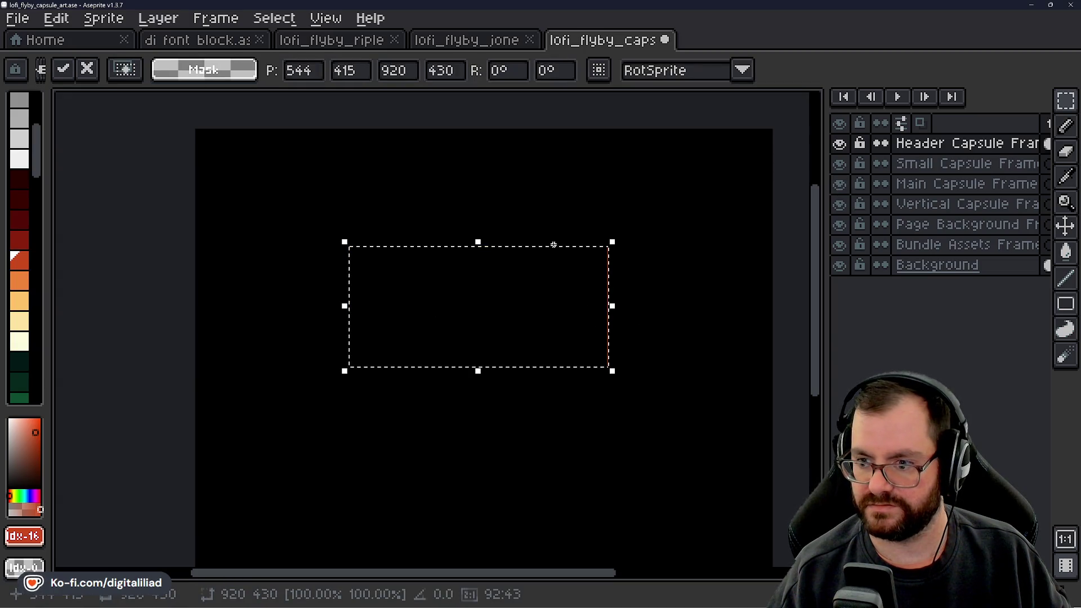
{"action": "scroll", "coordinate": [527, 314], "scroll_direction": "up", "scroll_amount": 3}
{"action": "scroll", "coordinate": [501, 265], "scroll_direction": "down", "scroll_amount": 1}
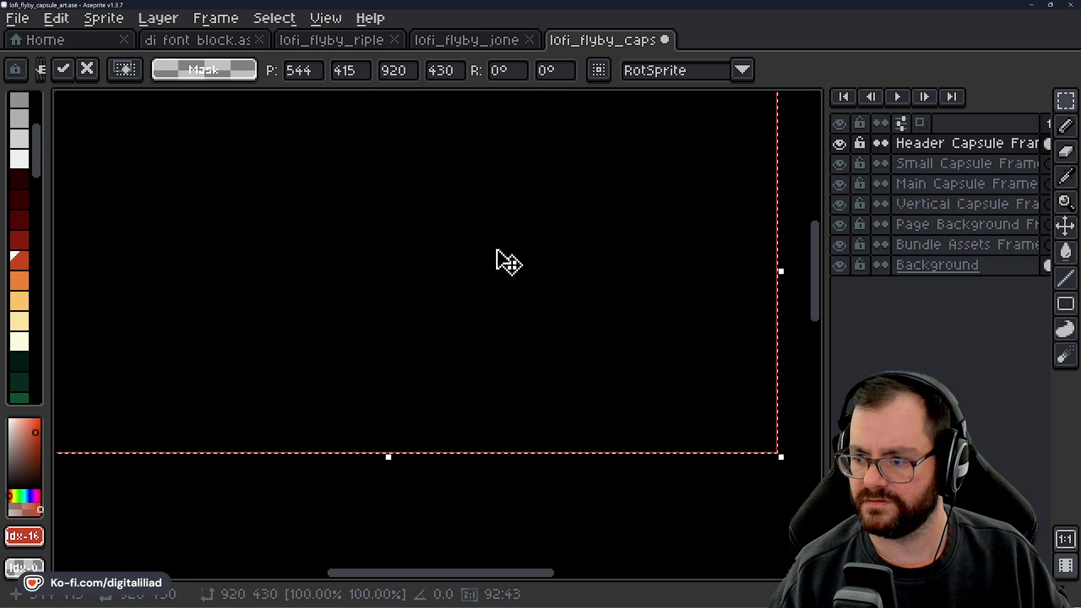
{"action": "scroll", "coordinate": [591, 444], "scroll_direction": "up", "scroll_amount": 1}
{"action": "scroll", "coordinate": [550, 483], "scroll_direction": "down", "scroll_amount": 3}
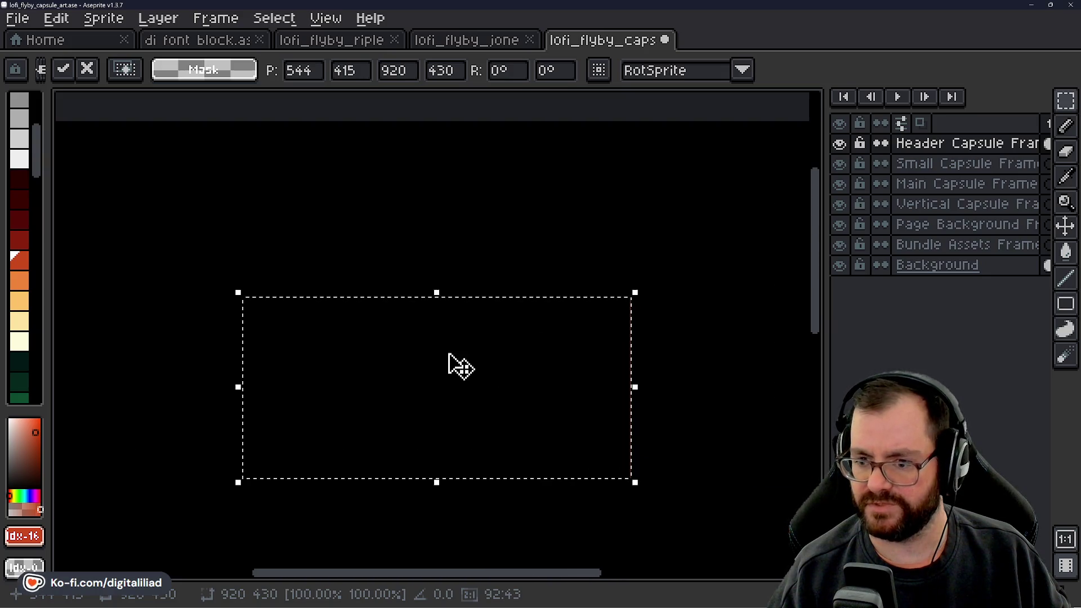
{"action": "scroll", "coordinate": [450, 358], "scroll_direction": "up", "scroll_amount": 4}
{"action": "scroll", "coordinate": [441, 348], "scroll_direction": "down", "scroll_amount": 4}
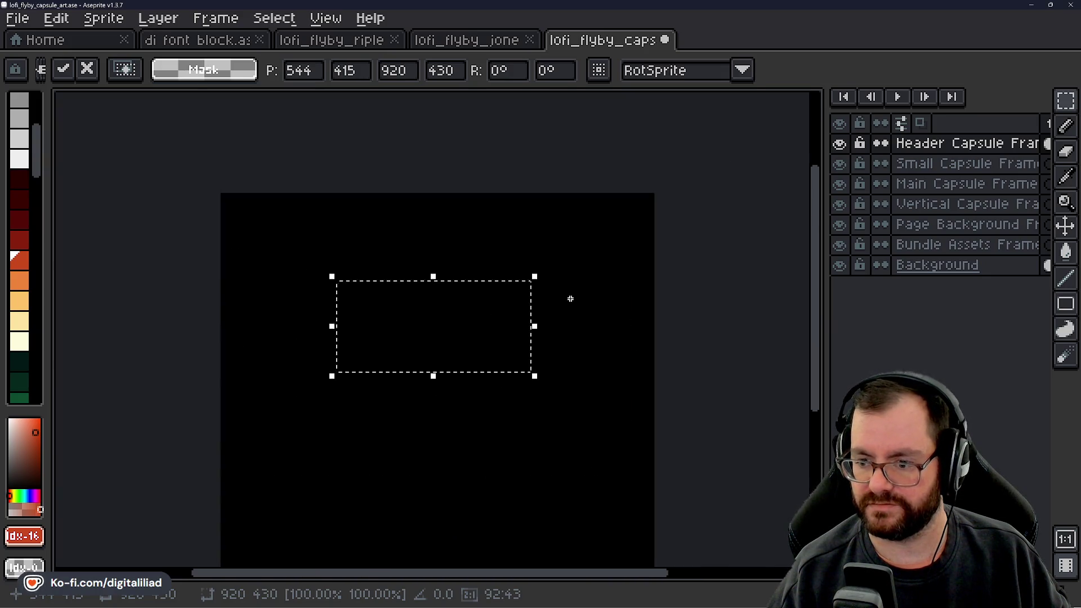
{"action": "left_click", "coordinate": [571, 298]}
{"action": "scroll", "coordinate": [395, 323], "scroll_direction": "up", "scroll_amount": 1}
{"action": "scroll", "coordinate": [446, 313], "scroll_direction": "up", "scroll_amount": 1}
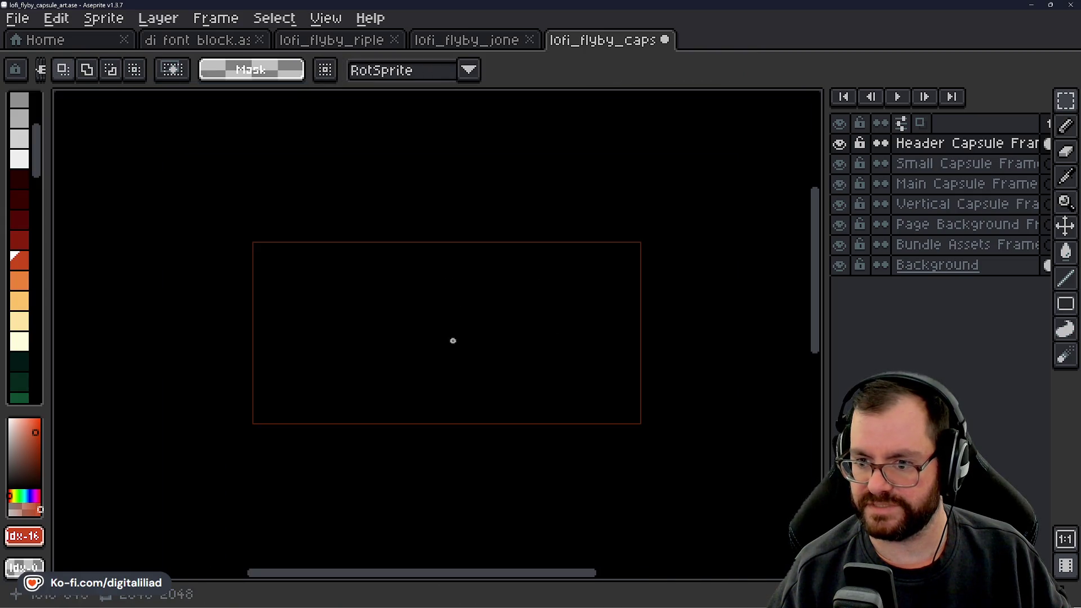
{"action": "scroll", "coordinate": [456, 354], "scroll_direction": "down", "scroll_amount": 1}
{"action": "mouse_move", "coordinate": [453, 393]}
{"action": "left_mouse_down"}
{"action": "mouse_move", "coordinate": [471, 219]}
{"action": "mouse_move", "coordinate": [476, 323]}
{"action": "left_mouse_up"}
With the Move tool, shift the red rectangle slightly lower on the canvas.
{"action": "left_click", "coordinate": [1065, 226]}
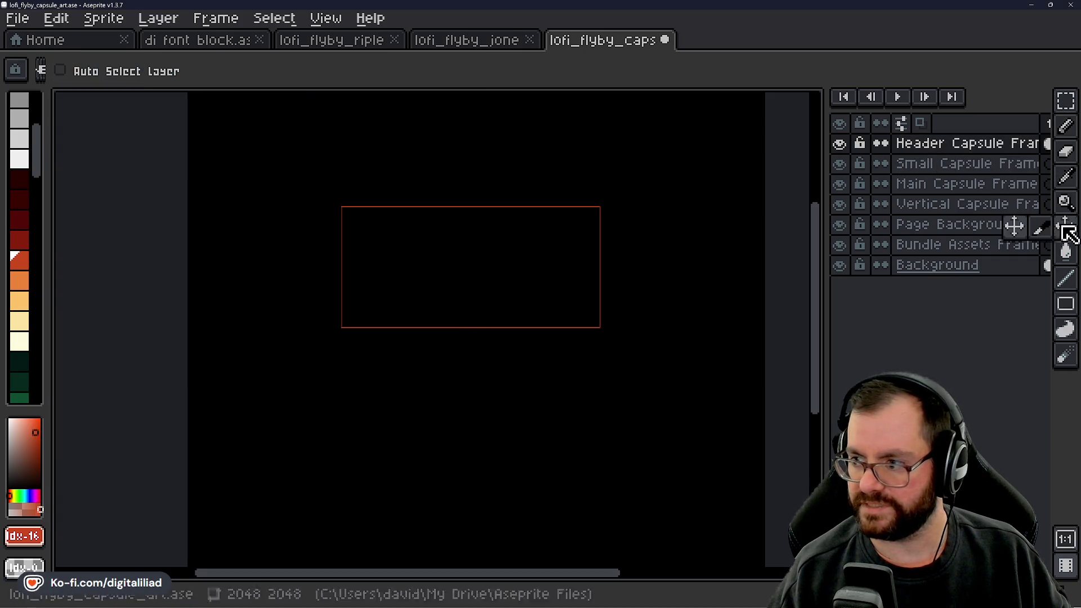
{"action": "mouse_move", "coordinate": [427, 277]}
{"action": "left_mouse_down"}
{"action": "mouse_move", "coordinate": [410, 362]}
{"action": "mouse_move", "coordinate": [437, 311]}
{"action": "mouse_move", "coordinate": [396, 271]}
{"action": "mouse_move", "coordinate": [414, 340]}
{"action": "mouse_move", "coordinate": [436, 282]}
{"action": "mouse_move", "coordinate": [428, 294]}
{"action": "left_mouse_up"}
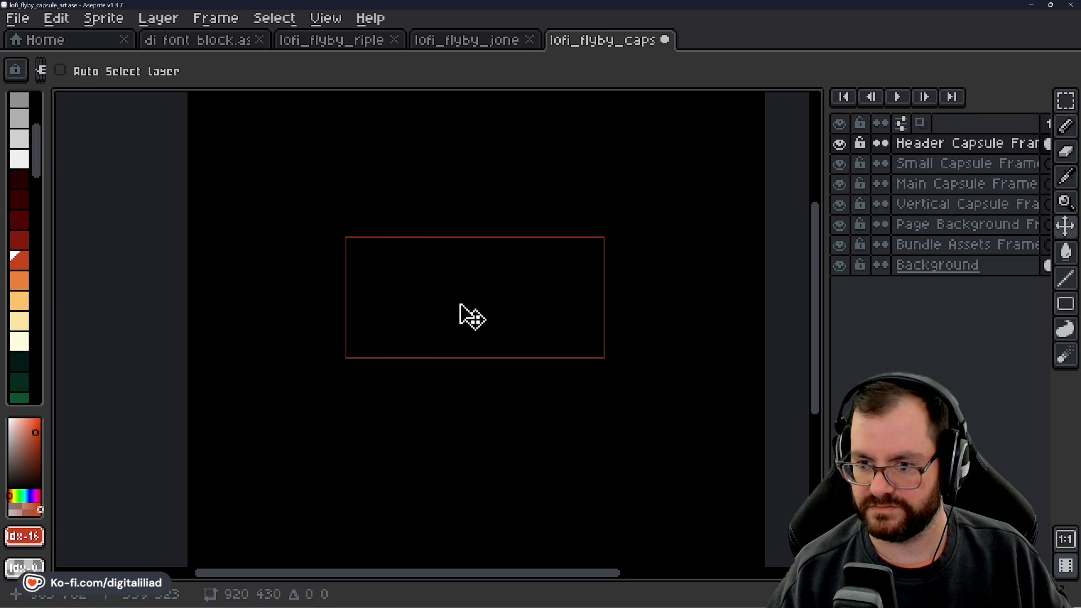
{"action": "mouse_move", "coordinate": [460, 304]}
{"action": "left_mouse_down"}
{"action": "mouse_move", "coordinate": [424, 309]}
{"action": "mouse_move", "coordinate": [472, 294]}
{"action": "mouse_move", "coordinate": [461, 337]}
{"action": "left_mouse_up"}
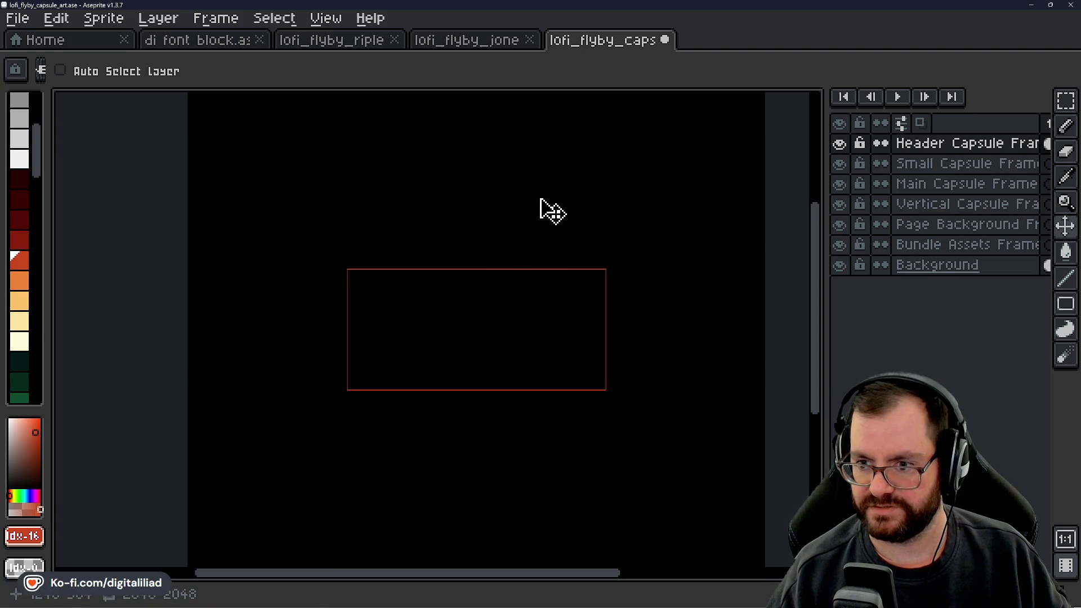
{"action": "scroll", "coordinate": [483, 316], "scroll_direction": "up", "scroll_amount": 1}
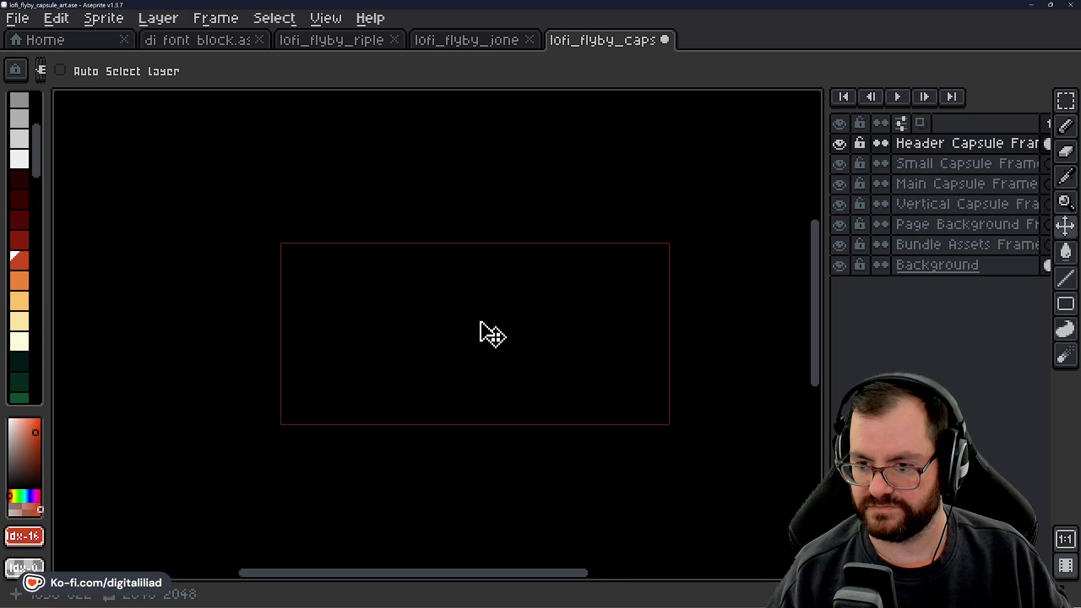
Add a new layer named Capsule Art Canvas and place it just above Background.
{"action": "right_click", "coordinate": [917, 144]}
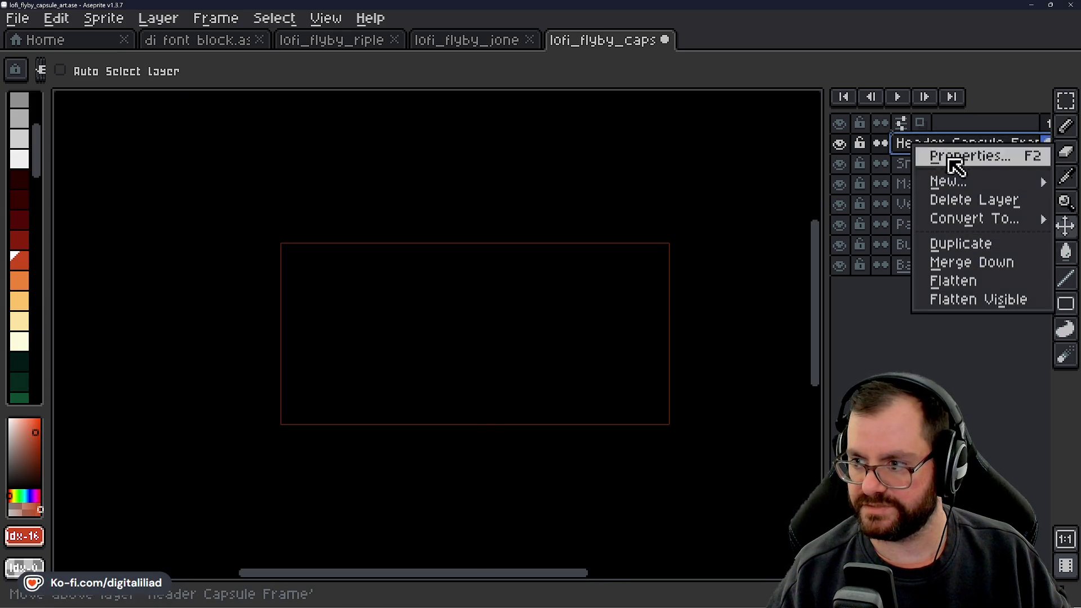
{"action": "mouse_move", "coordinate": [974, 189]}
{"action": "left_click", "coordinate": [827, 183]}
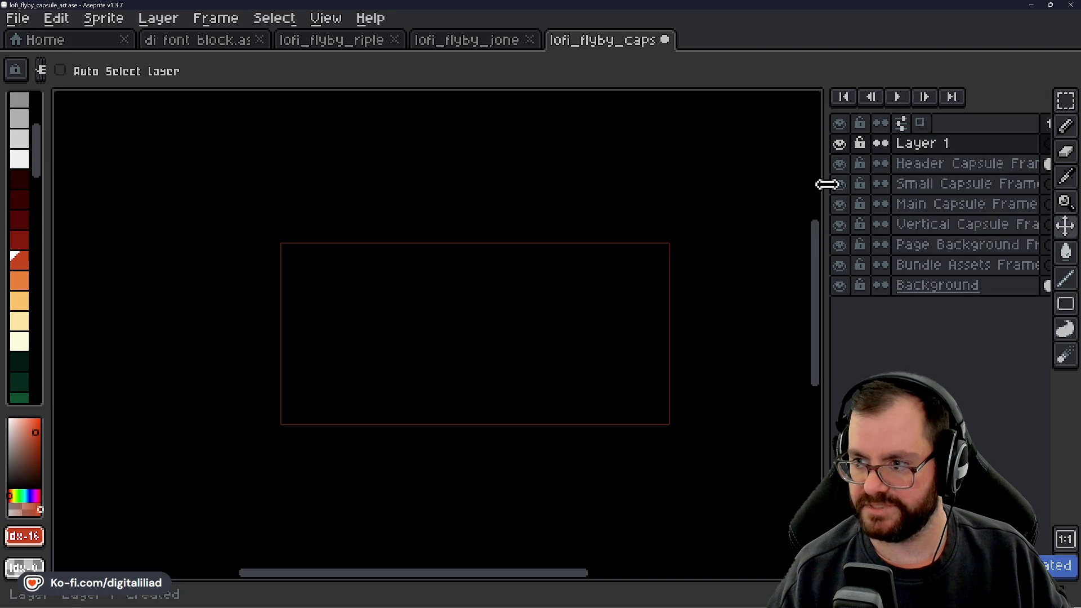
{"action": "double_click", "coordinate": [934, 148]}
{"action": "scroll", "coordinate": [507, 257], "scroll_direction": "down", "scroll_amount": 1}
{"action": "type", "text": "Capsule Art Canvas"}
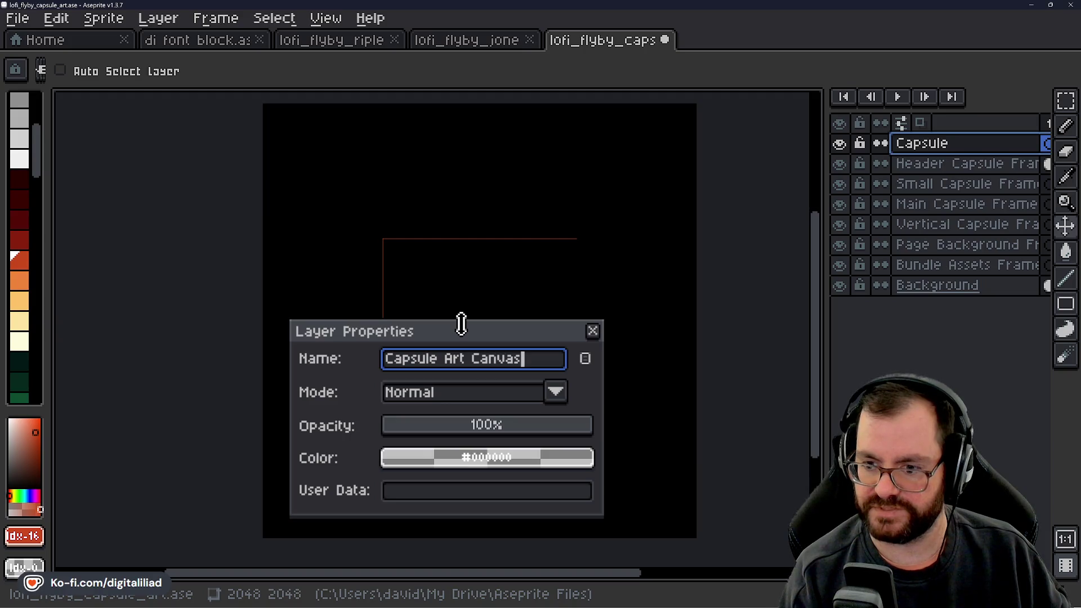
{"action": "key", "text": "Return"}
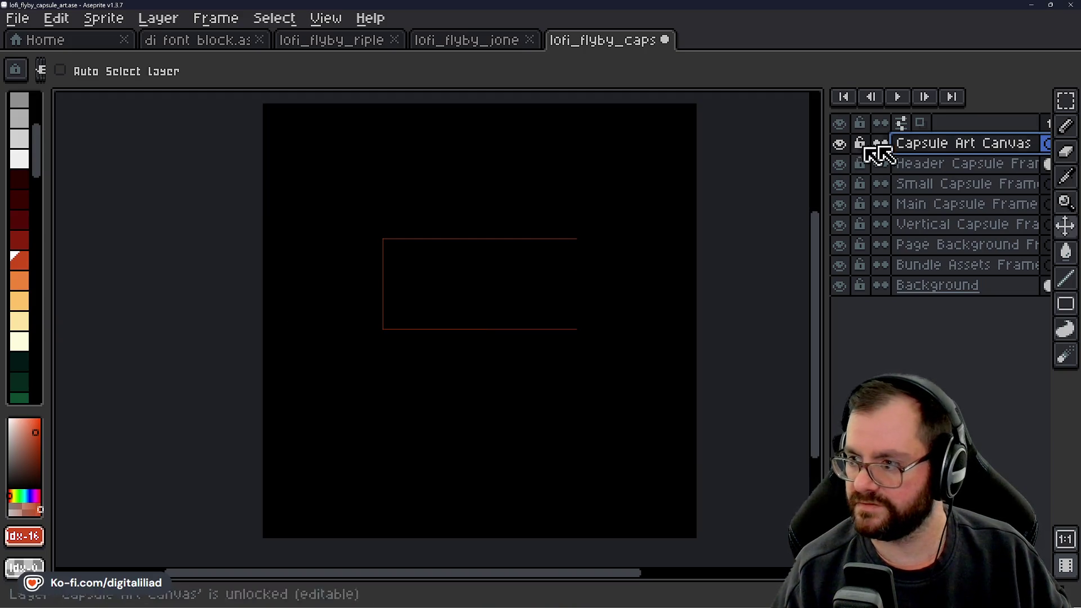
{"action": "mouse_move", "coordinate": [895, 148]}
{"action": "left_mouse_down"}
{"action": "mouse_move", "coordinate": [937, 211]}
{"action": "mouse_move", "coordinate": [948, 278]}
{"action": "left_mouse_up"}
Select the Small Capsule Frame layer and make green the drawing colour.
{"action": "left_click", "coordinate": [975, 166]}
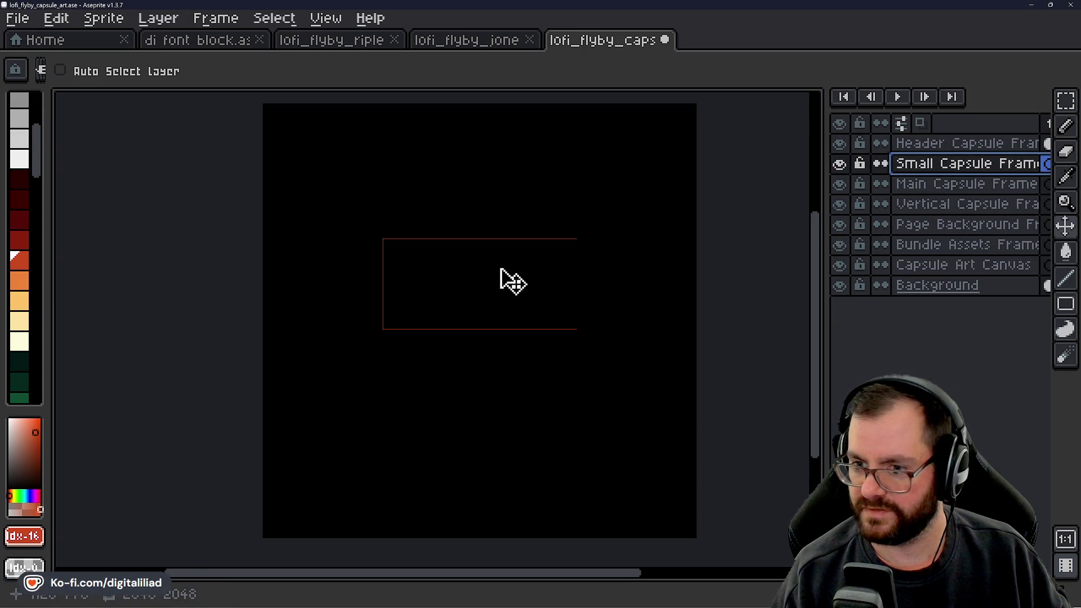
{"action": "scroll", "coordinate": [506, 281], "scroll_direction": "up", "scroll_amount": 1}
{"action": "scroll", "coordinate": [507, 282], "scroll_direction": "up", "scroll_amount": 1}
{"action": "scroll", "coordinate": [523, 277], "scroll_direction": "down", "scroll_amount": 1}
{"action": "left_click_drag", "start_coordinate": [523, 277], "coordinate": [525, 290]}
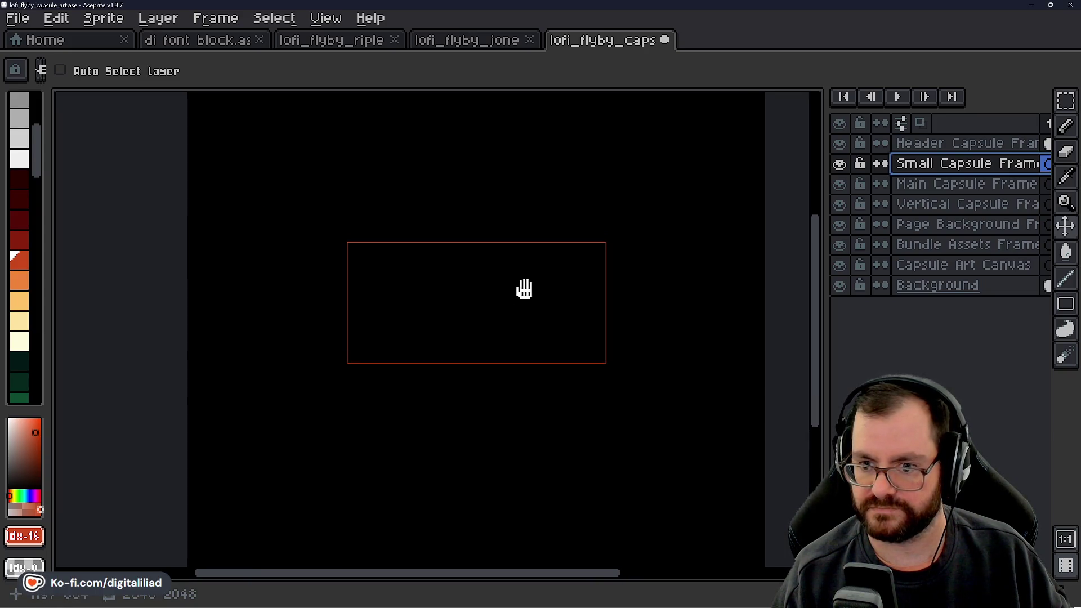
{"action": "left_click", "coordinate": [900, 185]}
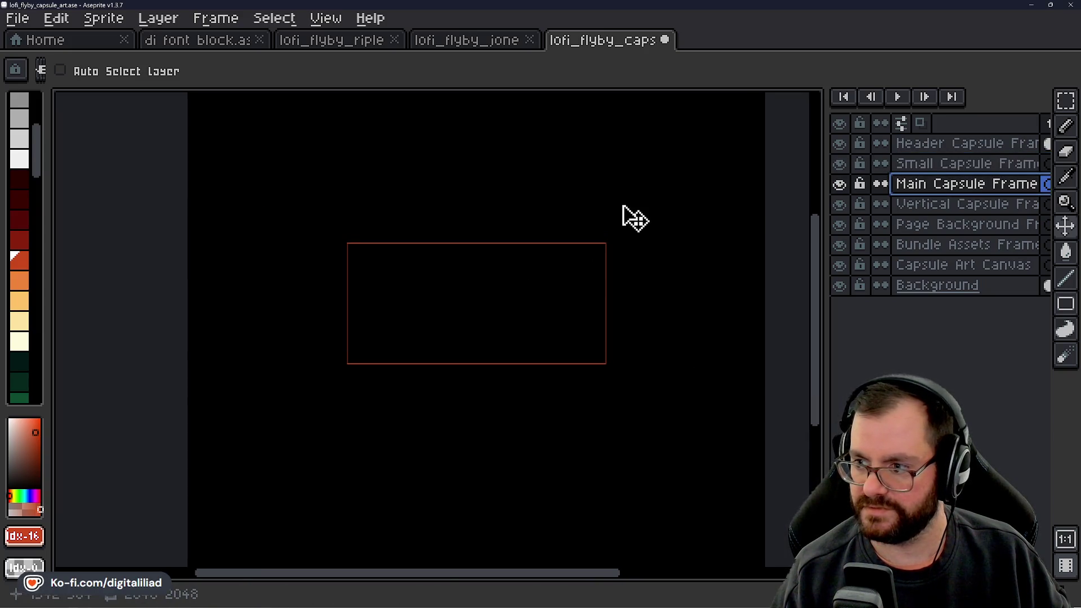
{"action": "left_click", "coordinate": [954, 146]}
{"action": "left_click", "coordinate": [954, 165]}
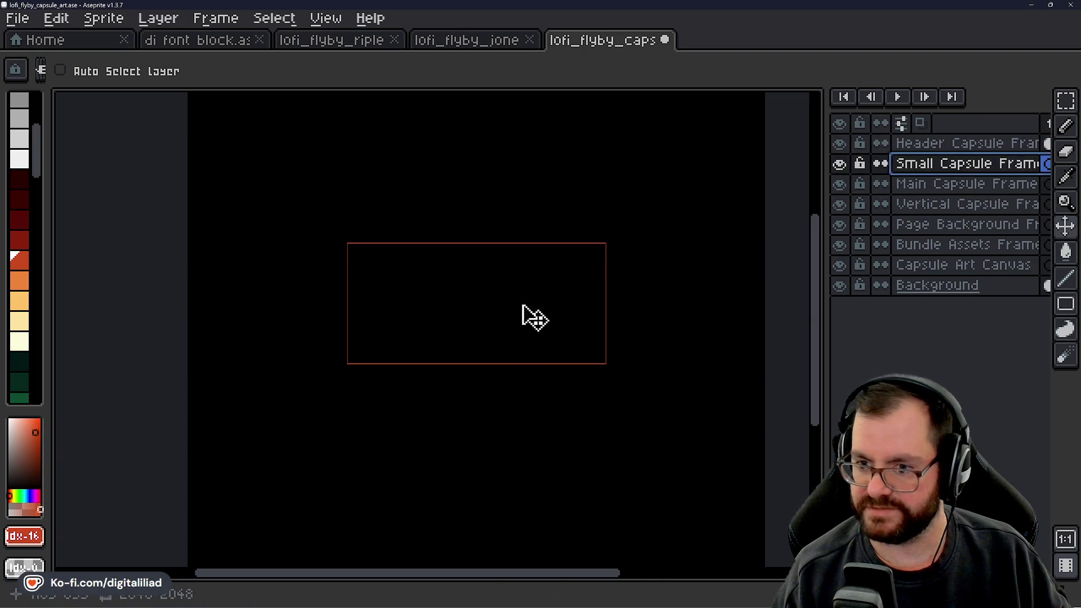
{"action": "scroll", "coordinate": [34, 321], "scroll_direction": "down", "scroll_amount": 3}
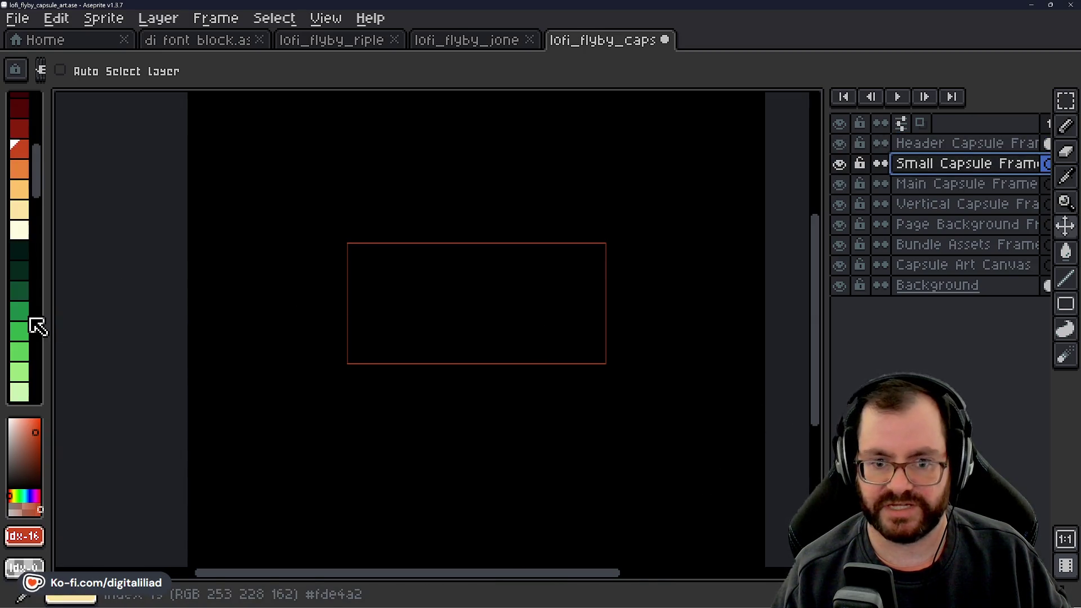
{"action": "left_click", "coordinate": [21, 332]}
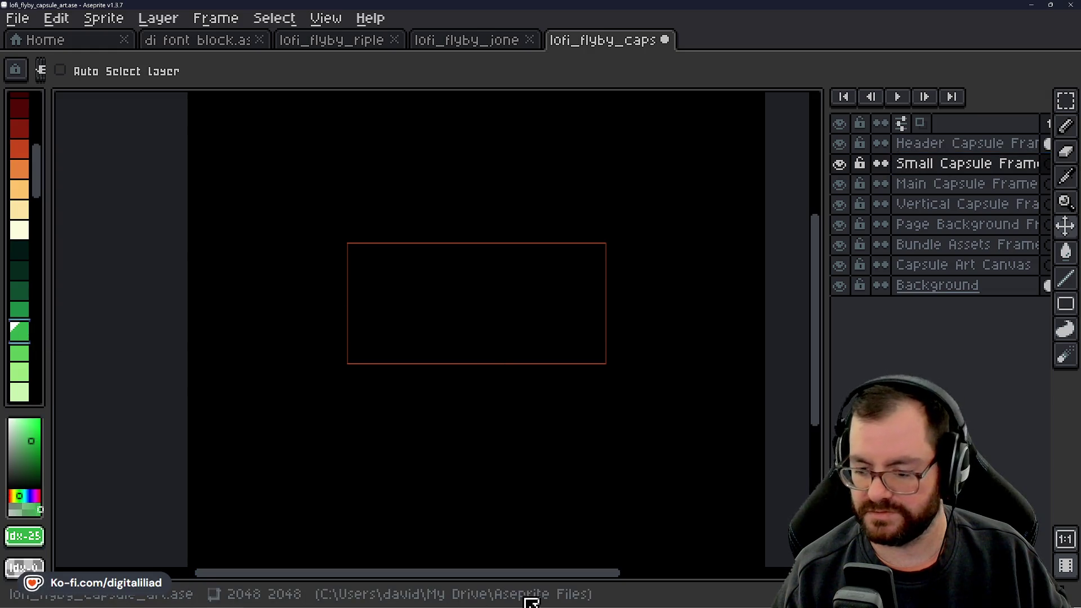
Check the Small Capsule's 462px x 174px size in the Steam Page note, then return.
{"action": "left_click", "coordinate": [586, 599]}
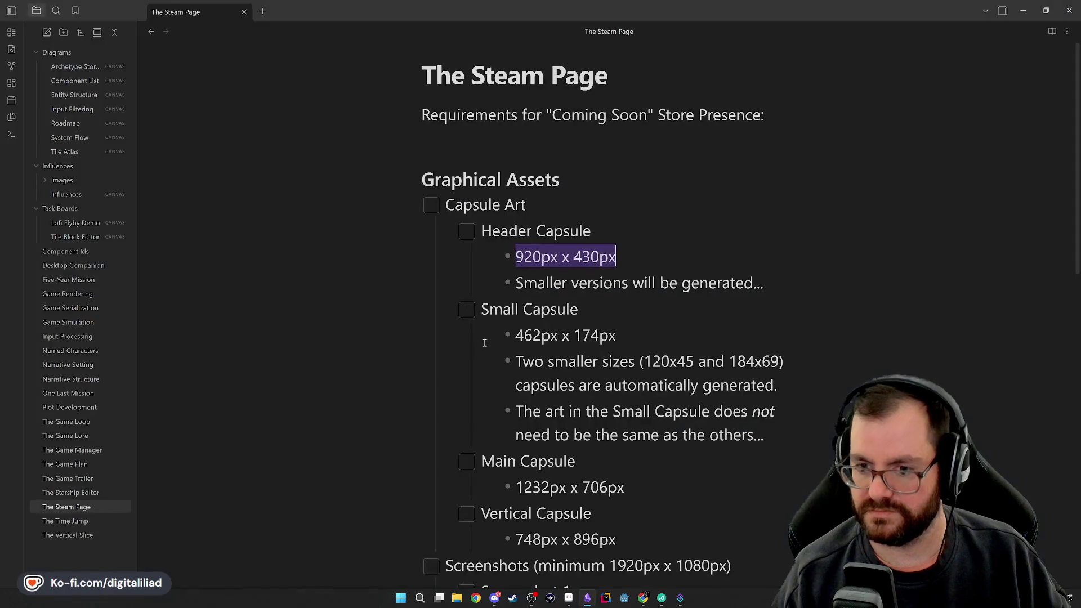
{"action": "mouse_move", "coordinate": [639, 605]}
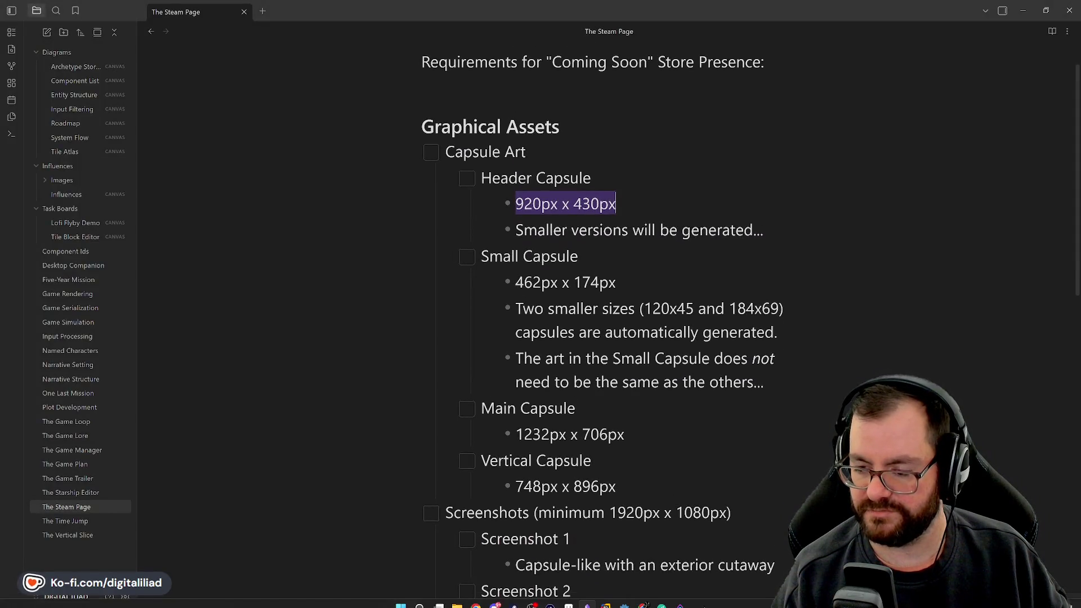
{"action": "left_click", "coordinate": [572, 599]}
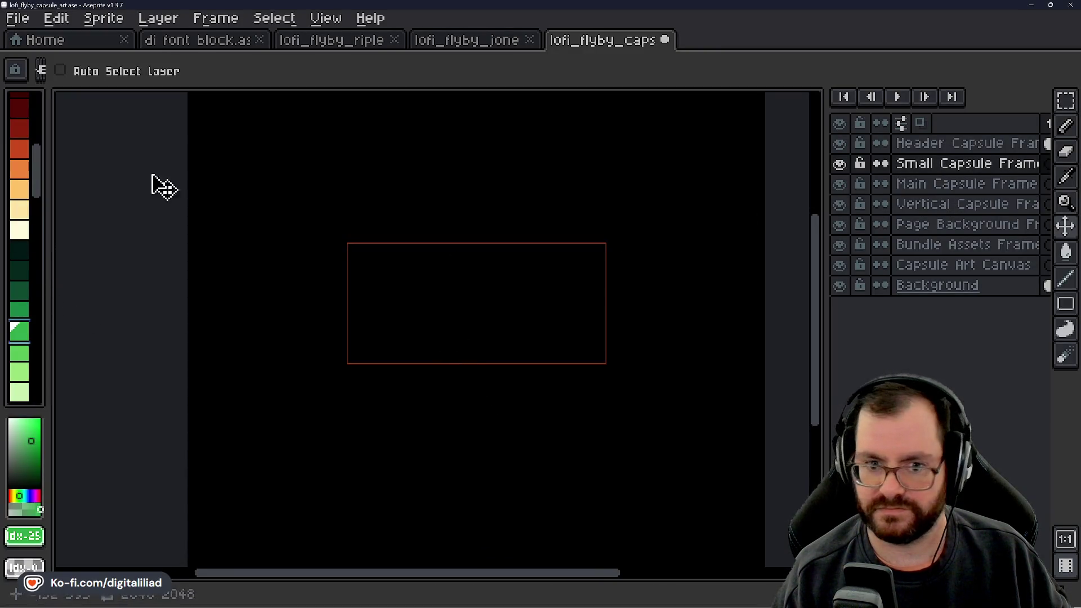
Draw a rectangular selection and resize it to 462 x 174.
{"action": "left_click", "coordinate": [1063, 102]}
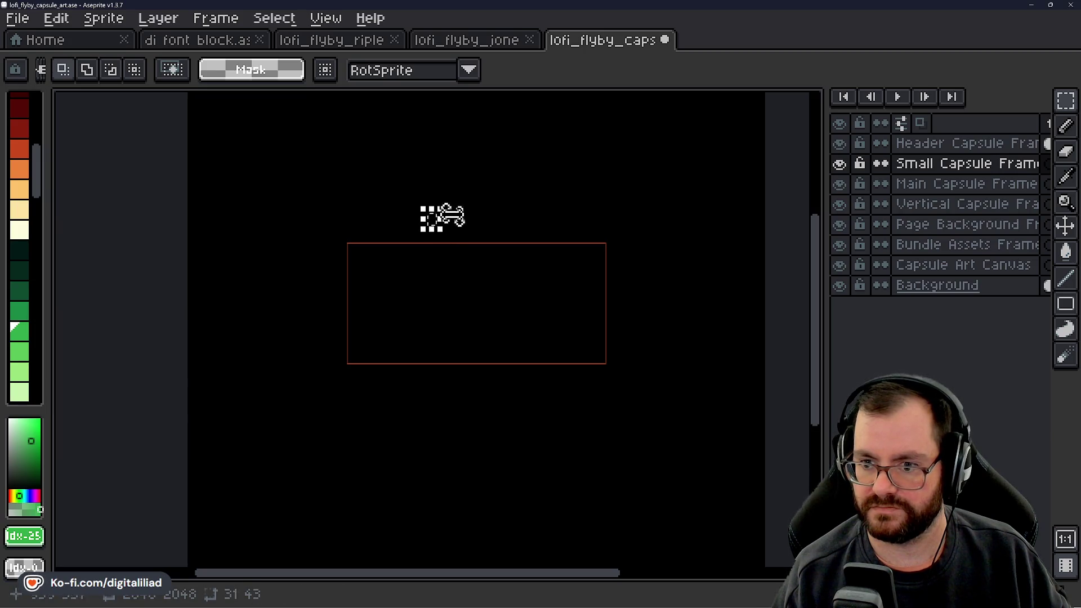
{"action": "scroll", "coordinate": [432, 222], "scroll_direction": "up", "scroll_amount": 3}
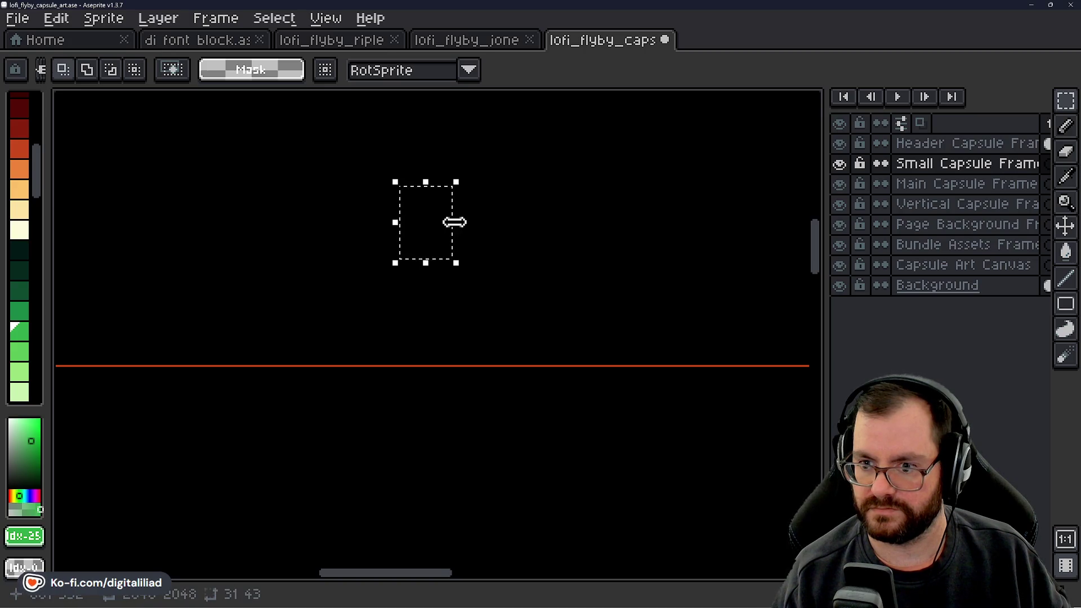
{"action": "mouse_move", "coordinate": [449, 204]}
{"action": "left_mouse_down"}
{"action": "mouse_move", "coordinate": [506, 234]}
{"action": "mouse_move", "coordinate": [541, 298]}
{"action": "left_mouse_up"}
{"action": "left_click", "coordinate": [500, 248]}
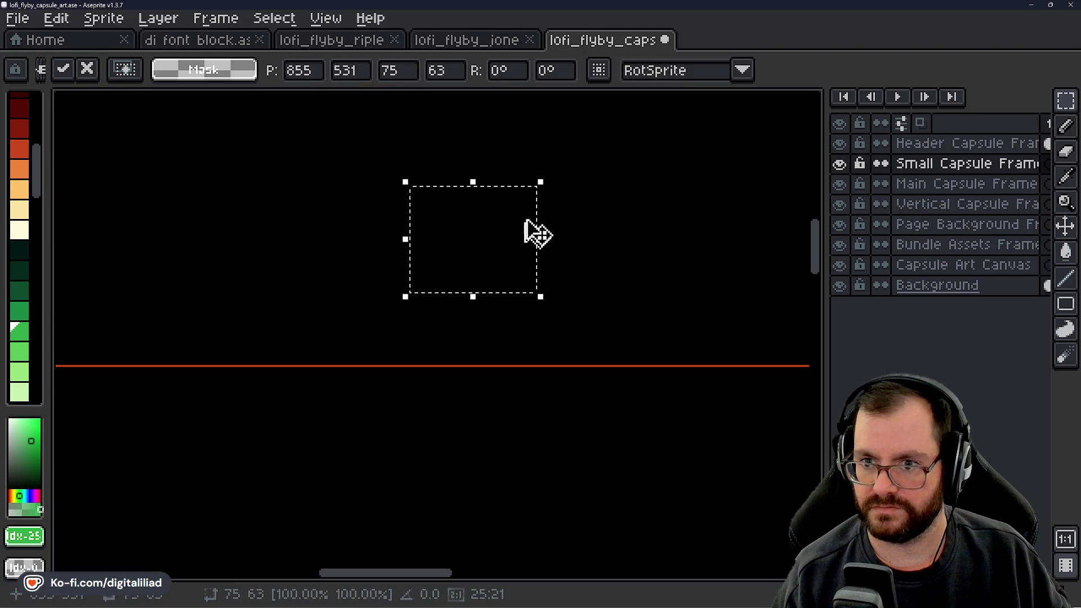
{"action": "double_click", "coordinate": [401, 75]}
{"action": "type", "text": "462"}
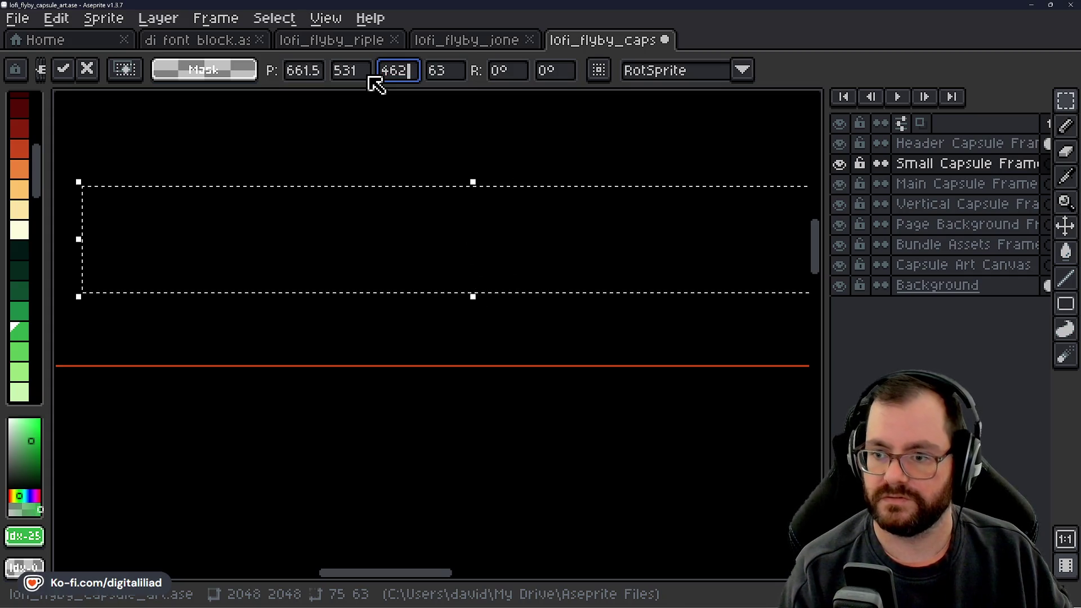
{"action": "key", "text": "Tab"}
{"action": "type", "text": "174"}
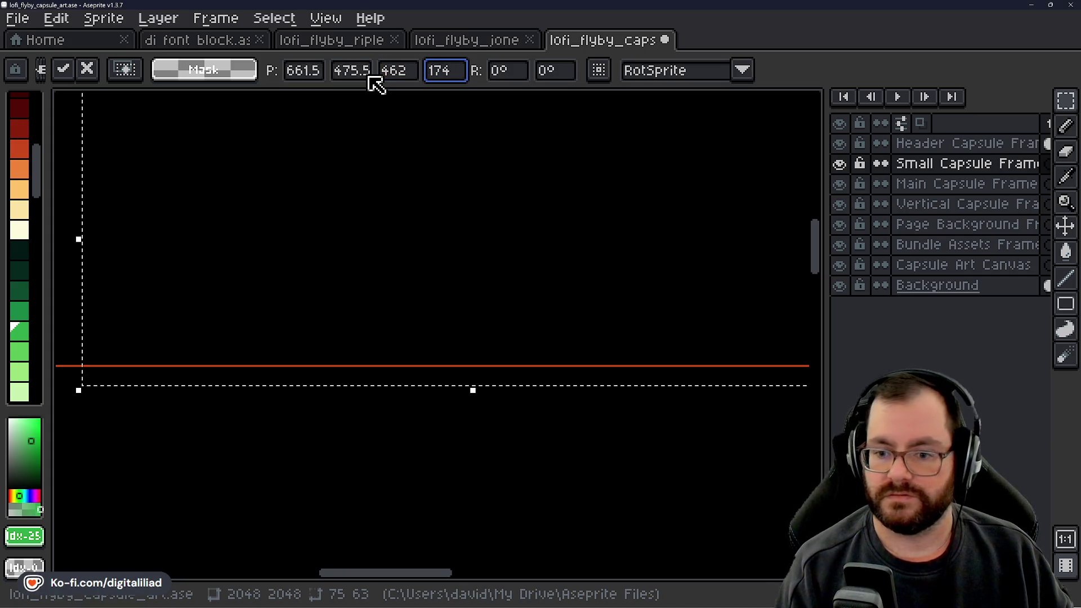
{"action": "scroll", "coordinate": [501, 236], "scroll_direction": "down", "scroll_amount": 4}
{"action": "scroll", "coordinate": [526, 225], "scroll_direction": "up", "scroll_amount": 3}
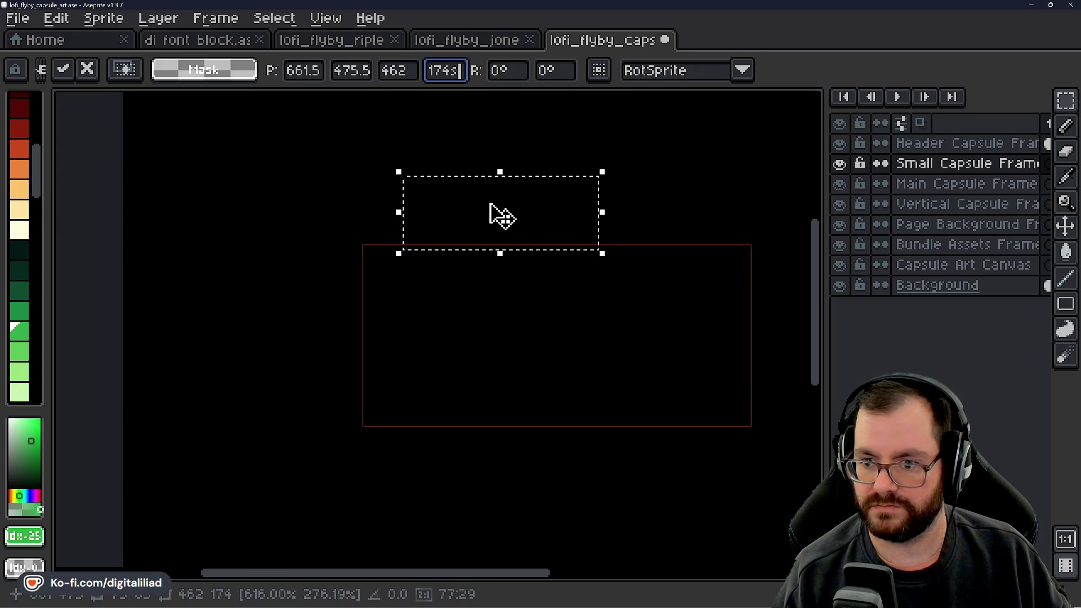
{"action": "key", "text": "Return"}
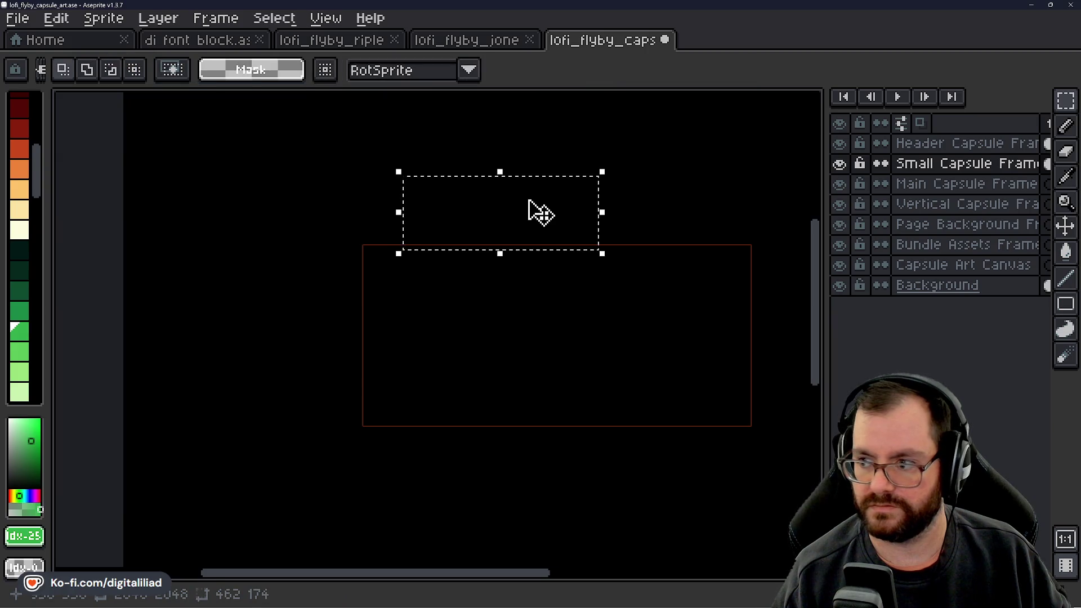
Move the green 462 x 174 rectangle inside the red header frame.
{"action": "mouse_move", "coordinate": [528, 207]}
{"action": "left_mouse_down"}
{"action": "mouse_move", "coordinate": [545, 279]}
{"action": "mouse_move", "coordinate": [582, 332]}
{"action": "left_mouse_up"}
{"action": "scroll", "coordinate": [581, 336], "scroll_direction": "up", "scroll_amount": 2}
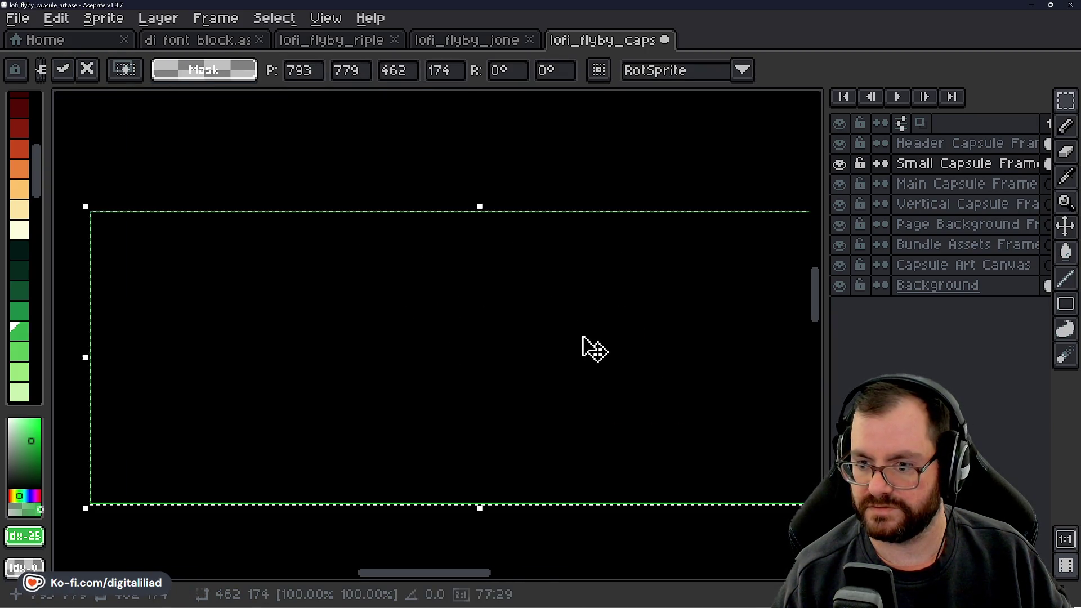
{"action": "scroll", "coordinate": [488, 313], "scroll_direction": "down", "scroll_amount": 2}
{"action": "scroll", "coordinate": [495, 319], "scroll_direction": "up", "scroll_amount": 2}
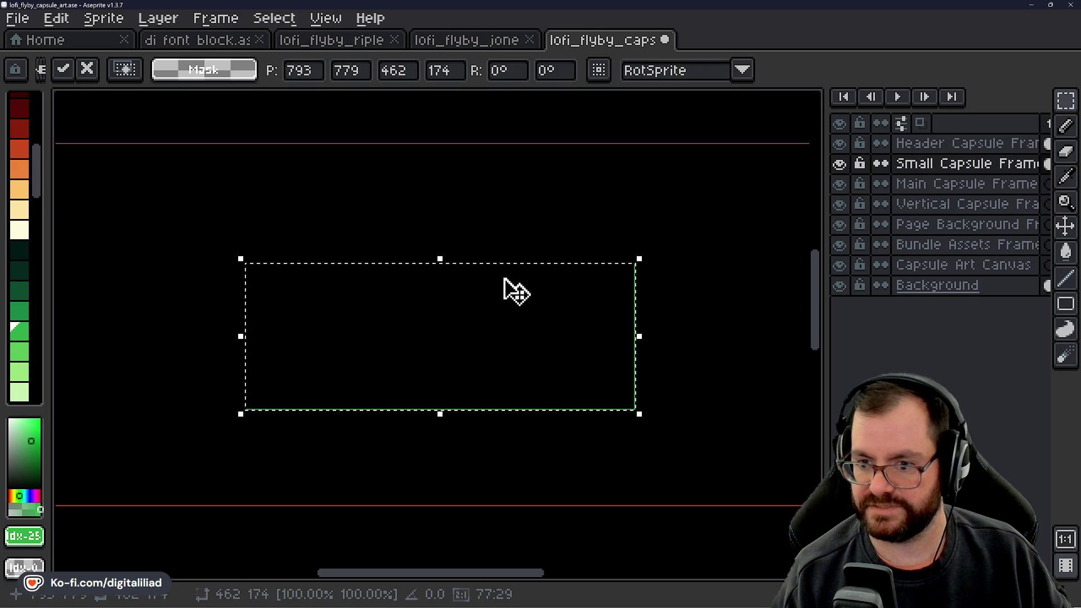
{"action": "scroll", "coordinate": [509, 290], "scroll_direction": "down", "scroll_amount": 2}
{"action": "mouse_move", "coordinate": [472, 321]}
{"action": "left_mouse_down"}
{"action": "mouse_move", "coordinate": [420, 254]}
{"action": "mouse_move", "coordinate": [478, 212]}
{"action": "mouse_move", "coordinate": [487, 360]}
{"action": "mouse_move", "coordinate": [494, 340]}
{"action": "left_mouse_up"}
{"action": "left_click", "coordinate": [493, 411]}
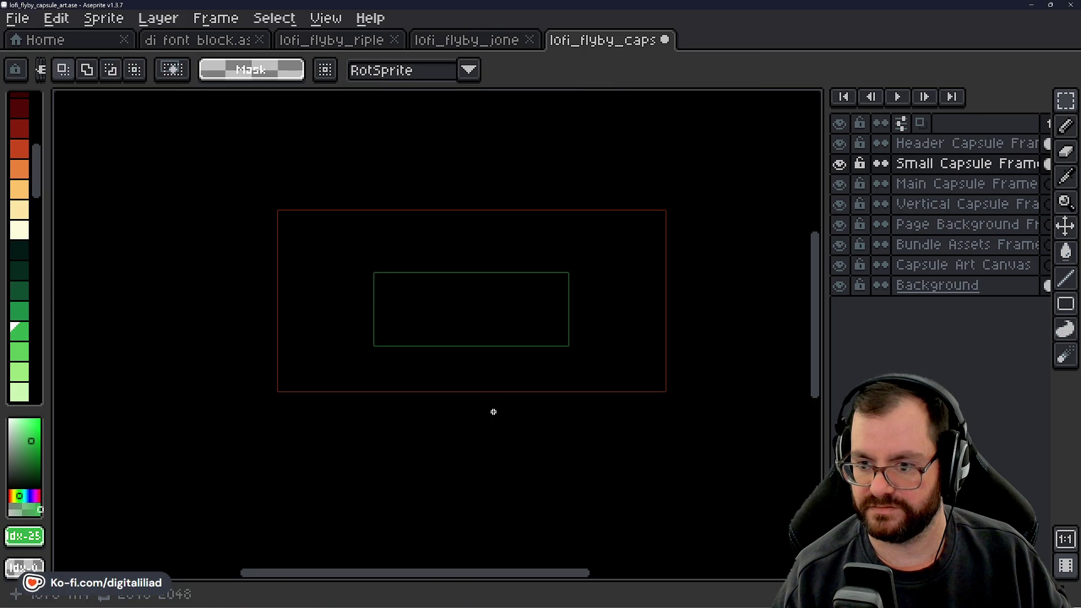
{"action": "scroll", "coordinate": [495, 412], "scroll_direction": "down", "scroll_amount": 1}
{"action": "scroll", "coordinate": [502, 424], "scroll_direction": "up", "scroll_amount": 1}
{"action": "mouse_move", "coordinate": [495, 429]}
{"action": "left_mouse_down"}
{"action": "mouse_move", "coordinate": [484, 396]}
{"action": "mouse_move", "coordinate": [470, 403]}
{"action": "mouse_move", "coordinate": [499, 403]}
{"action": "mouse_move", "coordinate": [417, 415]}
{"action": "mouse_move", "coordinate": [443, 420]}
{"action": "left_mouse_up"}
{"action": "scroll", "coordinate": [476, 388], "scroll_direction": "down", "scroll_amount": 1}
{"action": "scroll", "coordinate": [418, 453], "scroll_direction": "up", "scroll_amount": 1}
Select the Main Capsule Frame layer and bring up the Steam Page notes.
{"action": "left_click", "coordinate": [956, 183]}
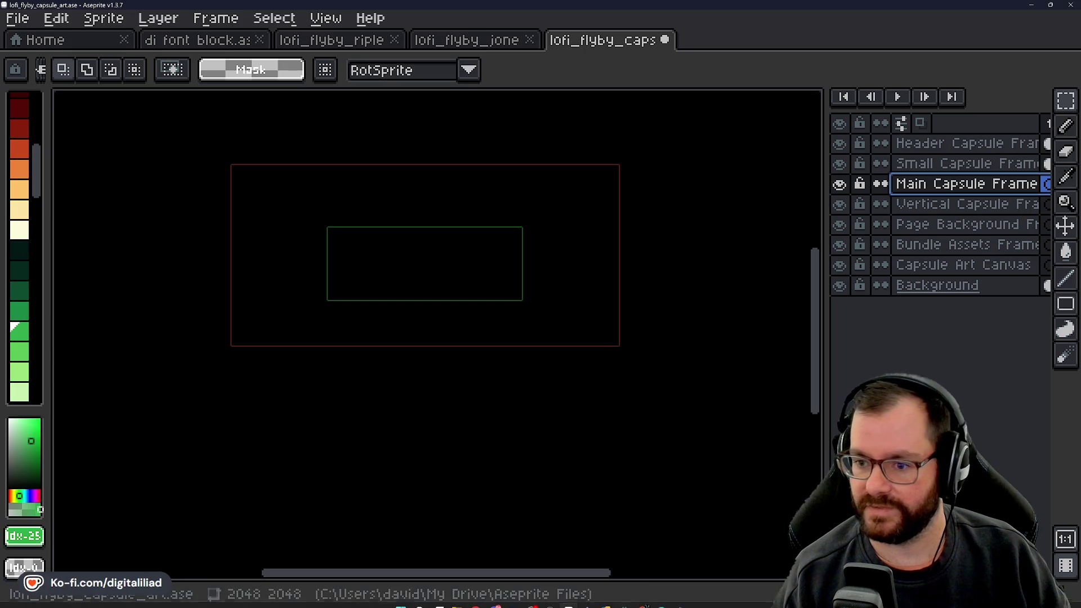
{"action": "mouse_move", "coordinate": [602, 605]}
{"action": "left_click", "coordinate": [570, 600]}
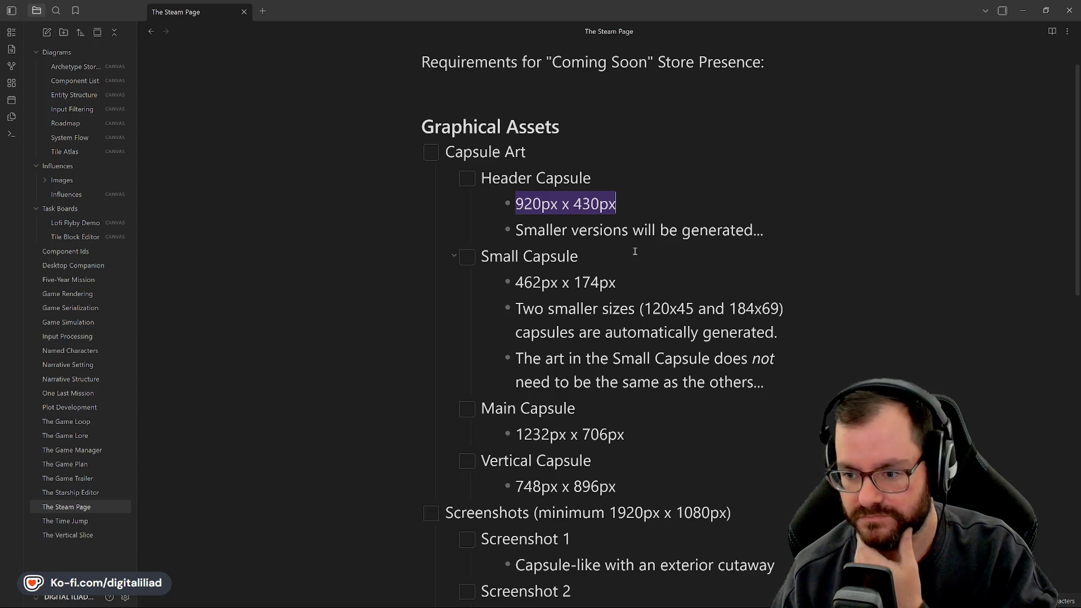
Scroll the Steam Page note to the capsule art sizes, then go back to Aseprite.
{"action": "scroll", "coordinate": [634, 252], "scroll_direction": "down", "scroll_amount": 3}
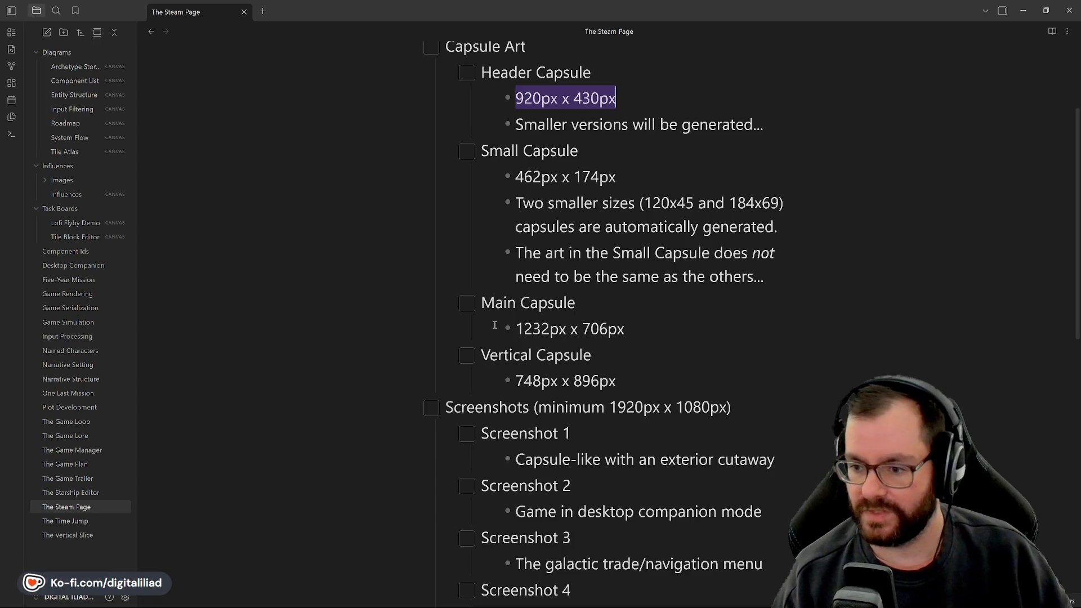
{"action": "mouse_move", "coordinate": [623, 598]}
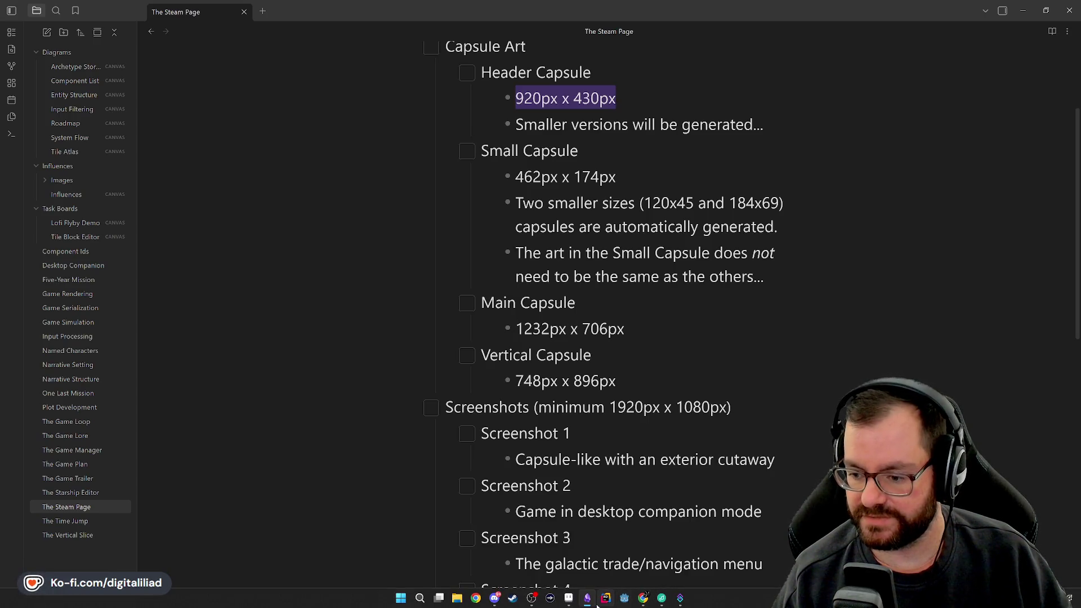
{"action": "left_click", "coordinate": [569, 599]}
Move the green Small Capsule rectangle about 85 pixels higher inside the red frame.
{"action": "key", "text": "Up"}
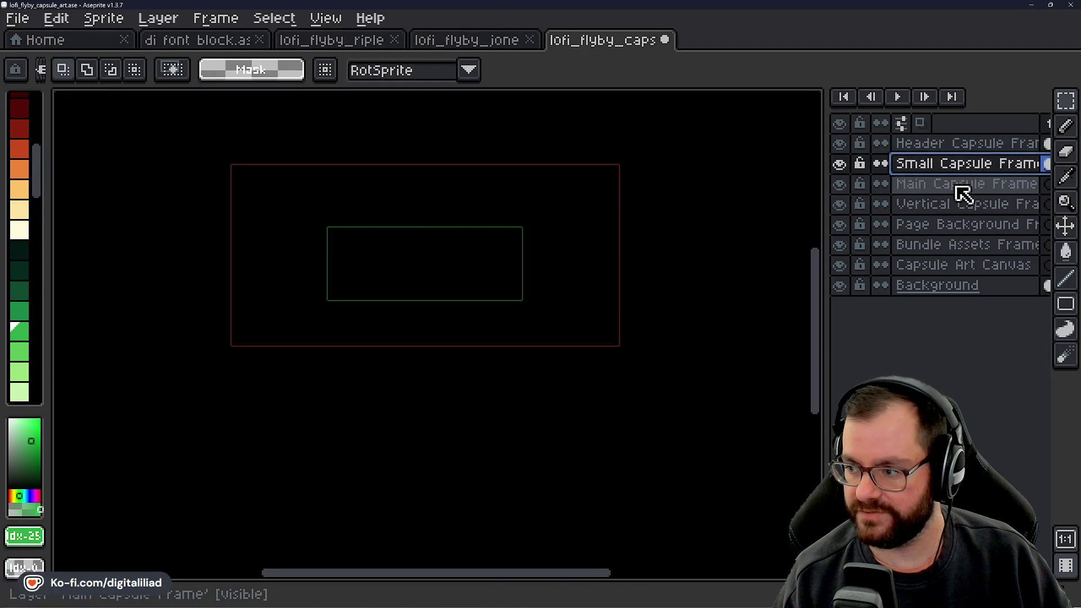
{"action": "key", "text": "Down"}
{"action": "left_click", "coordinate": [1065, 227]}
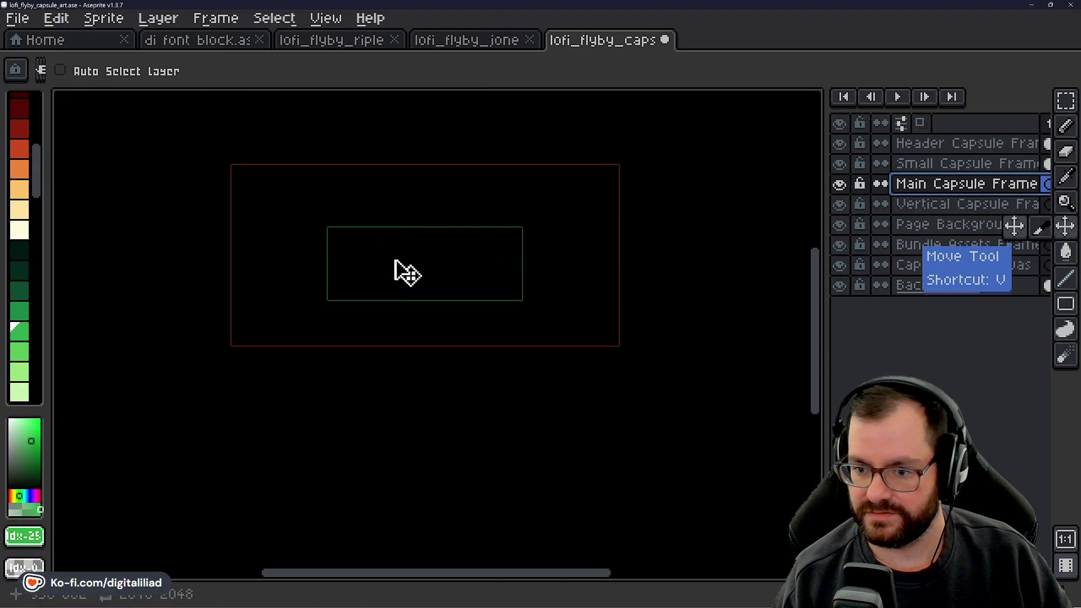
{"action": "left_click", "coordinate": [1065, 101]}
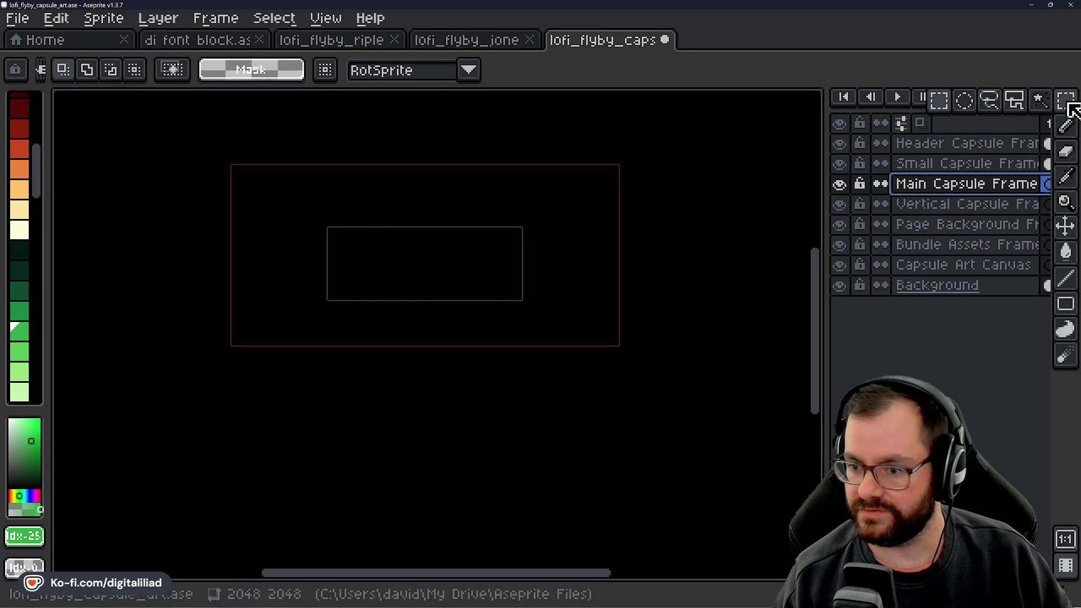
{"action": "left_click", "coordinate": [1068, 230]}
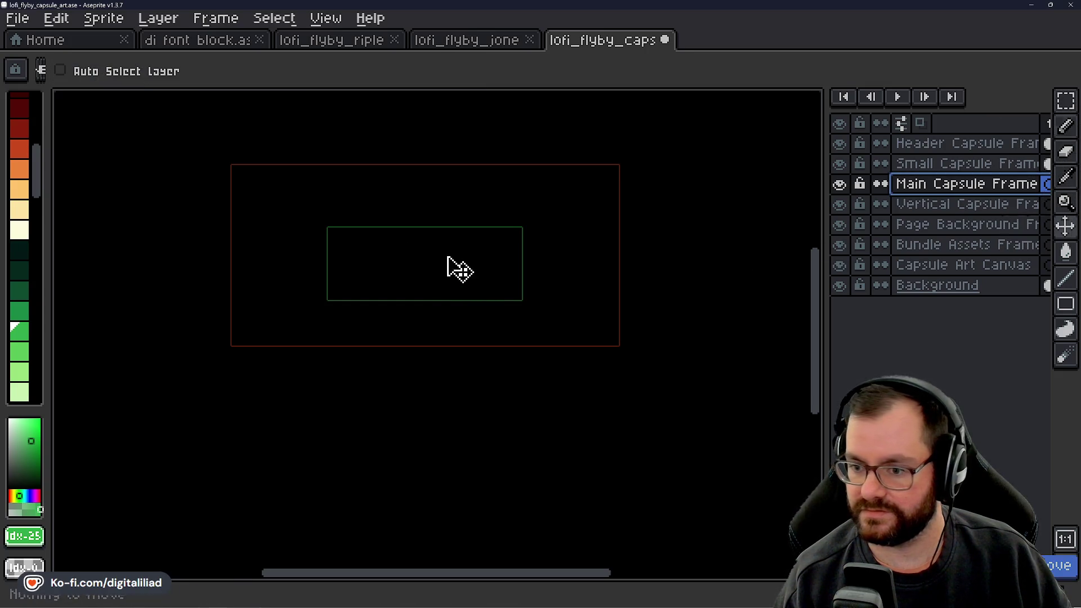
{"action": "left_click", "coordinate": [901, 163]}
{"action": "mouse_move", "coordinate": [358, 226]}
{"action": "left_mouse_down"}
{"action": "mouse_move", "coordinate": [403, 260]}
{"action": "mouse_move", "coordinate": [367, 221]}
{"action": "left_mouse_up"}
{"action": "scroll", "coordinate": [493, 285], "scroll_direction": "up", "scroll_amount": 3}
{"action": "scroll", "coordinate": [550, 316], "scroll_direction": "down", "scroll_amount": 2}
{"action": "mouse_move", "coordinate": [549, 316]}
{"action": "left_mouse_down"}
{"action": "mouse_move", "coordinate": [535, 314]}
{"action": "mouse_move", "coordinate": [545, 290]}
{"action": "mouse_move", "coordinate": [545, 361]}
{"action": "mouse_move", "coordinate": [570, 359]}
{"action": "left_mouse_up"}
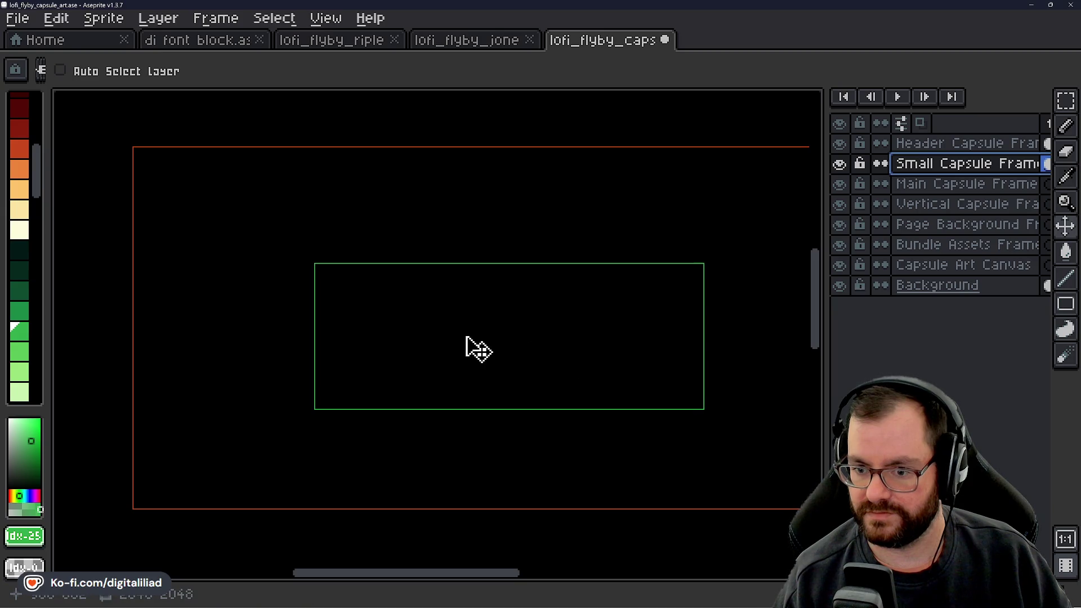
{"action": "scroll", "coordinate": [470, 344], "scroll_direction": "down", "scroll_amount": 1}
{"action": "scroll", "coordinate": [472, 342], "scroll_direction": "up", "scroll_amount": 1}
{"action": "left_click_drag", "start_coordinate": [497, 350], "coordinate": [456, 321]}
{"action": "scroll", "coordinate": [479, 304], "scroll_direction": "up", "scroll_amount": 1}
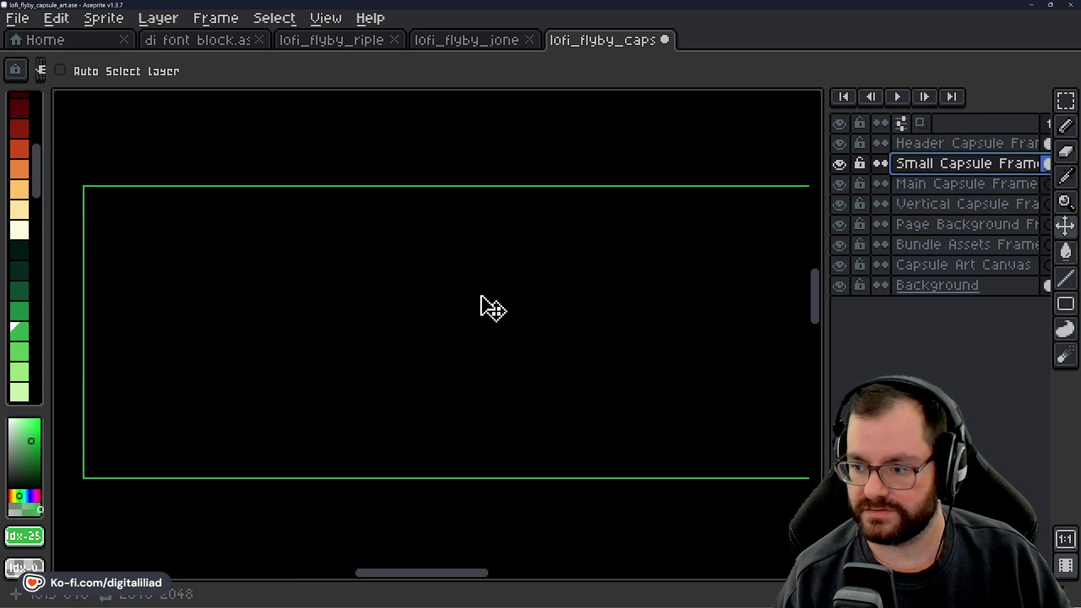
{"action": "scroll", "coordinate": [484, 310], "scroll_direction": "down", "scroll_amount": 1}
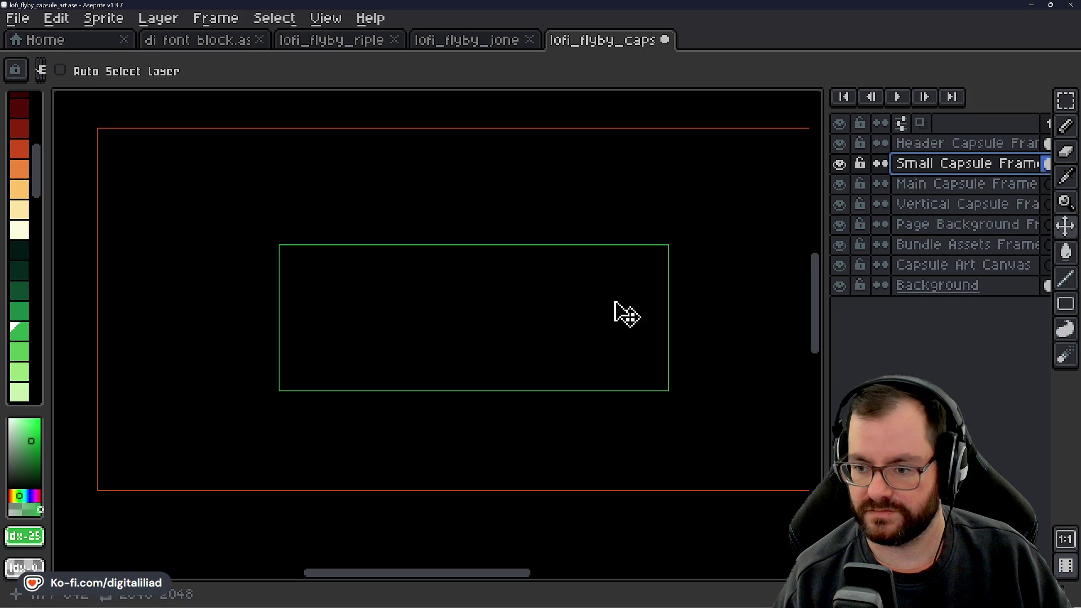
Clear the stray 16x16 selection and magic-wand select the whole green frame outline.
{"action": "left_click", "coordinate": [1065, 101]}
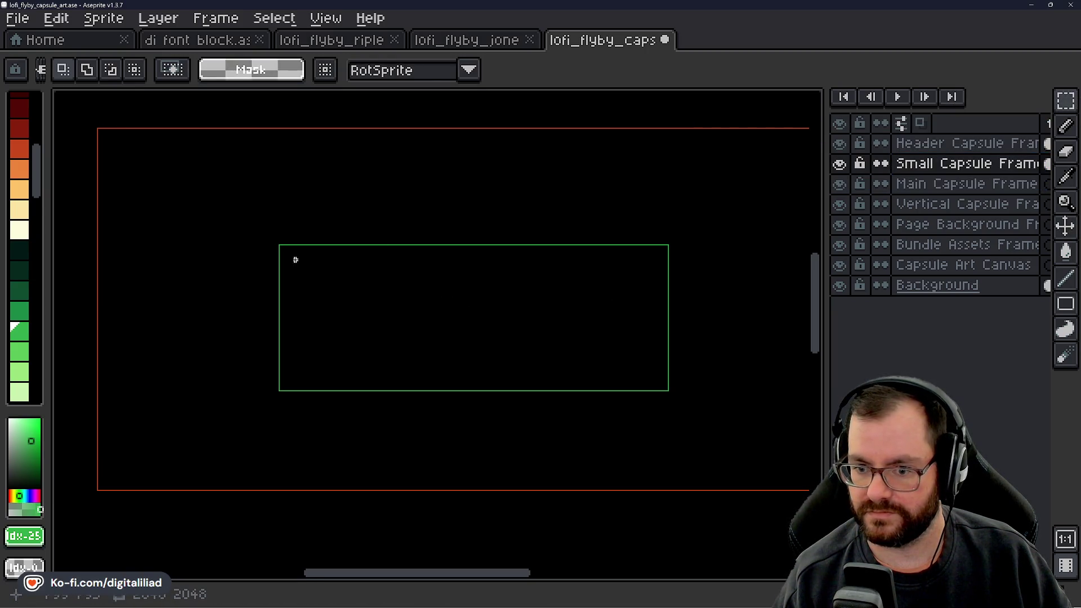
{"action": "scroll", "coordinate": [295, 259], "scroll_direction": "up", "scroll_amount": 2}
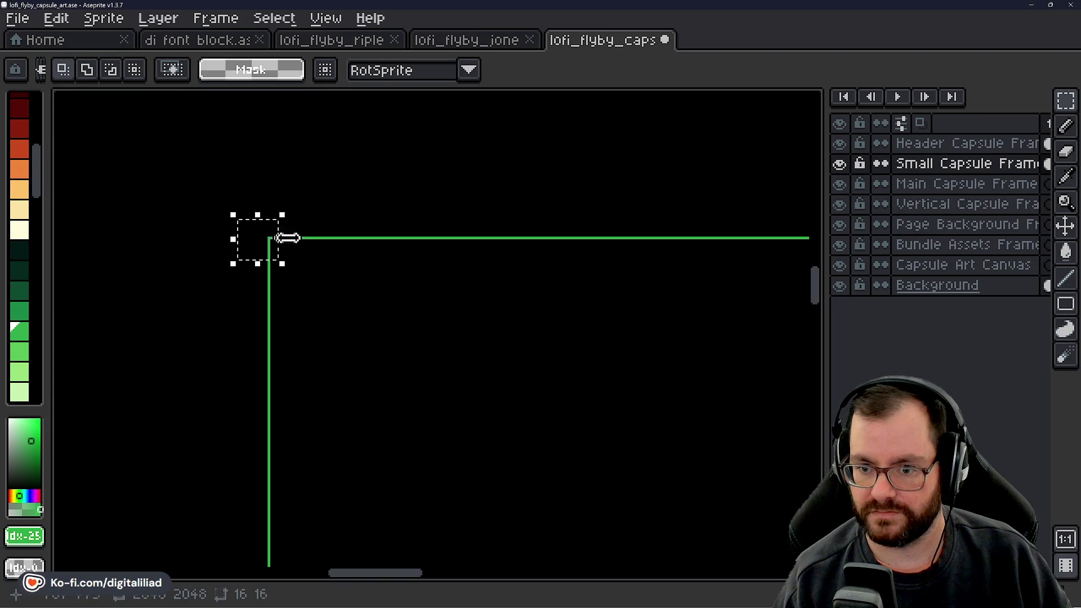
{"action": "left_click", "coordinate": [307, 238]}
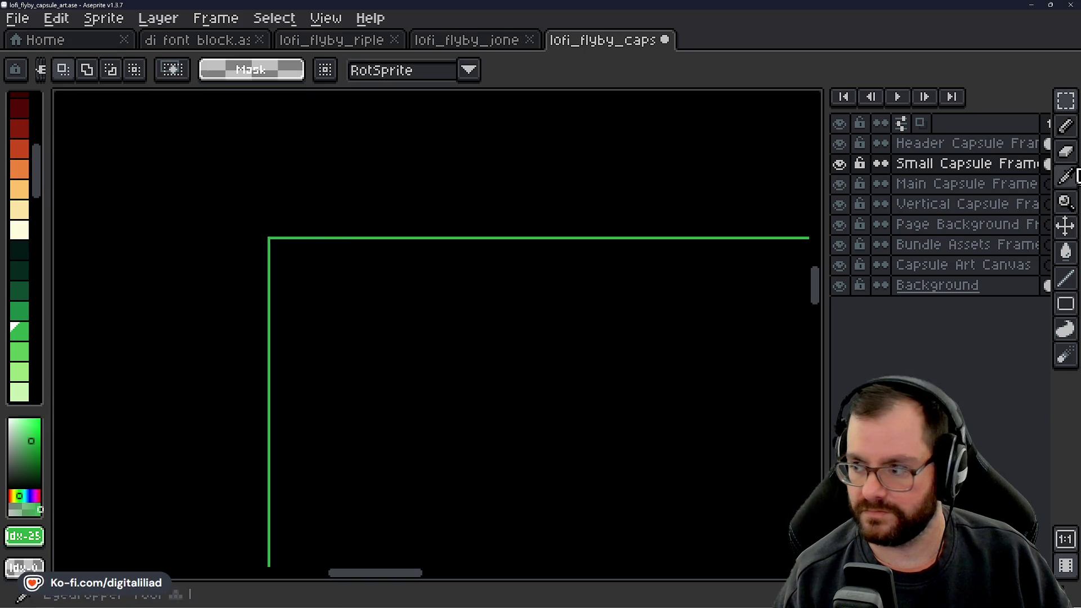
{"action": "left_click", "coordinate": [1065, 100]}
{"action": "left_click", "coordinate": [1039, 102]}
{"action": "scroll", "coordinate": [263, 236], "scroll_direction": "up", "scroll_amount": 1}
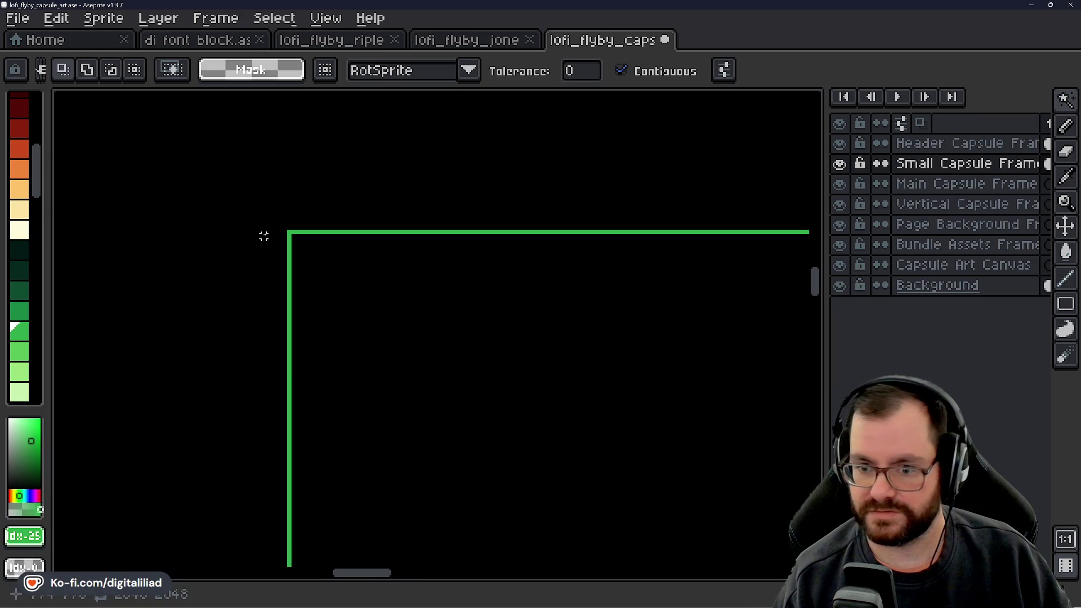
{"action": "left_click", "coordinate": [292, 233]}
{"action": "scroll", "coordinate": [292, 234], "scroll_direction": "down", "scroll_amount": 2}
{"action": "scroll", "coordinate": [392, 298], "scroll_direction": "up", "scroll_amount": 1}
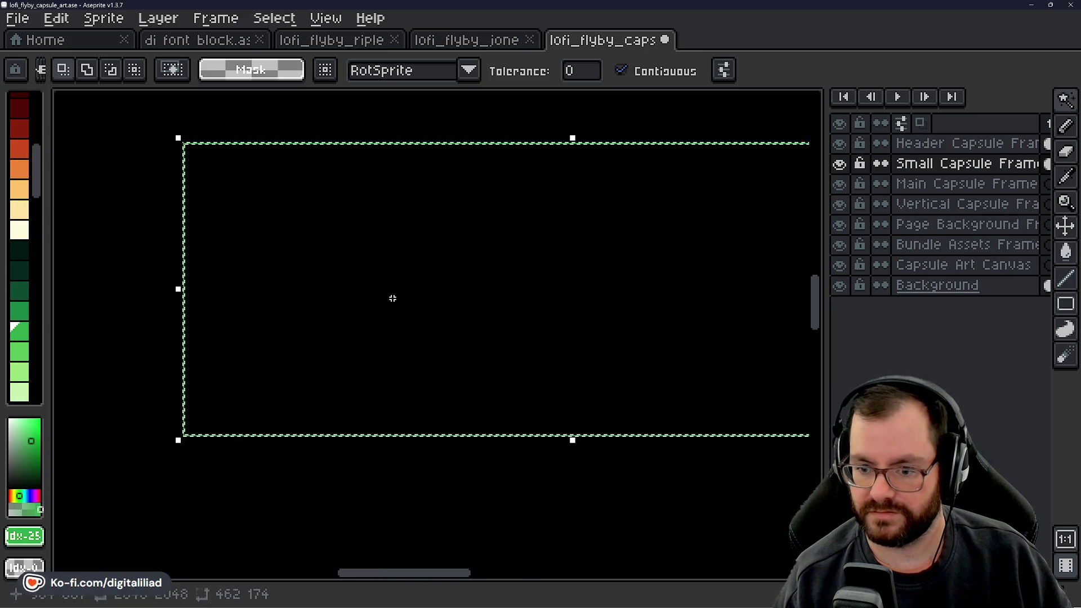
{"action": "scroll", "coordinate": [251, 309], "scroll_direction": "down", "scroll_amount": 2}
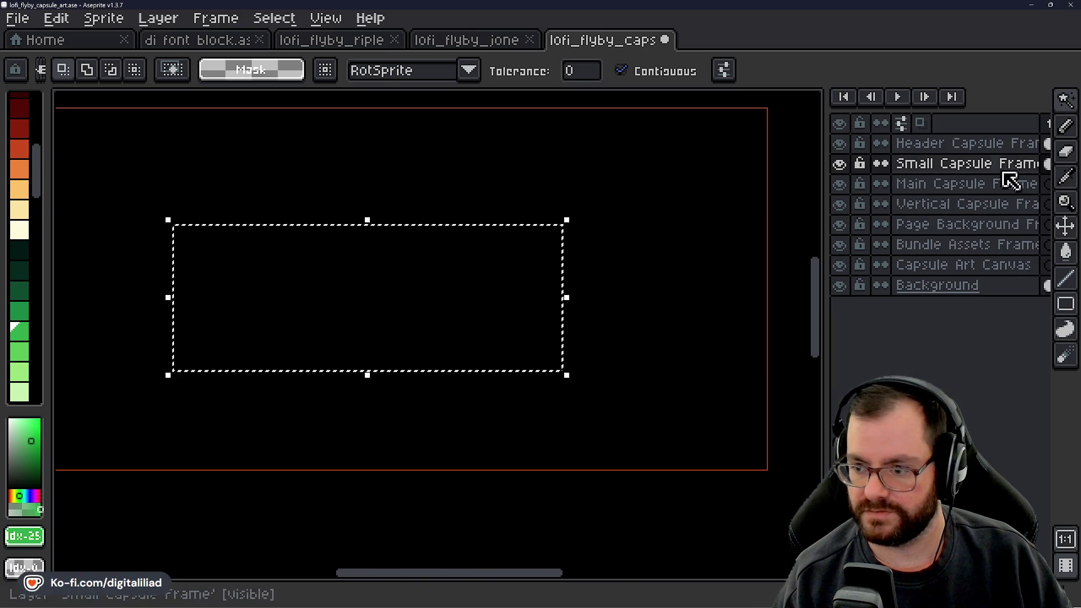
Try shrinking the selected green frame to about 292x110, then cancel back to 462×174.
{"action": "left_click", "coordinate": [1064, 102]}
{"action": "left_click", "coordinate": [948, 109]}
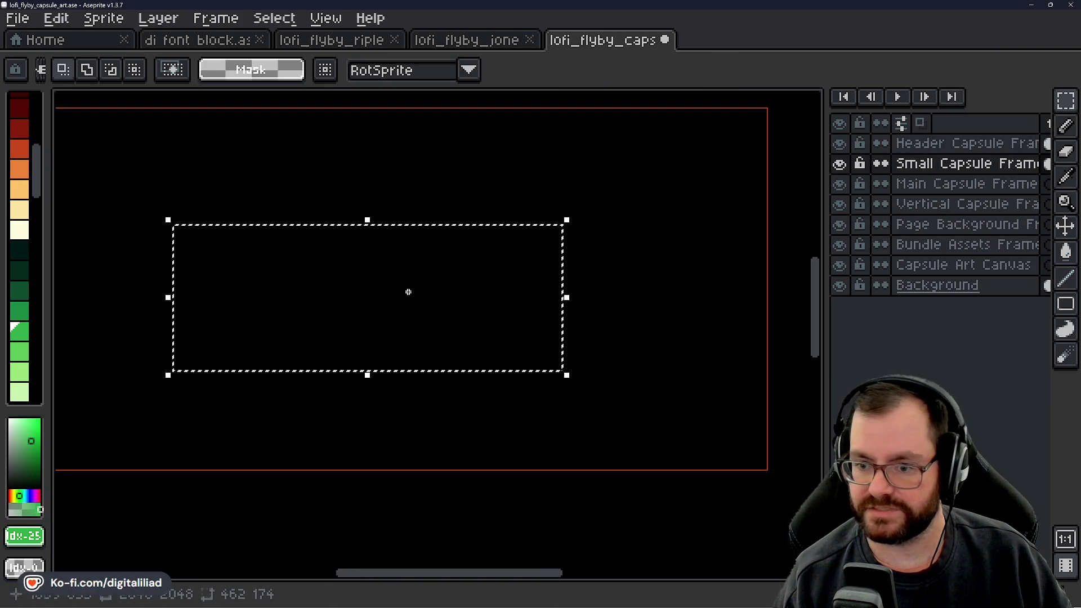
{"action": "scroll", "coordinate": [571, 222], "scroll_direction": "up", "scroll_amount": 1}
{"action": "left_click_drag", "start_coordinate": [572, 222], "coordinate": [530, 217]}
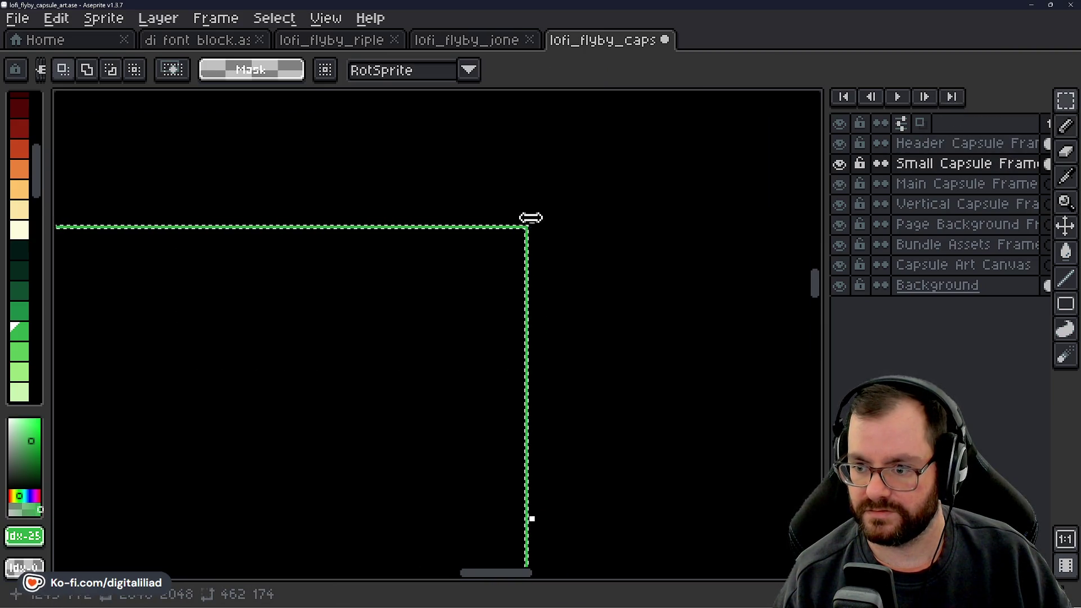
{"action": "scroll", "coordinate": [540, 222], "scroll_direction": "down", "scroll_amount": 2}
{"action": "scroll", "coordinate": [545, 231], "scroll_direction": "up", "scroll_amount": 1}
{"action": "mouse_move", "coordinate": [636, 235]}
{"action": "left_mouse_down"}
{"action": "mouse_move", "coordinate": [689, 231]}
{"action": "mouse_move", "coordinate": [569, 238]}
{"action": "left_mouse_up"}
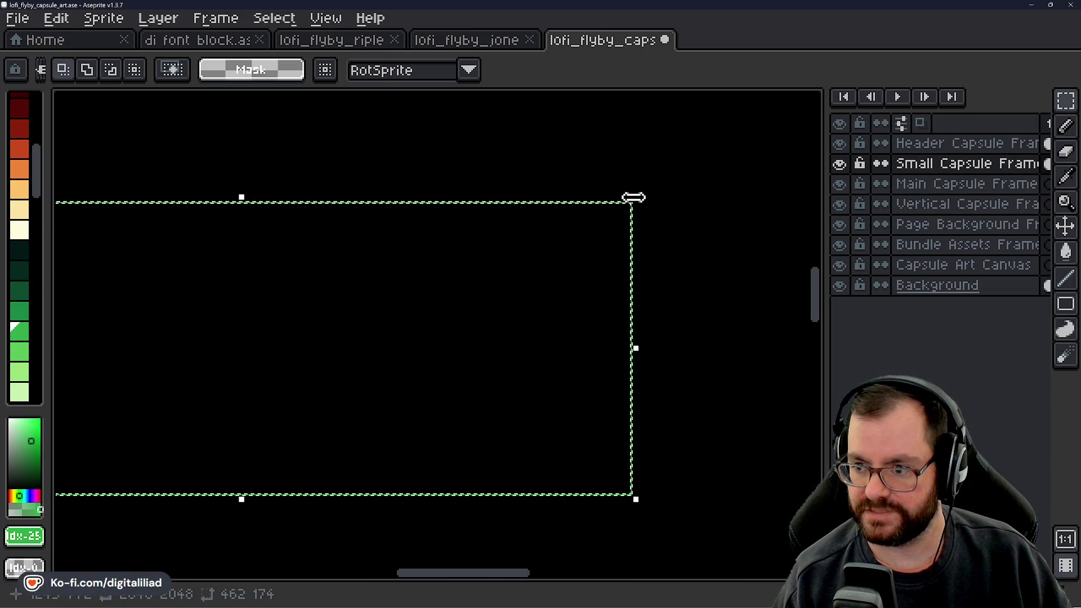
{"action": "mouse_move", "coordinate": [633, 197]}
{"action": "left_mouse_down"}
{"action": "mouse_move", "coordinate": [618, 234]}
{"action": "mouse_move", "coordinate": [670, 193]}
{"action": "mouse_move", "coordinate": [651, 133]}
{"action": "mouse_move", "coordinate": [650, 372]}
{"action": "mouse_move", "coordinate": [376, 460]}
{"action": "mouse_move", "coordinate": [445, 297]}
{"action": "mouse_move", "coordinate": [678, 179]}
{"action": "mouse_move", "coordinate": [734, 125]}
{"action": "mouse_move", "coordinate": [507, 398]}
{"action": "mouse_move", "coordinate": [316, 484]}
{"action": "mouse_move", "coordinate": [201, 484]}
{"action": "mouse_move", "coordinate": [480, 295]}
{"action": "mouse_move", "coordinate": [559, 261]}
{"action": "mouse_move", "coordinate": [326, 414]}
{"action": "mouse_move", "coordinate": [248, 445]}
{"action": "left_mouse_up"}
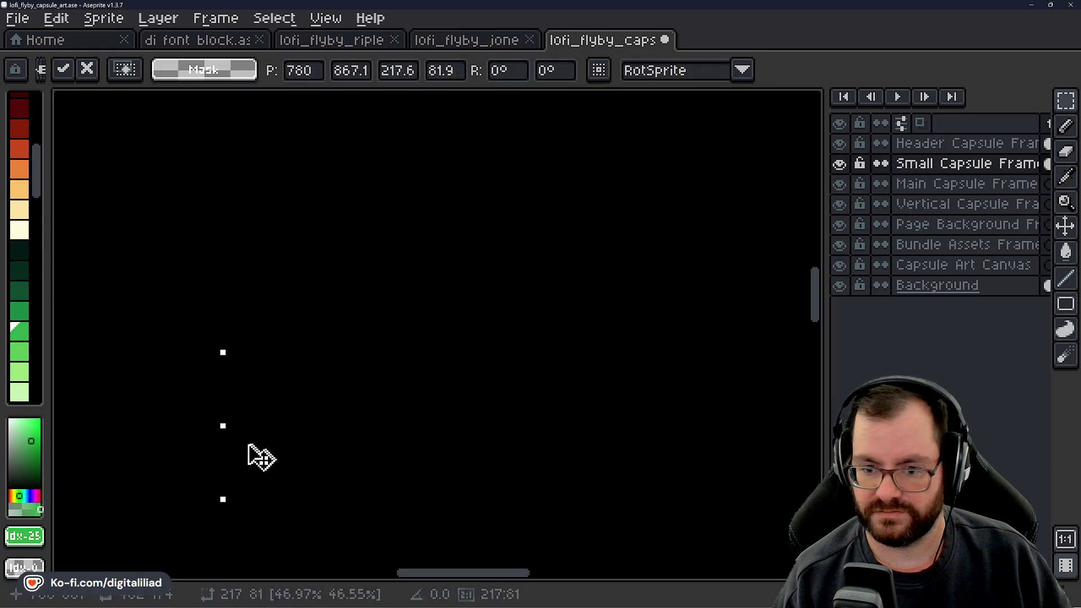
{"action": "mouse_move", "coordinate": [186, 476]}
{"action": "left_mouse_down"}
{"action": "mouse_move", "coordinate": [456, 347]}
{"action": "mouse_move", "coordinate": [707, 193]}
{"action": "mouse_move", "coordinate": [306, 433]}
{"action": "left_mouse_up"}
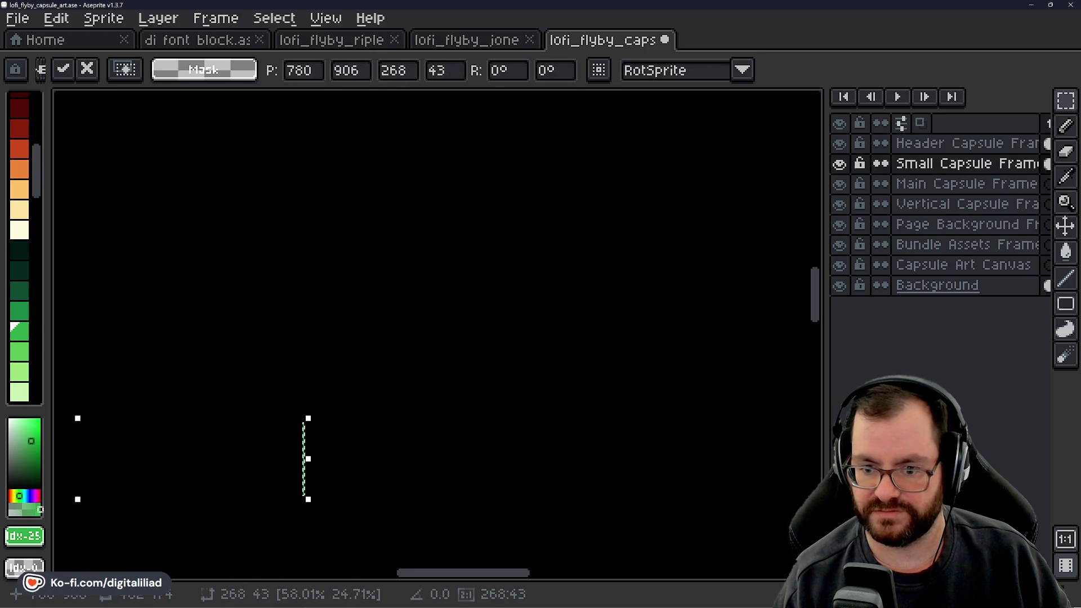
{"action": "scroll", "coordinate": [690, 312], "scroll_direction": "left", "scroll_amount": 3}
{"action": "scroll", "coordinate": [584, 353], "scroll_direction": "up", "scroll_amount": 1}
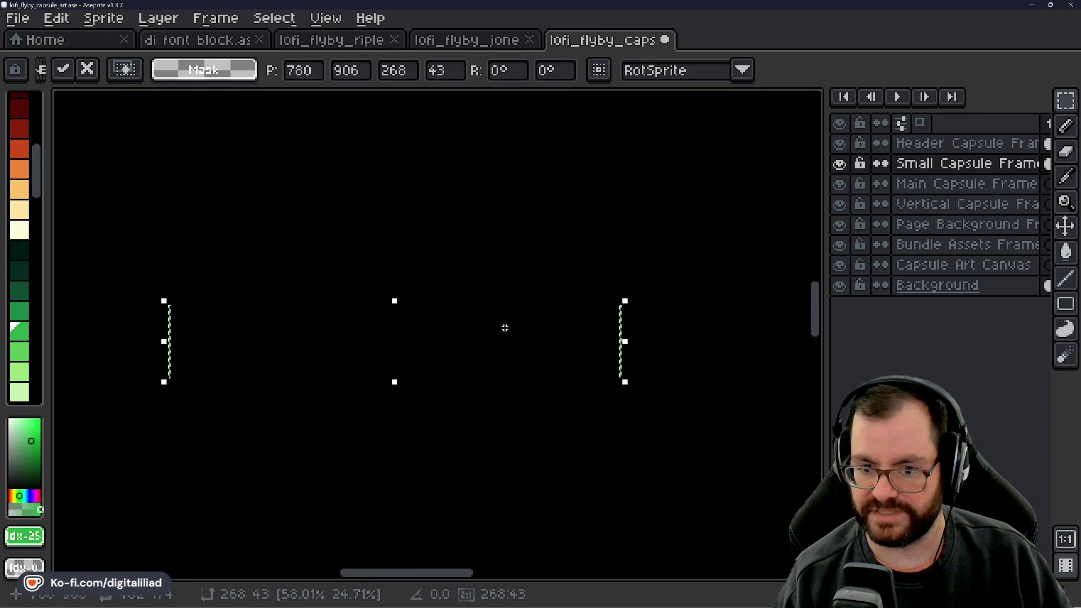
{"action": "key", "text": "Escape"}
{"action": "scroll", "coordinate": [494, 379], "scroll_direction": "down", "scroll_amount": 5}
{"action": "scroll", "coordinate": [504, 357], "scroll_direction": "up", "scroll_amount": 5}
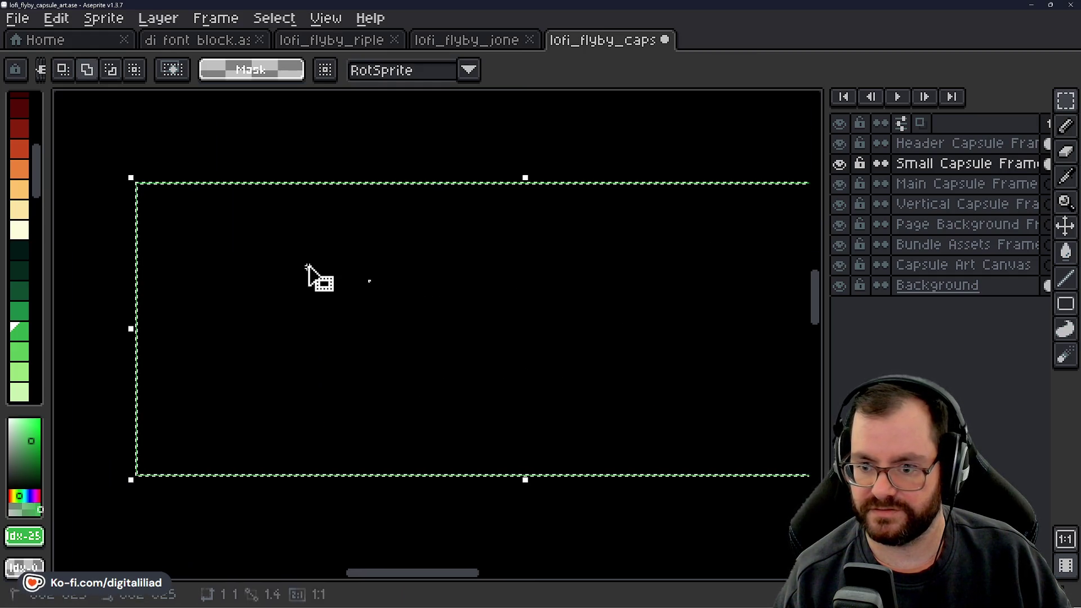
Redraw a marquee from the frame's inner corner and try shrinking it proportionally.
{"action": "left_click_drag", "start_coordinate": [304, 252], "coordinate": [332, 278]}
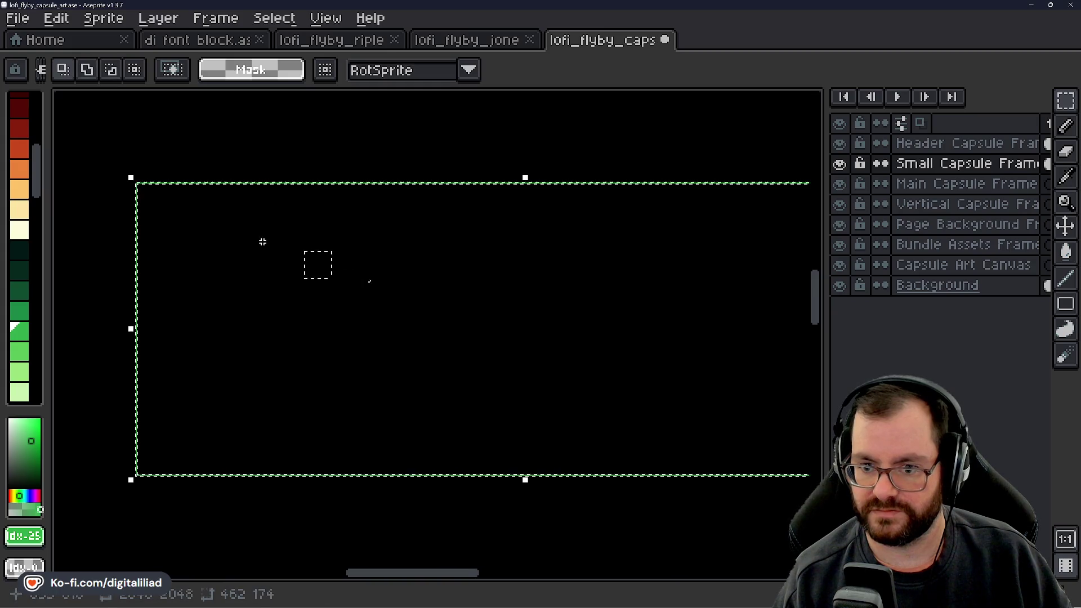
{"action": "scroll", "coordinate": [147, 197], "scroll_direction": "up", "scroll_amount": 3}
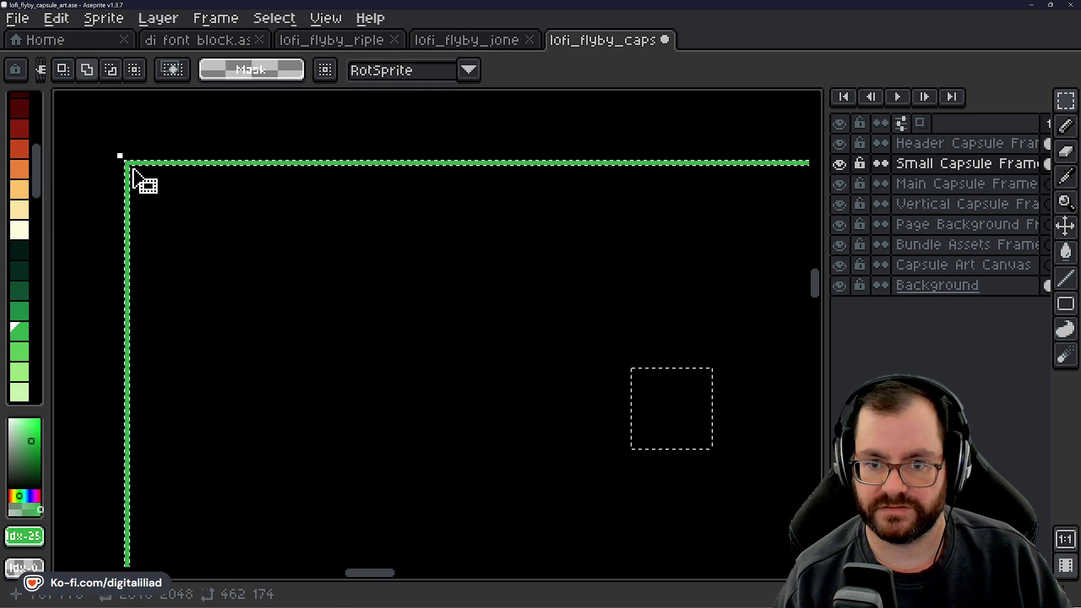
{"action": "scroll", "coordinate": [135, 172], "scroll_direction": "up", "scroll_amount": 3}
{"action": "mouse_move", "coordinate": [139, 159]}
{"action": "left_mouse_down"}
{"action": "mouse_move", "coordinate": [506, 343]}
{"action": "mouse_move", "coordinate": [529, 344]}
{"action": "mouse_move", "coordinate": [663, 565]}
{"action": "mouse_move", "coordinate": [653, 502]}
{"action": "mouse_move", "coordinate": [794, 574]}
{"action": "mouse_move", "coordinate": [378, 342]}
{"action": "mouse_move", "coordinate": [545, 429]}
{"action": "left_mouse_up"}
{"action": "scroll", "coordinate": [400, 362], "scroll_direction": "down", "scroll_amount": 3}
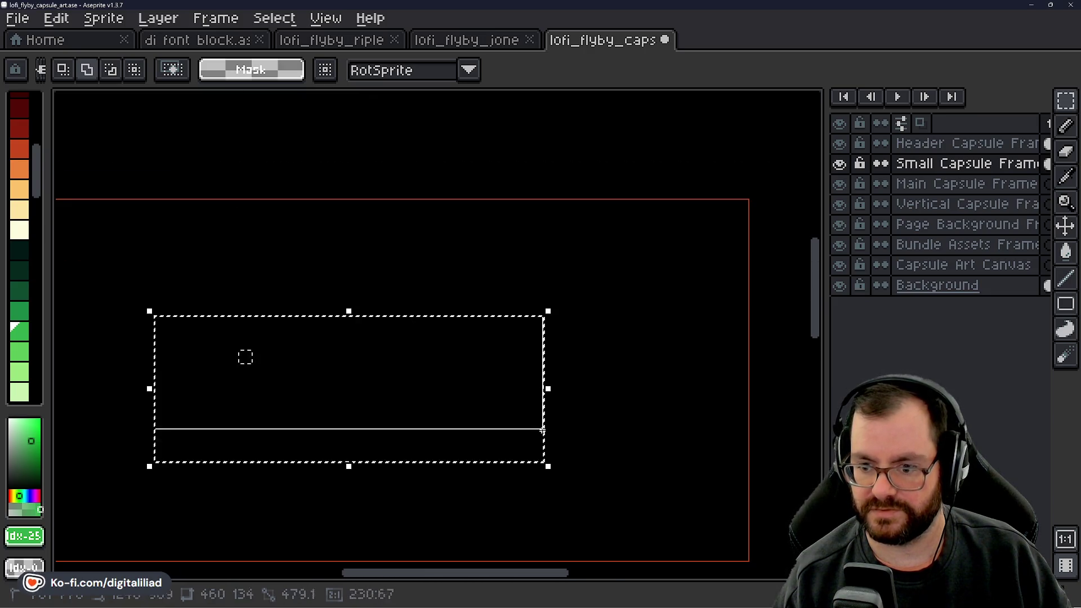
{"action": "scroll", "coordinate": [545, 429], "scroll_direction": "up", "scroll_amount": 3}
{"action": "scroll", "coordinate": [559, 434], "scroll_direction": "down", "scroll_amount": 6}
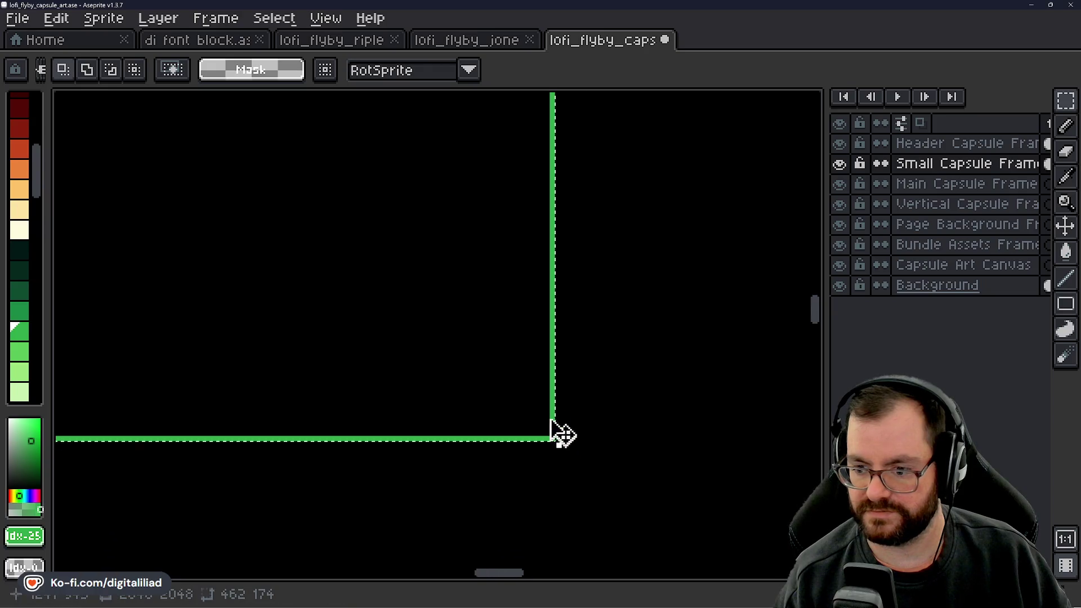
{"action": "scroll", "coordinate": [466, 283], "scroll_direction": "up", "scroll_amount": 2}
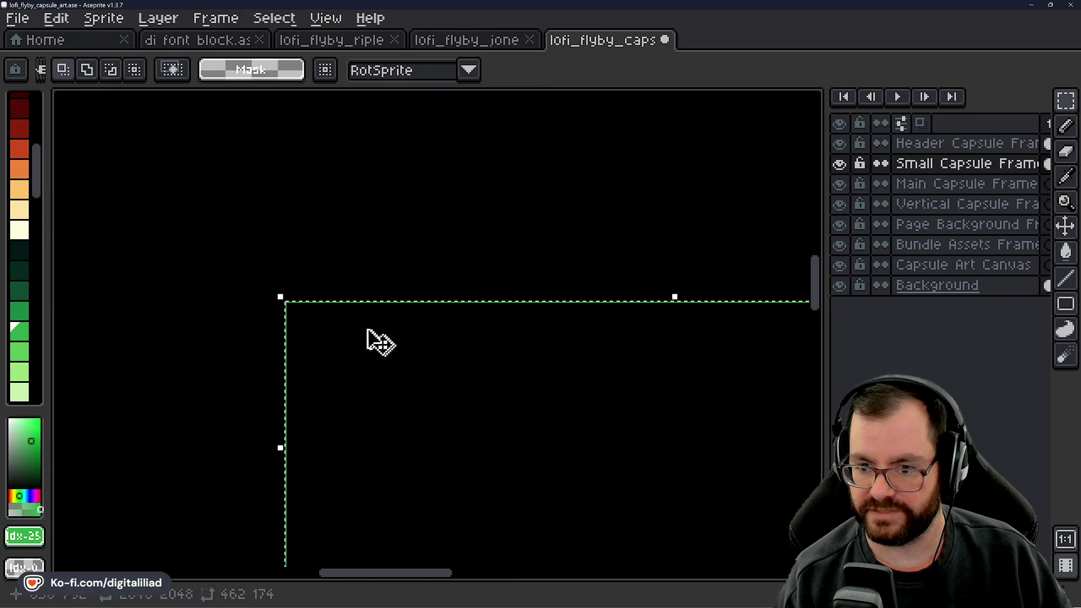
{"action": "scroll", "coordinate": [251, 297], "scroll_direction": "up", "scroll_amount": 1}
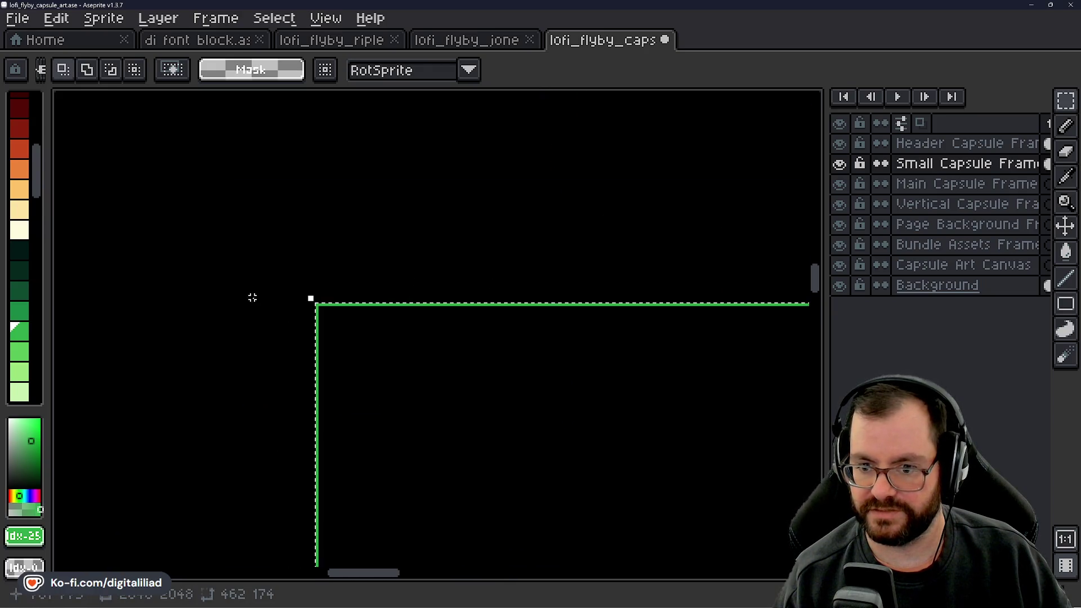
{"action": "left_click", "coordinate": [307, 290]}
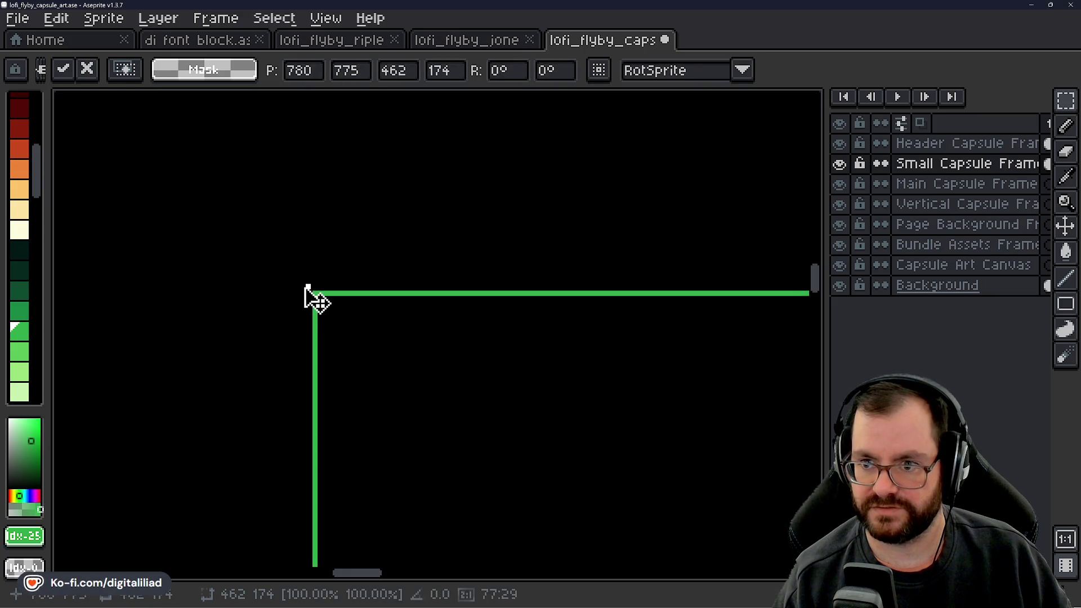
{"action": "mouse_move", "coordinate": [306, 289]}
{"action": "left_mouse_down"}
{"action": "mouse_move", "coordinate": [355, 309]}
{"action": "mouse_move", "coordinate": [446, 376]}
{"action": "mouse_move", "coordinate": [280, 184]}
{"action": "mouse_move", "coordinate": [479, 406]}
{"action": "mouse_move", "coordinate": [414, 414]}
{"action": "mouse_move", "coordinate": [291, 249]}
{"action": "mouse_move", "coordinate": [325, 215]}
{"action": "mouse_move", "coordinate": [488, 363]}
{"action": "mouse_move", "coordinate": [473, 312]}
{"action": "mouse_move", "coordinate": [527, 486]}
{"action": "mouse_move", "coordinate": [287, 243]}
{"action": "mouse_move", "coordinate": [420, 321]}
{"action": "left_mouse_up"}
{"action": "scroll", "coordinate": [411, 321], "scroll_direction": "down", "scroll_amount": 2}
{"action": "scroll", "coordinate": [416, 323], "scroll_direction": "down", "scroll_amount": 2}
{"action": "scroll", "coordinate": [419, 320], "scroll_direction": "up", "scroll_amount": 3}
{"action": "scroll", "coordinate": [418, 320], "scroll_direction": "down", "scroll_amount": 3}
Commit the 462×174 selection, fill it with the green foreground colour, and enter transform mode.
{"action": "key", "text": "Return"}
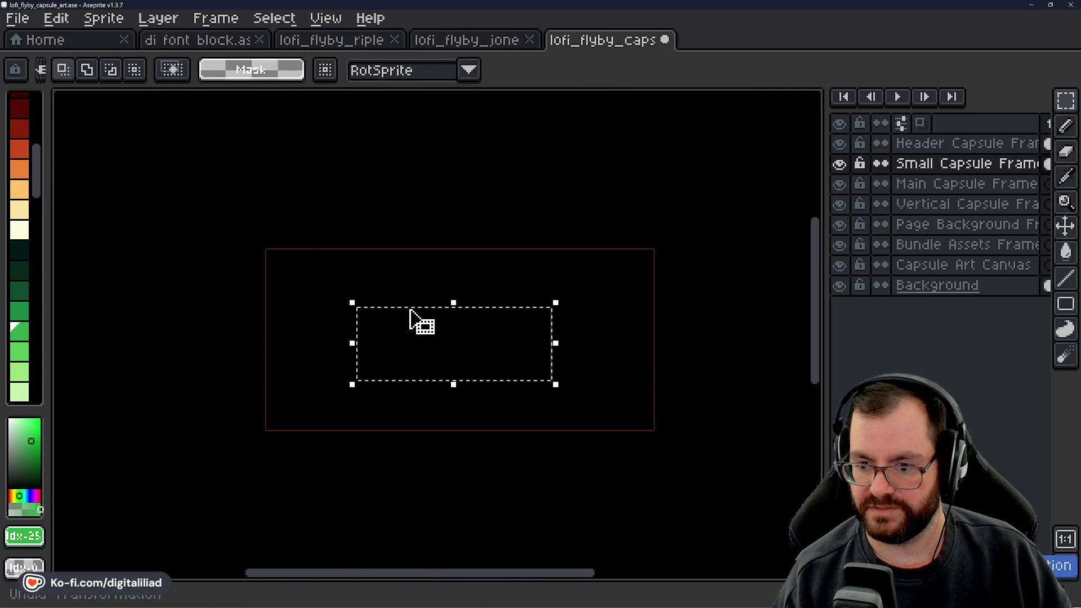
{"action": "scroll", "coordinate": [415, 321], "scroll_direction": "up", "scroll_amount": 2}
{"action": "scroll", "coordinate": [529, 333], "scroll_direction": "down", "scroll_amount": 3}
{"action": "scroll", "coordinate": [529, 333], "scroll_direction": "right", "scroll_amount": 3}
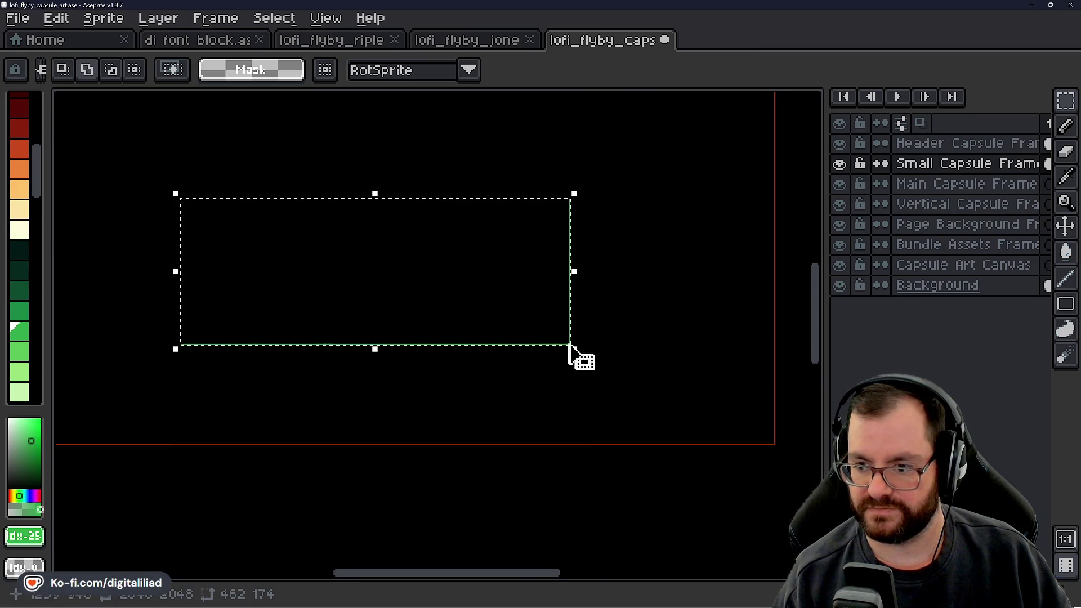
{"action": "scroll", "coordinate": [429, 304], "scroll_direction": "up", "scroll_amount": 1}
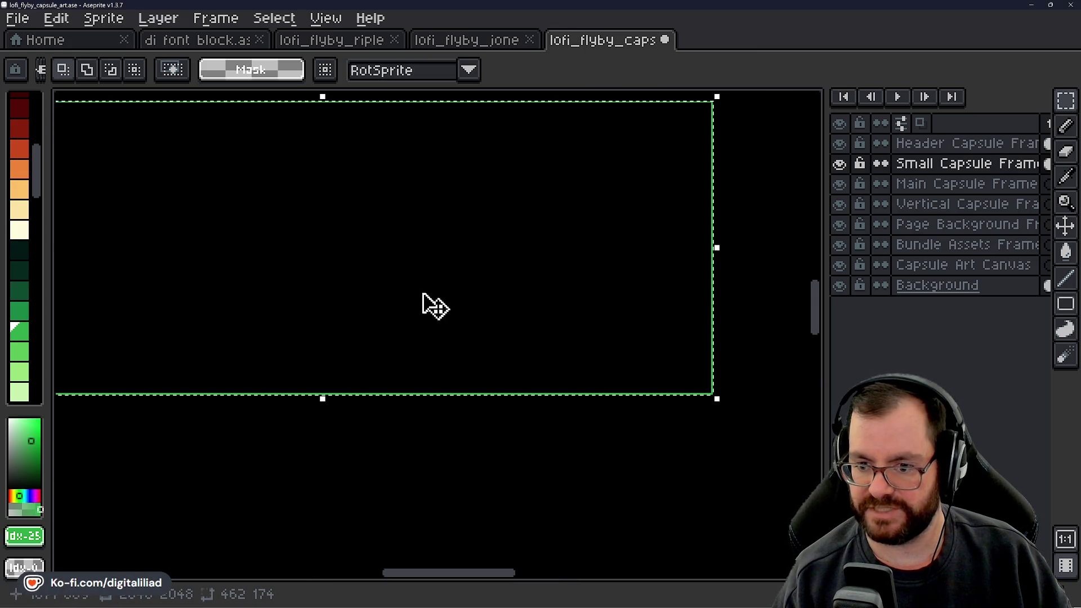
{"action": "scroll", "coordinate": [444, 304], "scroll_direction": "down", "scroll_amount": 2}
{"action": "scroll", "coordinate": [394, 267], "scroll_direction": "up", "scroll_amount": 1}
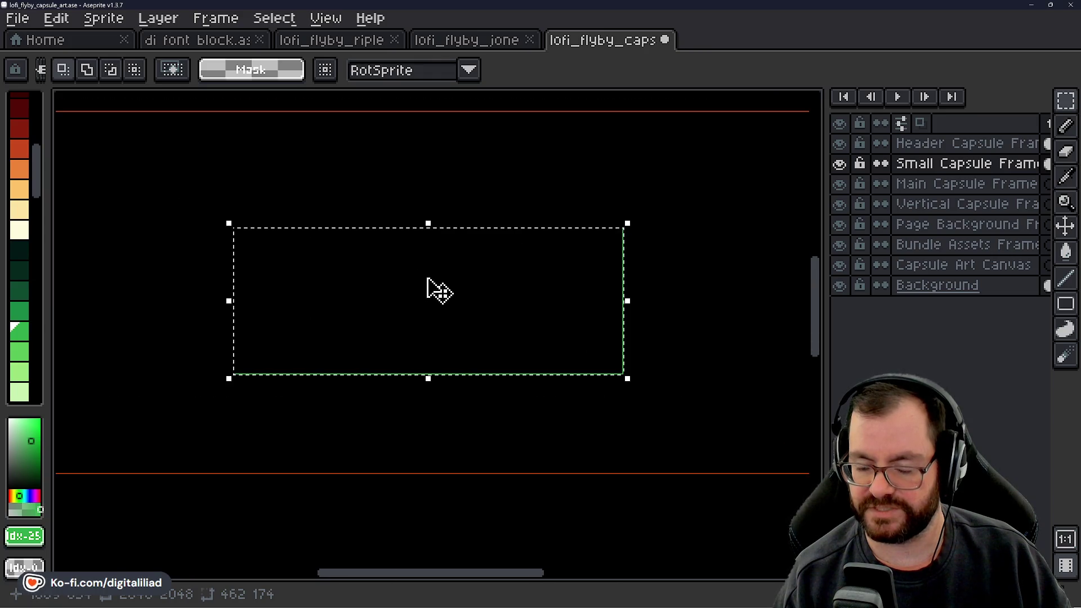
{"action": "scroll", "coordinate": [435, 289], "scroll_direction": "up", "scroll_amount": 1}
{"action": "key", "text": "f"}
{"action": "scroll", "coordinate": [360, 298], "scroll_direction": "down", "scroll_amount": 1}
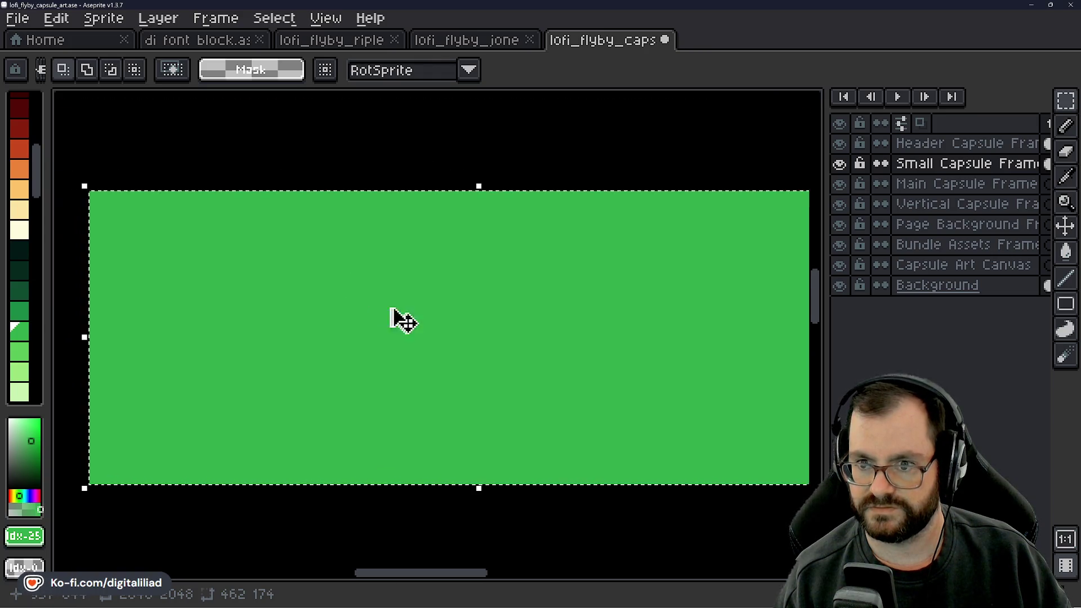
{"action": "left_click", "coordinate": [393, 310]}
{"action": "scroll", "coordinate": [386, 294], "scroll_direction": "down", "scroll_amount": 3}
Drop the selection, sample red ca4a1c and trial-fill the Header Capsule Frame layer, then undo.
{"action": "scroll", "coordinate": [382, 292], "scroll_direction": "down", "scroll_amount": 1}
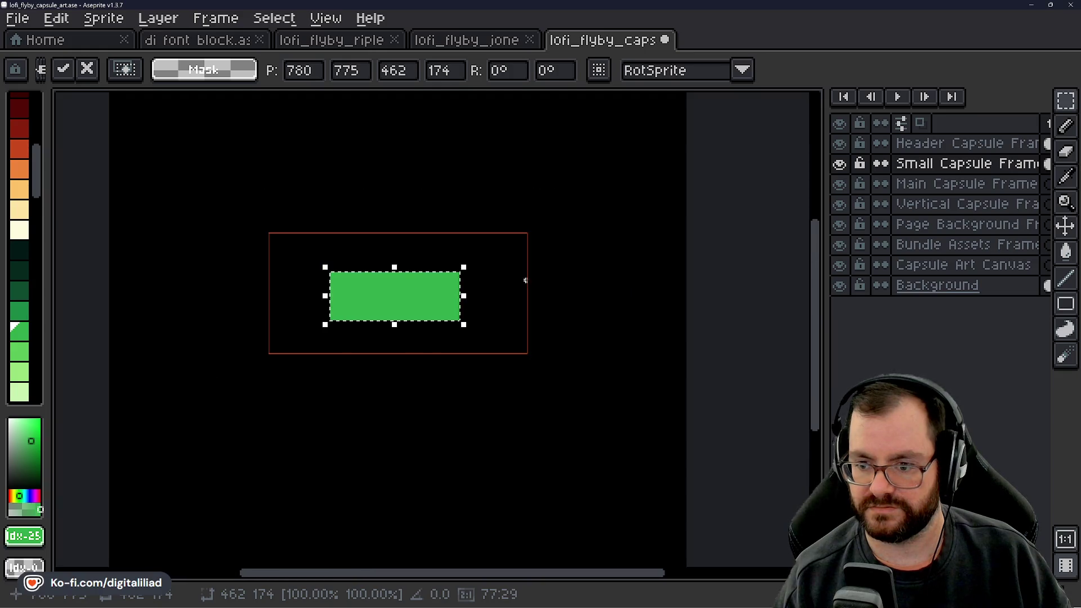
{"action": "key", "text": "ctrl+d"}
{"action": "scroll", "coordinate": [326, 259], "scroll_direction": "up", "scroll_amount": 1}
{"action": "left_click", "coordinate": [919, 145]}
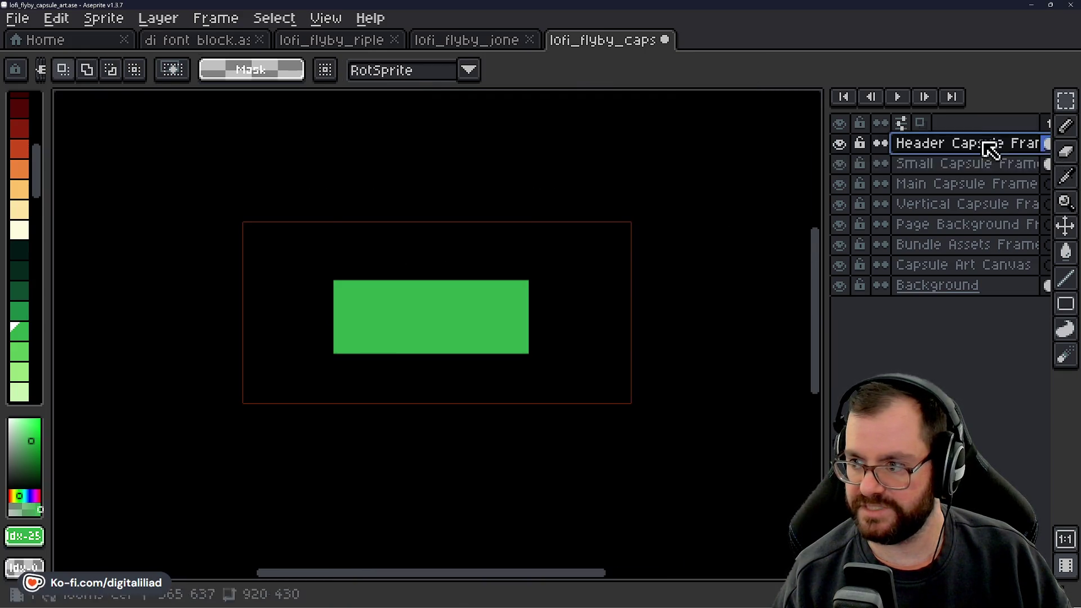
{"action": "left_click", "coordinate": [896, 186]}
{"action": "left_click", "coordinate": [957, 144]}
{"action": "scroll", "coordinate": [404, 212], "scroll_direction": "up", "scroll_amount": 3}
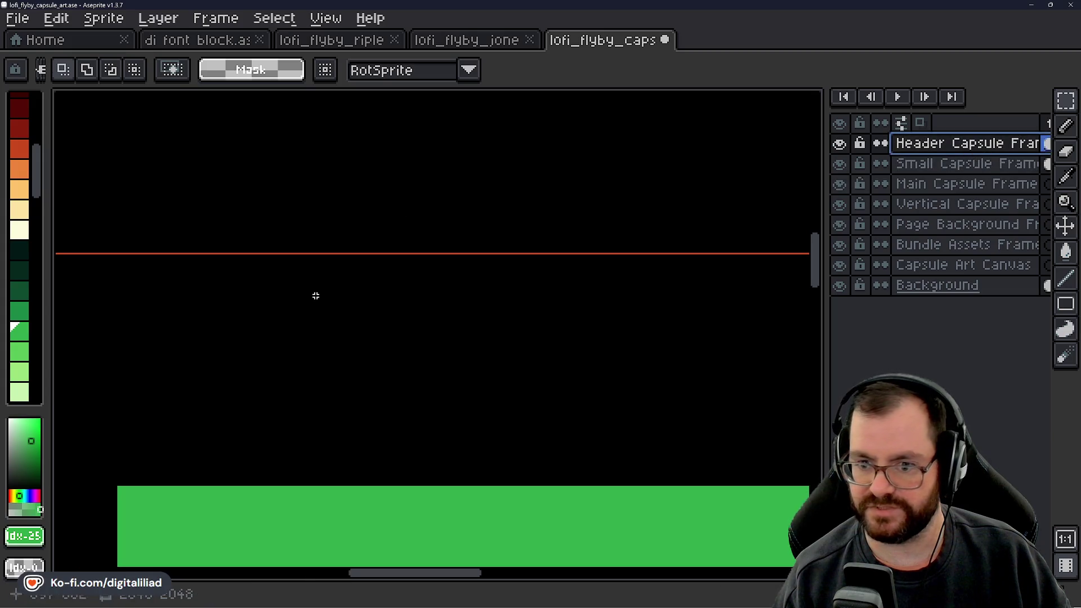
{"action": "left_click_drag", "start_coordinate": [314, 295], "coordinate": [610, 169]}
{"action": "key", "text": "g"}
{"action": "key", "text": "i"}
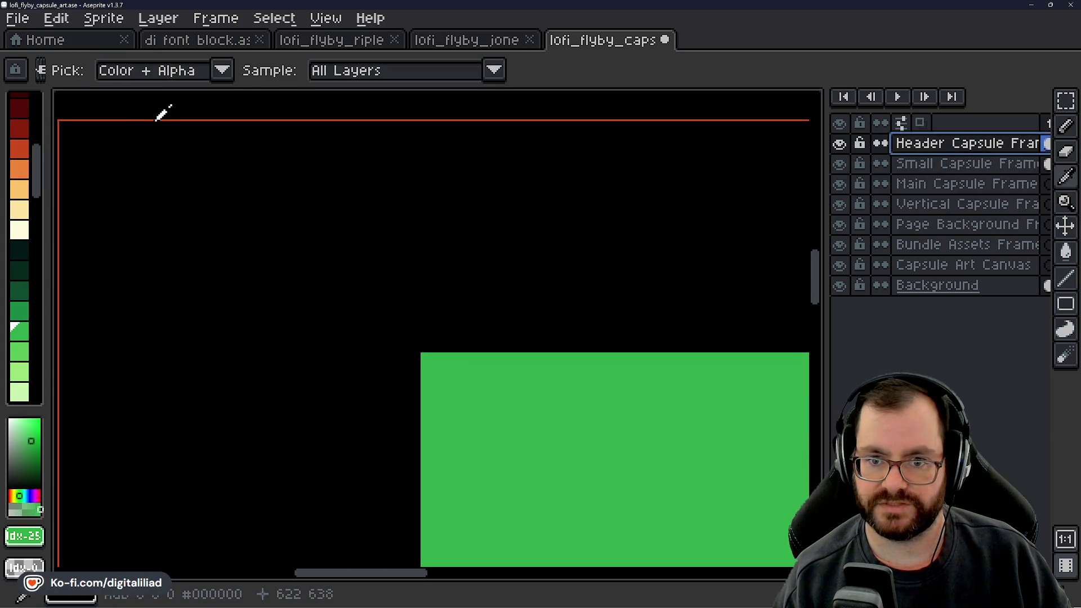
{"action": "left_click", "coordinate": [155, 120]}
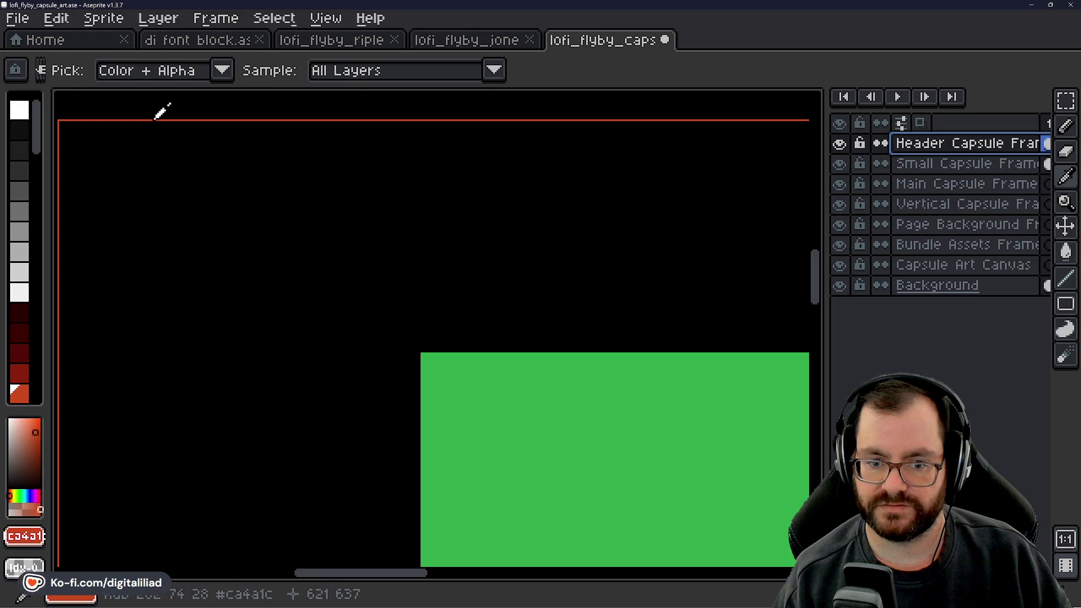
{"action": "key", "text": "g"}
{"action": "left_click", "coordinate": [265, 225]}
{"action": "scroll", "coordinate": [332, 236], "scroll_direction": "down", "scroll_amount": 4}
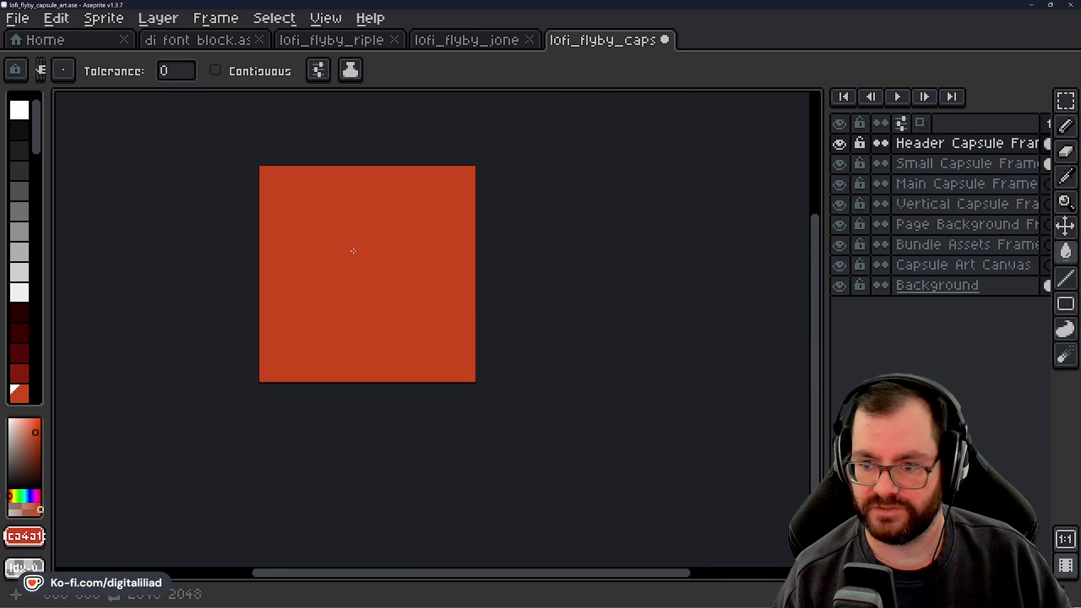
{"action": "scroll", "coordinate": [352, 250], "scroll_direction": "up", "scroll_amount": 2}
{"action": "key", "text": "ctrl+z"}
Refill the Header Capsule Frame layer with red using connected-pixels-only filling.
{"action": "key", "text": "v"}
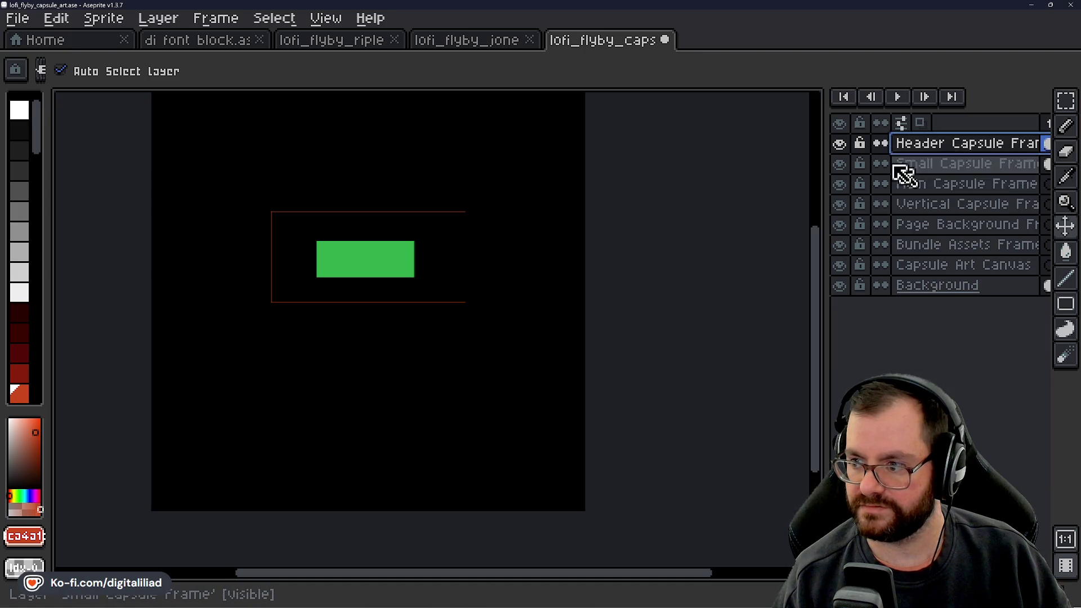
{"action": "left_click", "coordinate": [840, 144]}
{"action": "left_click", "coordinate": [839, 144]}
{"action": "key", "text": "g"}
{"action": "scroll", "coordinate": [295, 234], "scroll_direction": "up", "scroll_amount": 2}
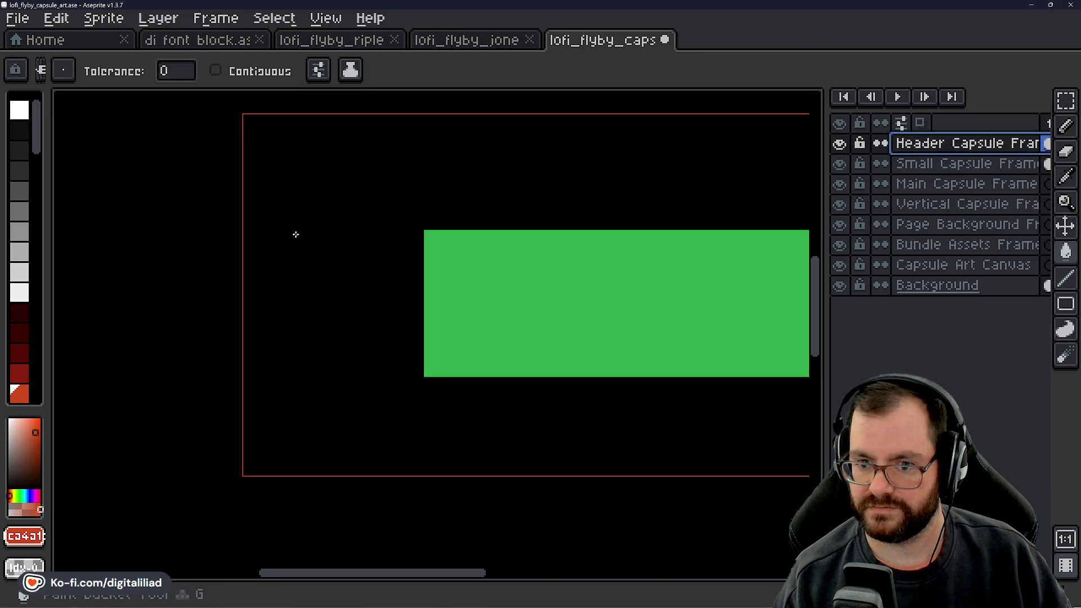
{"action": "left_click", "coordinate": [260, 71]}
{"action": "left_click", "coordinate": [302, 181]}
{"action": "scroll", "coordinate": [242, 220], "scroll_direction": "down", "scroll_amount": 2}
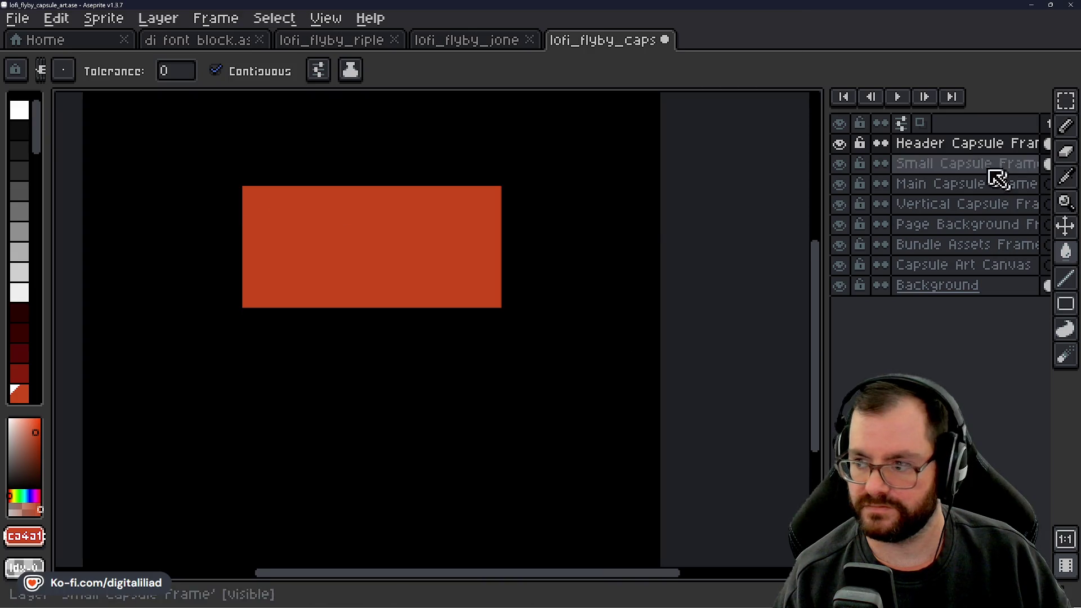
Move Small Capsule Frame above Header Capsule Frame and make Main Capsule Frame active.
{"action": "left_click", "coordinate": [924, 165]}
{"action": "left_click", "coordinate": [922, 186]}
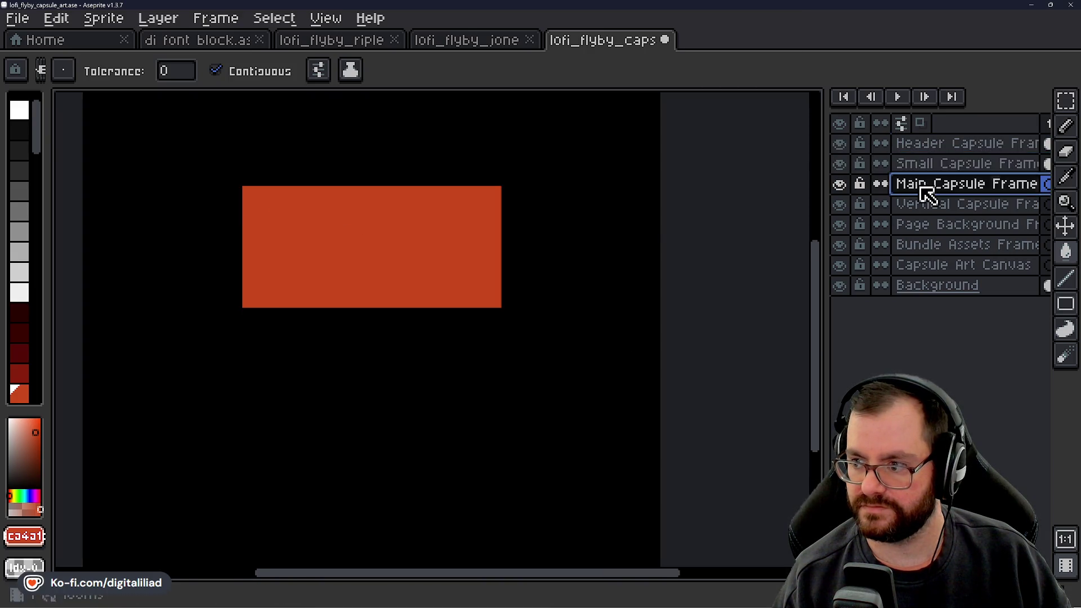
{"action": "left_click", "coordinate": [930, 165]}
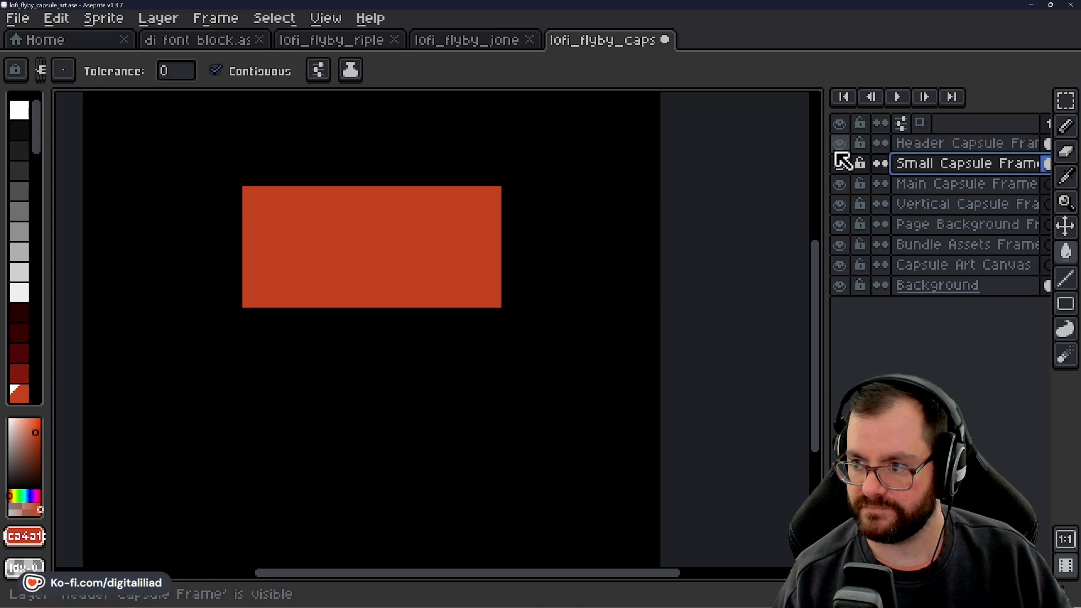
{"action": "left_click", "coordinate": [1066, 103]}
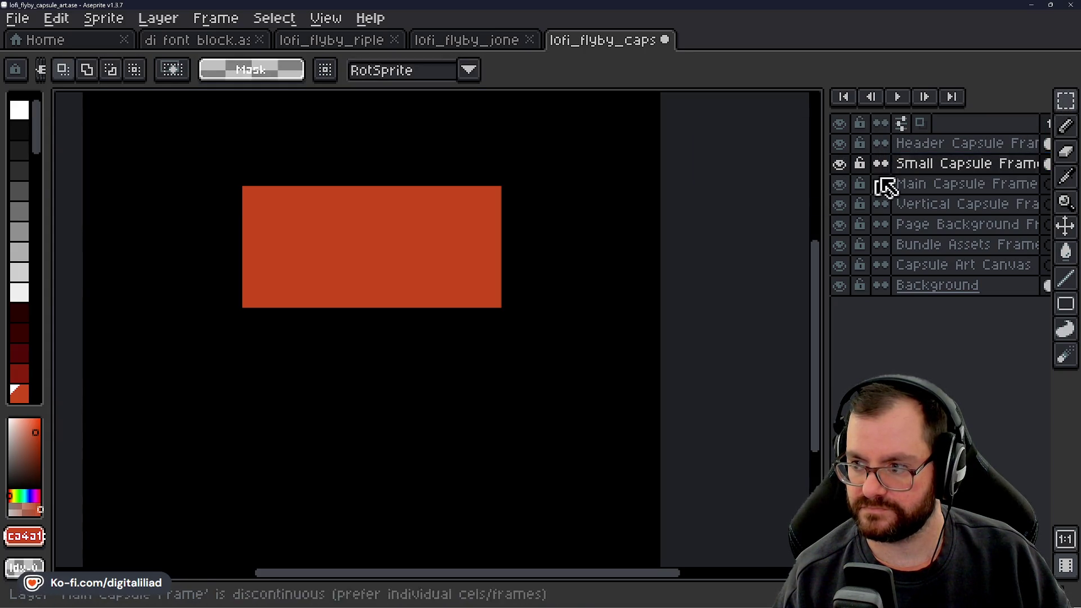
{"action": "left_click_drag", "start_coordinate": [931, 164], "coordinate": [935, 144]}
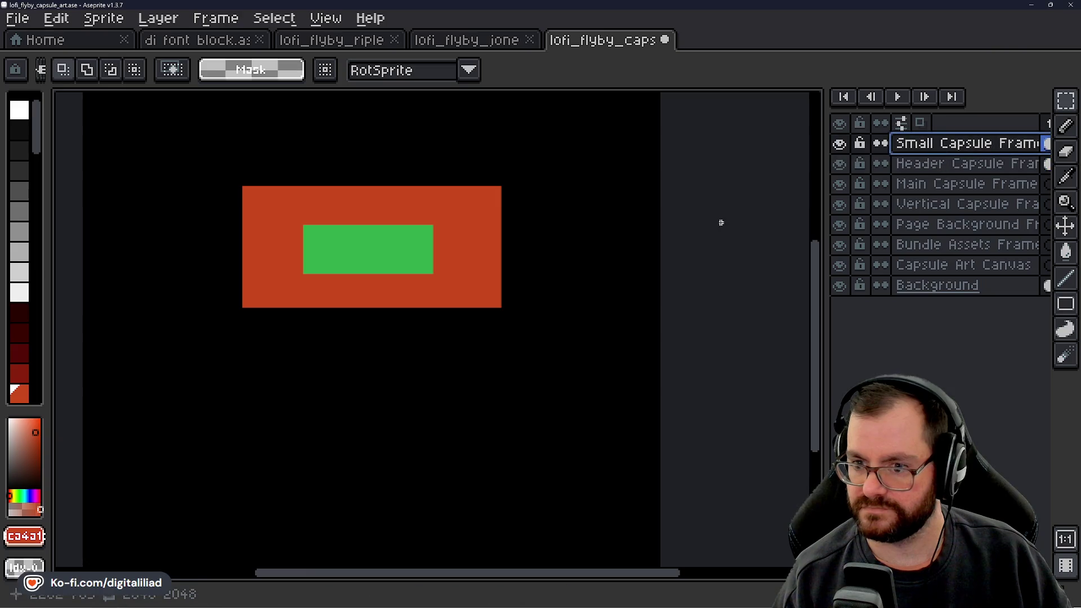
{"action": "scroll", "coordinate": [700, 239], "scroll_direction": "down", "scroll_amount": 2}
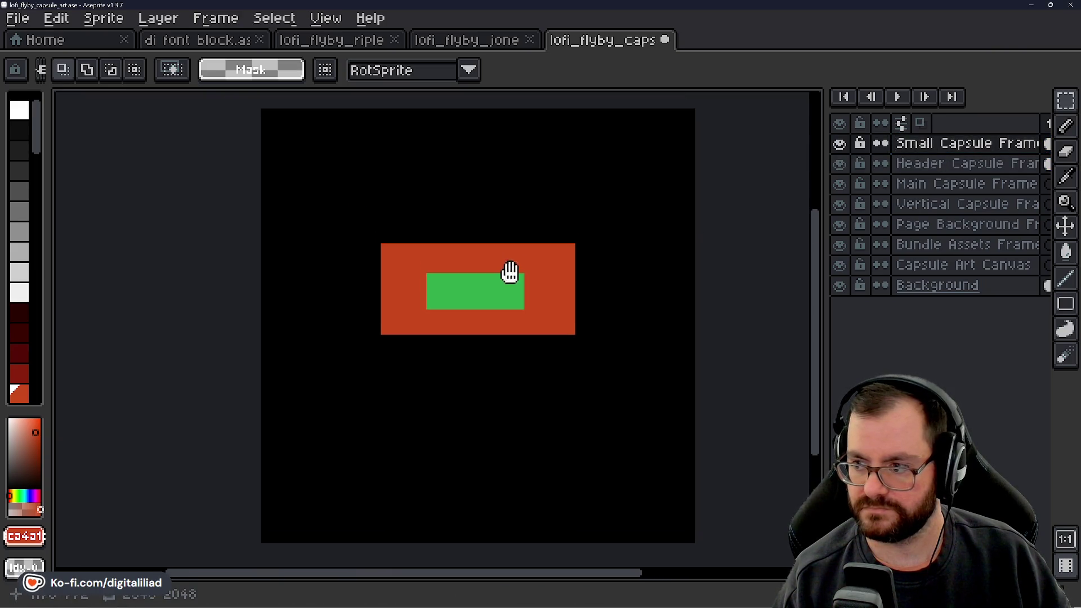
{"action": "left_click", "coordinate": [971, 164]}
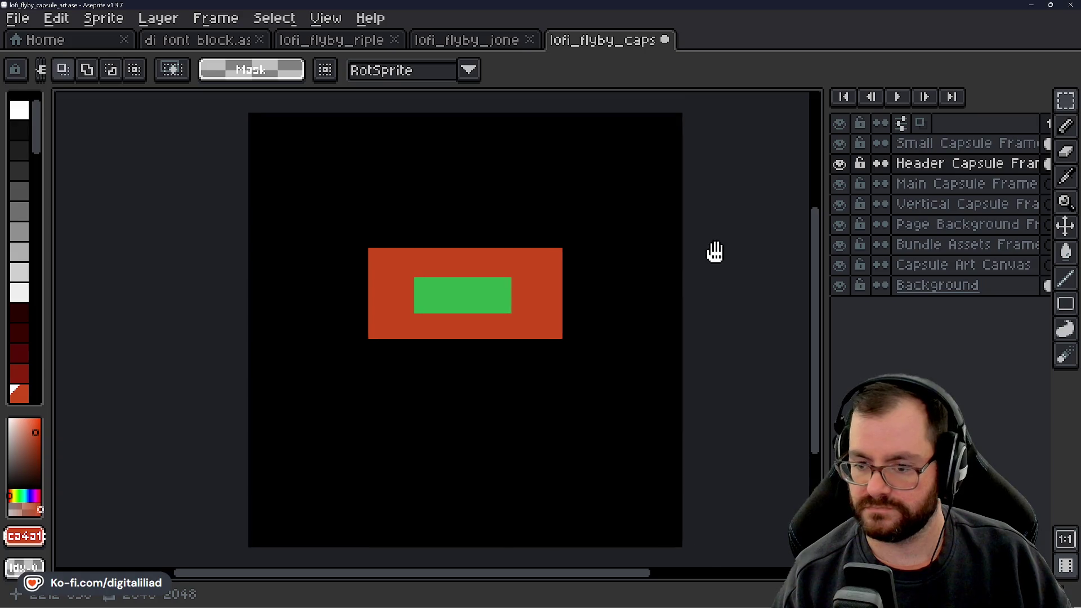
{"action": "double_click", "coordinate": [928, 183]}
{"action": "mouse_move", "coordinate": [604, 597]}
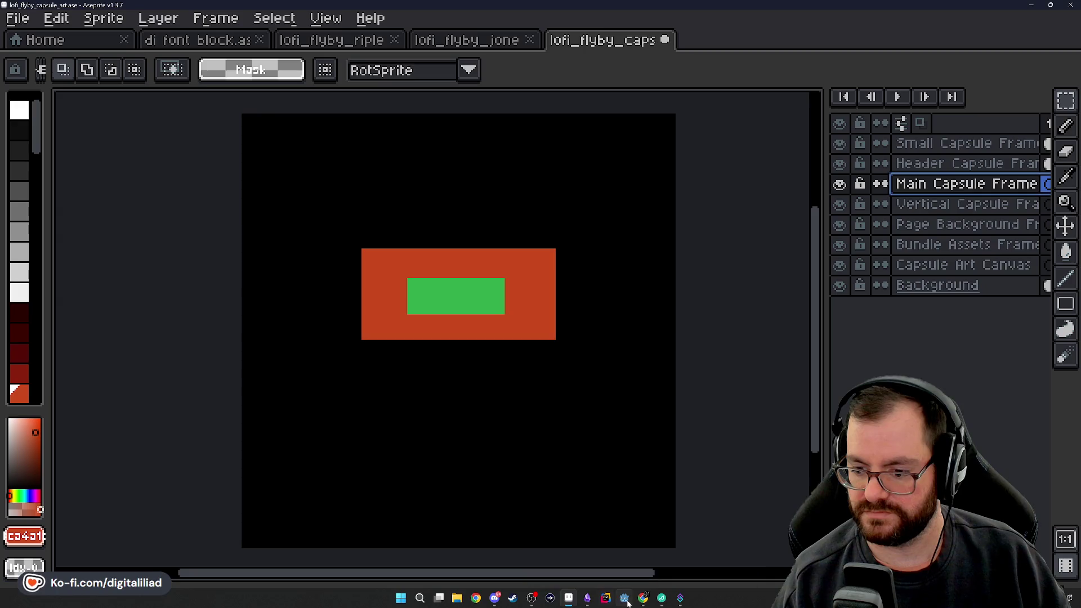
Read the Main Capsule size 1232px x 706px in The Steam Page note, then return to Aseprite.
{"action": "left_click", "coordinate": [588, 598]}
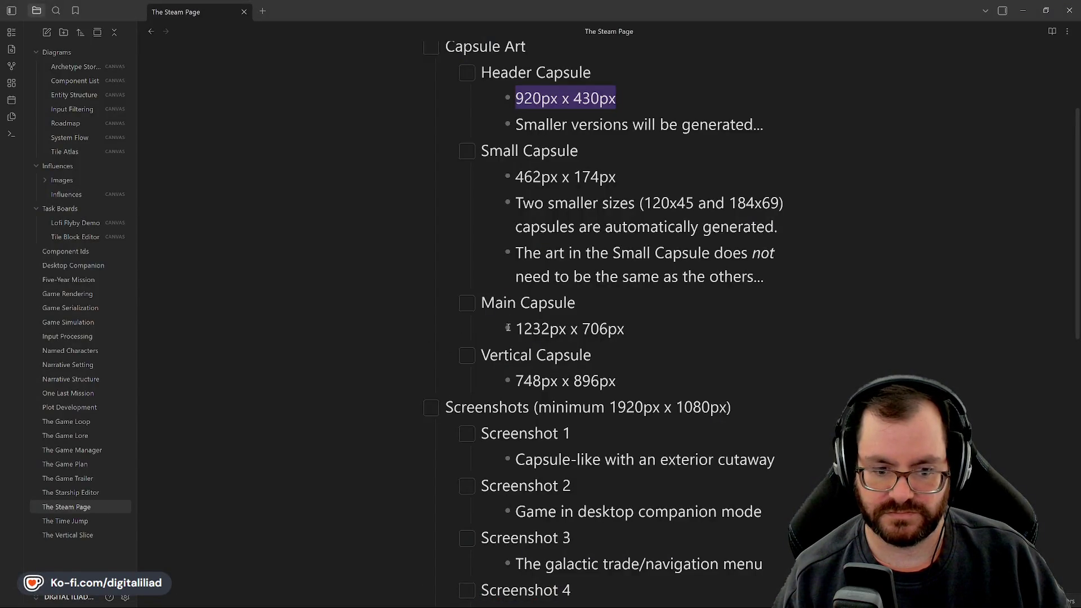
{"action": "scroll", "coordinate": [585, 225], "scroll_direction": "down", "scroll_amount": 1}
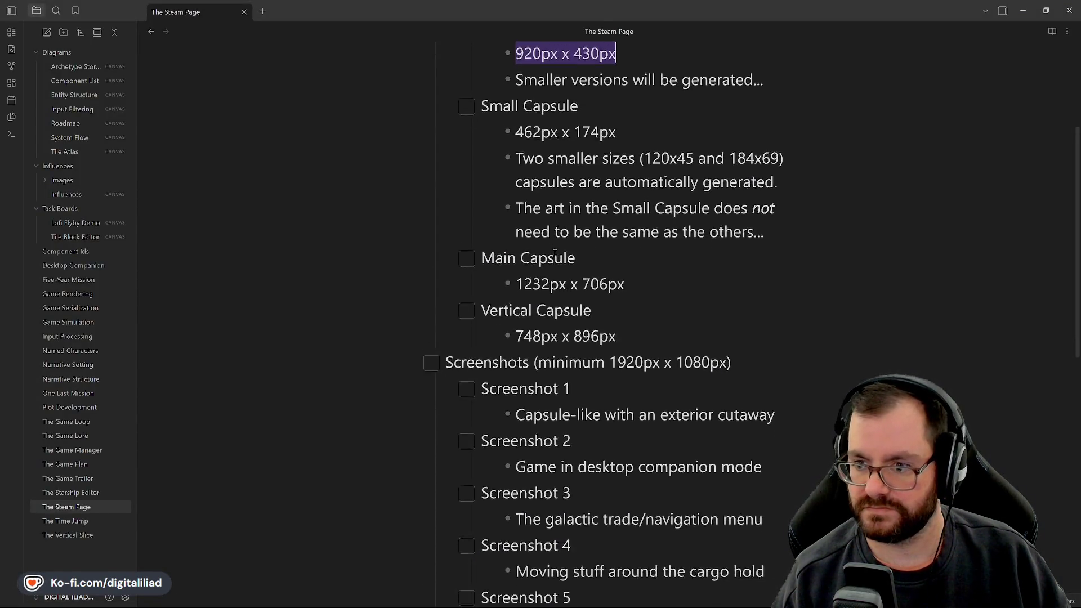
{"action": "scroll", "coordinate": [455, 104], "scroll_direction": "up", "scroll_amount": 2}
{"action": "scroll", "coordinate": [570, 307], "scroll_direction": "down", "scroll_amount": 2}
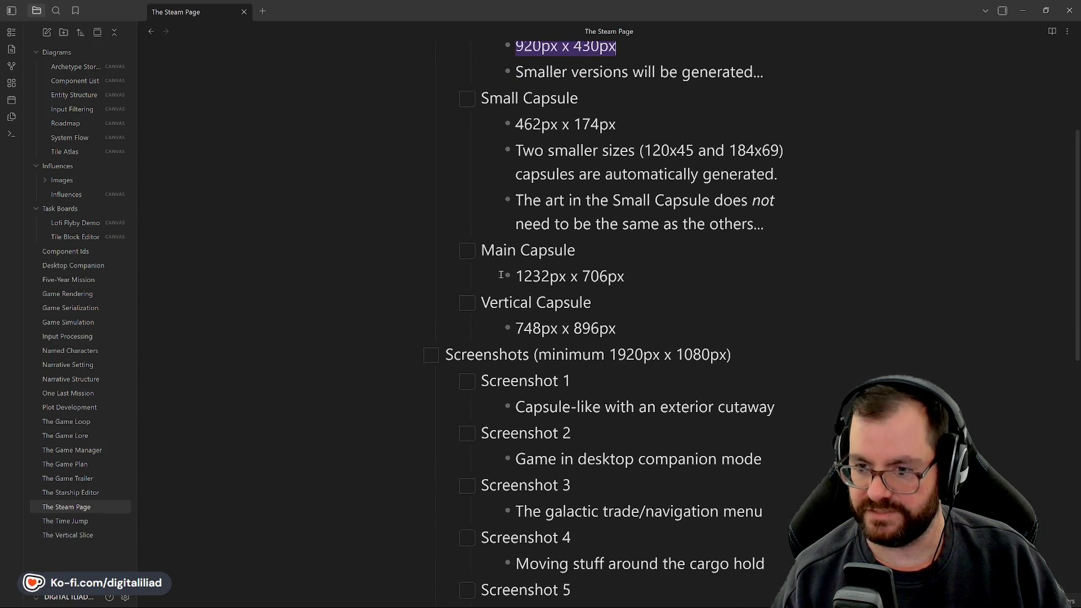
{"action": "left_click_drag", "start_coordinate": [518, 271], "coordinate": [575, 270]}
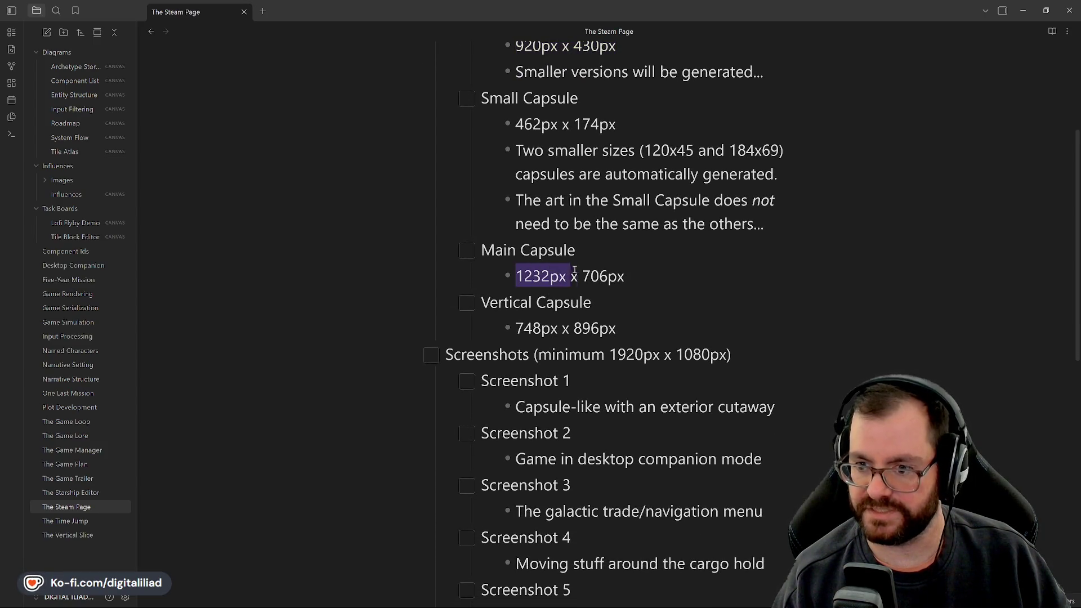
{"action": "left_click", "coordinate": [578, 252]}
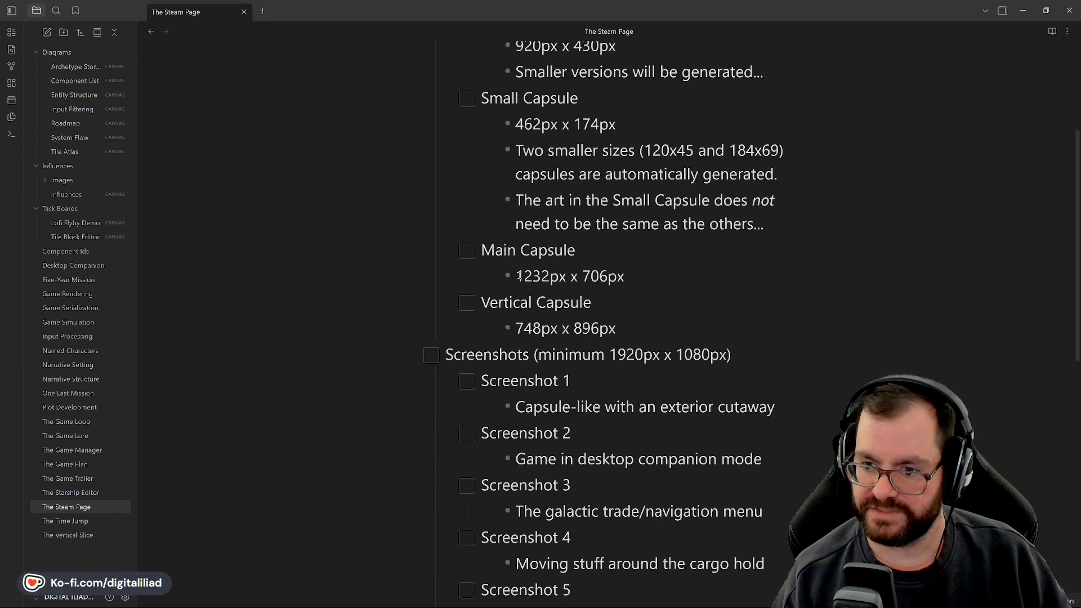
{"action": "mouse_move", "coordinate": [529, 276]}
{"action": "left_mouse_down"}
{"action": "mouse_move", "coordinate": [600, 276]}
{"action": "mouse_move", "coordinate": [550, 276]}
{"action": "left_mouse_up"}
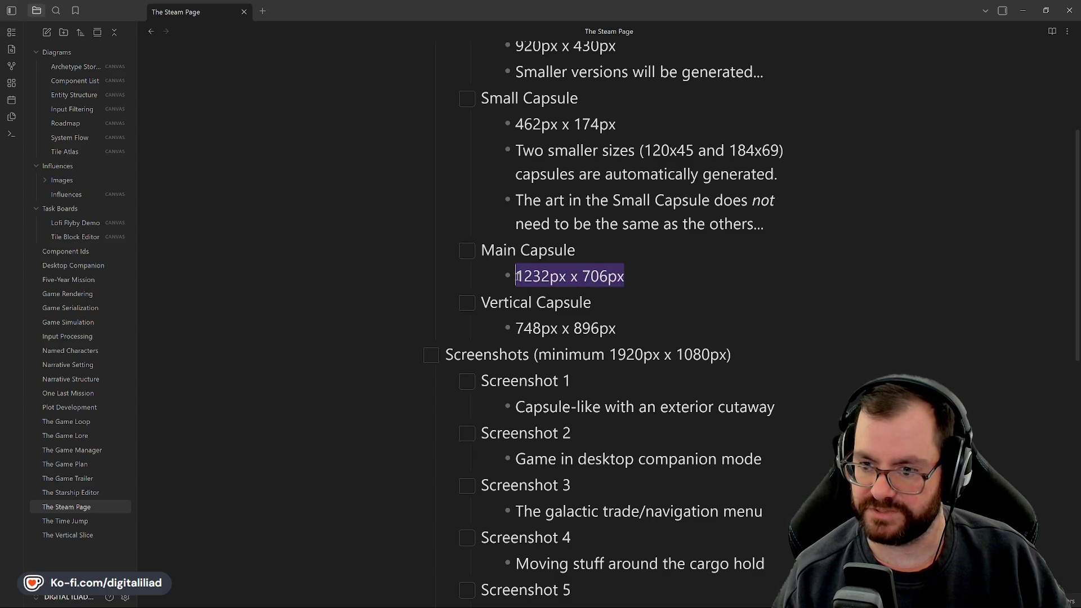
{"action": "left_click", "coordinate": [584, 256]}
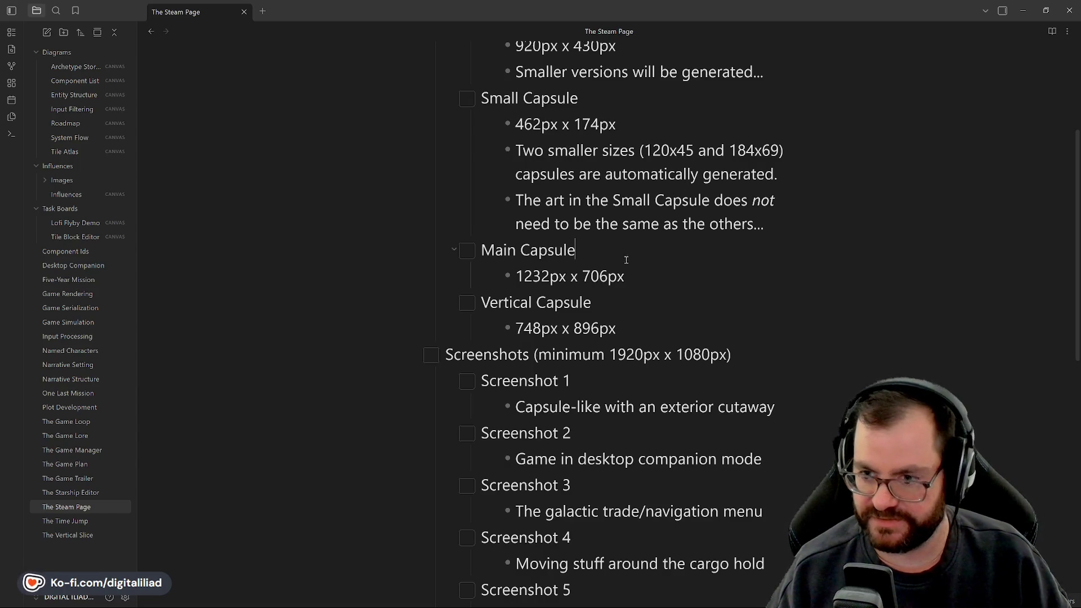
{"action": "scroll", "coordinate": [683, 246], "scroll_direction": "up", "scroll_amount": 2}
{"action": "mouse_move", "coordinate": [628, 604]}
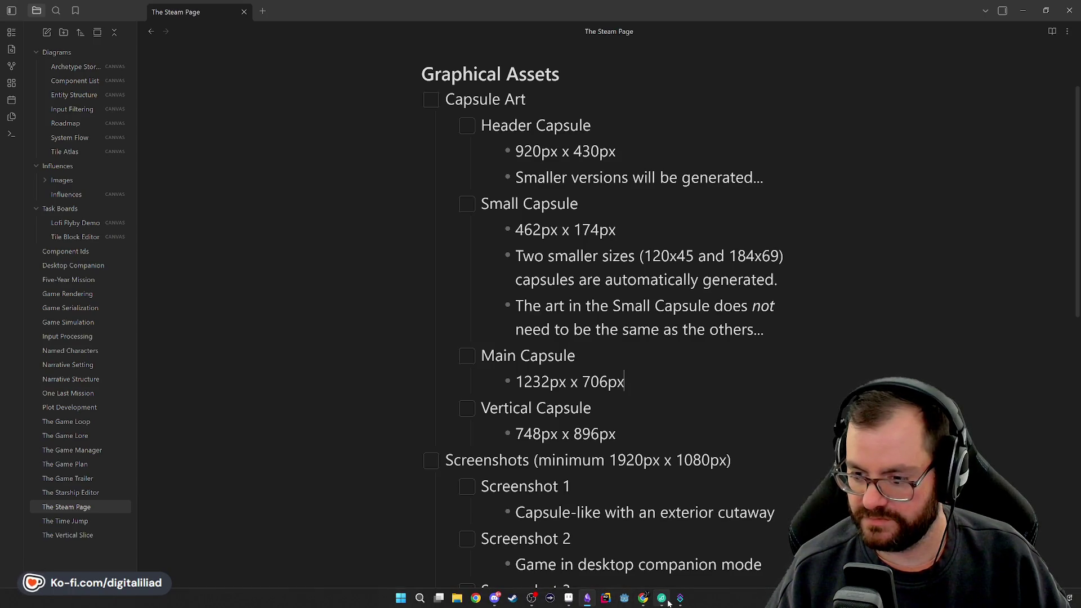
{"action": "left_click", "coordinate": [569, 598]}
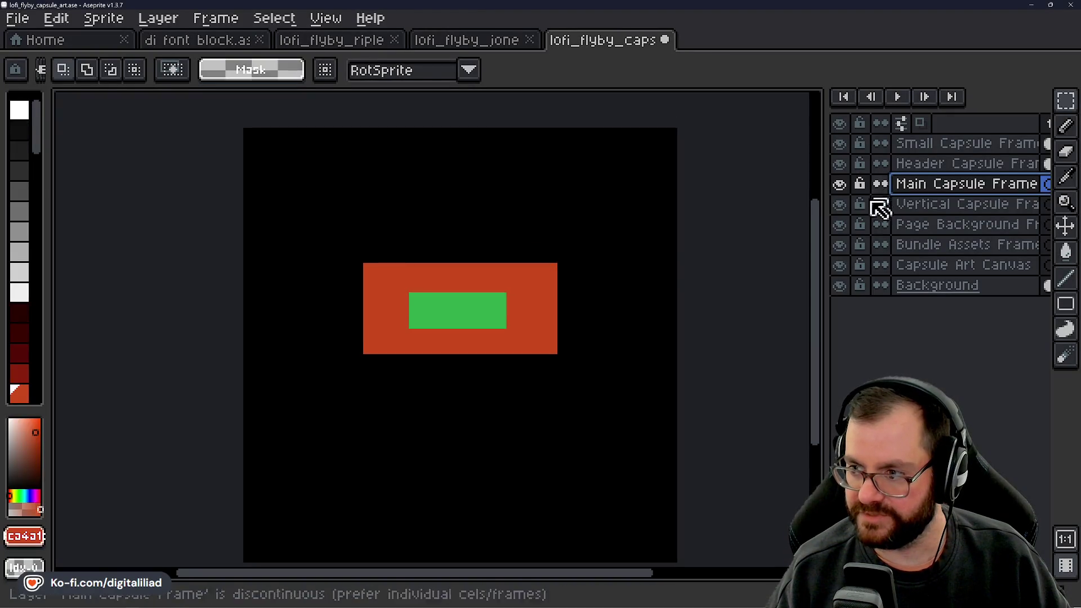
Make a 1232x706 selection and centre it over the red and green frames.
{"action": "scroll", "coordinate": [560, 274], "scroll_direction": "up", "scroll_amount": 1}
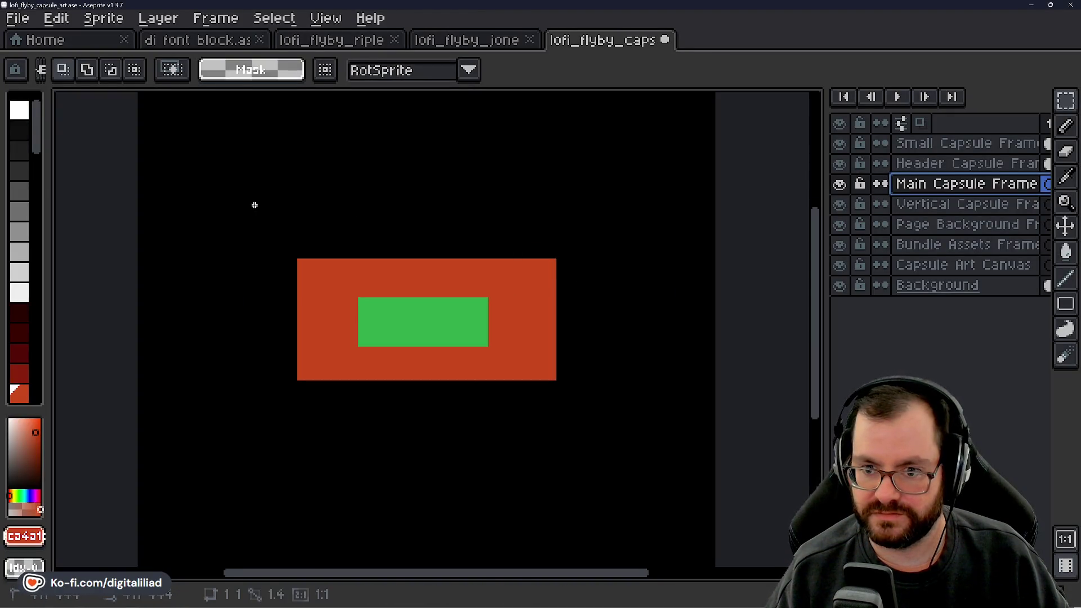
{"action": "left_click_drag", "start_coordinate": [253, 203], "coordinate": [302, 246]}
{"action": "scroll", "coordinate": [248, 183], "scroll_direction": "up", "scroll_amount": 2}
{"action": "left_click", "coordinate": [337, 306]}
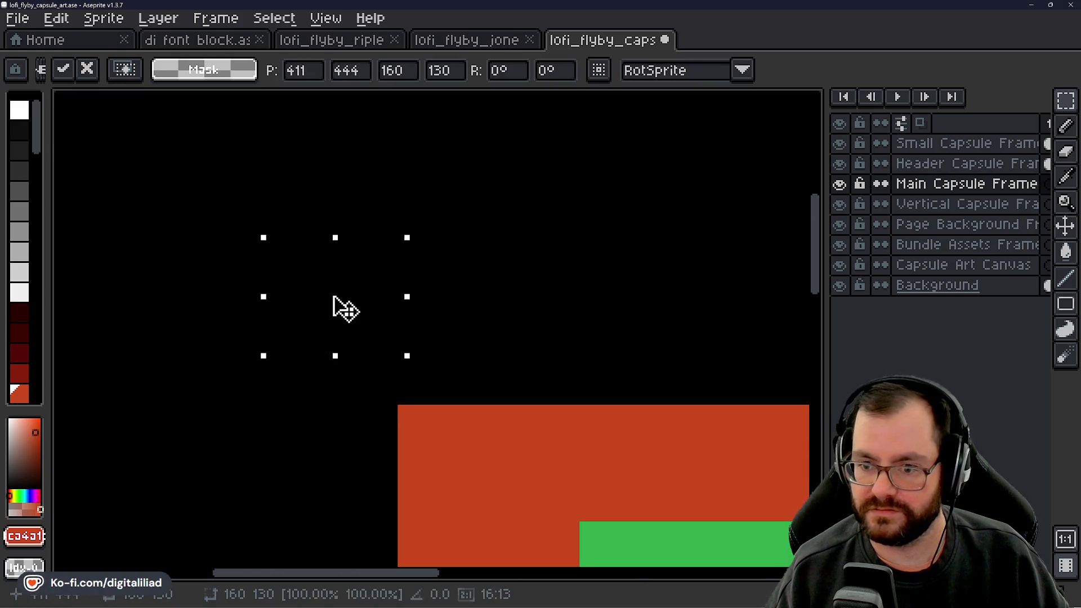
{"action": "left_click", "coordinate": [394, 76]}
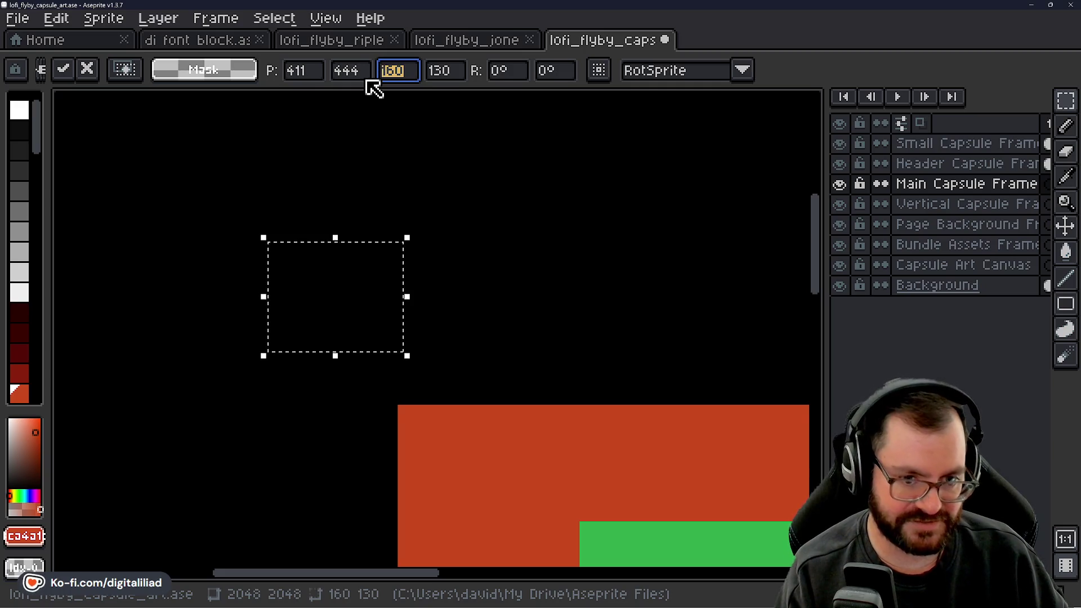
{"action": "type", "text": "123"}
{"action": "type", "text": "232"}
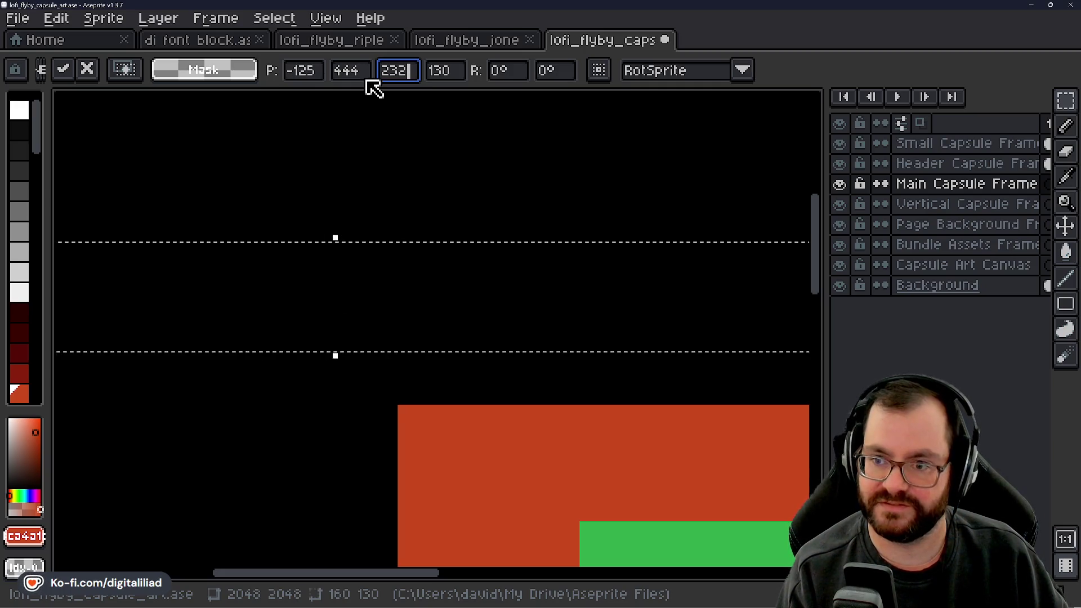
{"action": "key", "text": "Tab"}
{"action": "type", "text": "706"}
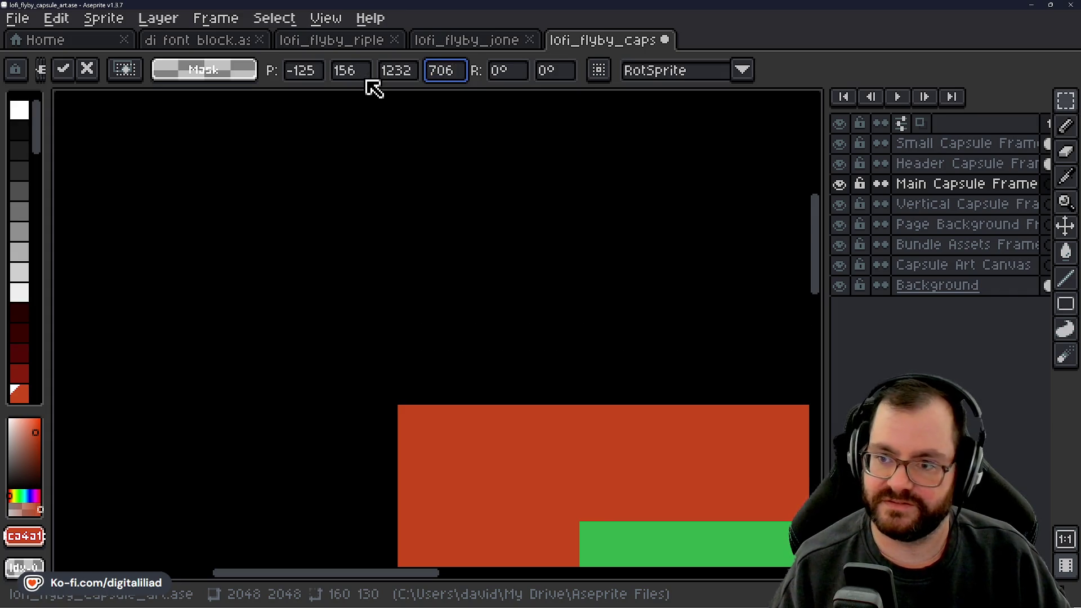
{"action": "scroll", "coordinate": [379, 104], "scroll_direction": "down", "scroll_amount": 3}
{"action": "mouse_move", "coordinate": [361, 172]}
{"action": "left_mouse_down"}
{"action": "mouse_move", "coordinate": [487, 285]}
{"action": "mouse_move", "coordinate": [485, 251]}
{"action": "mouse_move", "coordinate": [466, 256]}
{"action": "left_mouse_up"}
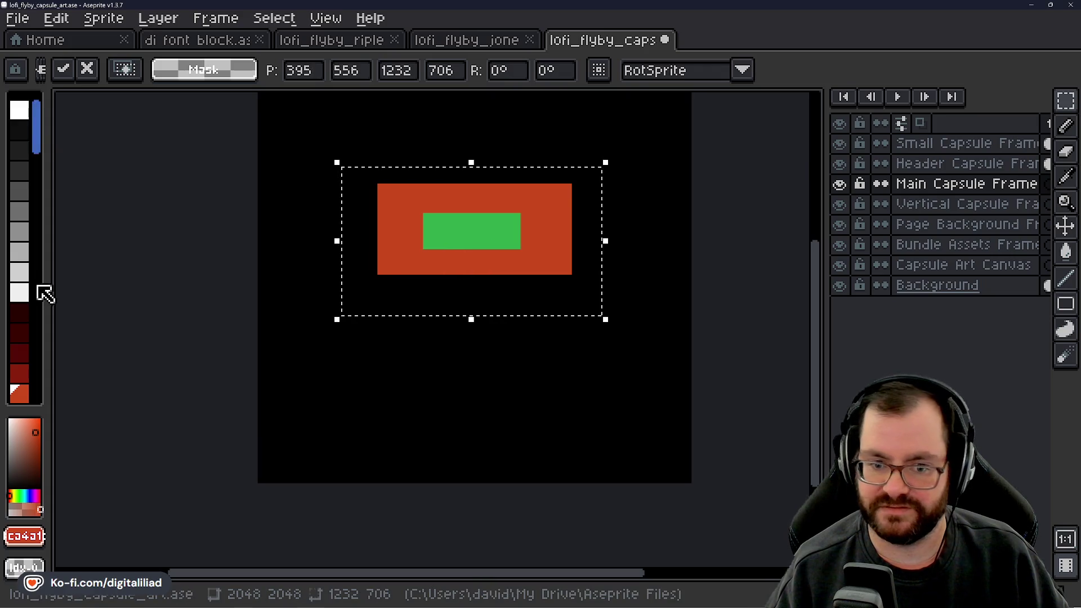
Fill the selection with blue from the palette.
{"action": "scroll", "coordinate": [31, 299], "scroll_direction": "down", "scroll_amount": 6}
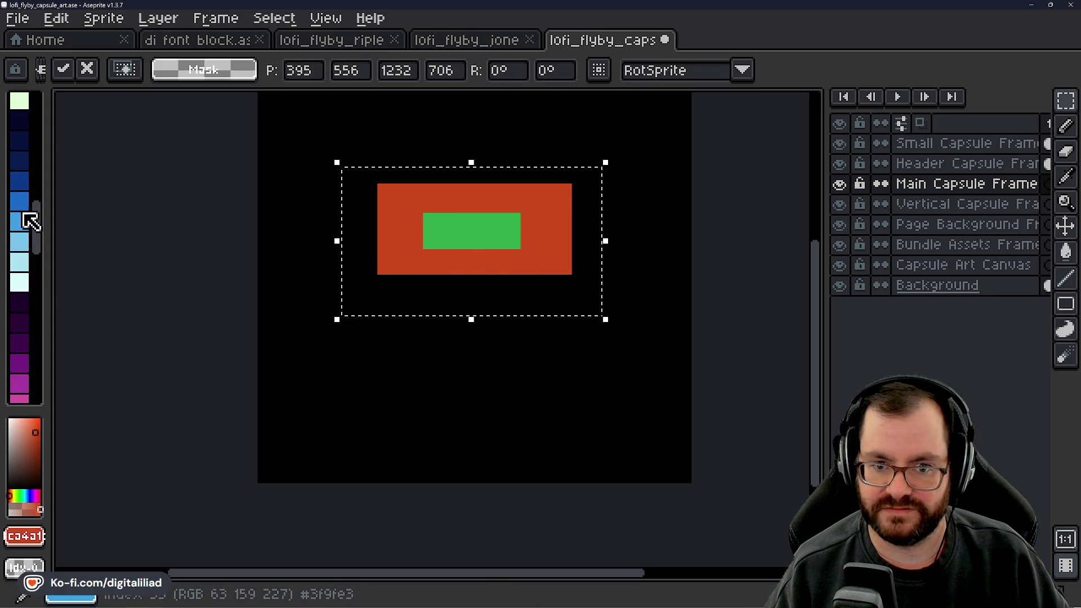
{"action": "left_click", "coordinate": [23, 206]}
{"action": "scroll", "coordinate": [419, 242], "scroll_direction": "up", "scroll_amount": 2}
{"action": "key", "text": "f"}
{"action": "scroll", "coordinate": [345, 349], "scroll_direction": "down", "scroll_amount": 2}
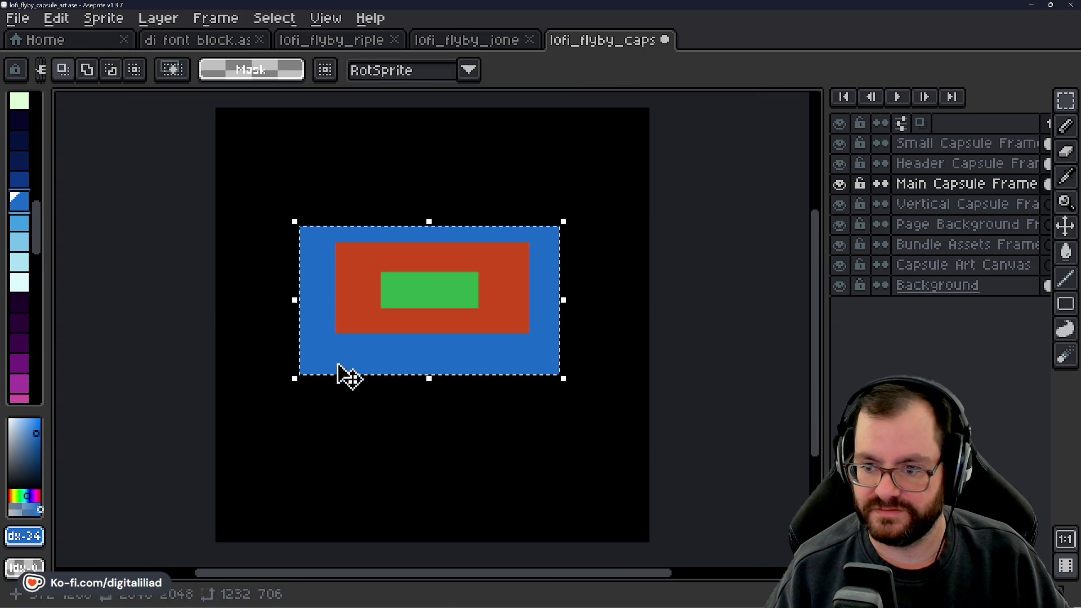
Cycle through the capsule frame layers while recentring the view, ending on Vertical Capsule Frame.
{"action": "double_click", "coordinate": [940, 176]}
{"action": "left_click", "coordinate": [955, 163]}
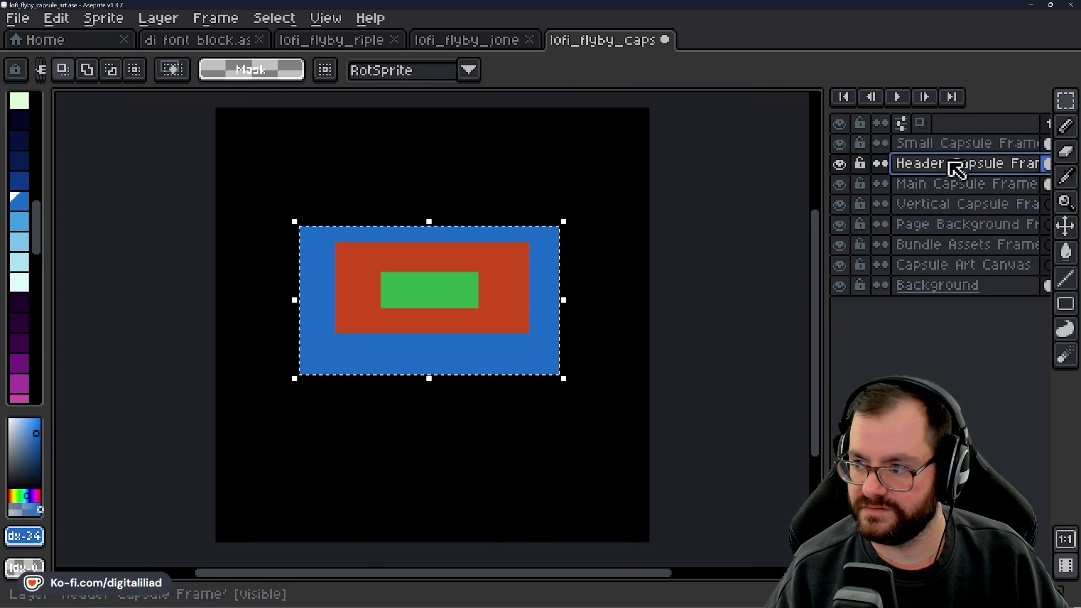
{"action": "left_click", "coordinate": [660, 315]}
{"action": "left_click_drag", "start_coordinate": [638, 318], "coordinate": [643, 341]}
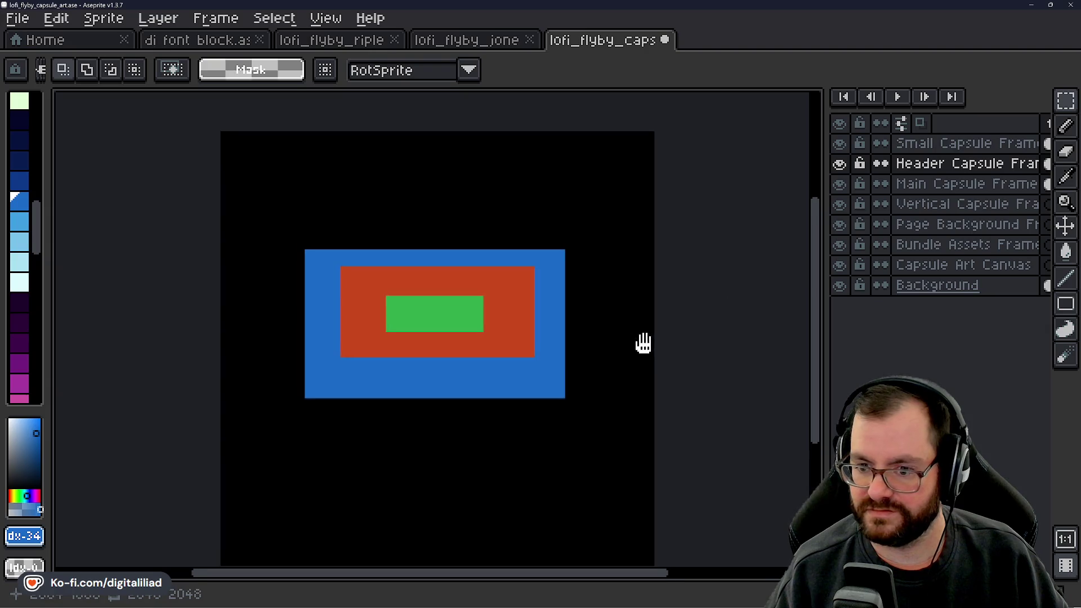
{"action": "left_click", "coordinate": [982, 205]}
{"action": "left_click", "coordinate": [973, 186]}
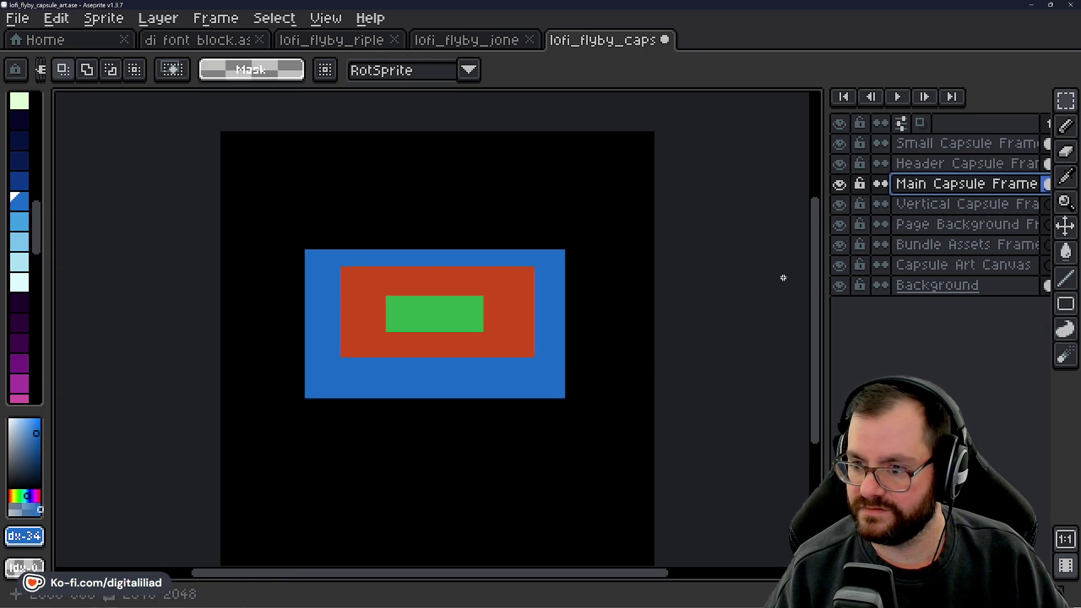
{"action": "scroll", "coordinate": [420, 272], "scroll_direction": "up", "scroll_amount": 2}
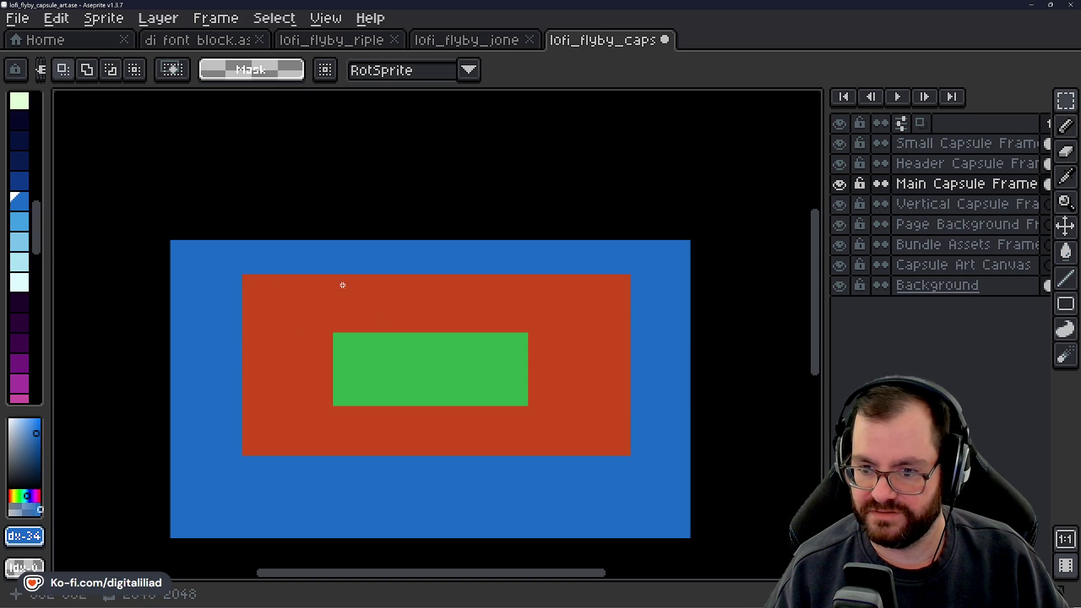
{"action": "left_click_drag", "start_coordinate": [257, 369], "coordinate": [242, 342]}
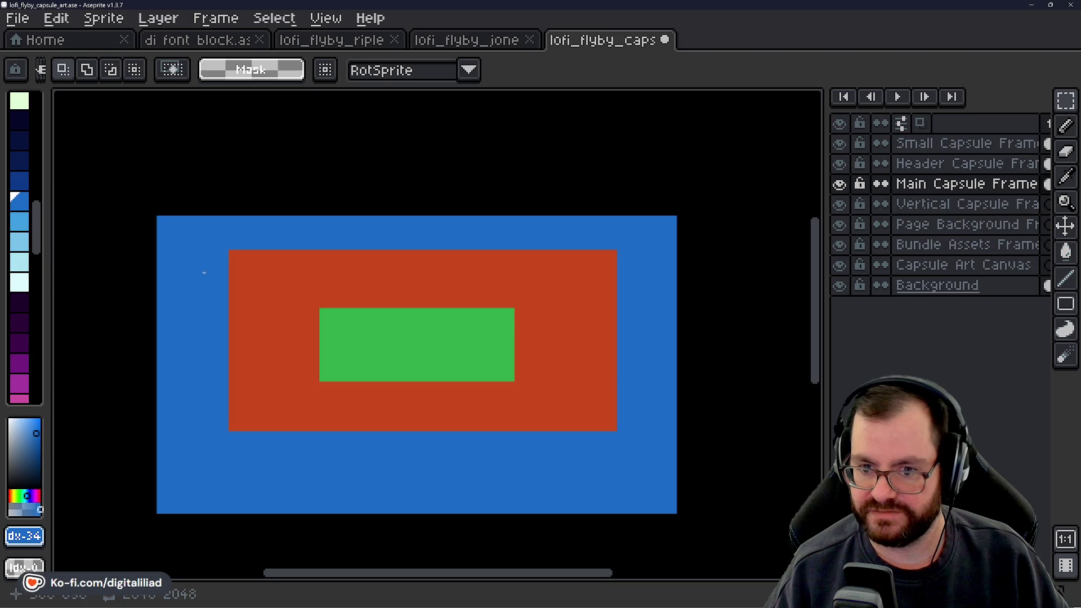
{"action": "scroll", "coordinate": [486, 349], "scroll_direction": "down", "scroll_amount": 2}
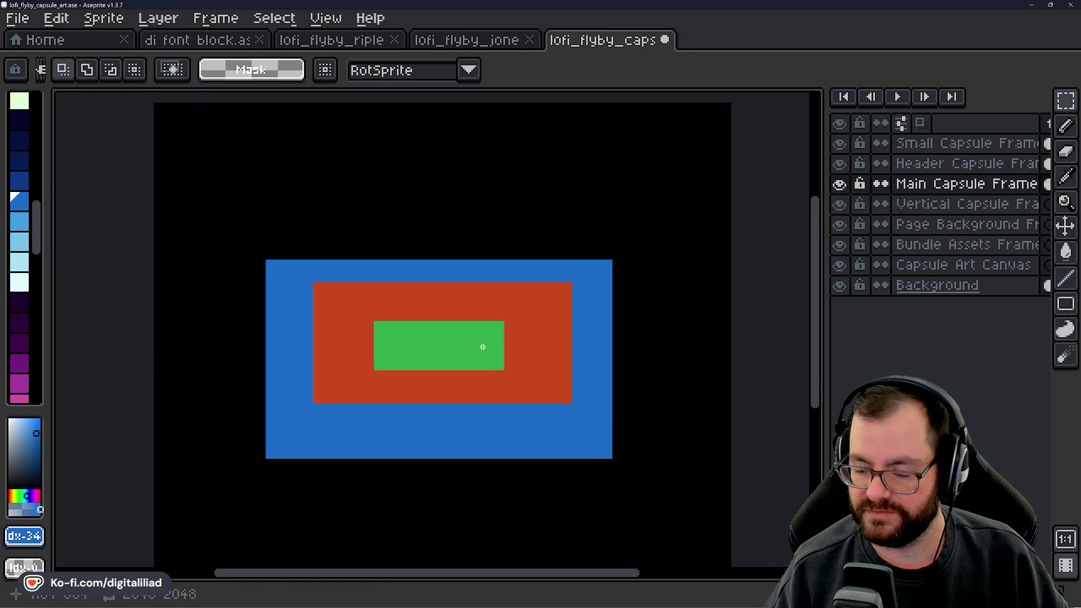
{"action": "scroll", "coordinate": [485, 400], "scroll_direction": "up", "scroll_amount": 1}
{"action": "mouse_move", "coordinate": [484, 400]}
{"action": "left_mouse_down"}
{"action": "mouse_move", "coordinate": [482, 366]}
{"action": "mouse_move", "coordinate": [463, 394]}
{"action": "left_mouse_up"}
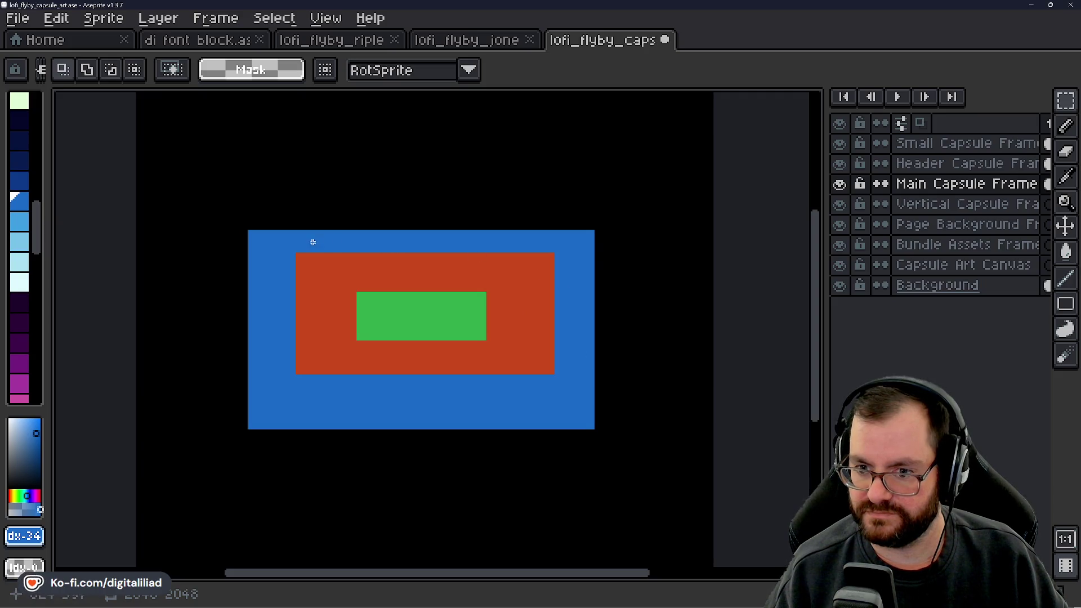
{"action": "mouse_move", "coordinate": [381, 403]}
{"action": "left_mouse_down"}
{"action": "mouse_move", "coordinate": [405, 423]}
{"action": "mouse_move", "coordinate": [427, 420]}
{"action": "left_mouse_up"}
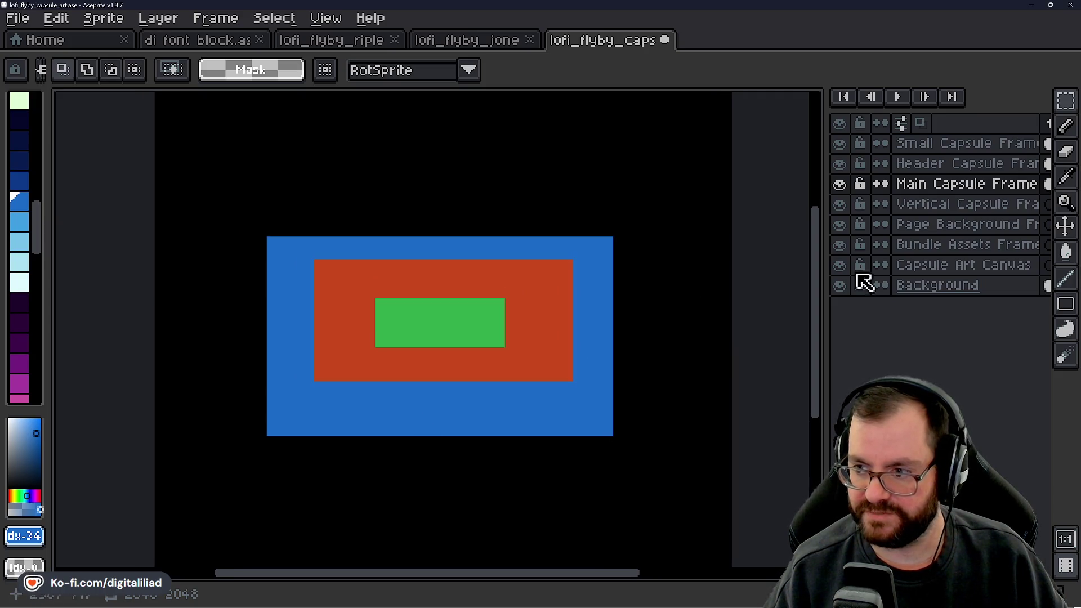
{"action": "left_click", "coordinate": [930, 206]}
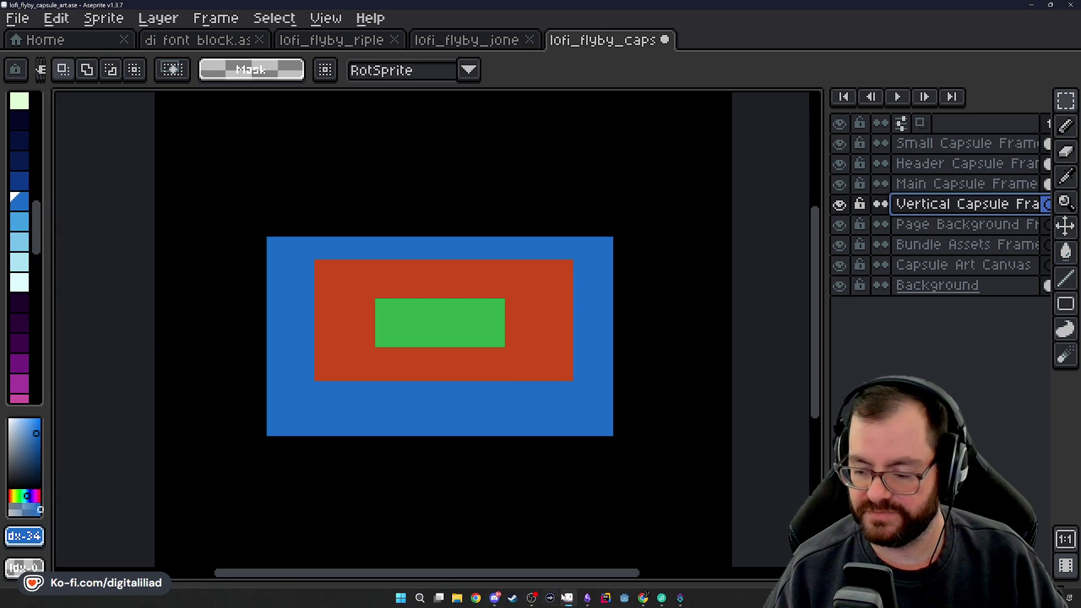
Check the Vertical Capsule size 748px x 896px in the notes and return to the capsule-art file.
{"action": "left_click", "coordinate": [585, 598]}
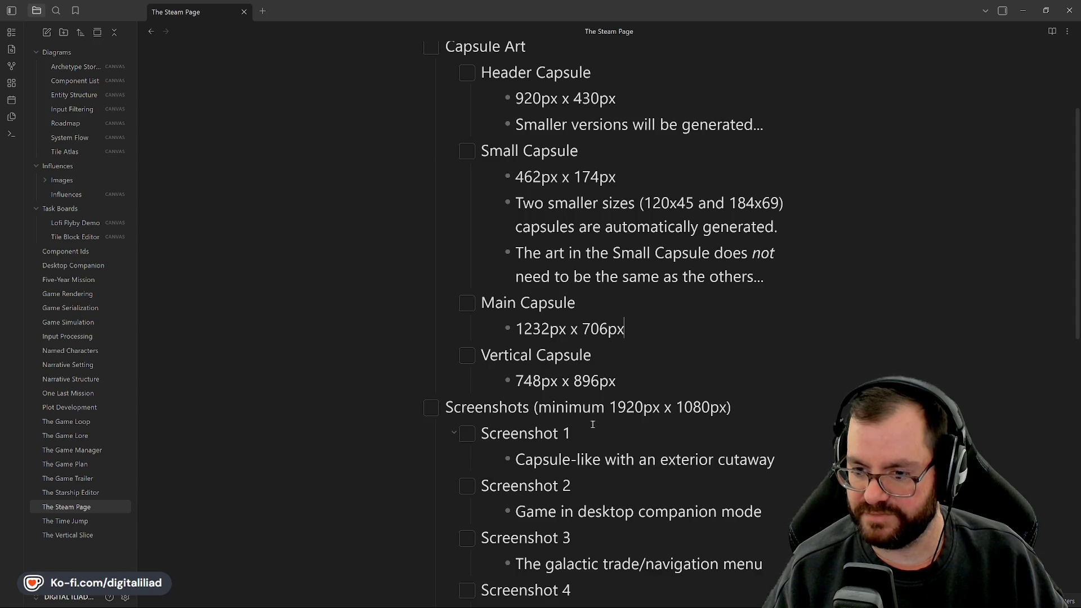
{"action": "mouse_move", "coordinate": [569, 598]}
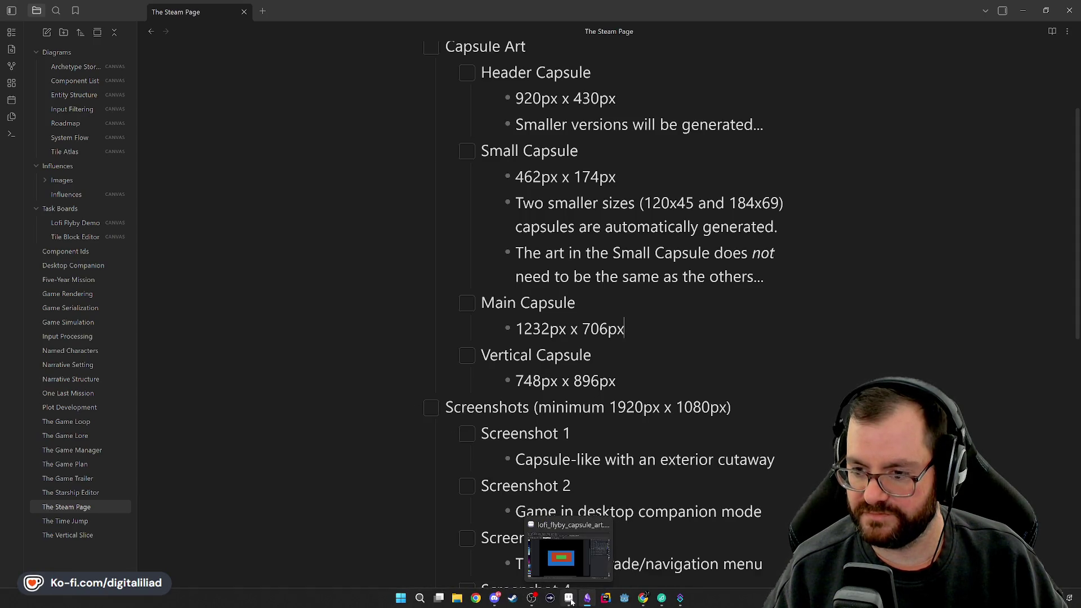
{"action": "left_click", "coordinate": [569, 599]}
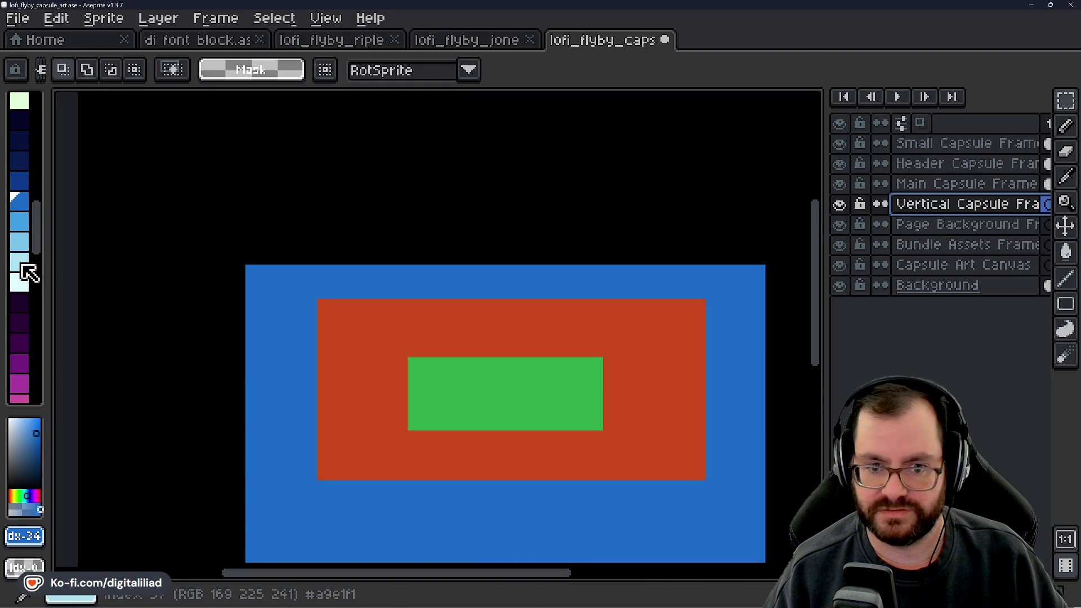
Pick magenta and draw a marquee sized 748 x 896 on the Vertical Capsule Frame layer.
{"action": "scroll", "coordinate": [22, 270], "scroll_direction": "down", "scroll_amount": 3}
{"action": "left_click", "coordinate": [20, 272]}
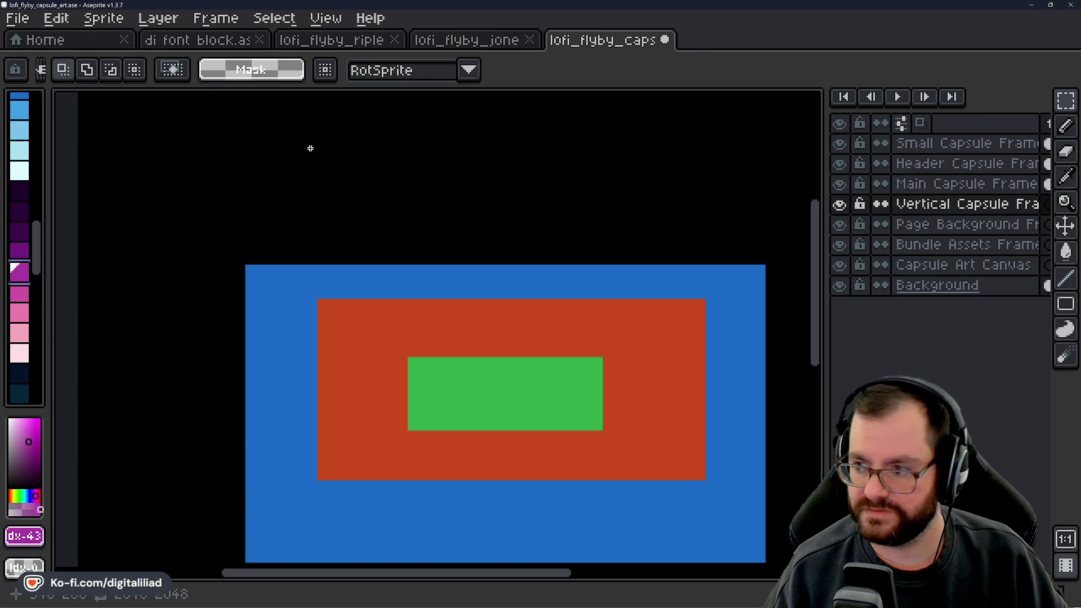
{"action": "left_click_drag", "start_coordinate": [310, 148], "coordinate": [340, 178]}
{"action": "scroll", "coordinate": [326, 150], "scroll_direction": "up", "scroll_amount": 4}
{"action": "left_click", "coordinate": [330, 217]}
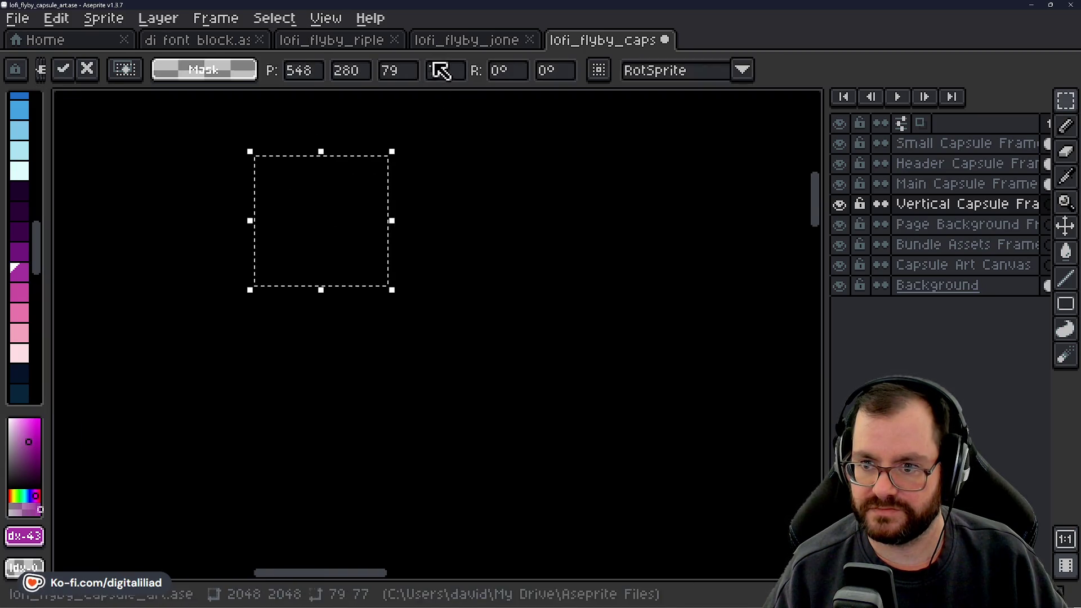
{"action": "left_click", "coordinate": [411, 70]}
{"action": "type", "text": "748"}
{"action": "key", "text": "Tab"}
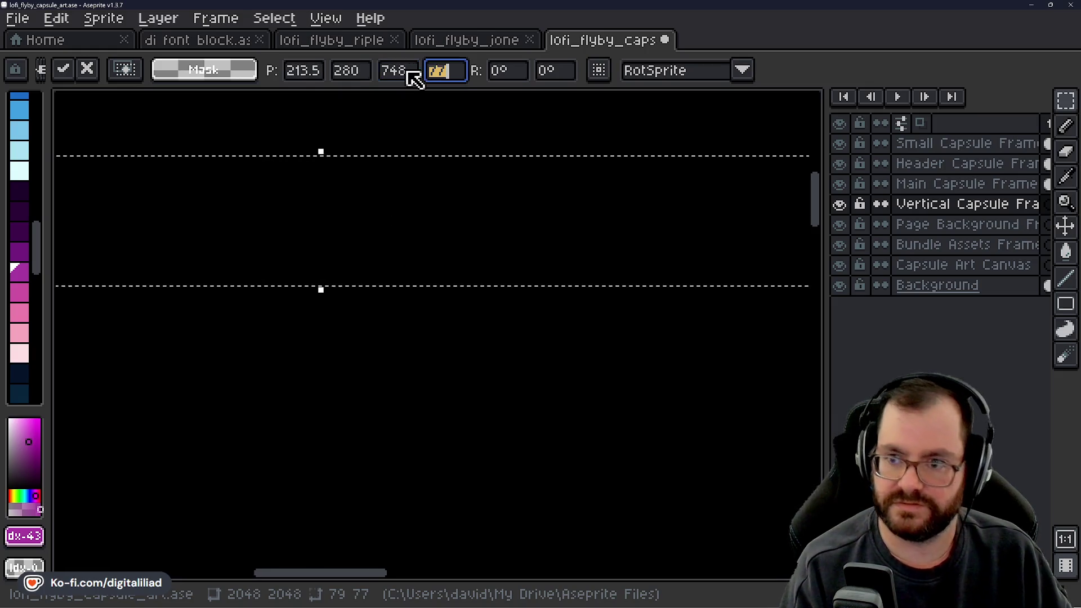
{"action": "type", "text": "896"}
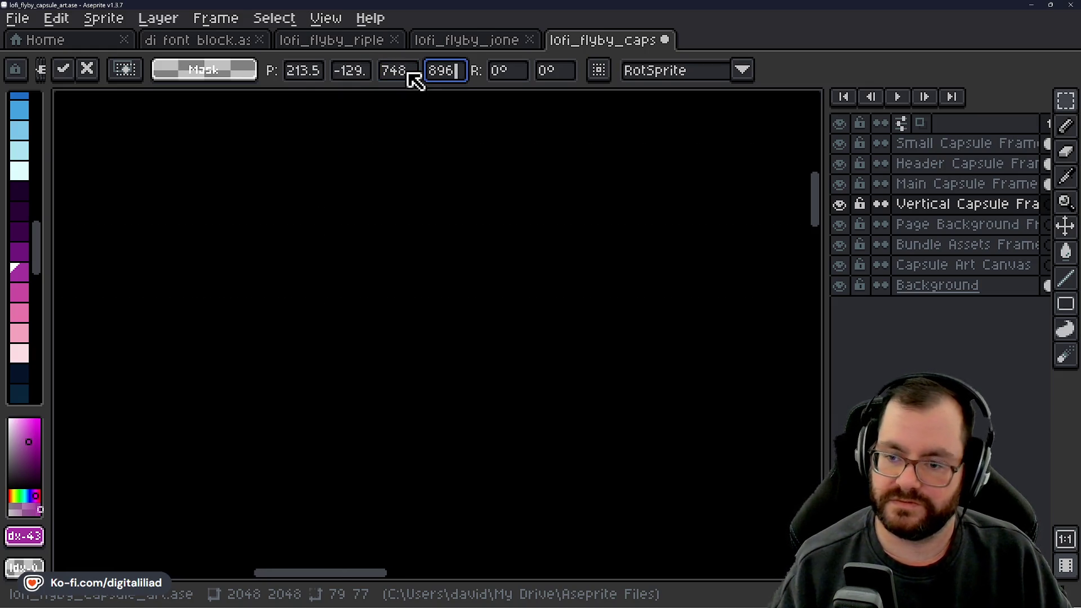
Drag the 748 x 896 selection until it is centred over the nested capsule rectangles.
{"action": "scroll", "coordinate": [417, 207], "scroll_direction": "down", "scroll_amount": 3}
{"action": "mouse_move", "coordinate": [432, 179]}
{"action": "left_mouse_down"}
{"action": "mouse_move", "coordinate": [540, 318]}
{"action": "mouse_move", "coordinate": [513, 248]}
{"action": "left_mouse_up"}
{"action": "scroll", "coordinate": [525, 269], "scroll_direction": "up", "scroll_amount": 1}
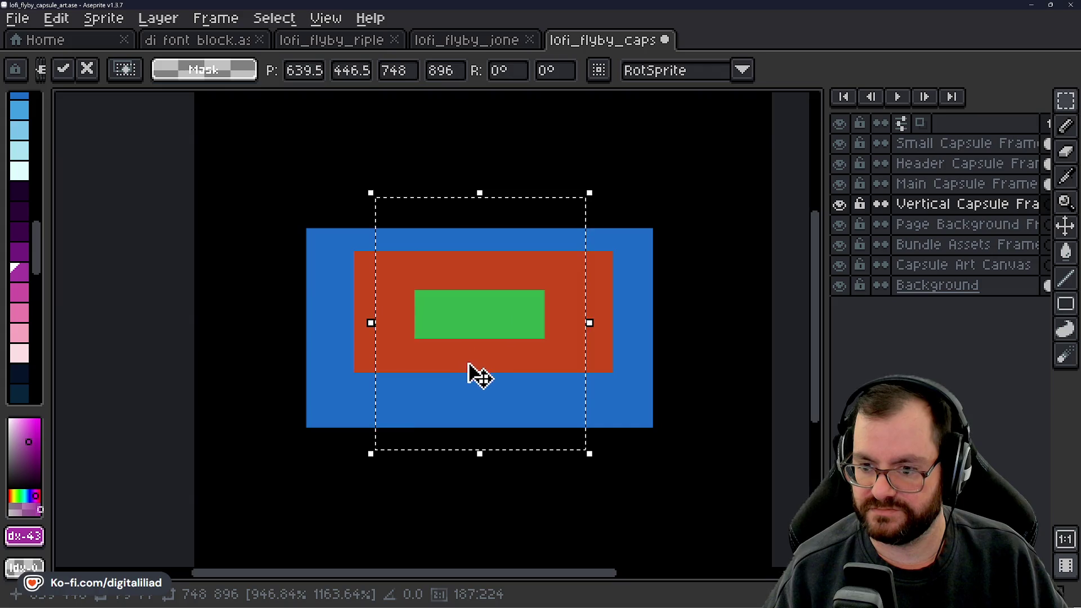
{"action": "mouse_move", "coordinate": [471, 372]}
{"action": "left_mouse_down"}
{"action": "mouse_move", "coordinate": [480, 379]}
{"action": "mouse_move", "coordinate": [470, 369]}
{"action": "left_mouse_up"}
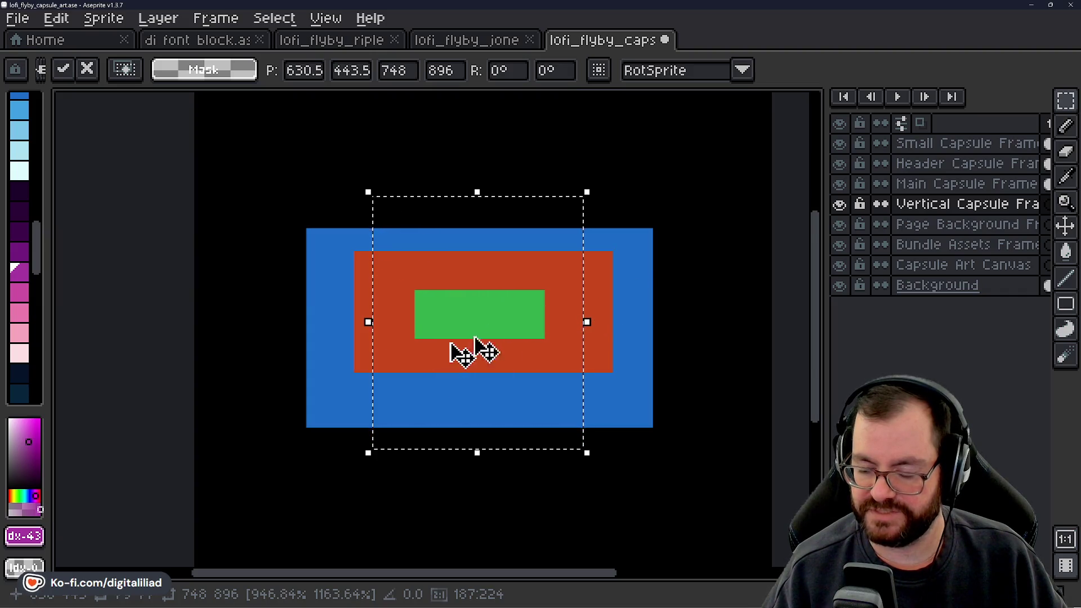
{"action": "left_click_drag", "start_coordinate": [502, 237], "coordinate": [501, 245]}
{"action": "scroll", "coordinate": [453, 277], "scroll_direction": "down", "scroll_amount": 2}
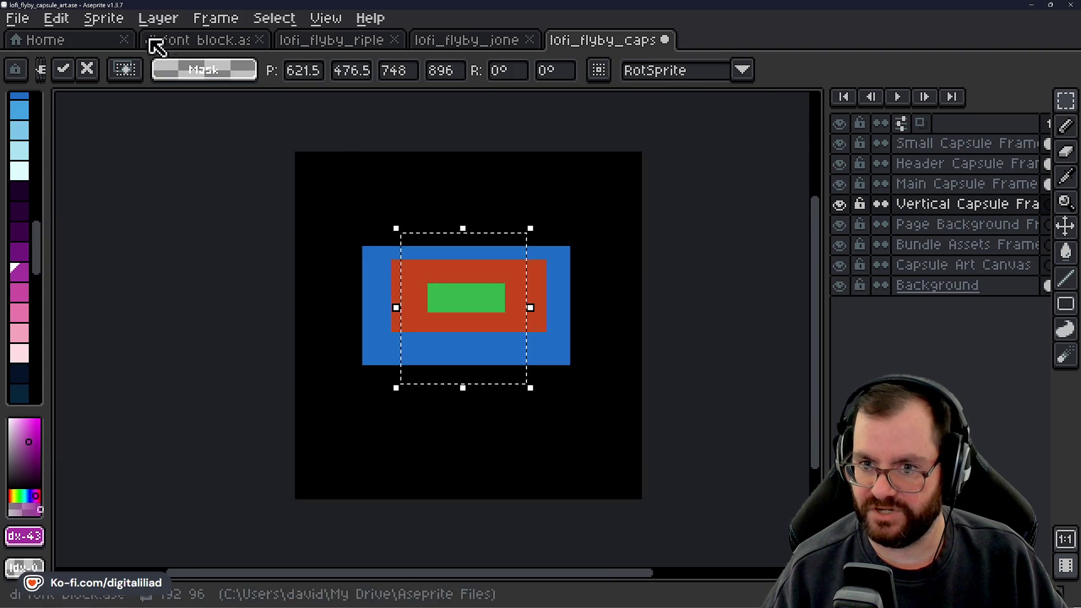
{"action": "scroll", "coordinate": [491, 308], "scroll_direction": "up", "scroll_amount": 1}
{"action": "scroll", "coordinate": [491, 327], "scroll_direction": "up", "scroll_amount": 1}
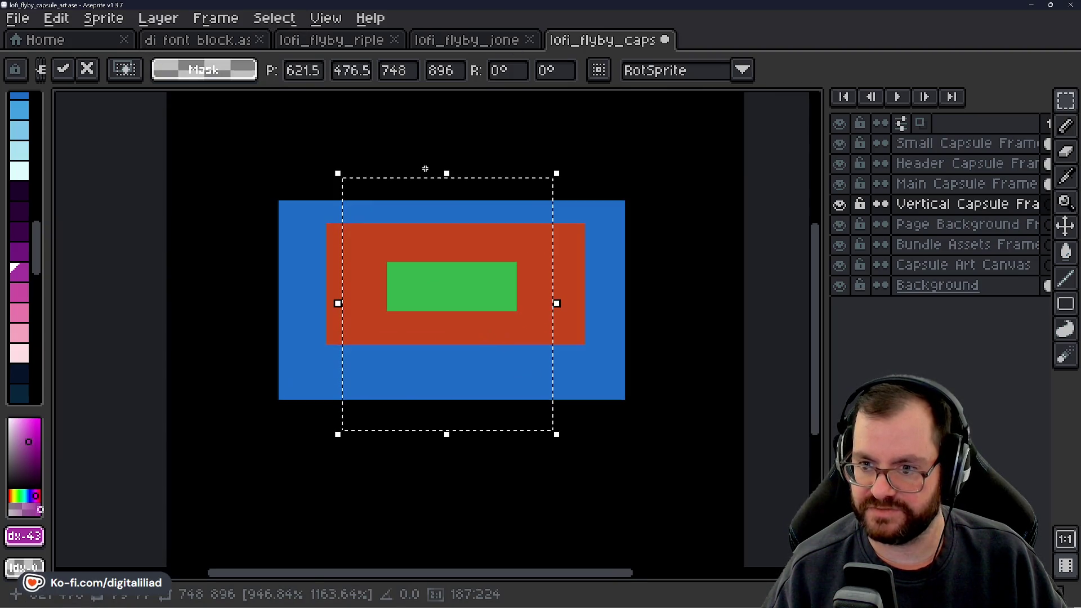
{"action": "scroll", "coordinate": [447, 245], "scroll_direction": "up", "scroll_amount": 1}
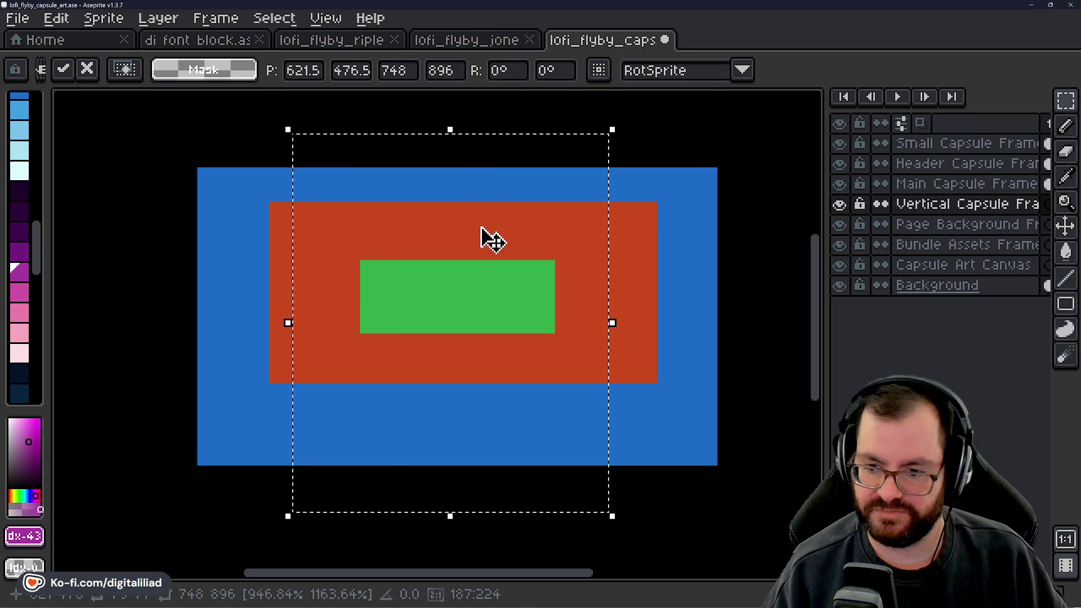
{"action": "scroll", "coordinate": [466, 324], "scroll_direction": "down", "scroll_amount": 1}
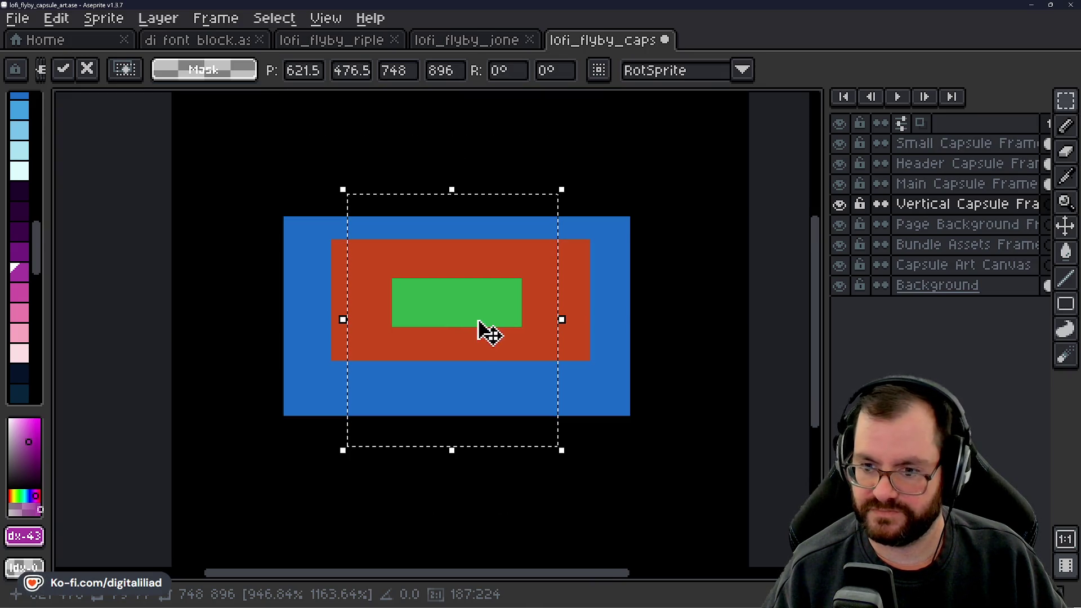
Make Capsule Art Canvas the active layer, then minimize Aseprite.
{"action": "left_click", "coordinate": [945, 266]}
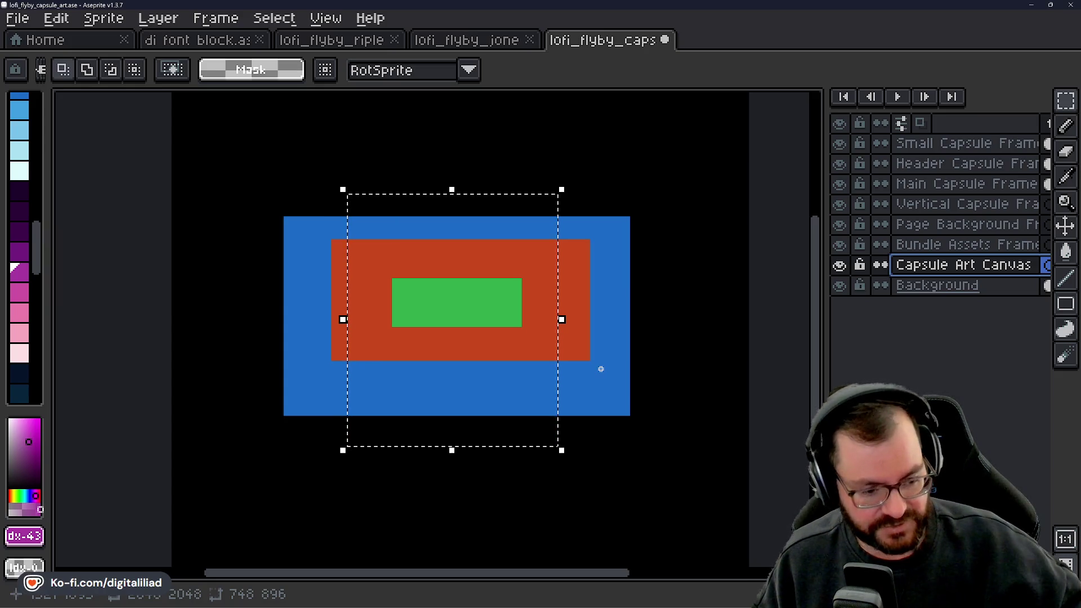
{"action": "left_click", "coordinate": [1039, 5]}
Minimize Obsidian, then minimize Chrome after checking the Header Capsule size.
{"action": "left_click", "coordinate": [1022, 10]}
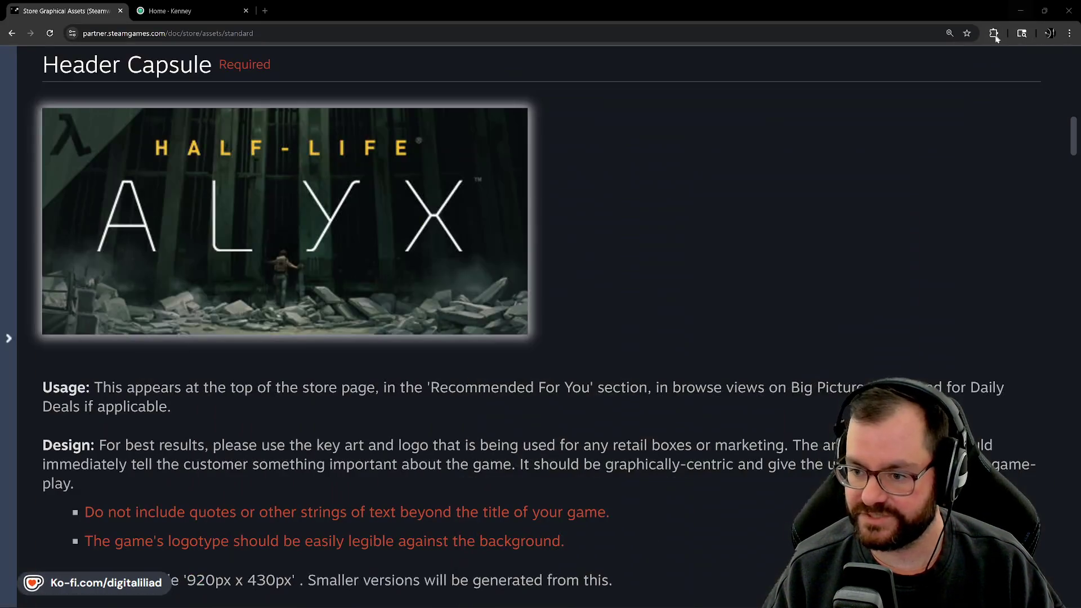
{"action": "left_click", "coordinate": [1020, 11]}
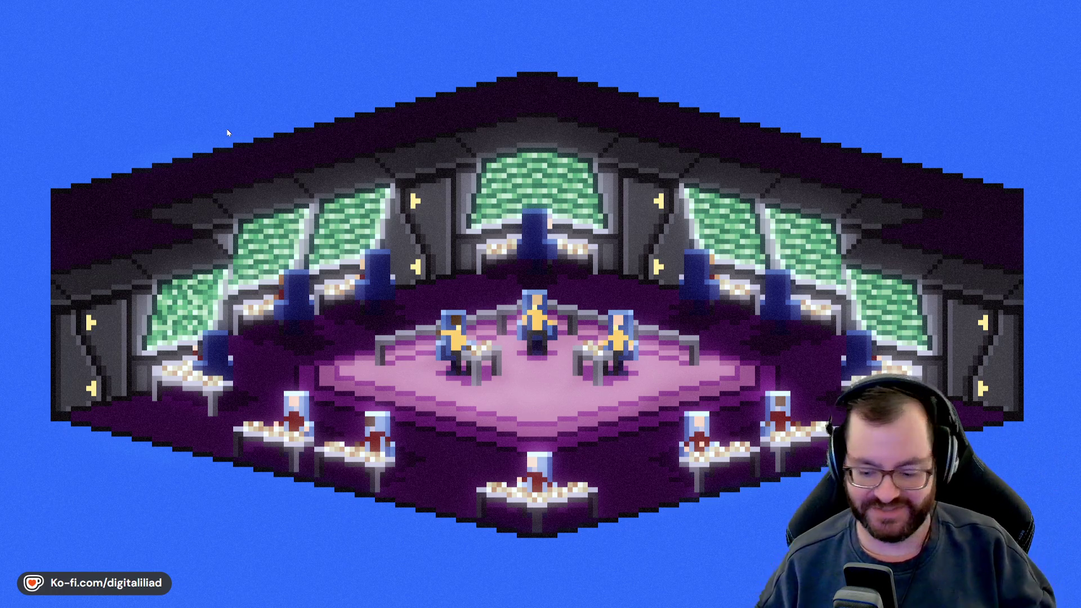
{"action": "mouse_move", "coordinate": [641, 607]}
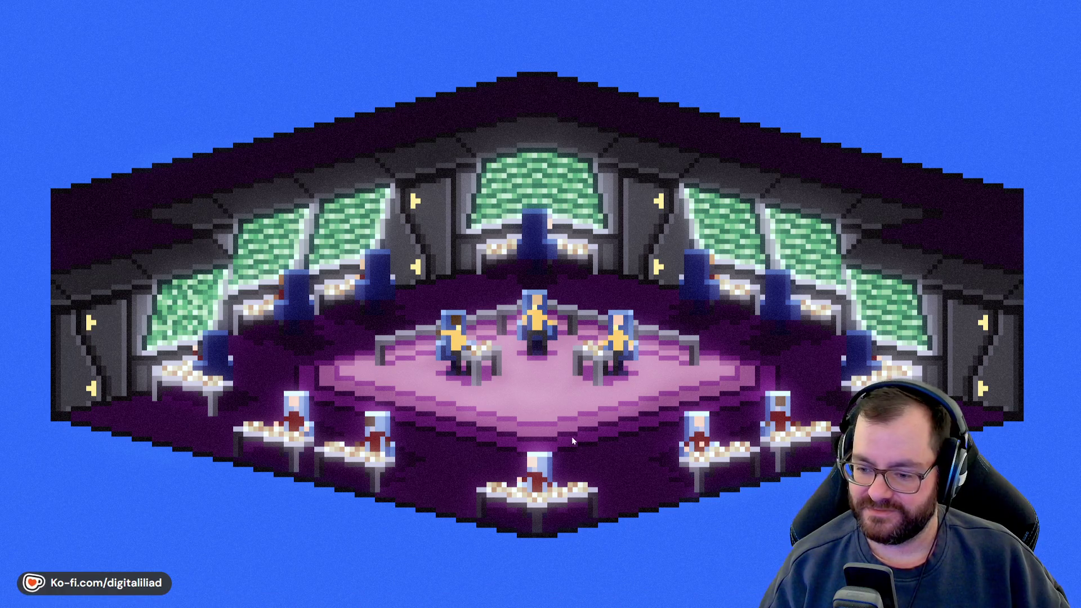
{"action": "mouse_move", "coordinate": [667, 605]}
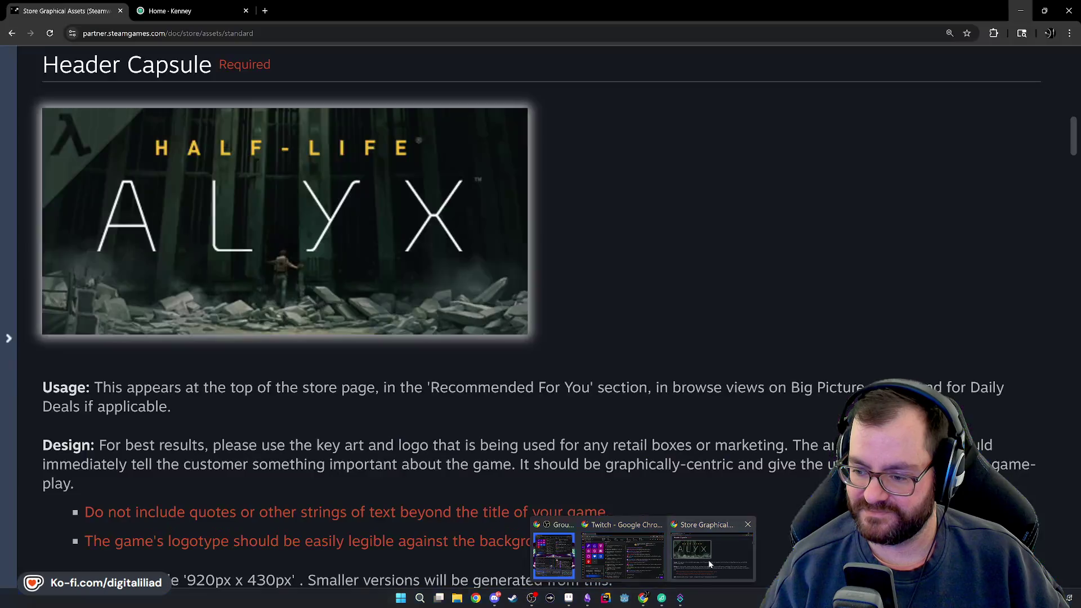
In Chrome's Store Graphical Assets page, select the Screenshots size text: 1920x1080 minimum, 16:9.
{"action": "left_click", "coordinate": [708, 559]}
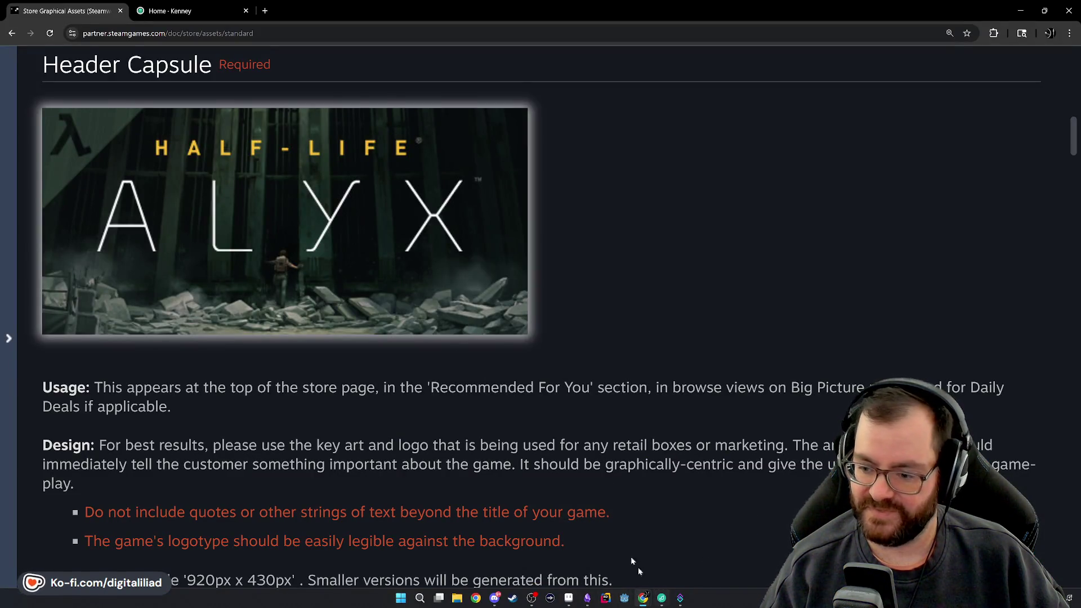
{"action": "scroll", "coordinate": [532, 405], "scroll_direction": "down", "scroll_amount": 15}
{"action": "scroll", "coordinate": [533, 409], "scroll_direction": "down", "scroll_amount": 20}
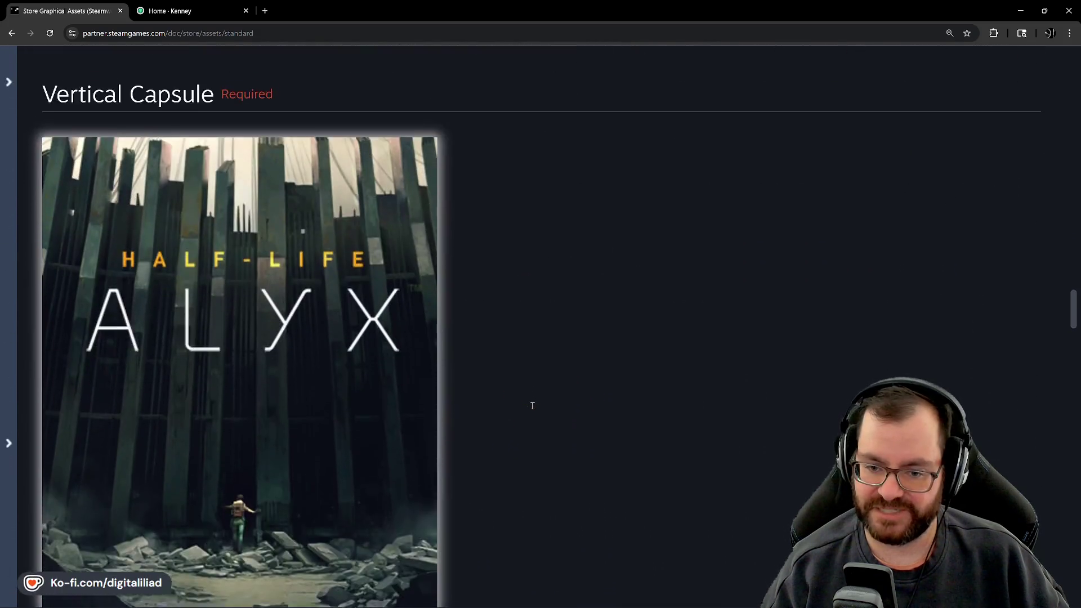
{"action": "scroll", "coordinate": [542, 358], "scroll_direction": "down", "scroll_amount": 20}
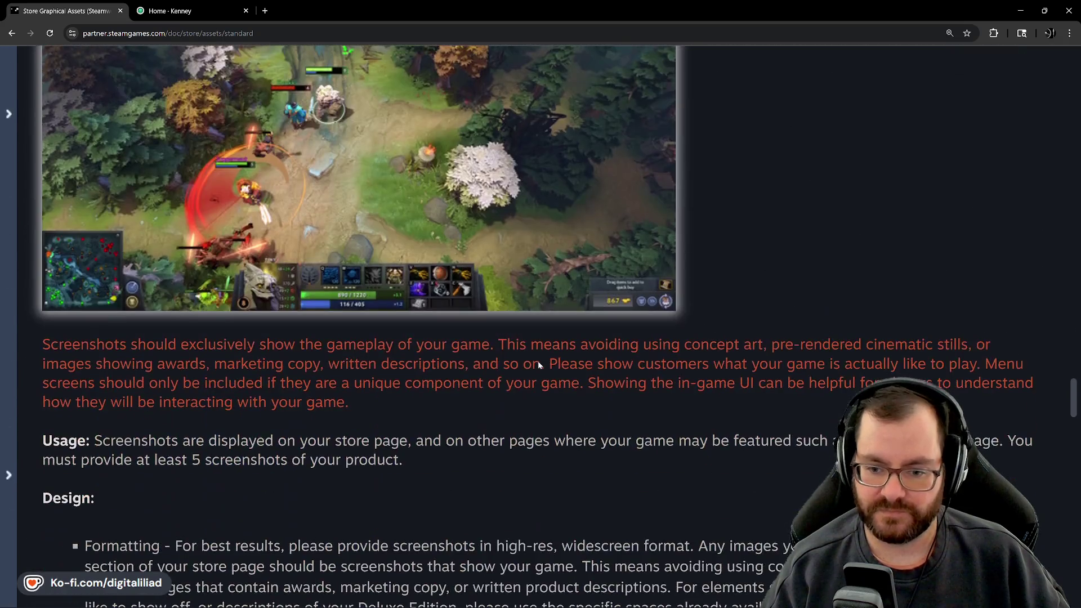
{"action": "scroll", "coordinate": [534, 360], "scroll_direction": "down", "scroll_amount": 2}
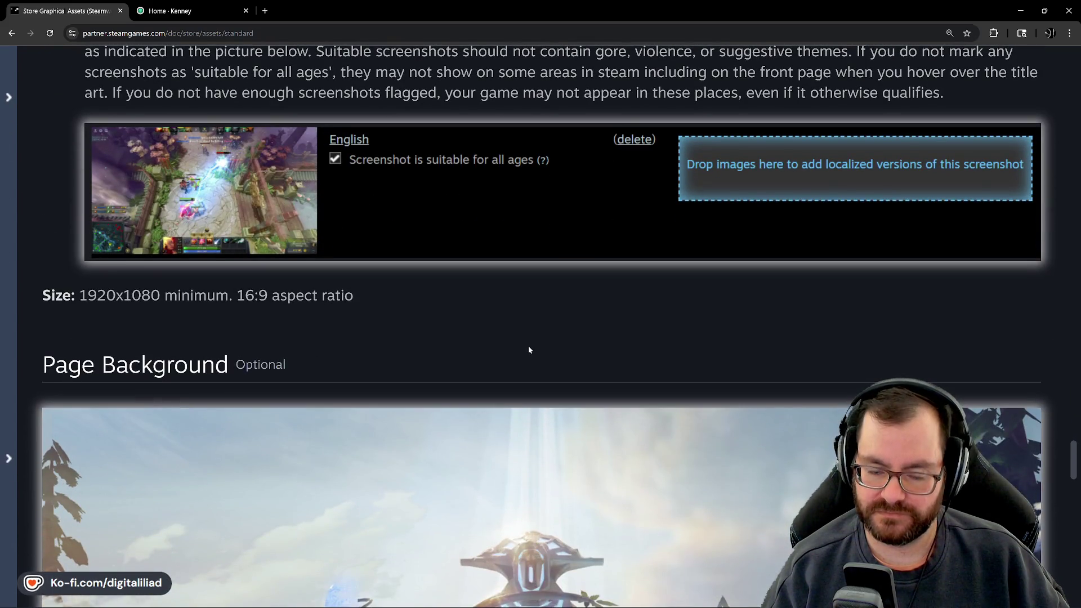
{"action": "scroll", "coordinate": [519, 341], "scroll_direction": "down", "scroll_amount": 1}
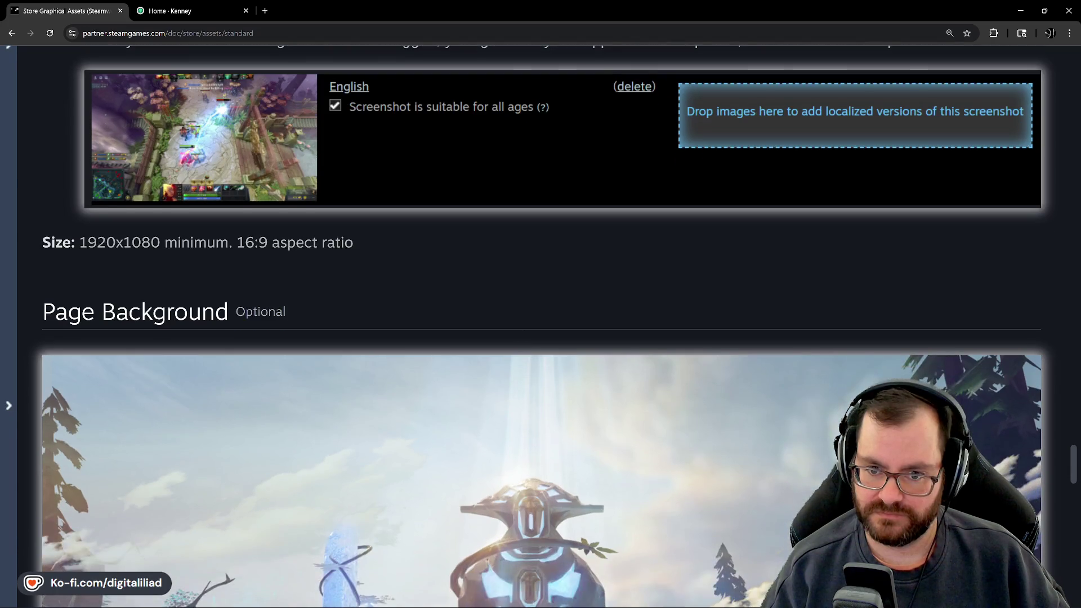
{"action": "mouse_move", "coordinate": [530, 599]}
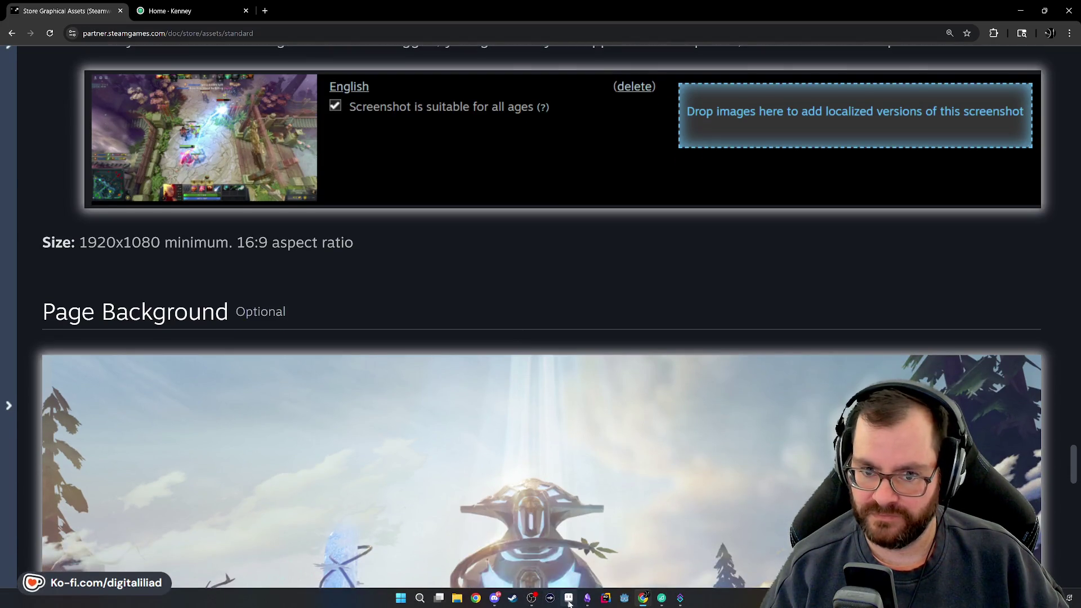
{"action": "left_click_drag", "start_coordinate": [354, 243], "coordinate": [84, 241]}
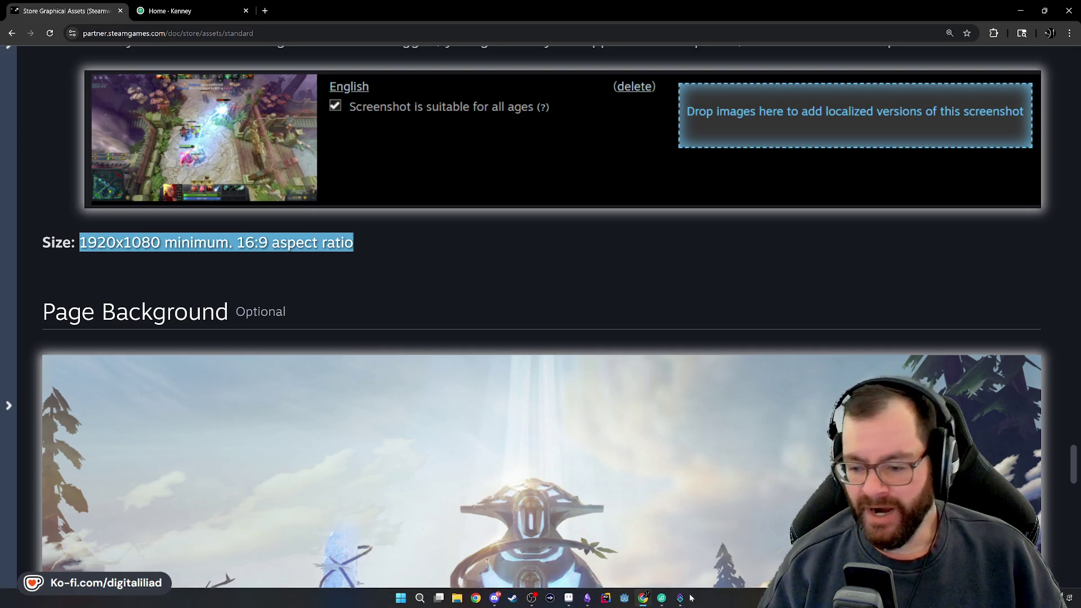
In the Steam Page note, paste the official screenshot size over the Screenshots heading text.
{"action": "left_click", "coordinate": [587, 598]}
{"action": "scroll", "coordinate": [547, 336], "scroll_direction": "down", "scroll_amount": 4}
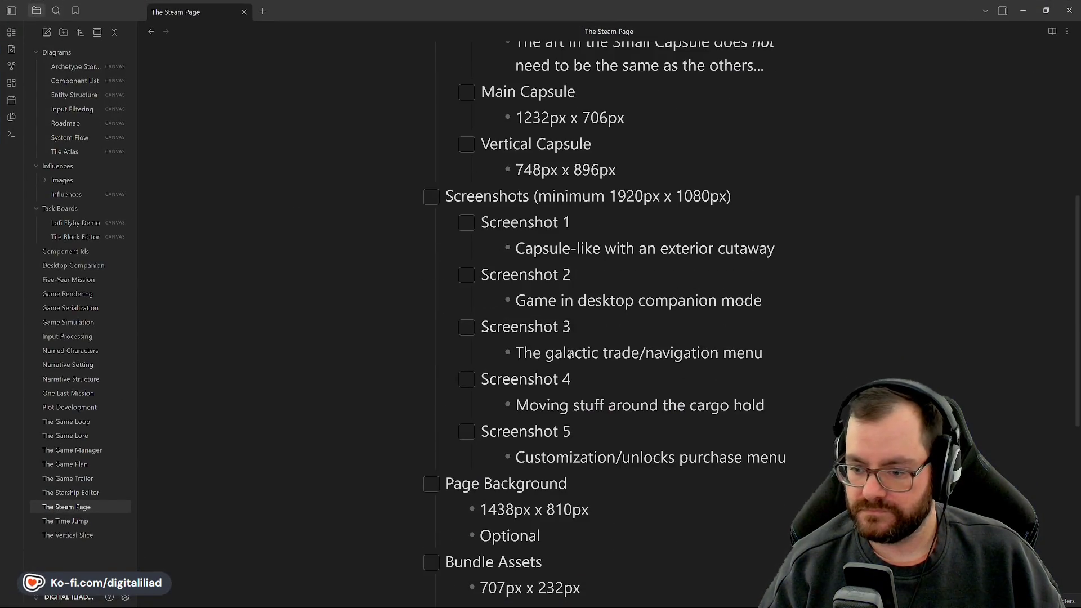
{"action": "left_click_drag", "start_coordinate": [538, 197], "coordinate": [721, 201]}
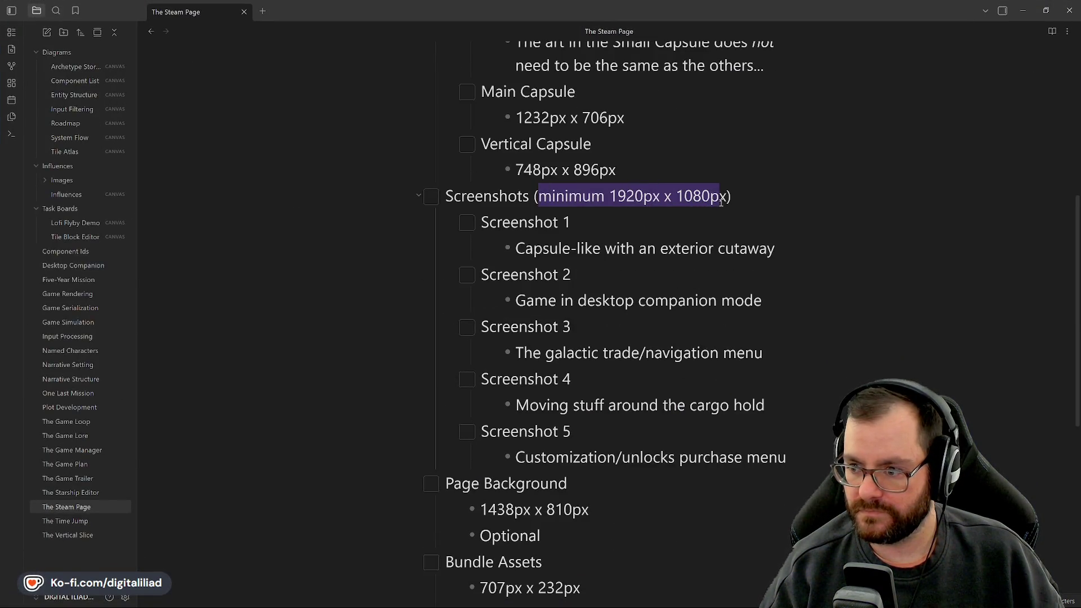
{"action": "type", "text": "1920x1080 minimum. 16:9 aspect ratio"}
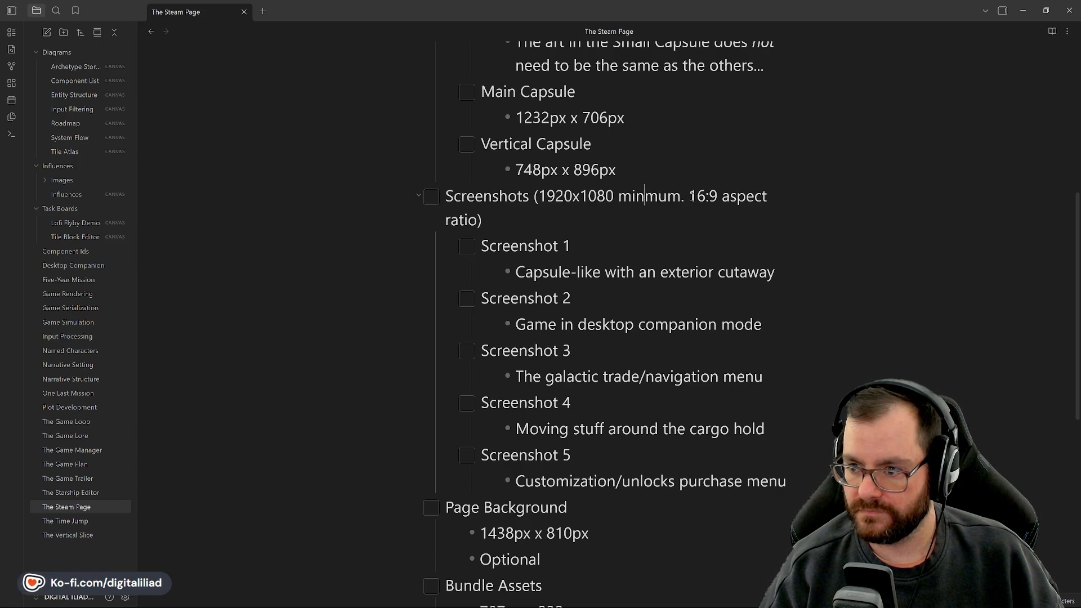
Punctuate and space the heading to read '1920x1080 min., 16:9 aspect ratio'.
{"action": "key", "text": "Delete"}
{"action": "key", "text": "Delete"}
{"action": "key", "text": "Delete"}
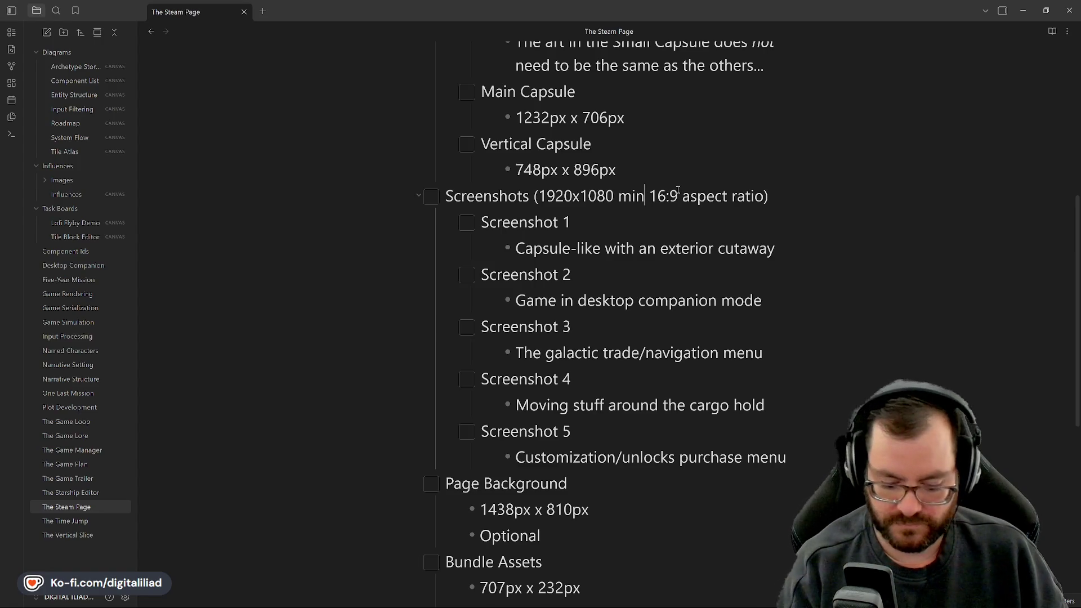
{"action": "type", "text": "."}
{"action": "key", "text": "Right"}
{"action": "type", "text": ","}
{"action": "key", "text": "Left"}
{"action": "key", "text": "BackSpace"}
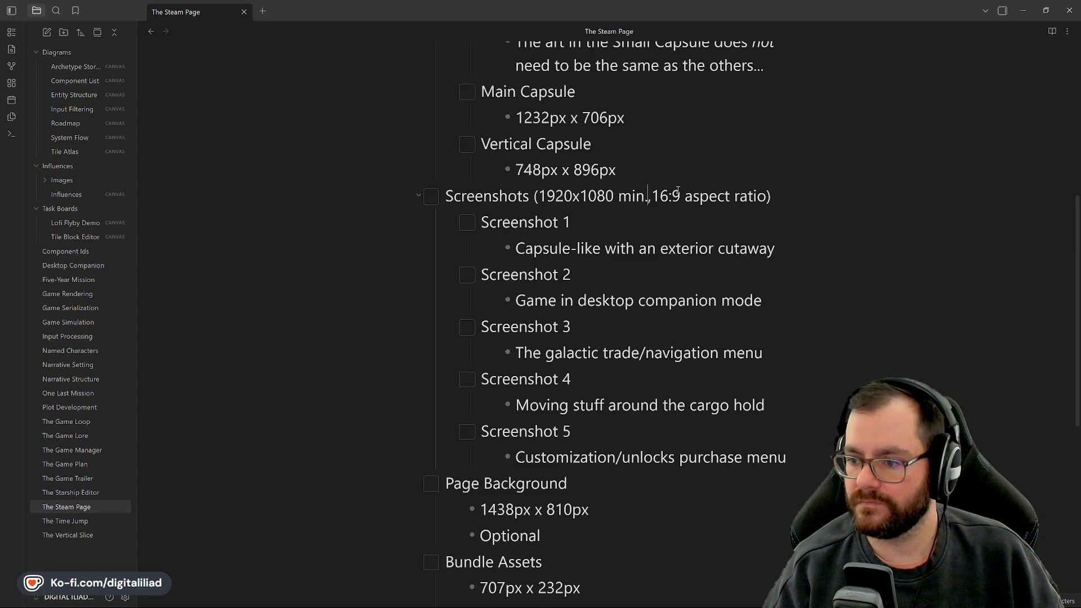
{"action": "key", "text": "Right"}
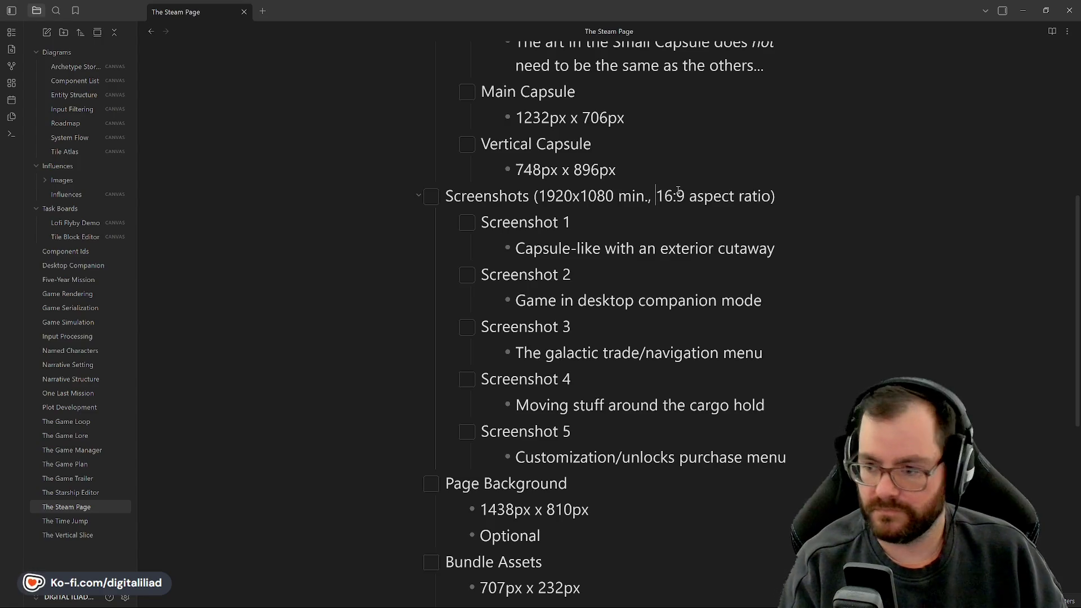
{"action": "key", "text": "Left"}
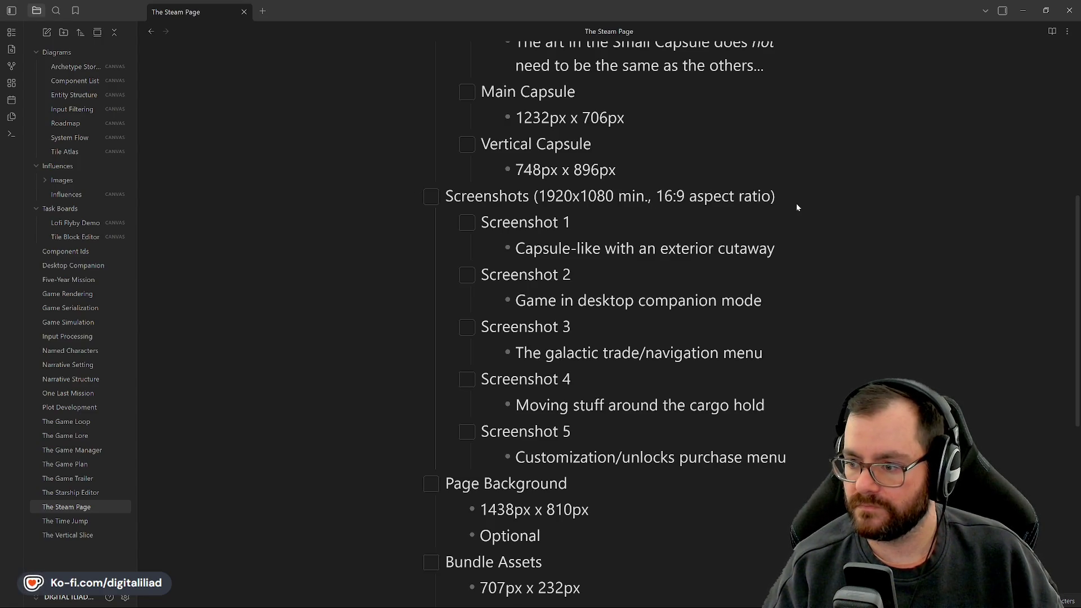
{"action": "left_click", "coordinate": [794, 204]}
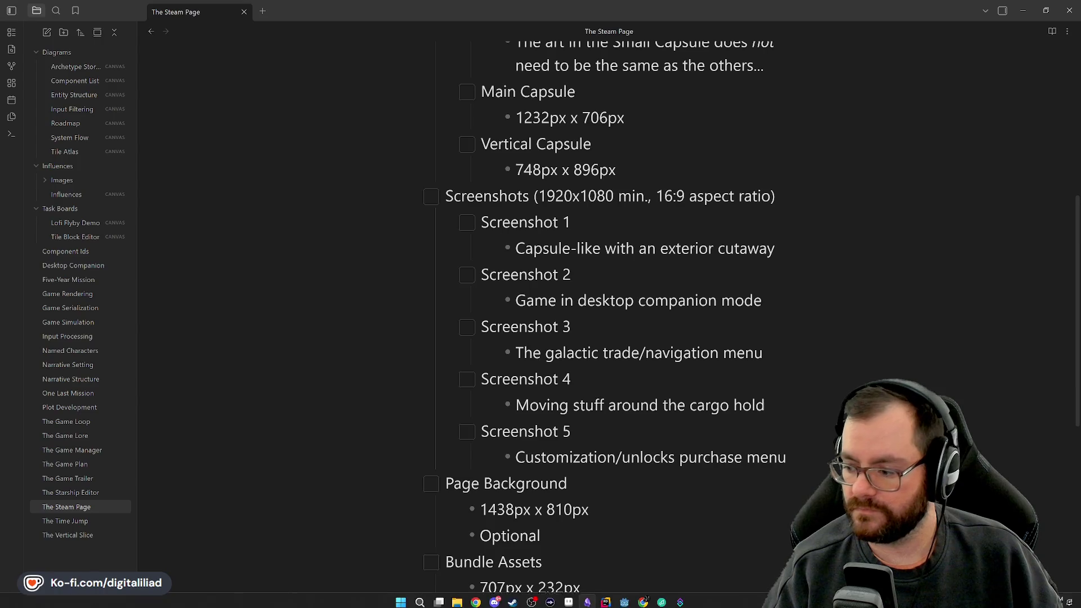
Place the cursor at the end of the Screenshot 2 line.
{"action": "scroll", "coordinate": [638, 249], "scroll_direction": "up", "scroll_amount": 2}
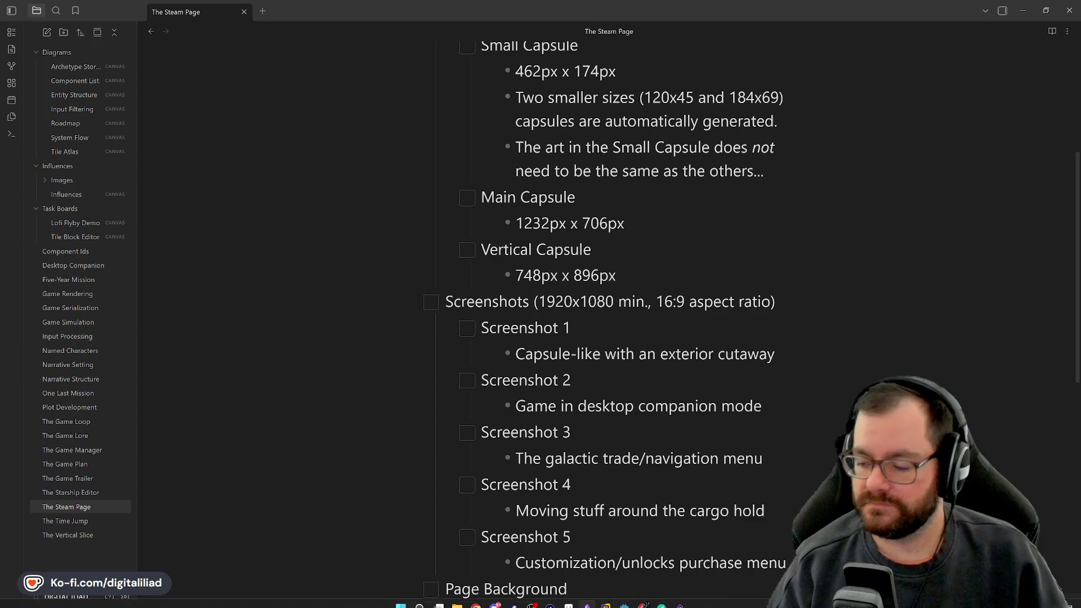
{"action": "scroll", "coordinate": [647, 373], "scroll_direction": "down", "scroll_amount": 2}
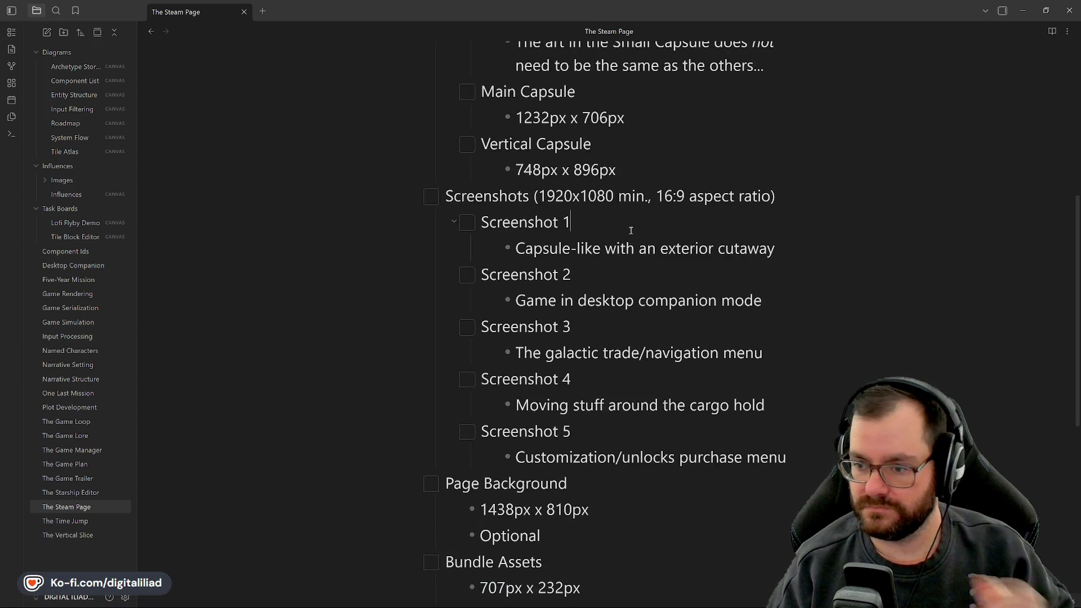
{"action": "left_click", "coordinate": [630, 280]}
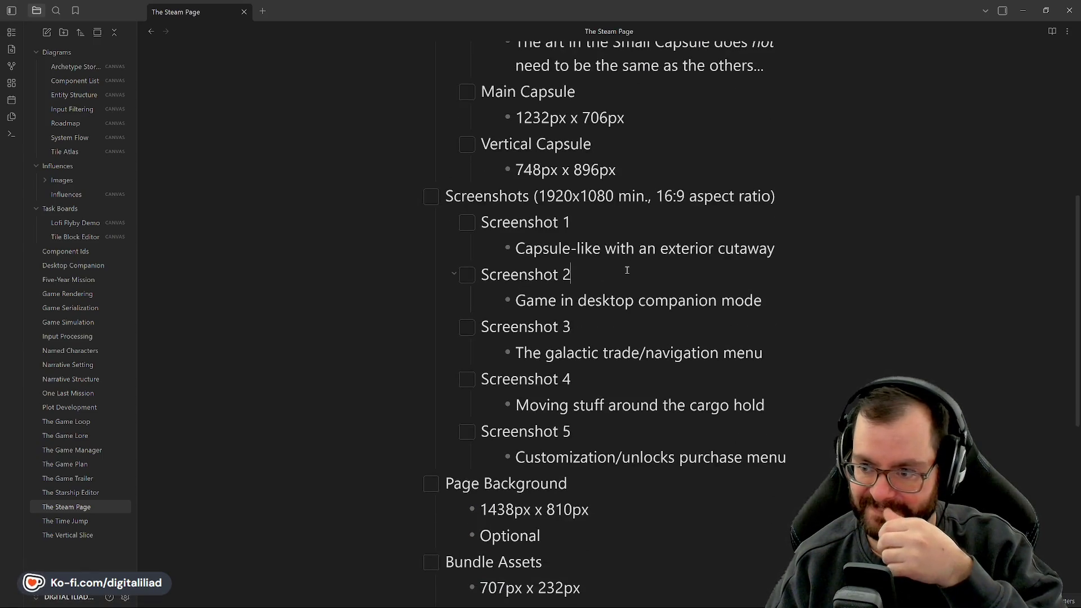
{"action": "scroll", "coordinate": [627, 270], "scroll_direction": "down", "scroll_amount": 2}
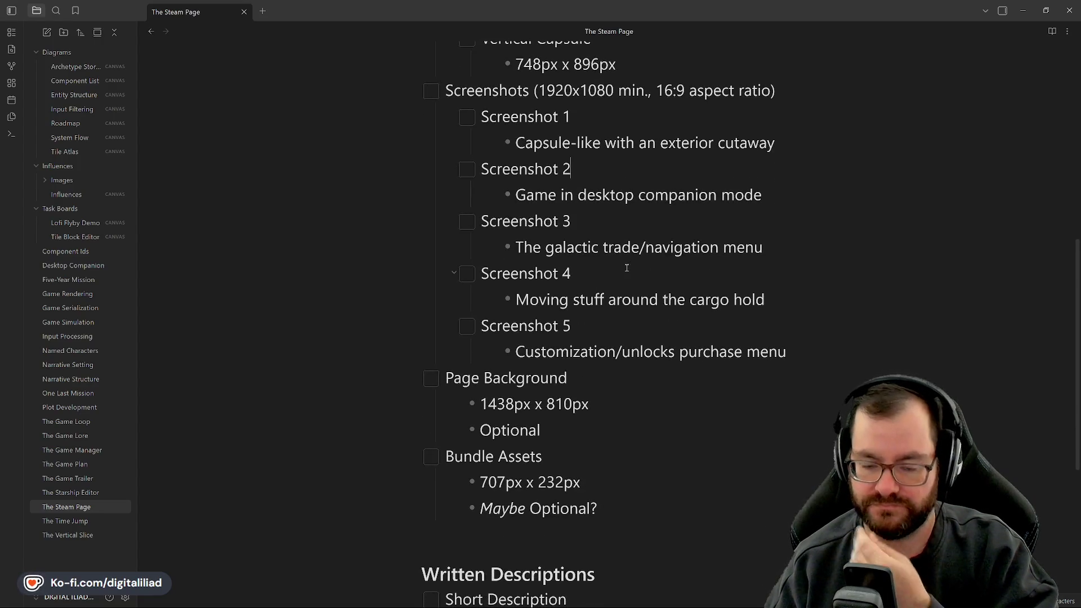
{"action": "scroll", "coordinate": [619, 277], "scroll_direction": "down", "scroll_amount": 3}
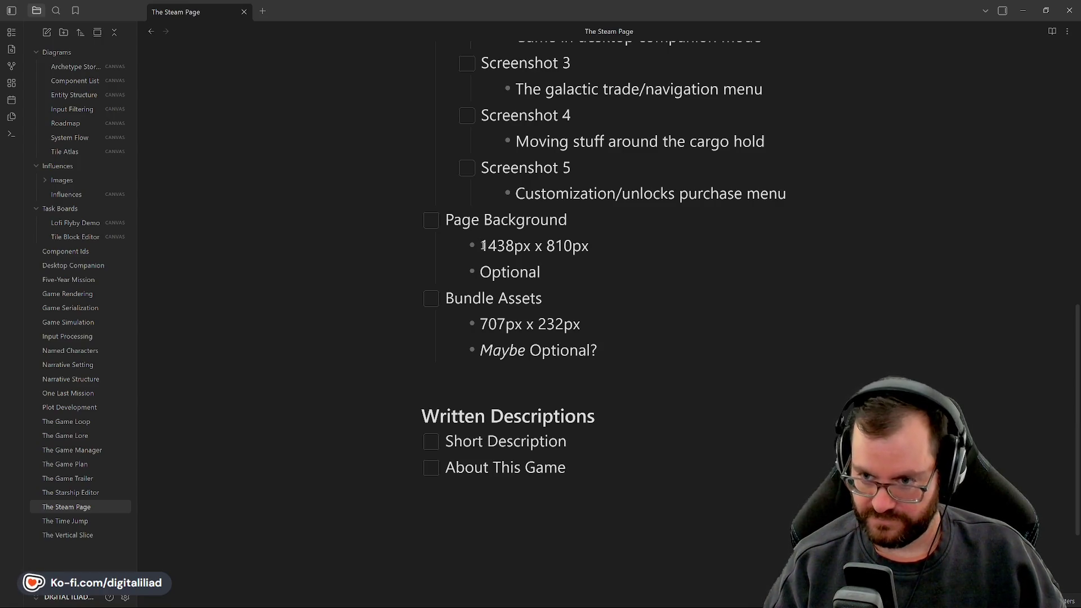
Back in Aseprite, select the Vertical Capsule Frame layer and move its magenta rectangle up 30 px.
{"action": "mouse_move", "coordinate": [631, 605]}
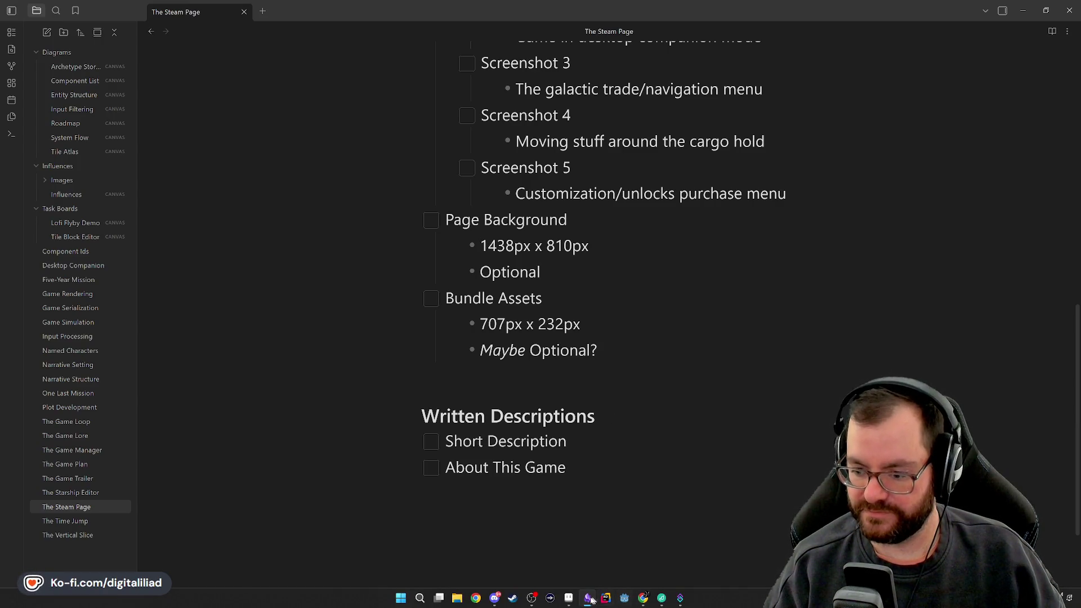
{"action": "mouse_move", "coordinate": [569, 598]}
{"action": "left_click", "coordinate": [563, 554]}
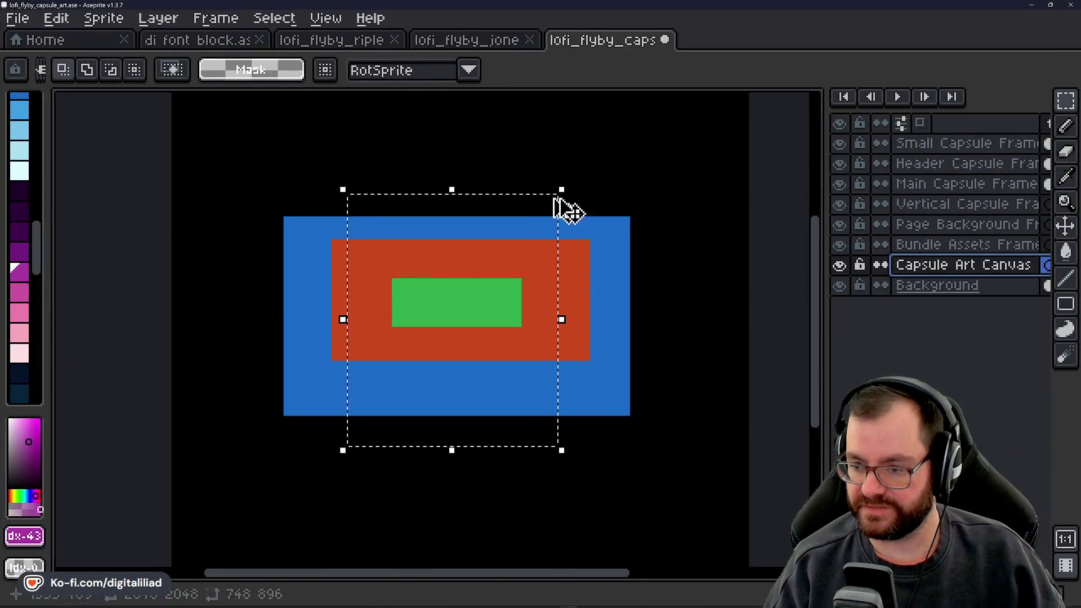
{"action": "left_click", "coordinate": [940, 225]}
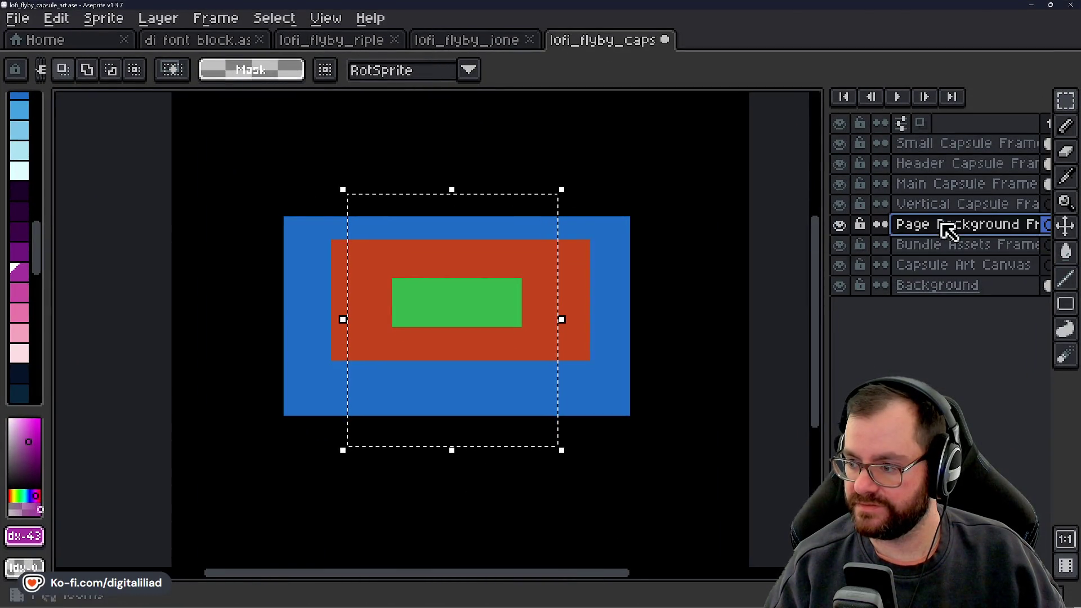
{"action": "left_click", "coordinate": [467, 270]}
{"action": "left_click", "coordinate": [960, 205]}
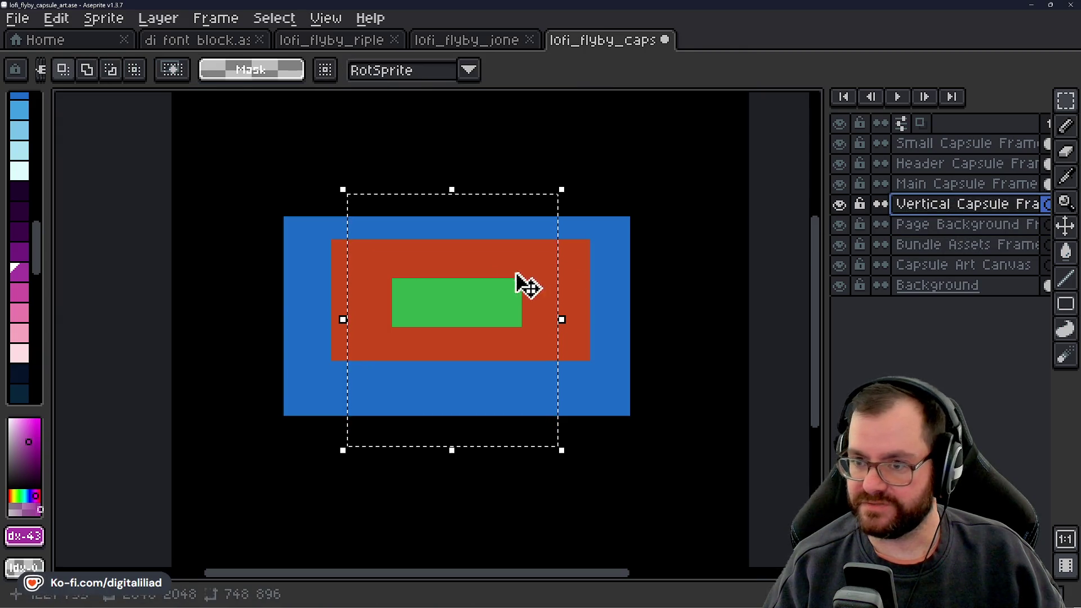
{"action": "left_click", "coordinate": [488, 294]}
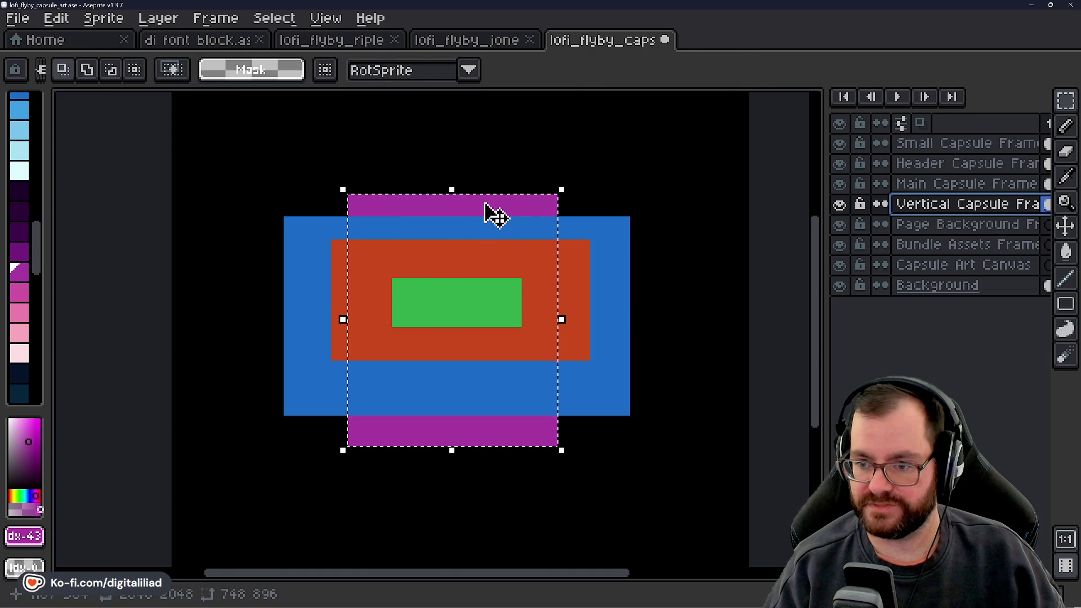
{"action": "mouse_move", "coordinate": [485, 207]}
{"action": "left_mouse_down"}
{"action": "mouse_move", "coordinate": [483, 186]}
{"action": "mouse_move", "coordinate": [498, 209]}
{"action": "left_mouse_up"}
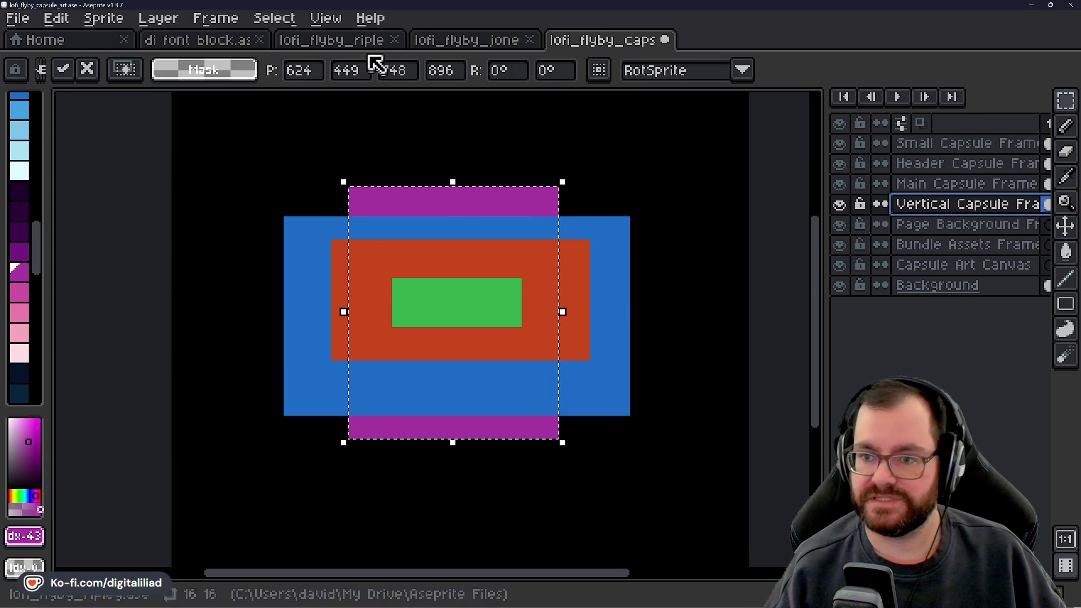
Set the grid to 1024 x 1024 cells, then activate Page Background Frame and deselect.
{"action": "left_click", "coordinate": [332, 18]}
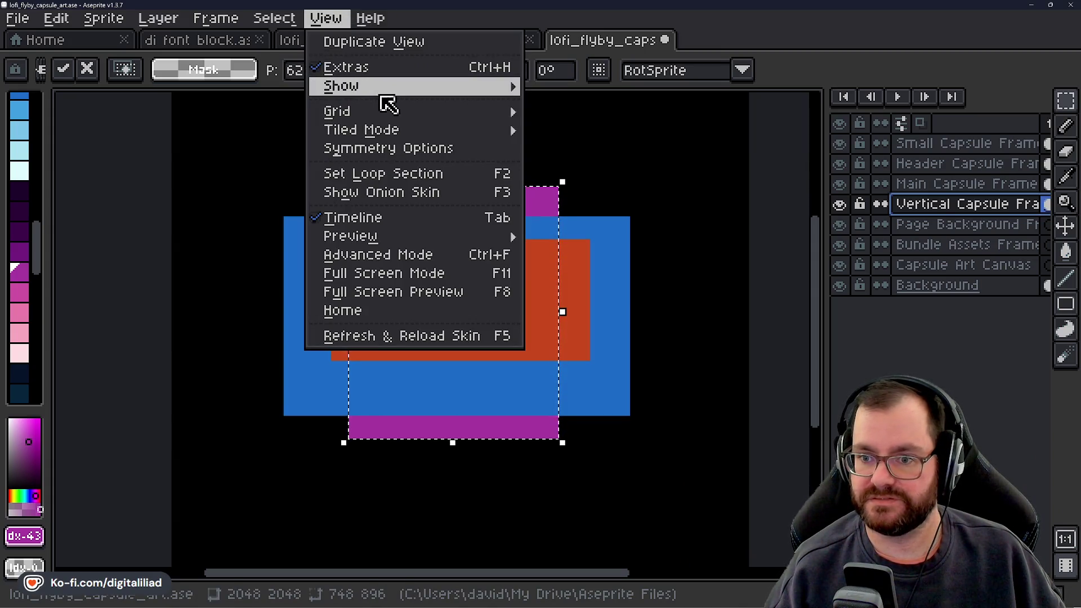
{"action": "mouse_move", "coordinate": [447, 113]}
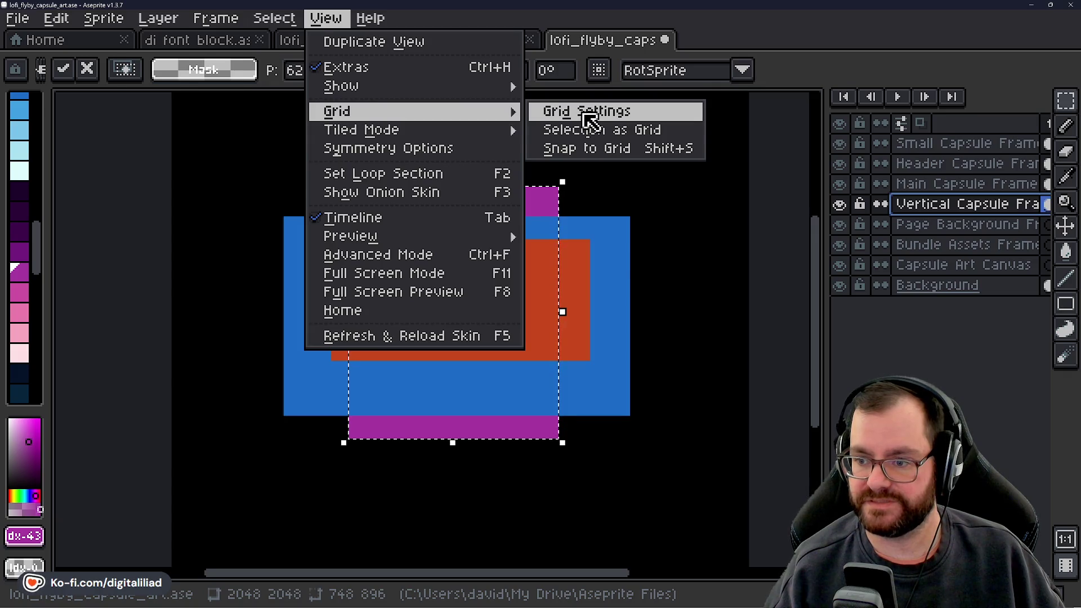
{"action": "left_click", "coordinate": [592, 112]}
{"action": "type", "text": "10"}
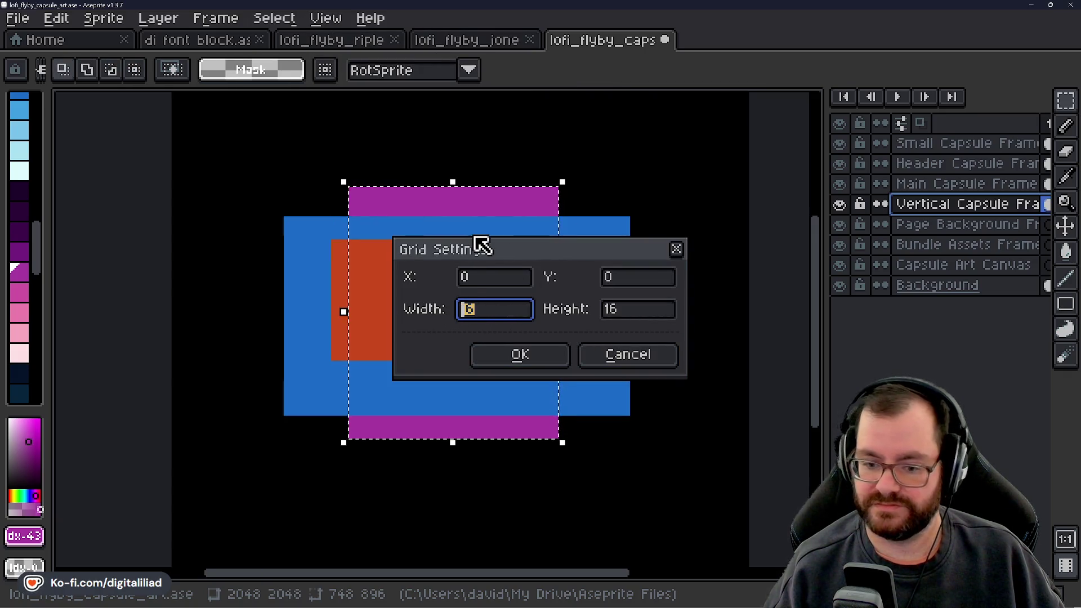
{"action": "type", "text": "24"}
{"action": "key", "text": "Tab"}
{"action": "type", "text": "1024"}
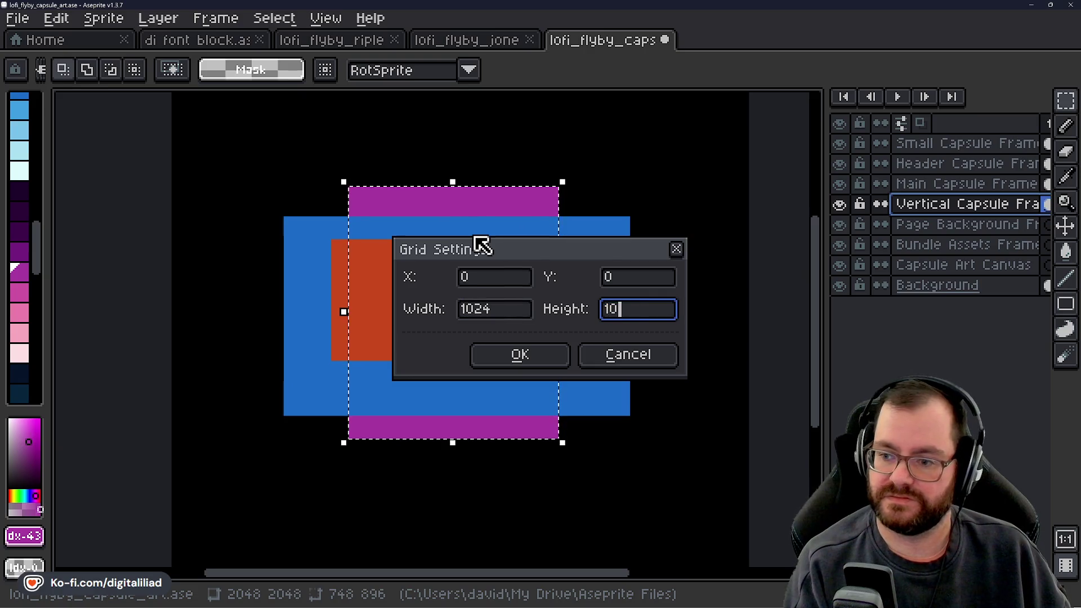
{"action": "key", "text": "Return"}
{"action": "scroll", "coordinate": [473, 234], "scroll_direction": "right", "scroll_amount": 5}
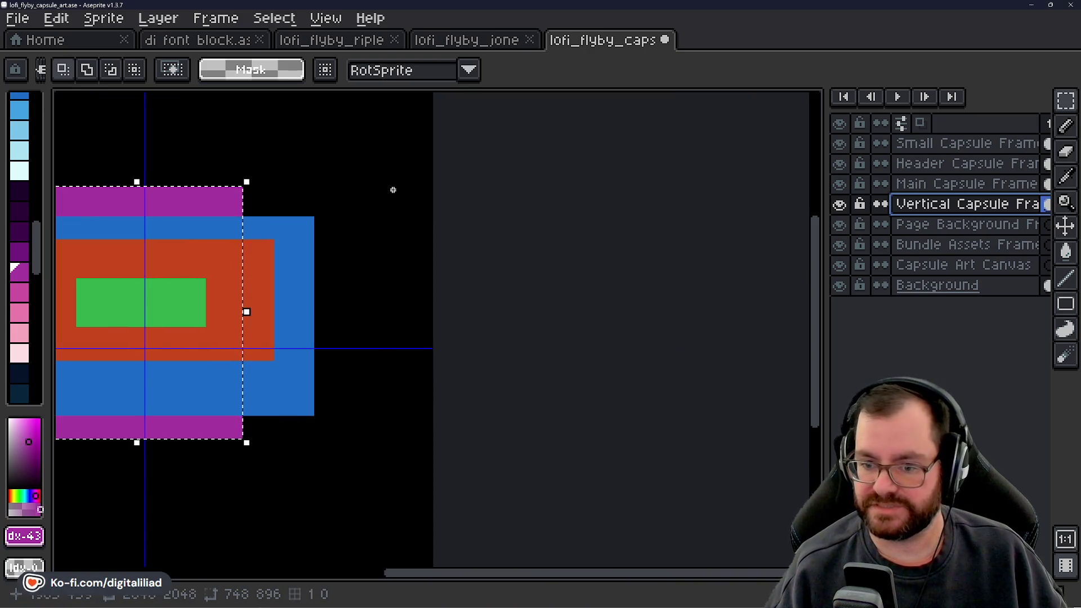
{"action": "scroll", "coordinate": [441, 285], "scroll_direction": "left", "scroll_amount": 5}
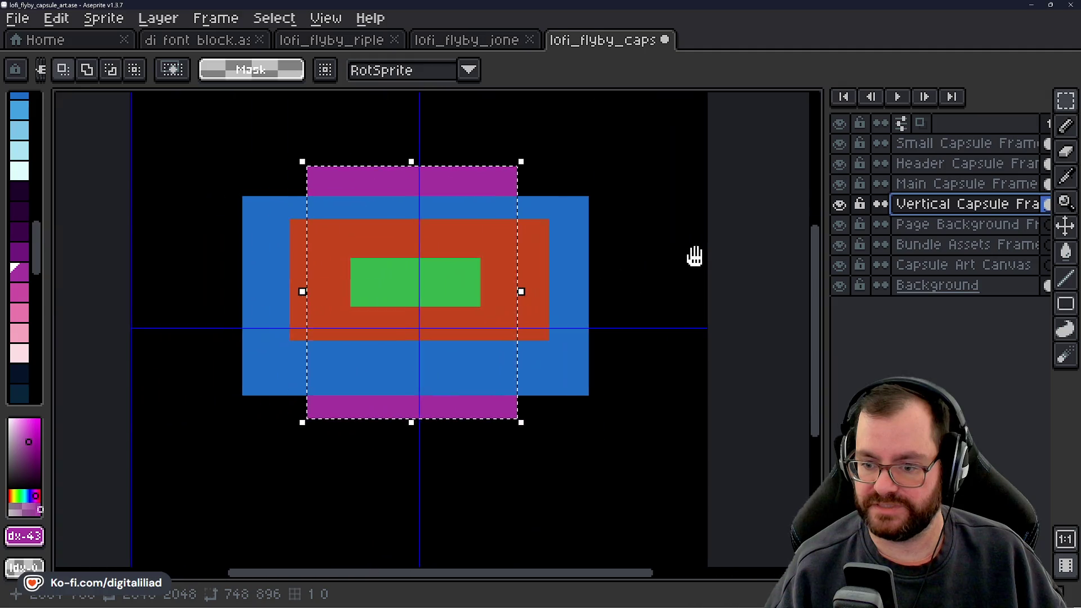
{"action": "left_click", "coordinate": [877, 225]}
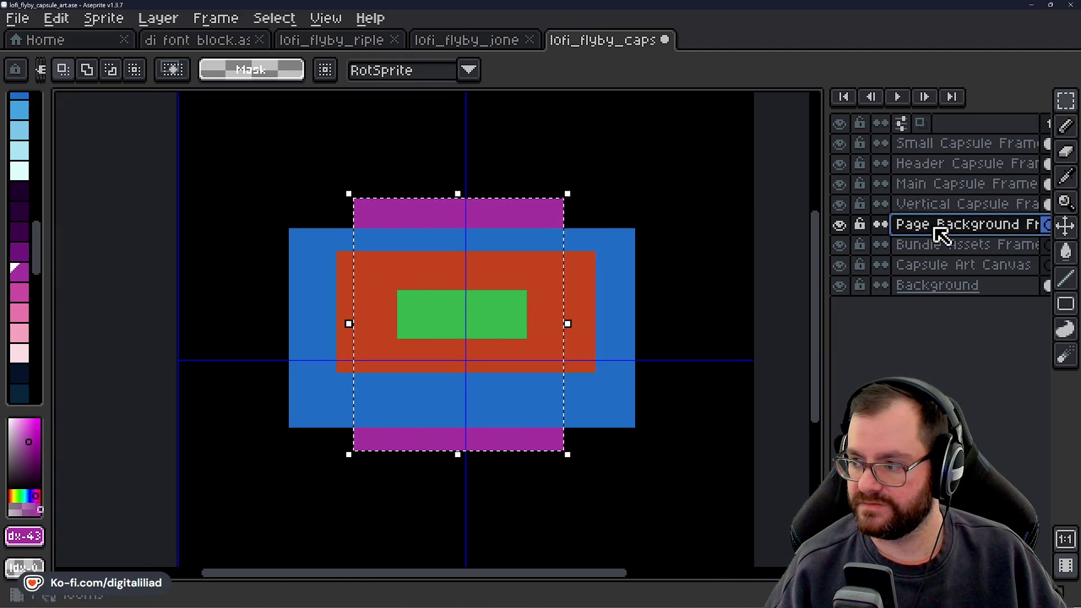
{"action": "left_click", "coordinate": [659, 379]}
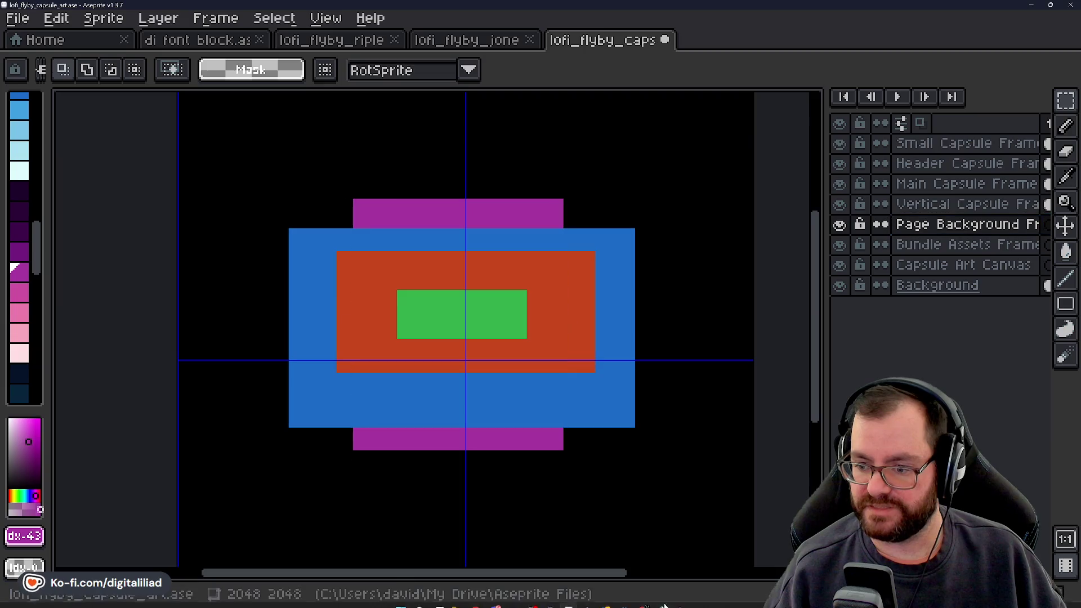
Check the 1438px x 810px Page Background size in Chrome, then return to Aseprite.
{"action": "mouse_move", "coordinate": [574, 592]}
{"action": "mouse_move", "coordinate": [643, 597]}
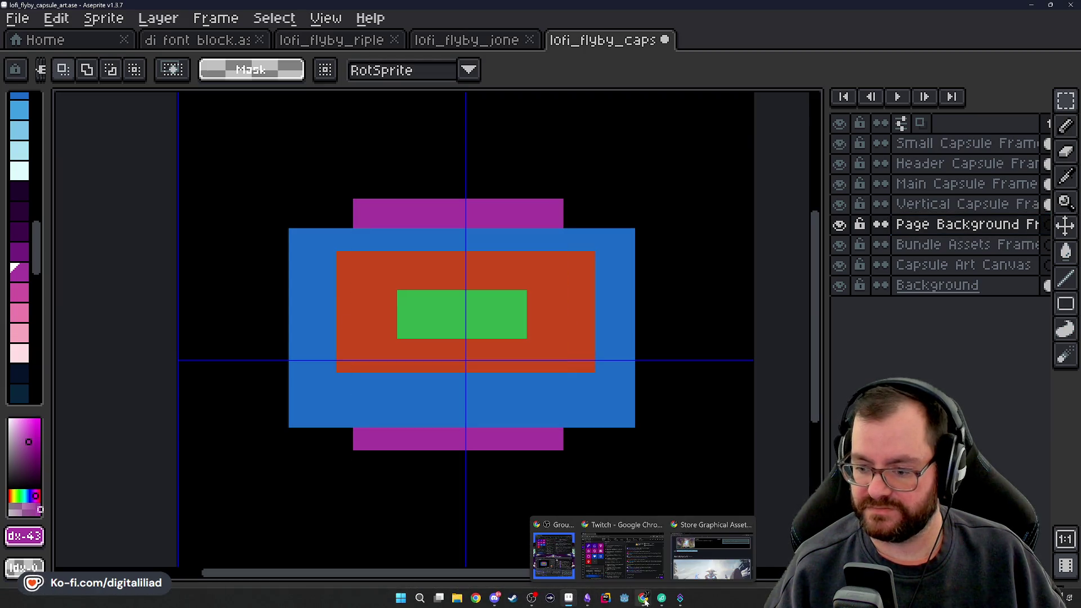
{"action": "left_click", "coordinate": [638, 543]}
{"action": "scroll", "coordinate": [382, 342], "scroll_direction": "down", "scroll_amount": 10}
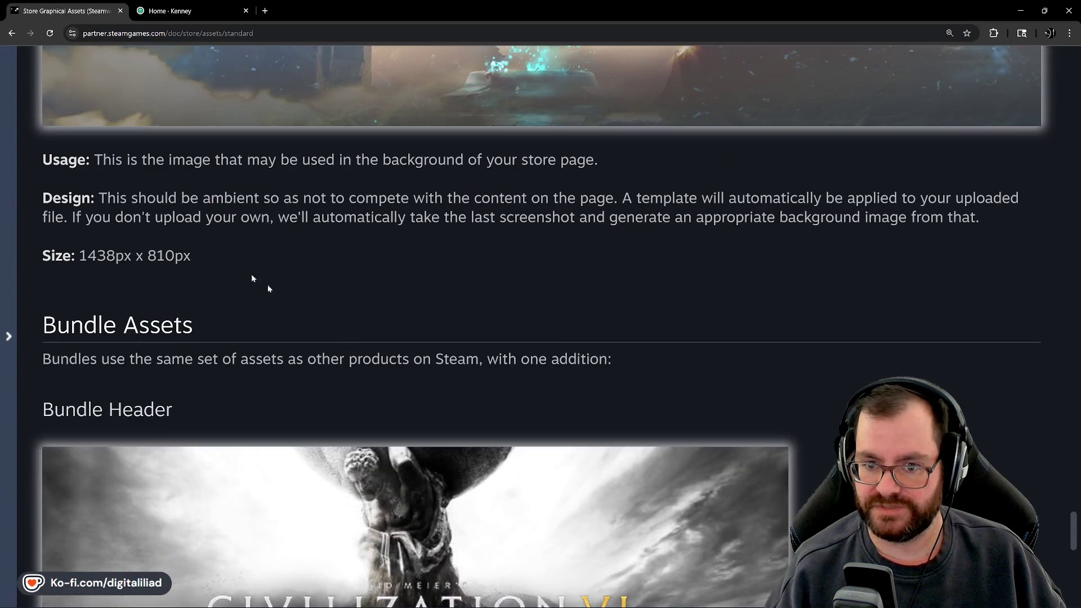
{"action": "mouse_move", "coordinate": [574, 592]}
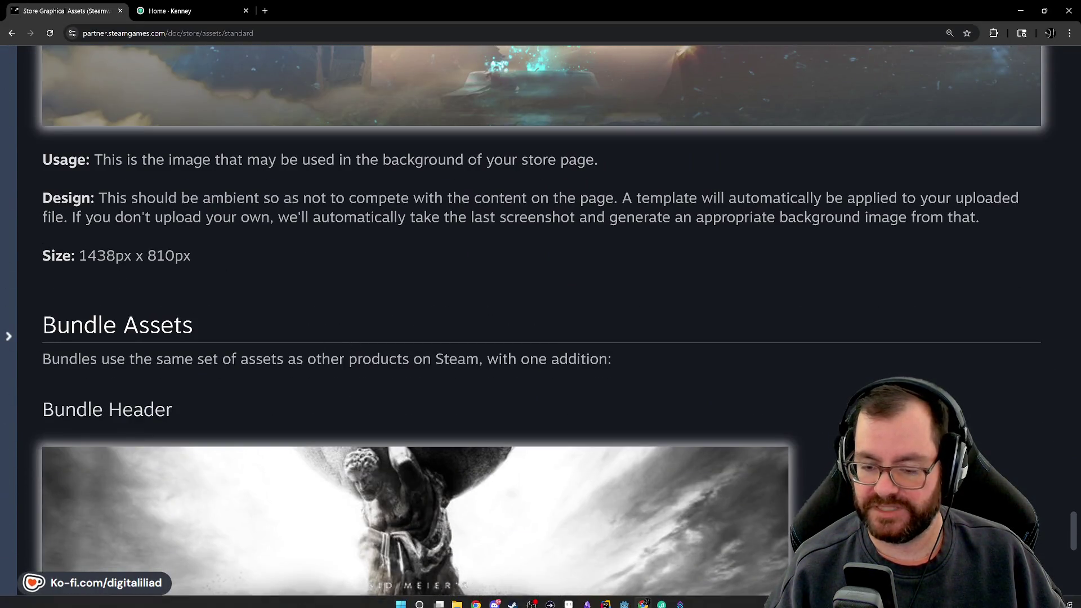
{"action": "left_click", "coordinate": [570, 599]}
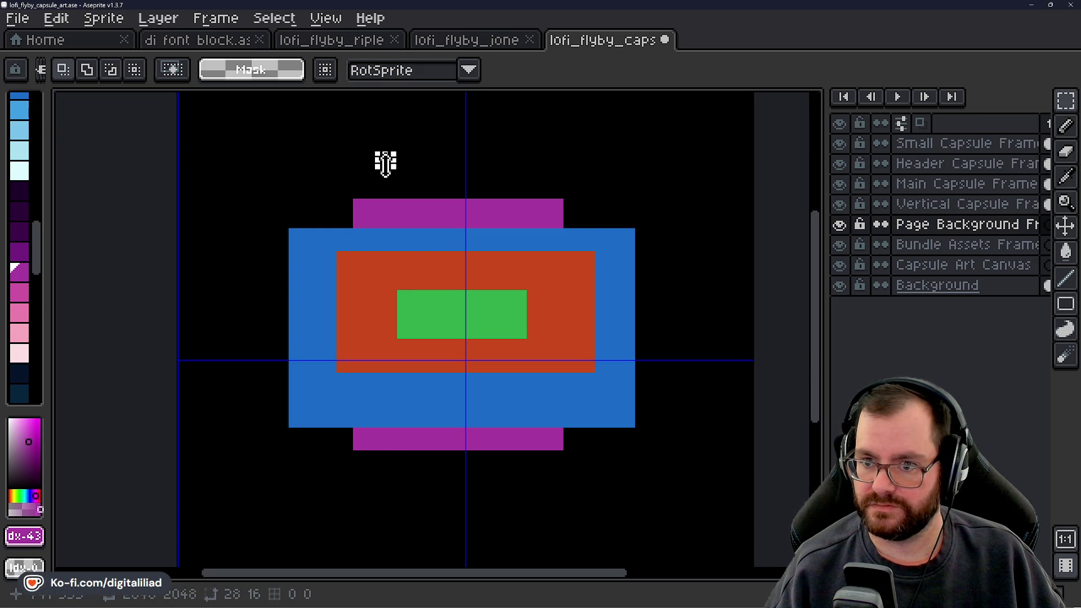
Clear the existing and stray selections on the canvas.
{"action": "scroll", "coordinate": [387, 163], "scroll_direction": "up", "scroll_amount": 4}
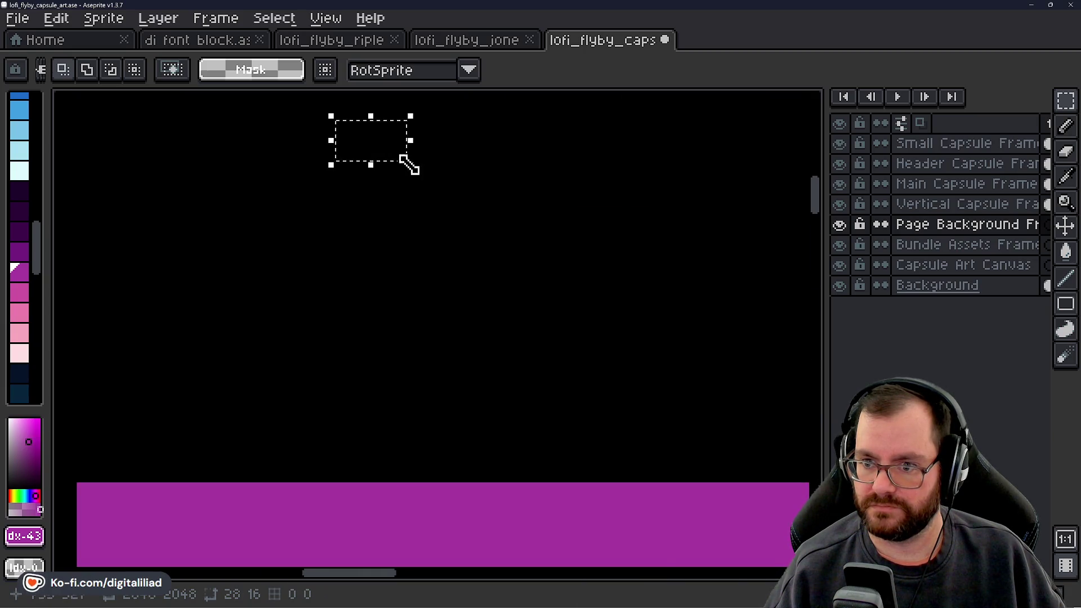
{"action": "scroll", "coordinate": [467, 248], "scroll_direction": "down", "scroll_amount": 4}
{"action": "scroll", "coordinate": [478, 219], "scroll_direction": "up", "scroll_amount": 1}
{"action": "left_click", "coordinate": [478, 218]}
{"action": "scroll", "coordinate": [477, 217], "scroll_direction": "up", "scroll_amount": 3}
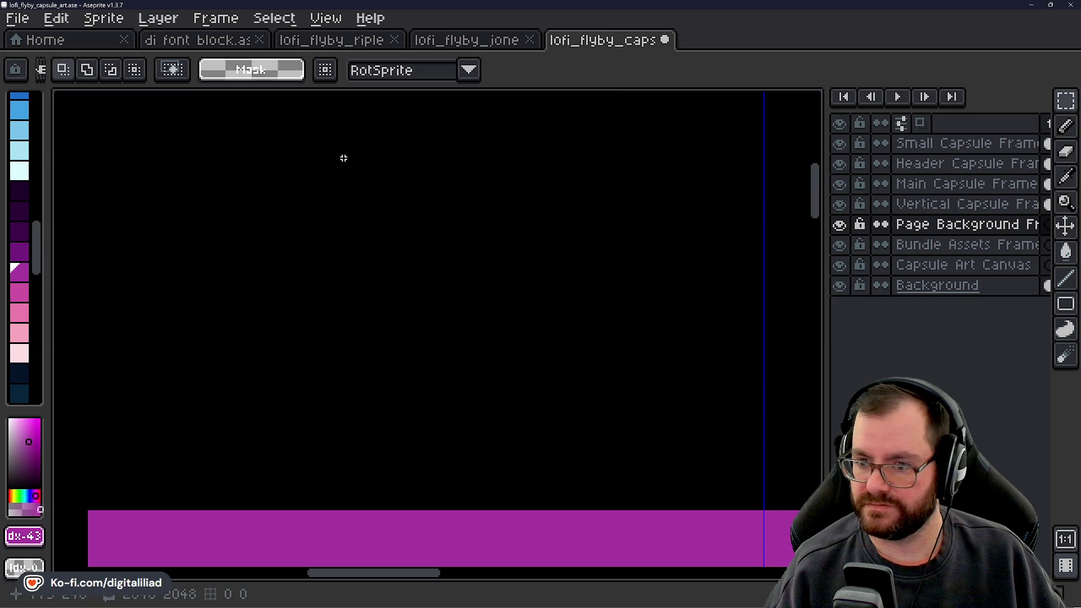
{"action": "left_click_drag", "start_coordinate": [343, 158], "coordinate": [521, 314]}
{"action": "left_click", "coordinate": [492, 244]}
Draw a new marquee and enter width 1438, height 800 and X position 116 in the toolbar.
{"action": "left_click_drag", "start_coordinate": [391, 217], "coordinate": [500, 334]}
{"action": "left_click", "coordinate": [407, 71]}
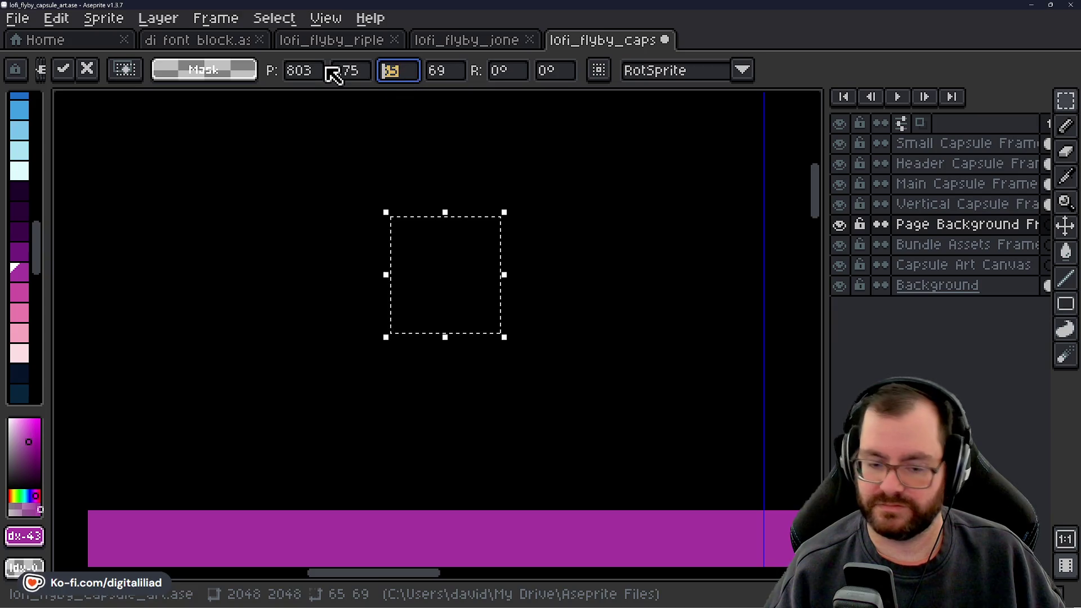
{"action": "type", "text": "1438"}
{"action": "key", "text": "Tab"}
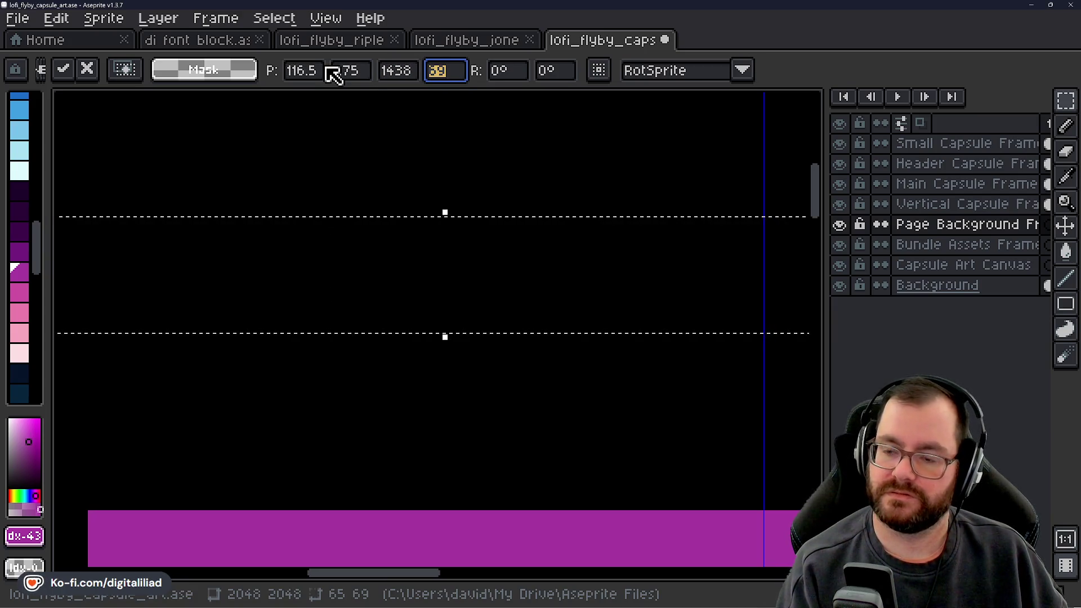
{"action": "type", "text": "80"}
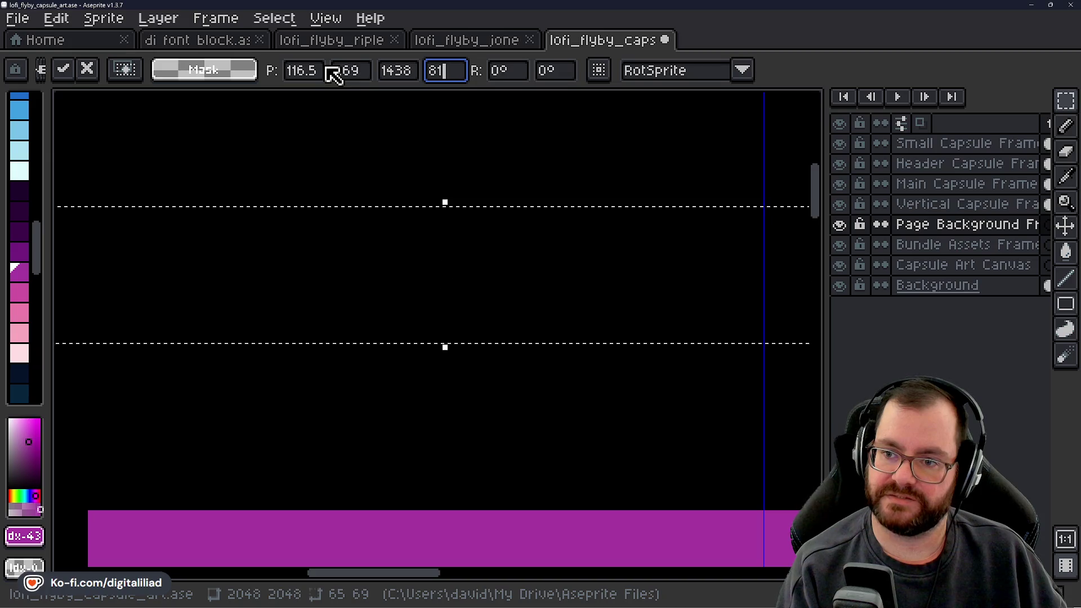
{"action": "type", "text": "0"}
{"action": "left_click", "coordinate": [319, 78]}
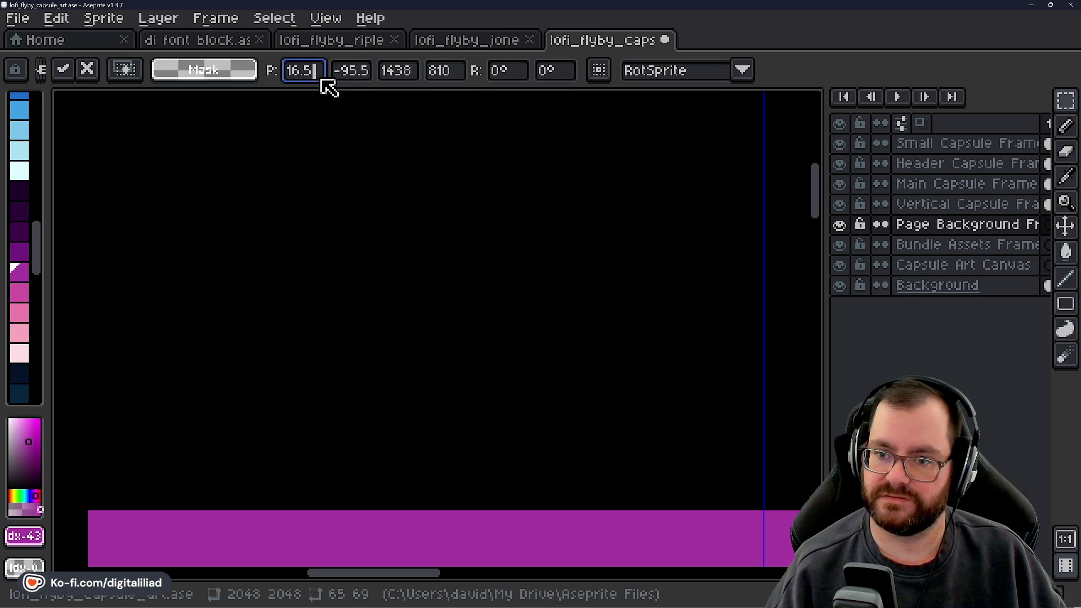
{"action": "type", "text": "116"}
{"action": "left_click", "coordinate": [352, 72]}
{"action": "key", "text": "Delete"}
{"action": "key", "text": "BackSpace"}
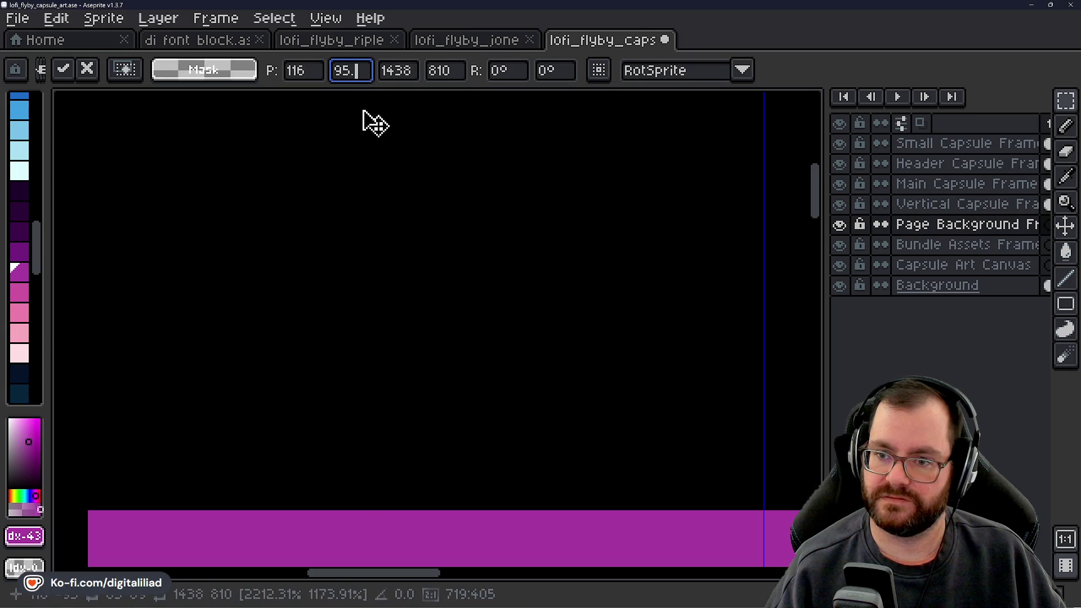
{"action": "key", "text": "Return"}
Move the selection around the capsule frames, fill it with teal, and deselect.
{"action": "scroll", "coordinate": [377, 212], "scroll_direction": "down", "scroll_amount": 3}
{"action": "mouse_move", "coordinate": [425, 188]}
{"action": "left_mouse_down"}
{"action": "mouse_move", "coordinate": [446, 282]}
{"action": "mouse_move", "coordinate": [466, 284]}
{"action": "left_mouse_up"}
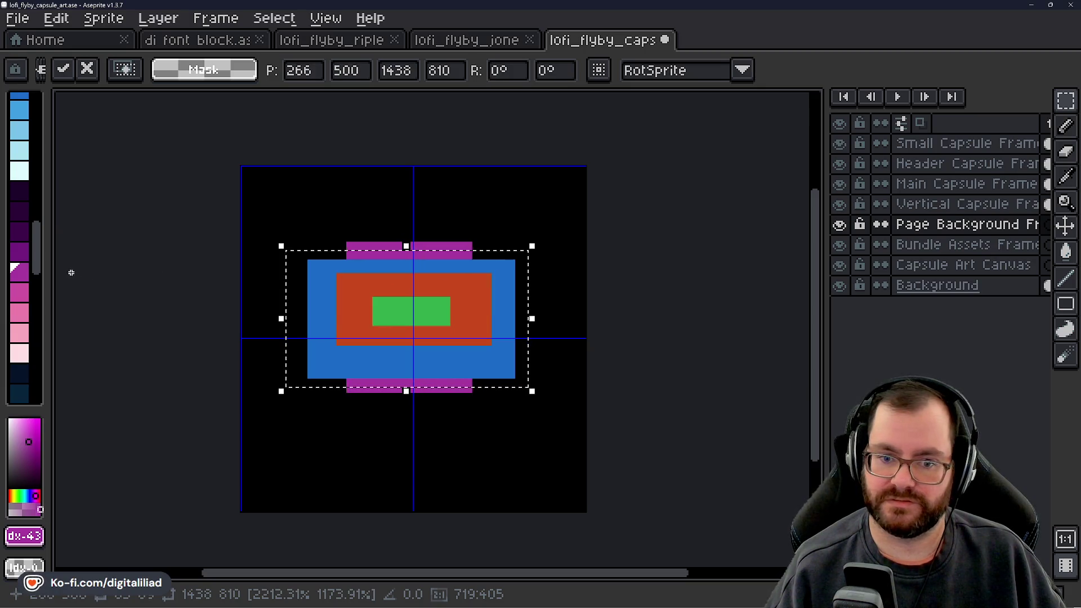
{"action": "scroll", "coordinate": [37, 312], "scroll_direction": "down", "scroll_amount": 5}
{"action": "left_click", "coordinate": [28, 286]}
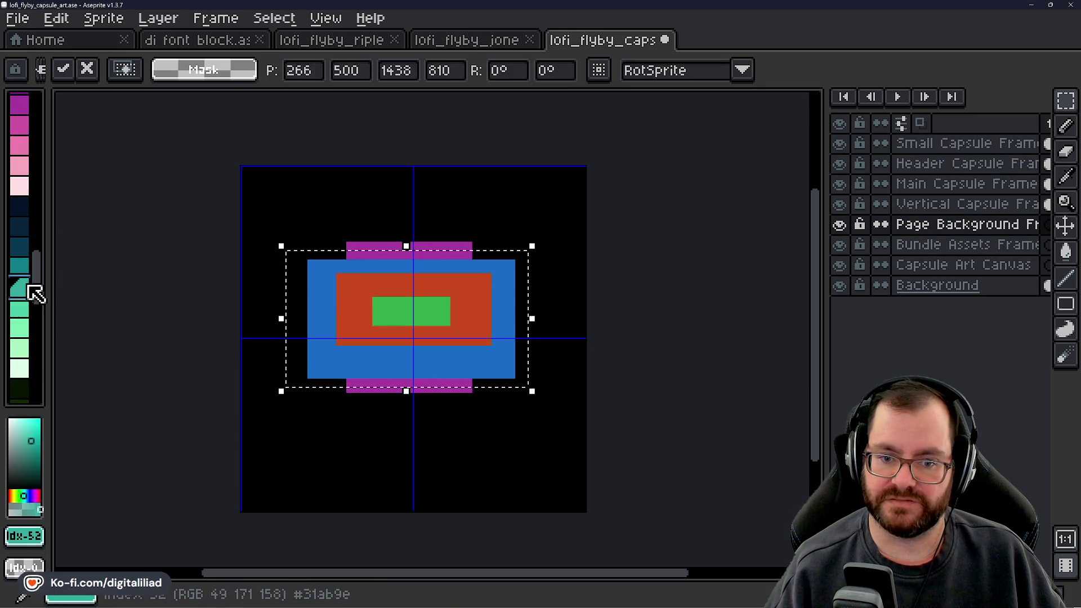
{"action": "key", "text": "f"}
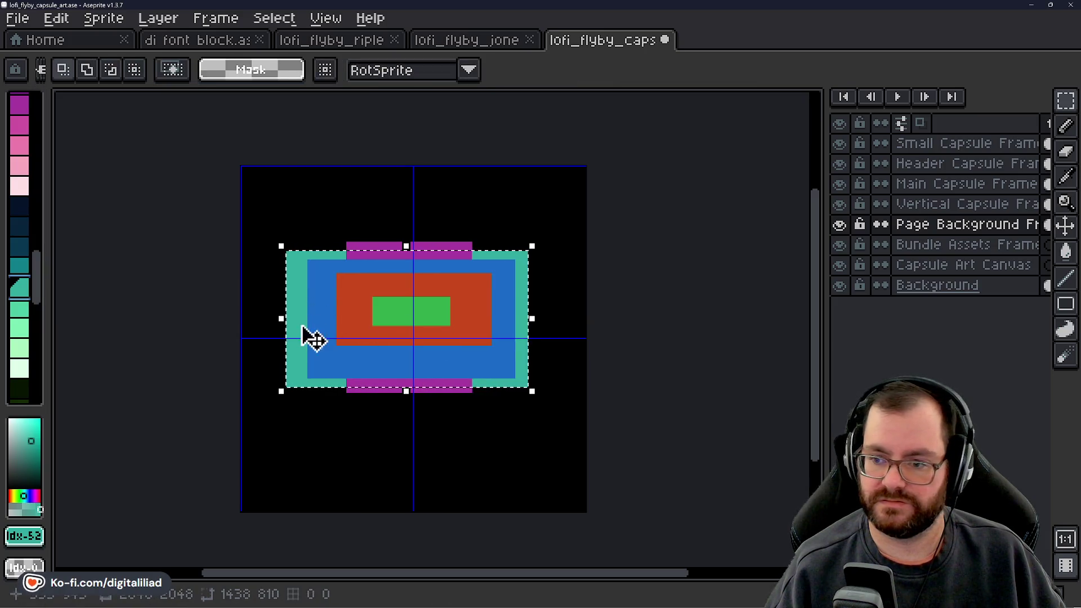
{"action": "key", "text": "ctrl+d"}
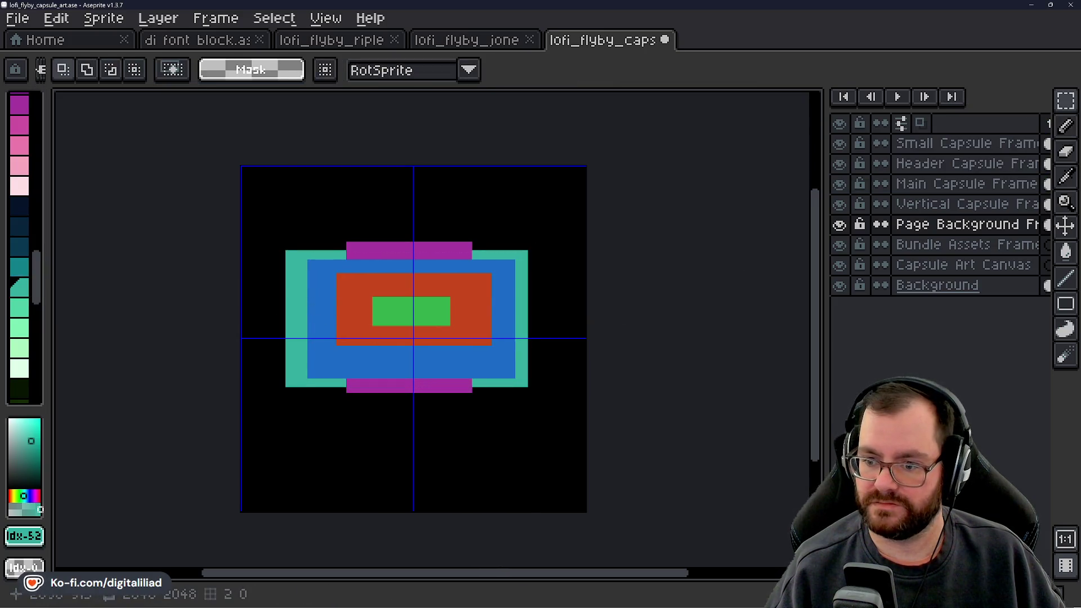
{"action": "scroll", "coordinate": [413, 321], "scroll_direction": "up", "scroll_amount": 2}
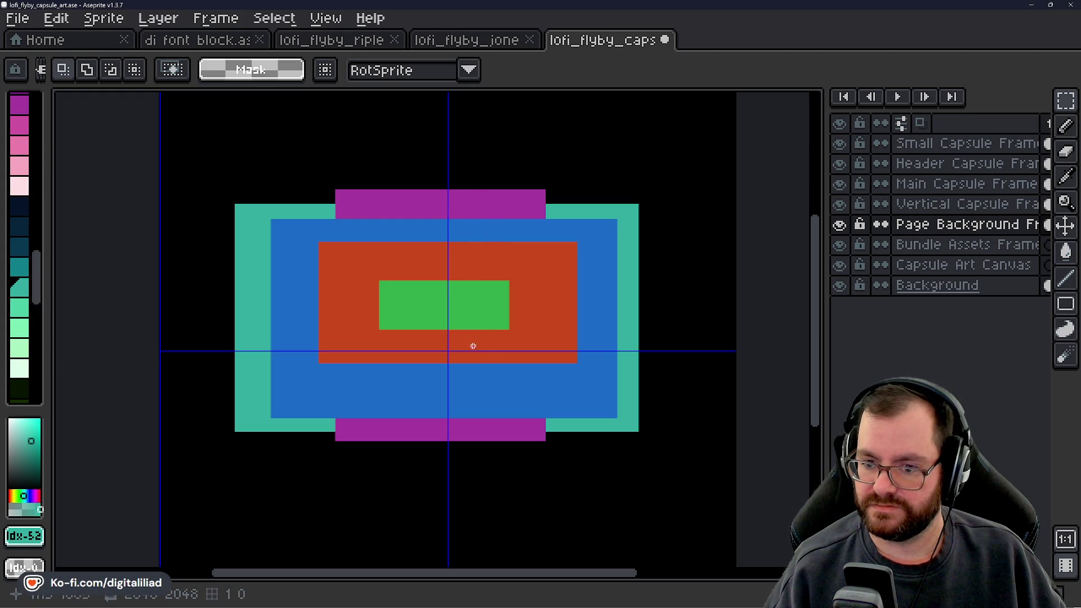
{"action": "scroll", "coordinate": [366, 286], "scroll_direction": "up", "scroll_amount": 1}
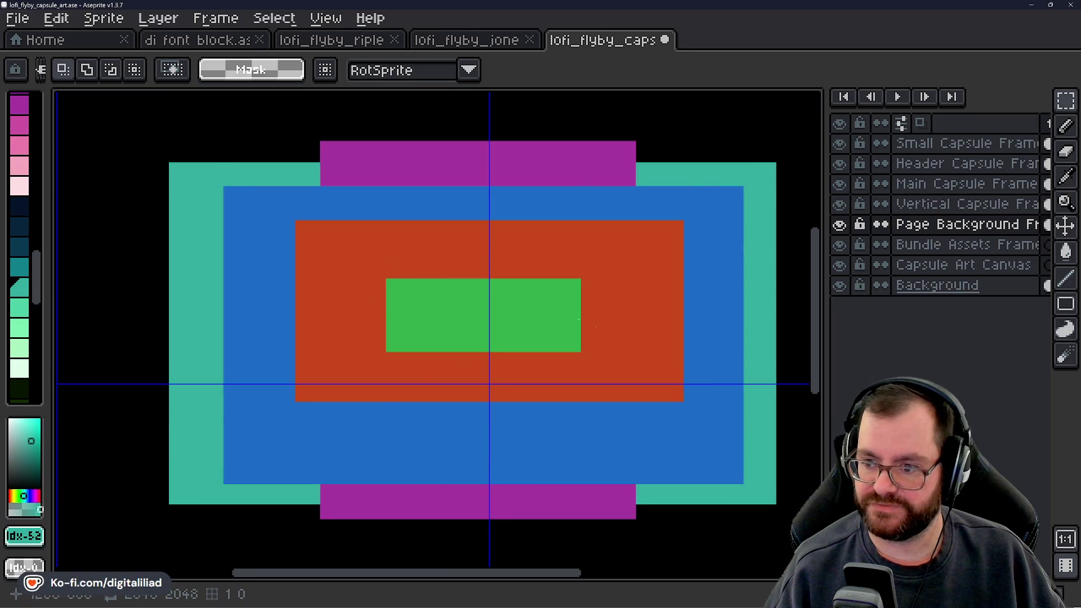
{"action": "scroll", "coordinate": [353, 258], "scroll_direction": "down", "scroll_amount": 1}
{"action": "left_click_drag", "start_coordinate": [448, 303], "coordinate": [453, 276]}
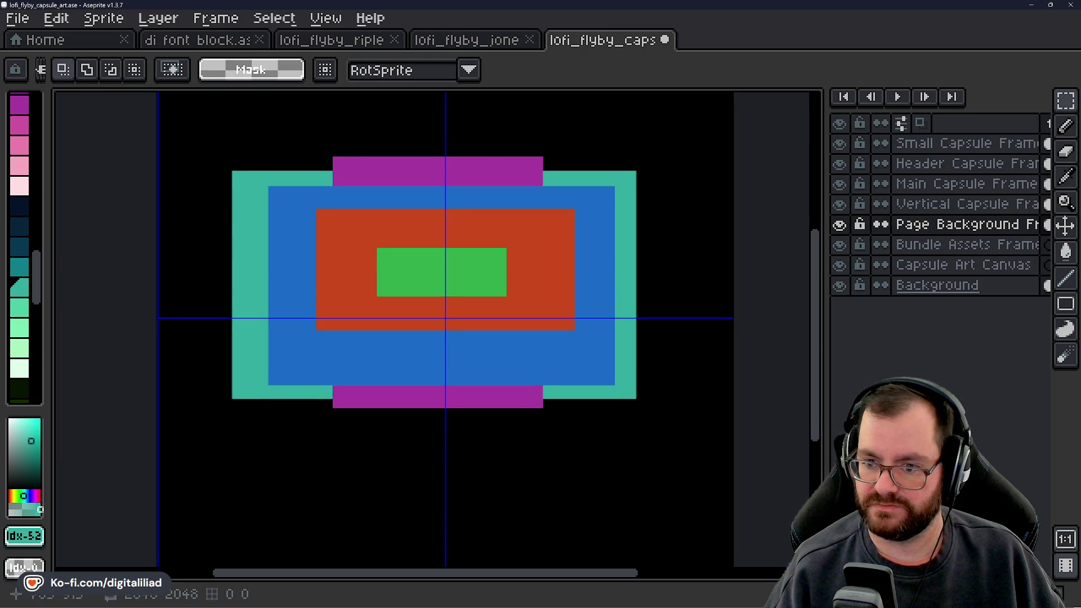
Lower the Small Capsule Frame and Header Capsule Frame layers' opacity to 50%.
{"action": "left_click", "coordinate": [923, 145]}
{"action": "double_click", "coordinate": [926, 148]}
{"action": "left_click_drag", "start_coordinate": [502, 426], "coordinate": [494, 436]}
{"action": "left_click", "coordinate": [592, 331]}
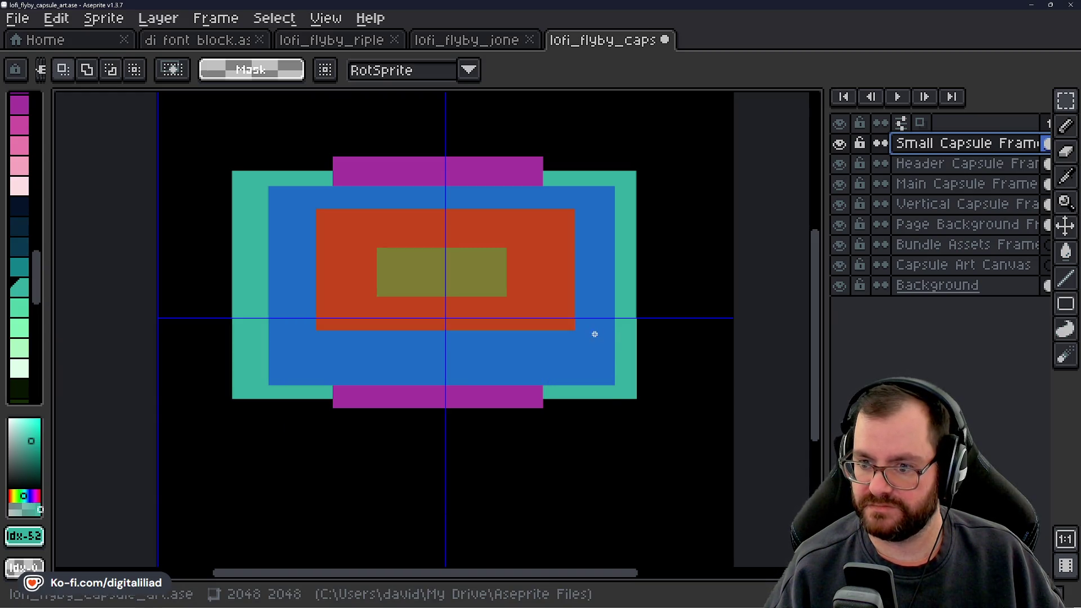
{"action": "double_click", "coordinate": [940, 164]}
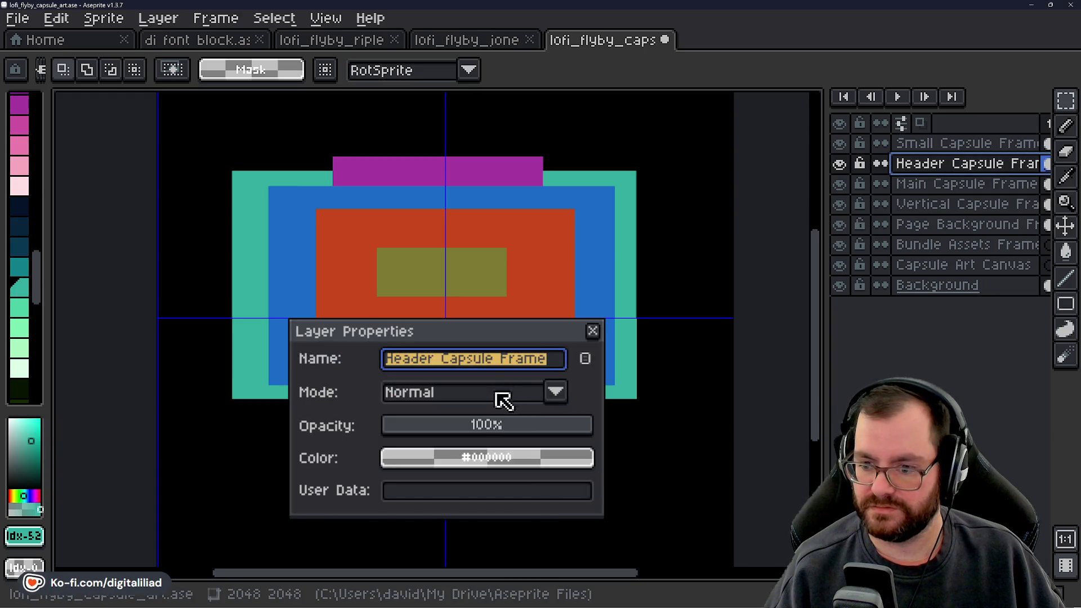
{"action": "left_click_drag", "start_coordinate": [495, 426], "coordinate": [495, 437]}
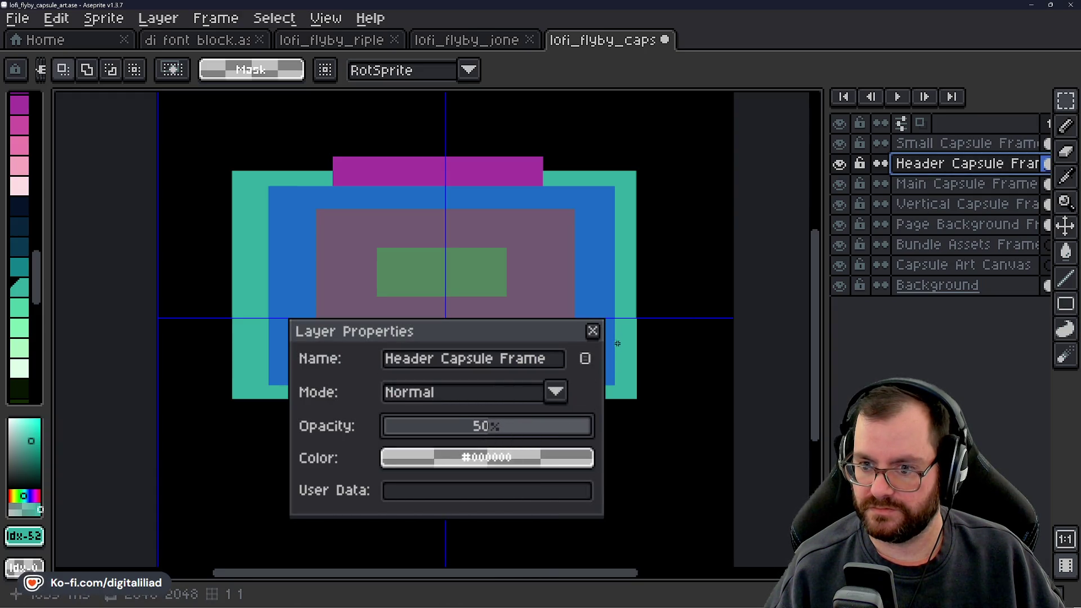
{"action": "left_click", "coordinate": [592, 331]}
Lower the Vertical Capsule Frame and Page Background Frame layers' opacity to about half.
{"action": "left_click", "coordinate": [916, 192]}
{"action": "double_click", "coordinate": [935, 204]}
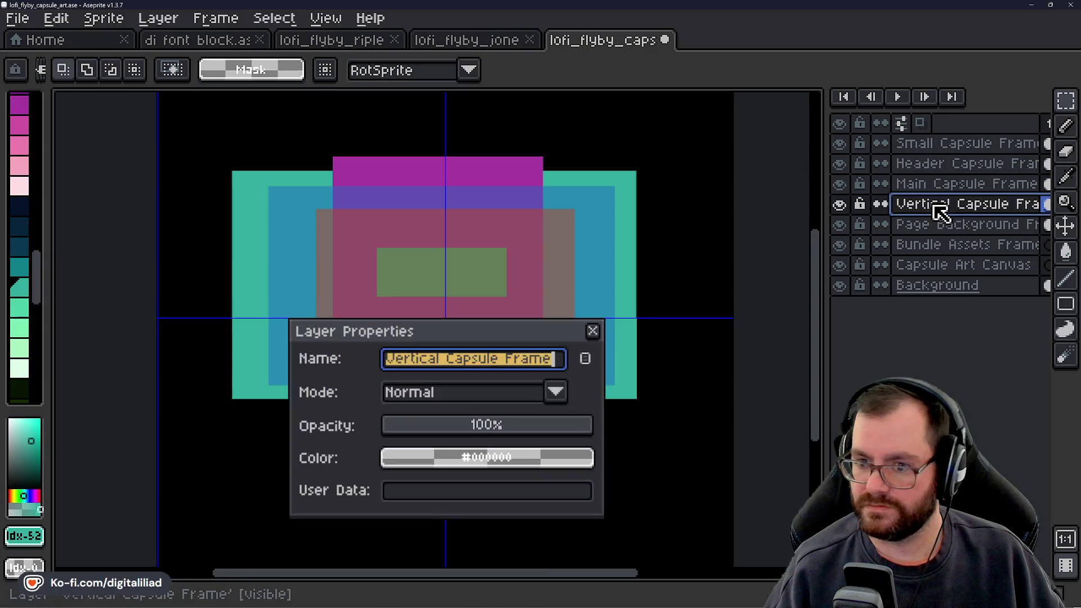
{"action": "left_click_drag", "start_coordinate": [509, 430], "coordinate": [487, 423]}
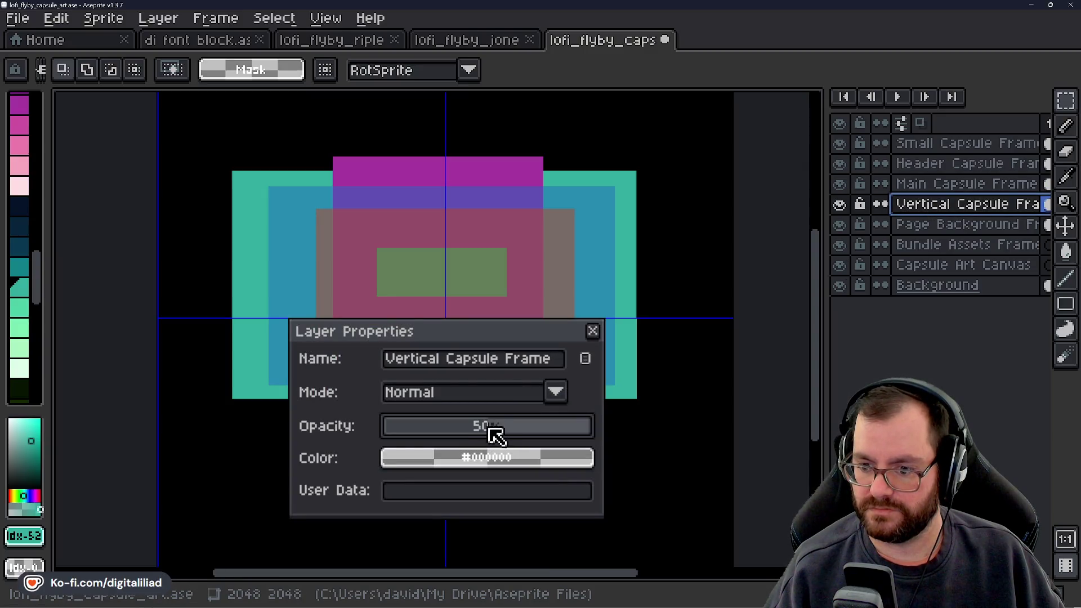
{"action": "left_click", "coordinate": [592, 331]}
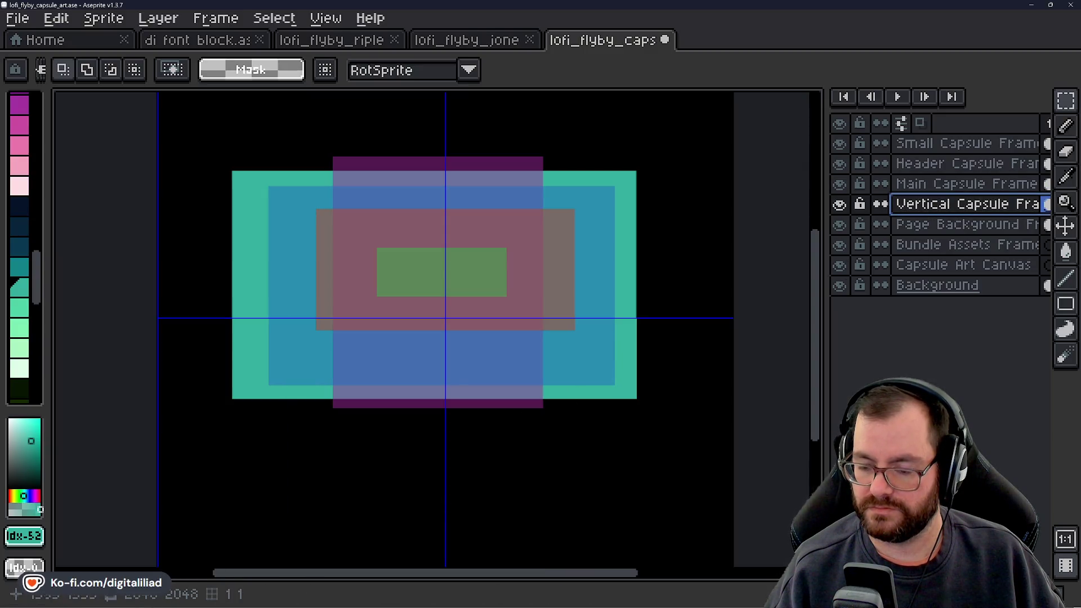
{"action": "double_click", "coordinate": [923, 232]}
{"action": "left_click_drag", "start_coordinate": [449, 422], "coordinate": [495, 434]}
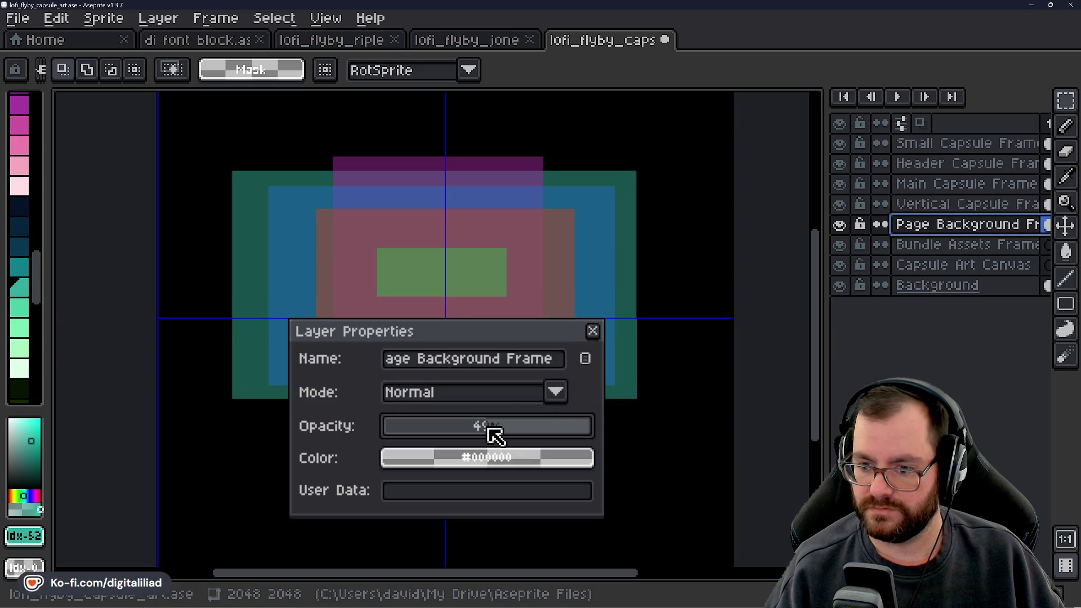
{"action": "left_click", "coordinate": [592, 331]}
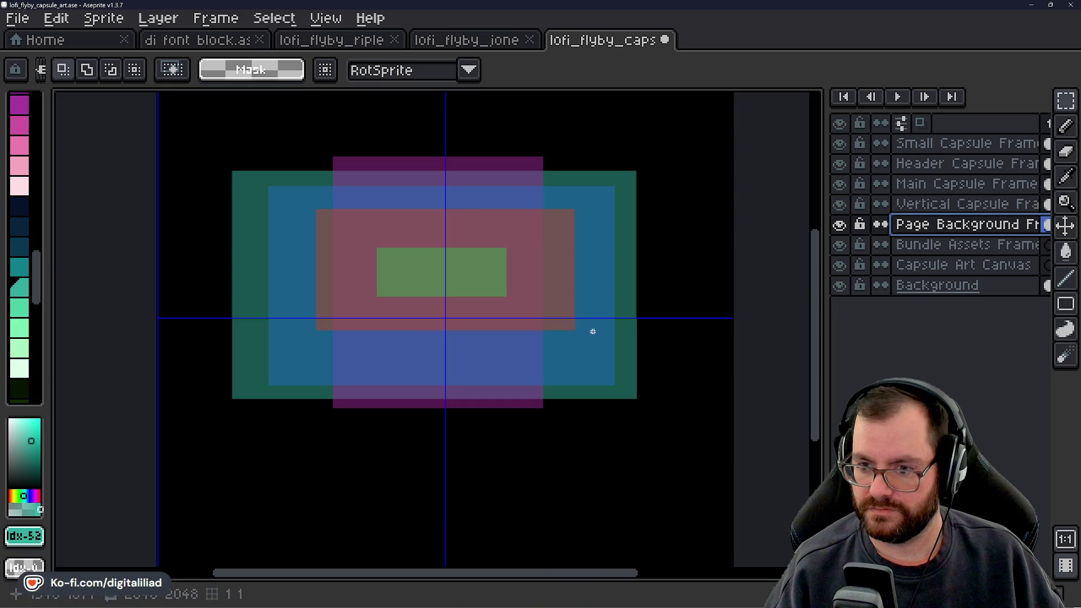
Pan over the frames and make Capsule Art Canvas the active layer.
{"action": "scroll", "coordinate": [586, 344], "scroll_direction": "up", "scroll_amount": 1}
{"action": "scroll", "coordinate": [579, 342], "scroll_direction": "down", "scroll_amount": 1}
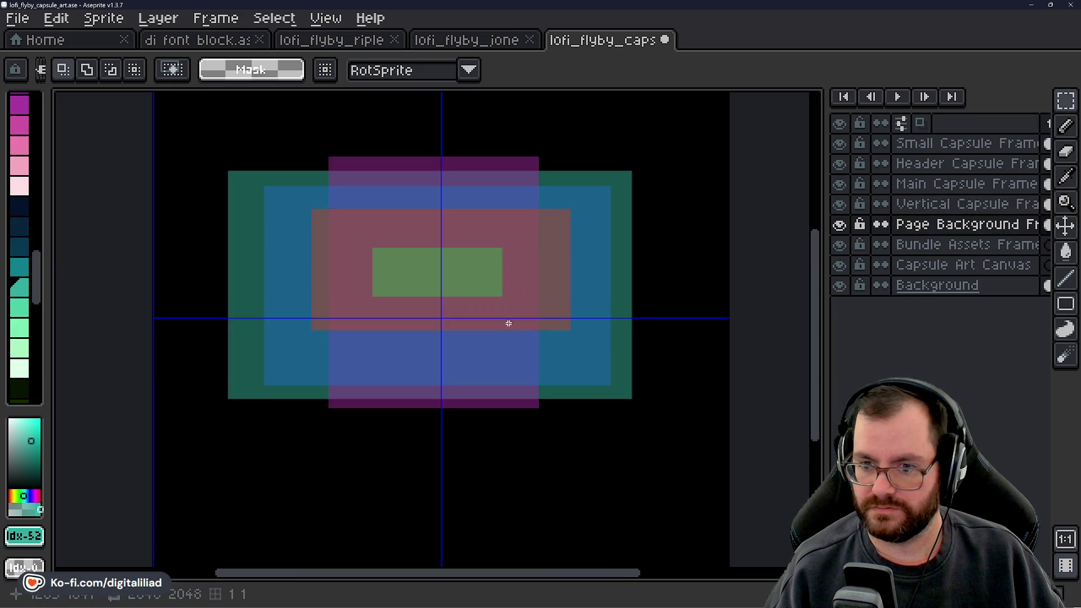
{"action": "scroll", "coordinate": [532, 360], "scroll_direction": "up", "scroll_amount": 1}
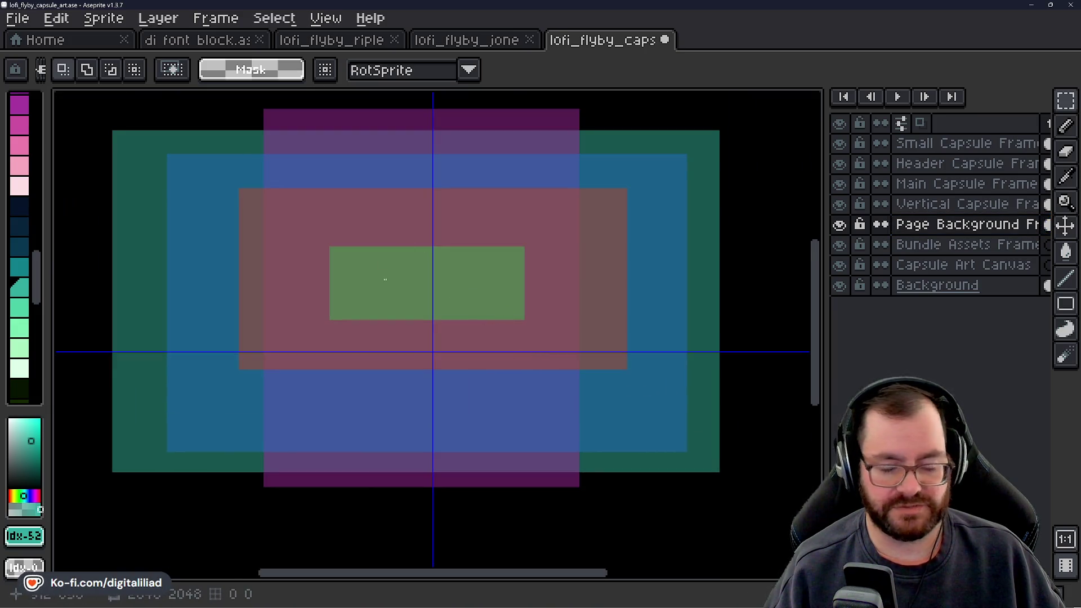
{"action": "left_click_drag", "start_coordinate": [361, 293], "coordinate": [391, 305]}
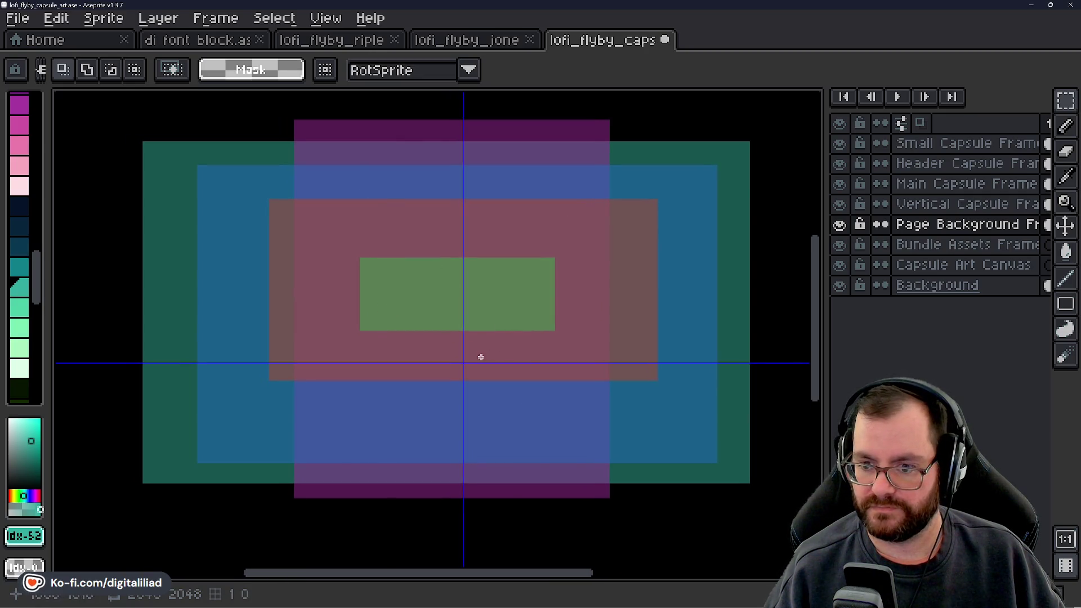
{"action": "scroll", "coordinate": [481, 357], "scroll_direction": "down", "scroll_amount": 1}
{"action": "left_click", "coordinate": [906, 266]}
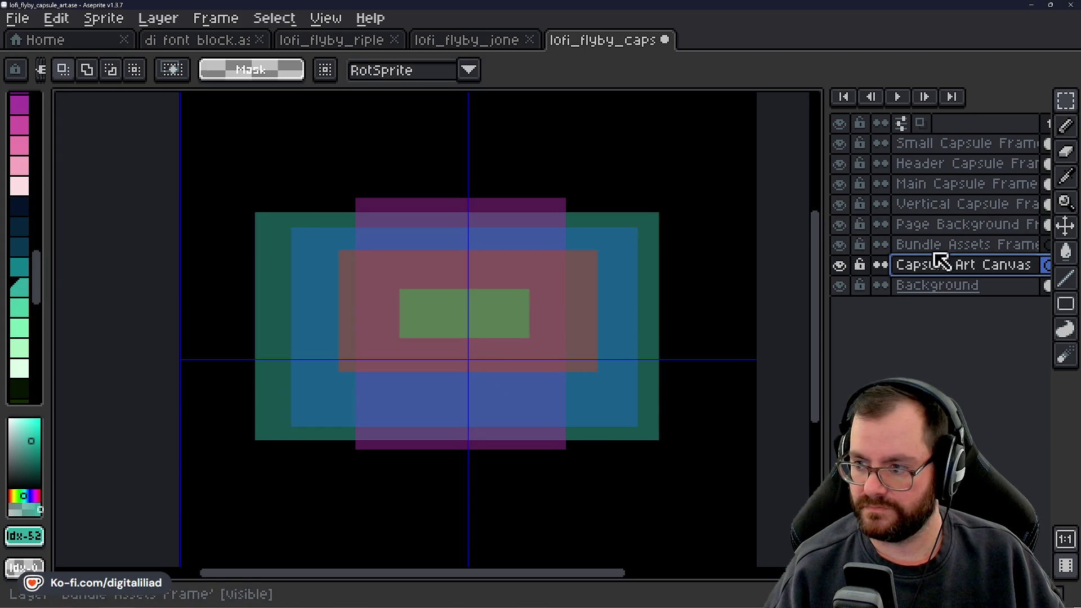
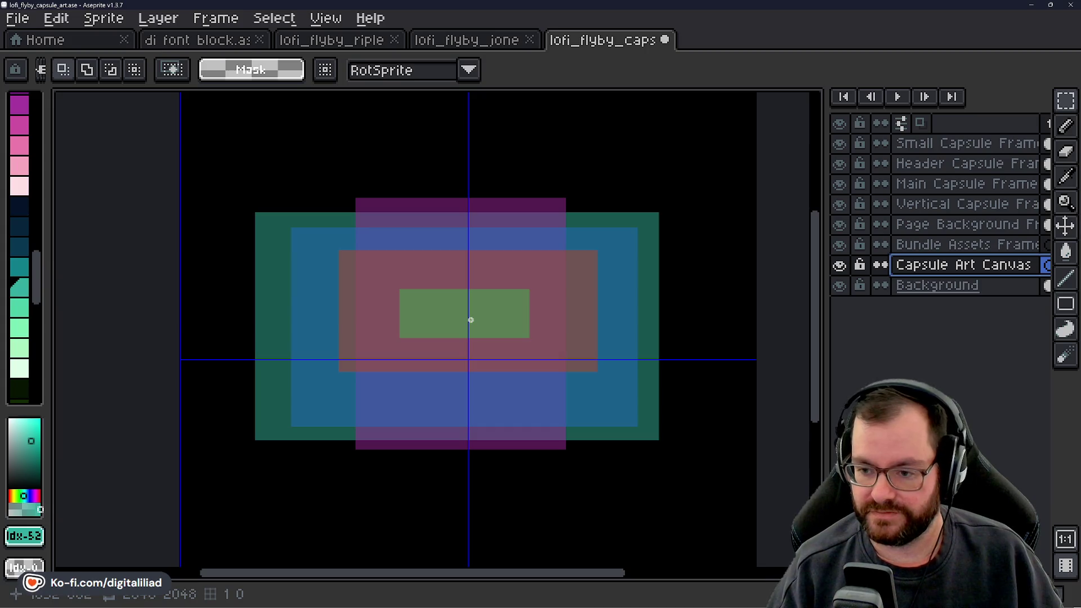
Pan the canvas and click through the frame layers, ending on Bundle Assets Frame.
{"action": "scroll", "coordinate": [468, 323], "scroll_direction": "up", "scroll_amount": 1}
{"action": "scroll", "coordinate": [468, 323], "scroll_direction": "down", "scroll_amount": 1}
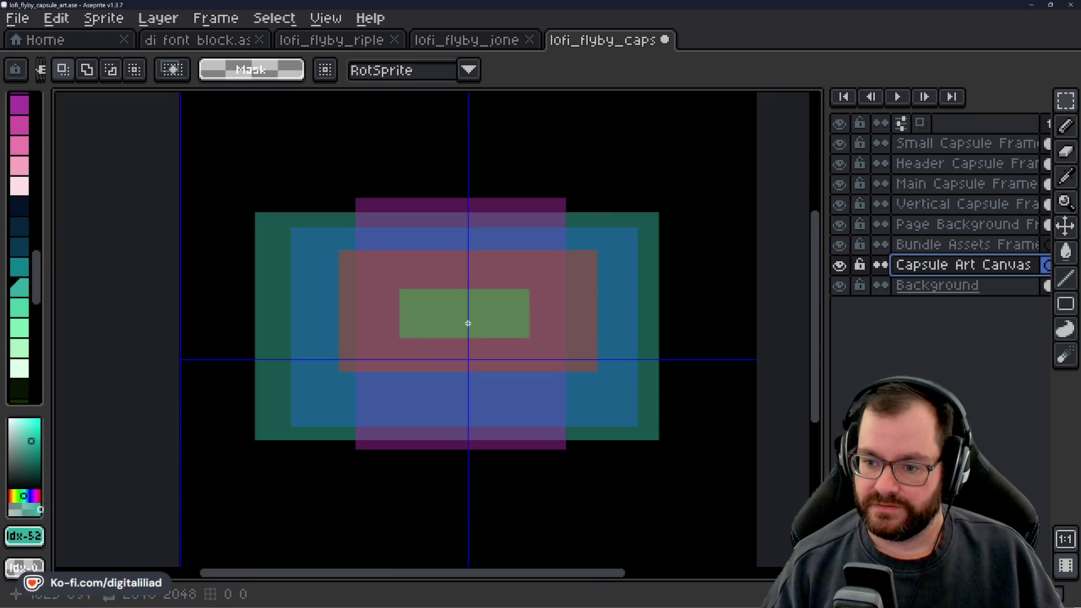
{"action": "scroll", "coordinate": [468, 323], "scroll_direction": "up", "scroll_amount": 4}
{"action": "scroll", "coordinate": [468, 323], "scroll_direction": "down", "scroll_amount": 4}
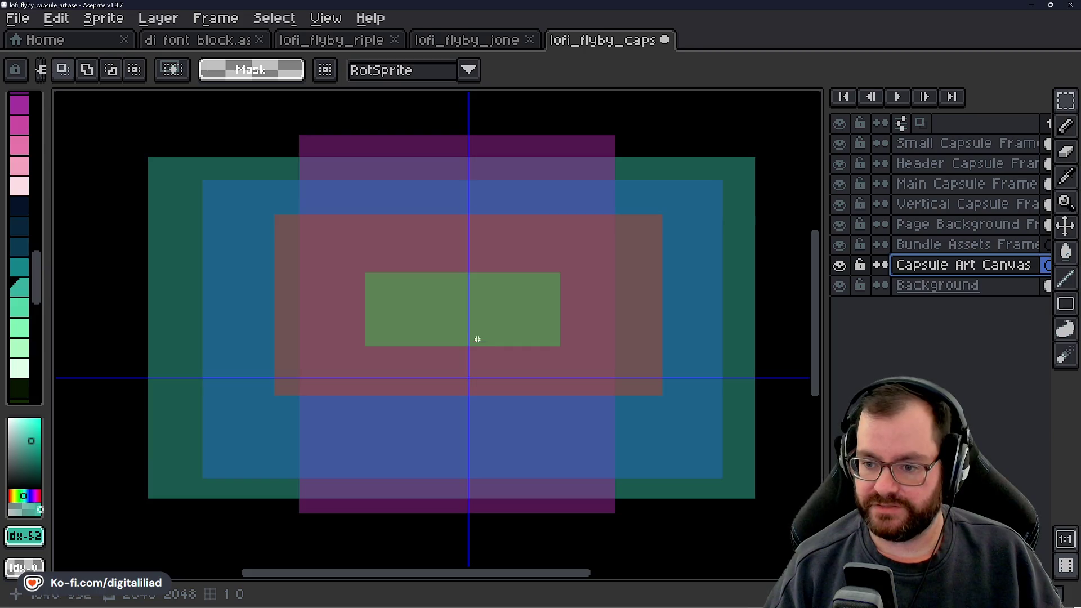
{"action": "scroll", "coordinate": [473, 338], "scroll_direction": "right", "scroll_amount": 1}
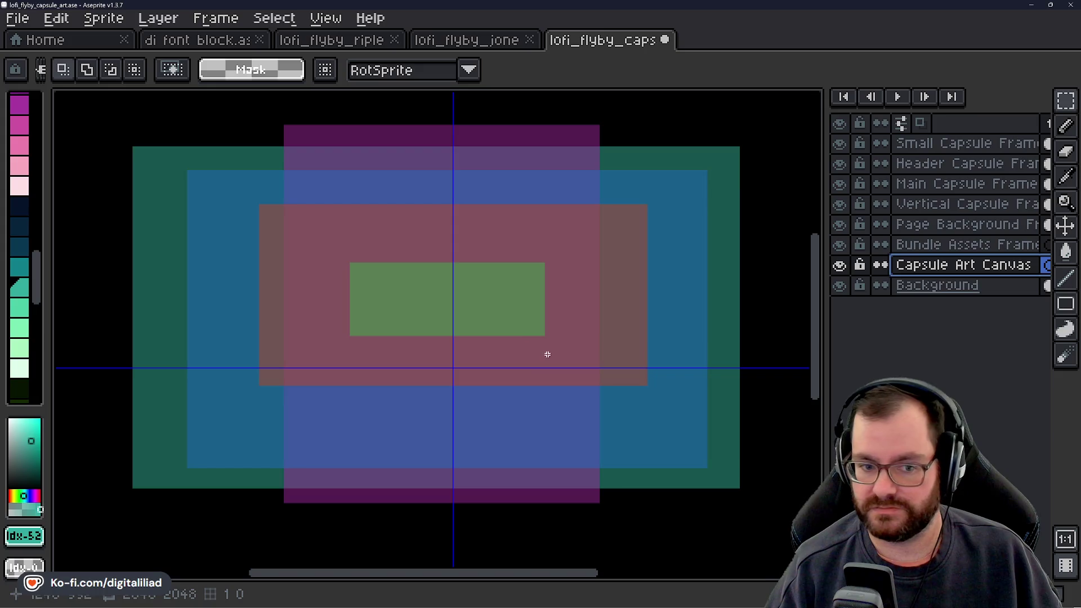
{"action": "left_click_drag", "start_coordinate": [663, 355], "coordinate": [668, 340]}
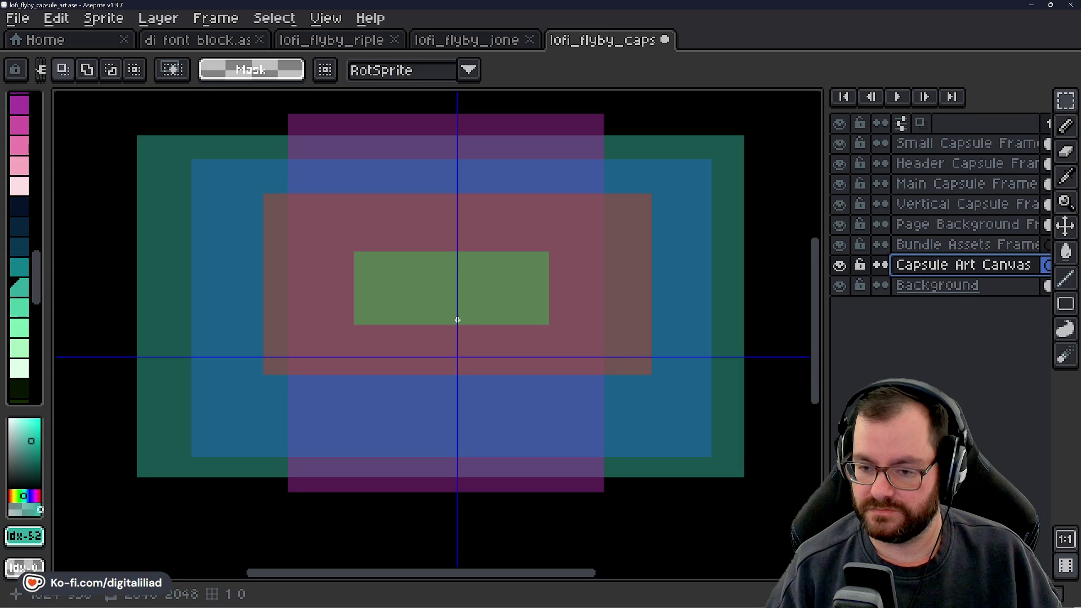
{"action": "left_click", "coordinate": [960, 245]}
{"action": "left_click", "coordinate": [957, 225]}
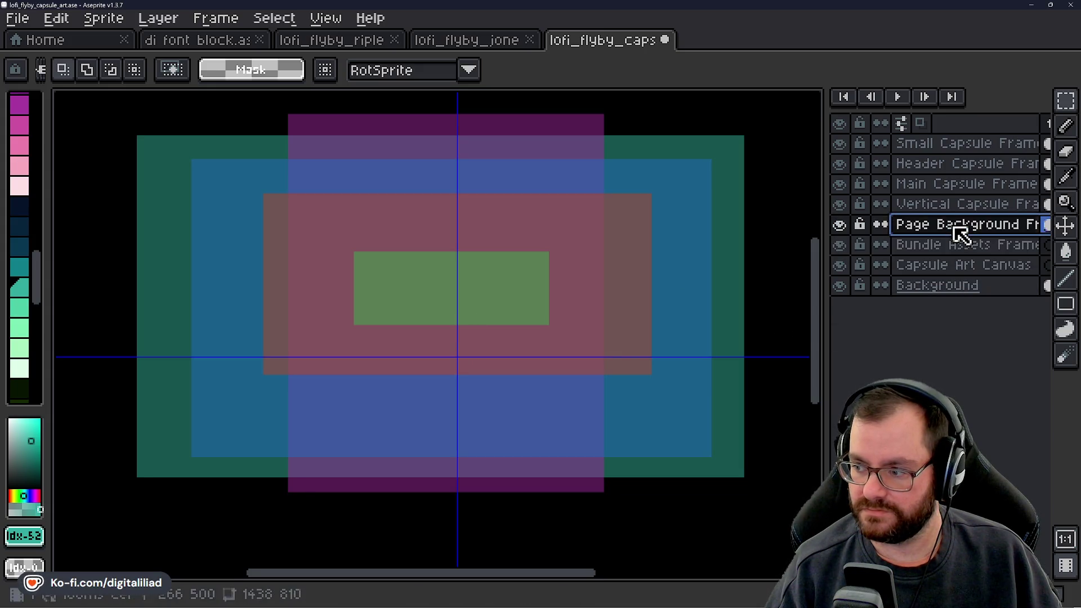
{"action": "left_click", "coordinate": [961, 245]}
{"action": "left_click", "coordinate": [957, 269]}
{"action": "left_click", "coordinate": [960, 244]}
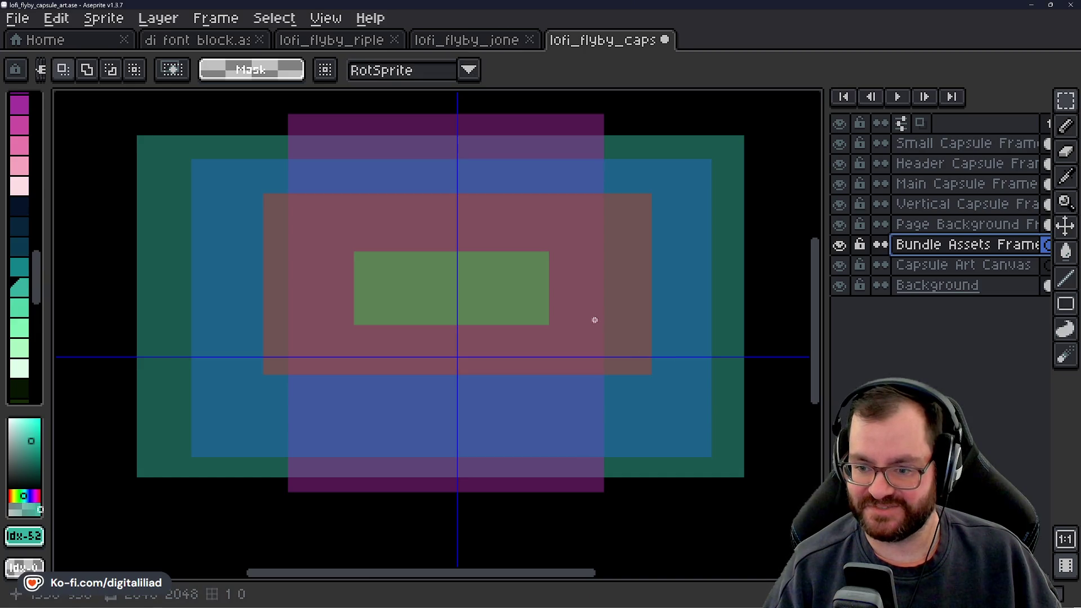
Check the Page Background Frame layer's properties, then close them unchanged.
{"action": "left_click_drag", "start_coordinate": [564, 274], "coordinate": [562, 293]}
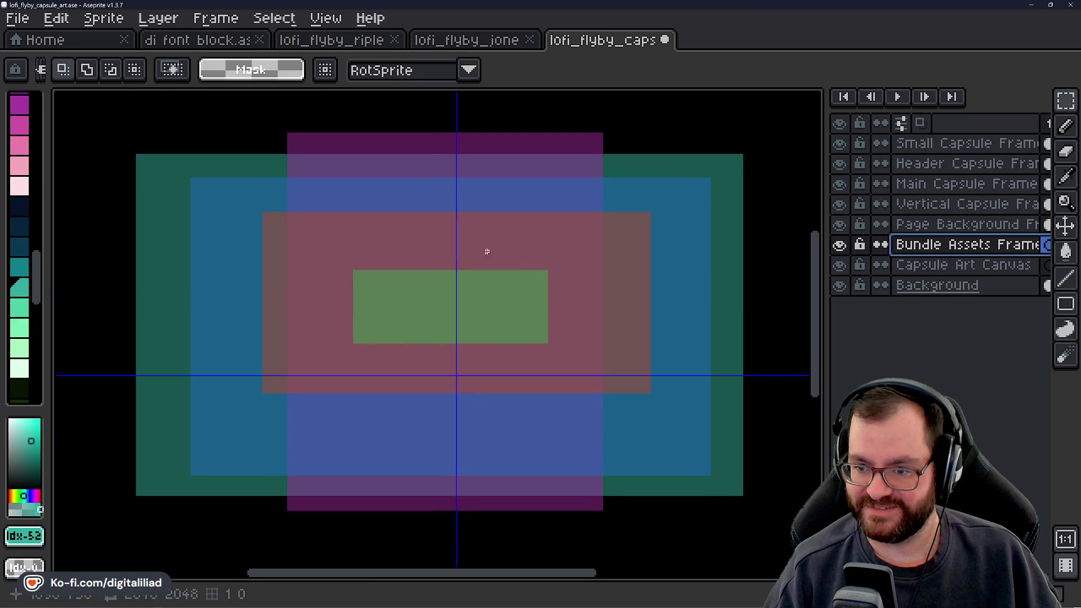
{"action": "left_click", "coordinate": [928, 266]}
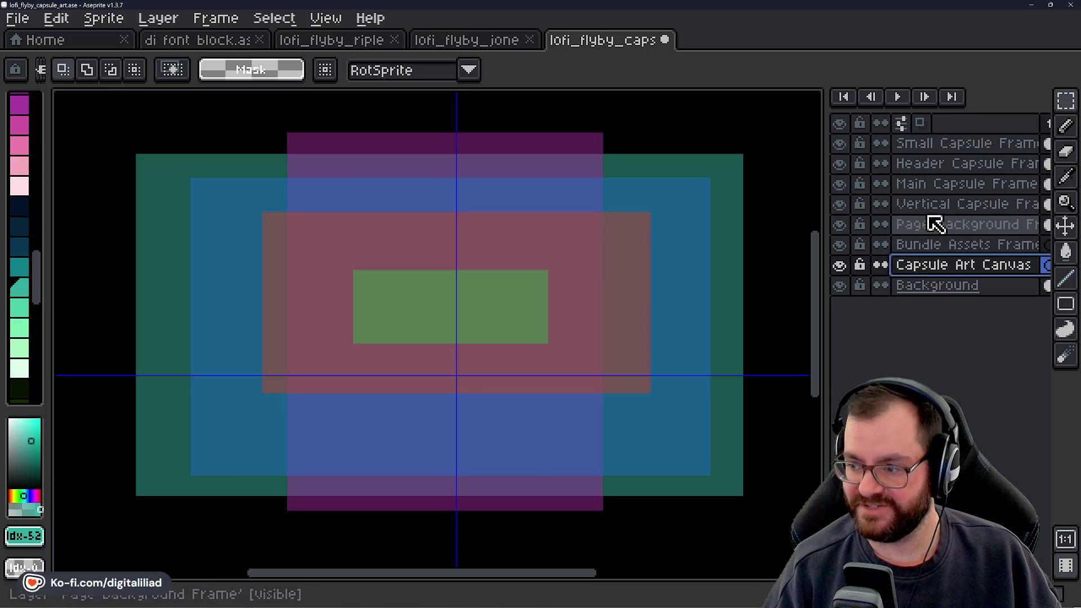
{"action": "left_click", "coordinate": [947, 247]}
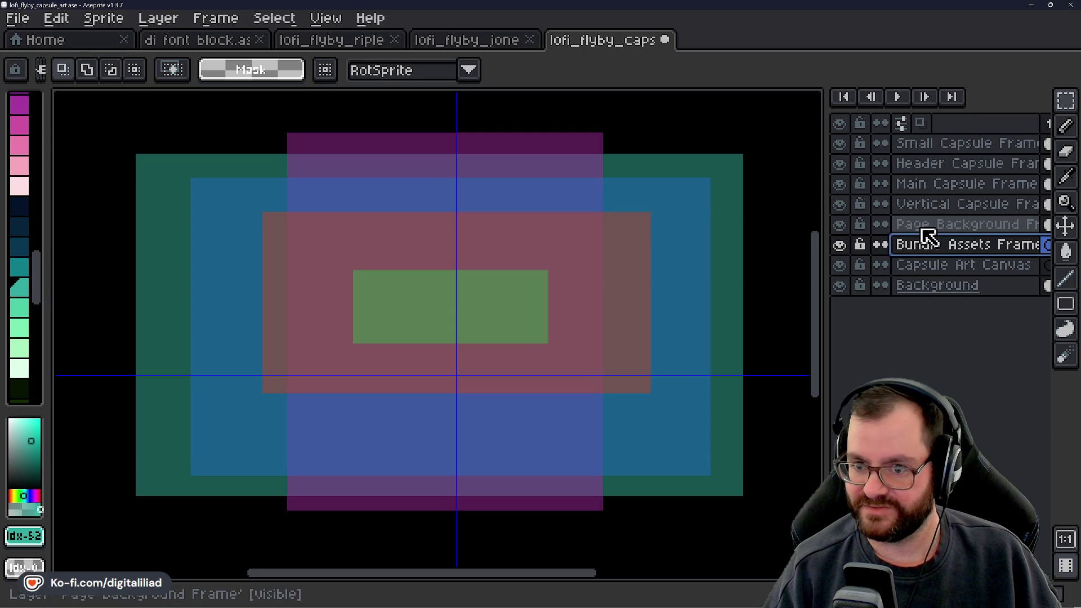
{"action": "left_click", "coordinate": [934, 226]}
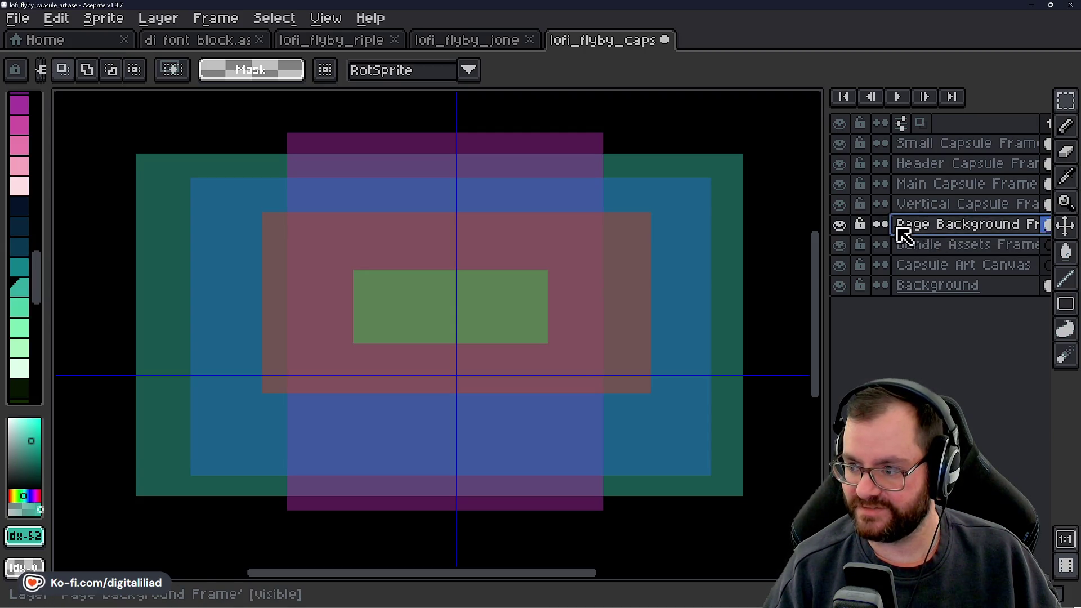
{"action": "double_click", "coordinate": [918, 228]}
{"action": "left_click", "coordinate": [592, 331]}
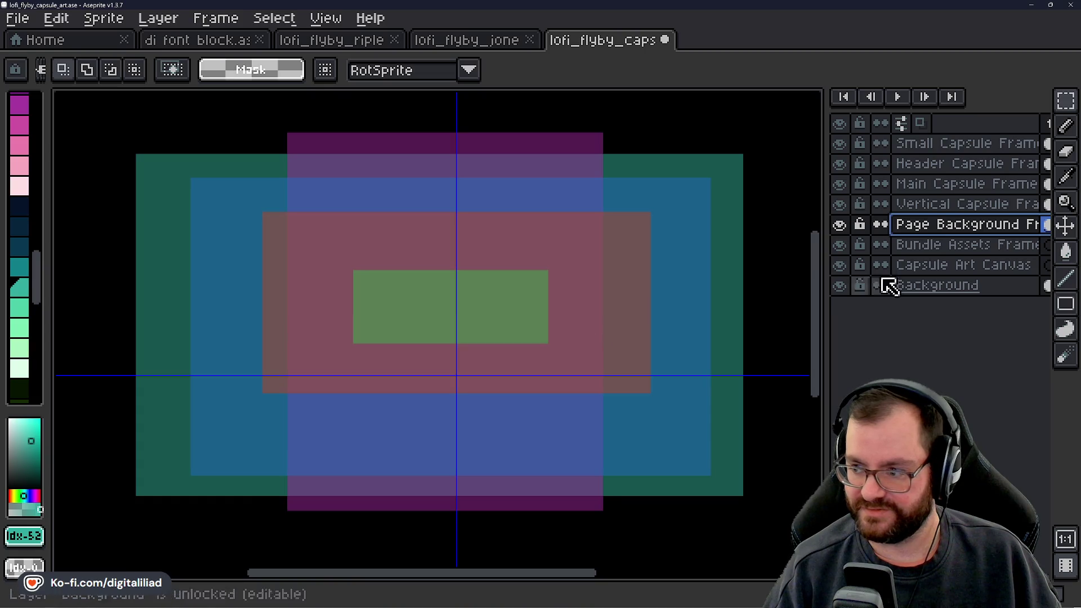
Set the Bundle Assets Frame layer's opacity to 50% in Layer Properties.
{"action": "left_click", "coordinate": [941, 252]}
{"action": "double_click", "coordinate": [938, 250]}
{"action": "left_click", "coordinate": [495, 427]}
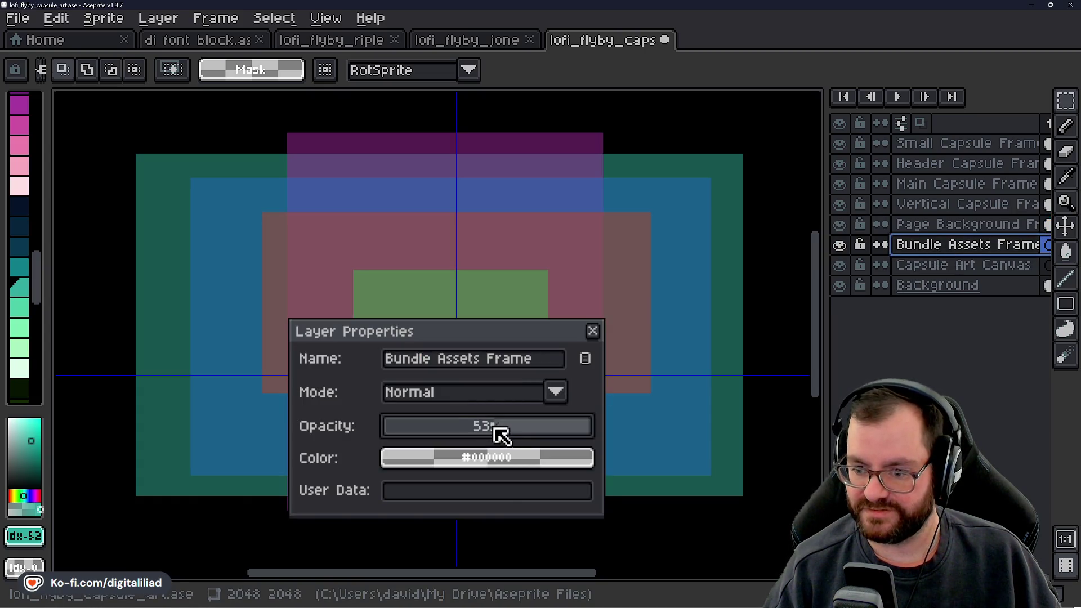
{"action": "left_click", "coordinate": [593, 331]}
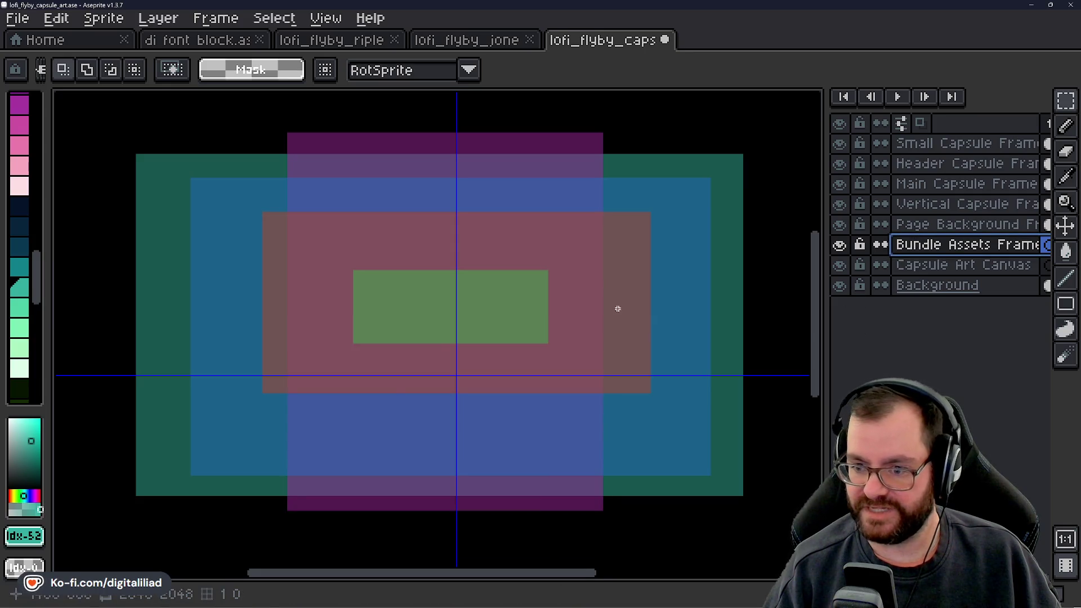
{"action": "scroll", "coordinate": [616, 306], "scroll_direction": "down", "scroll_amount": 1}
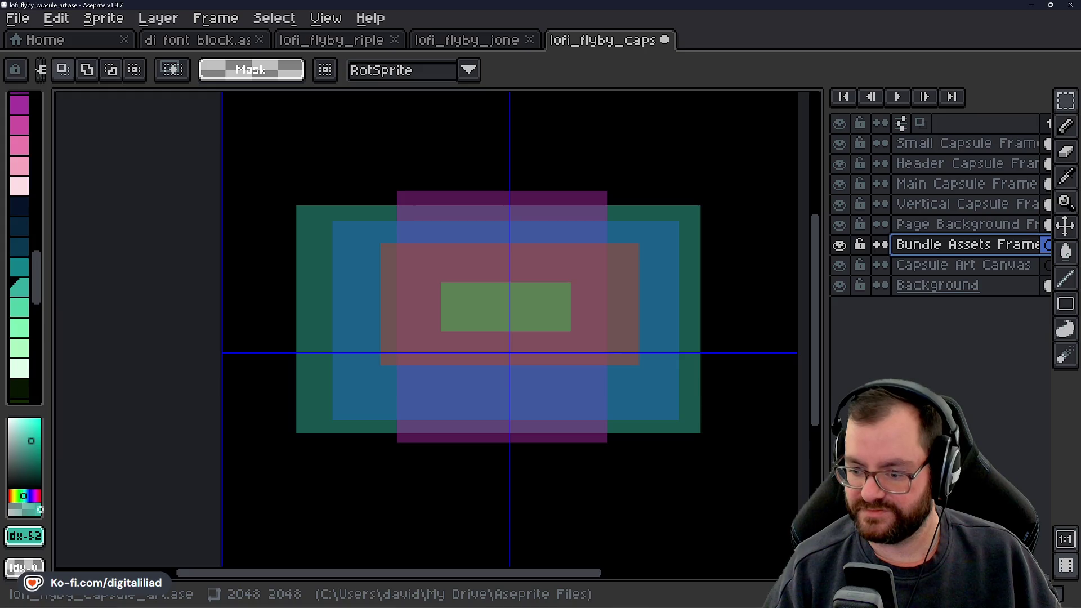
{"action": "mouse_move", "coordinate": [878, 605]}
{"action": "mouse_move", "coordinate": [643, 598]}
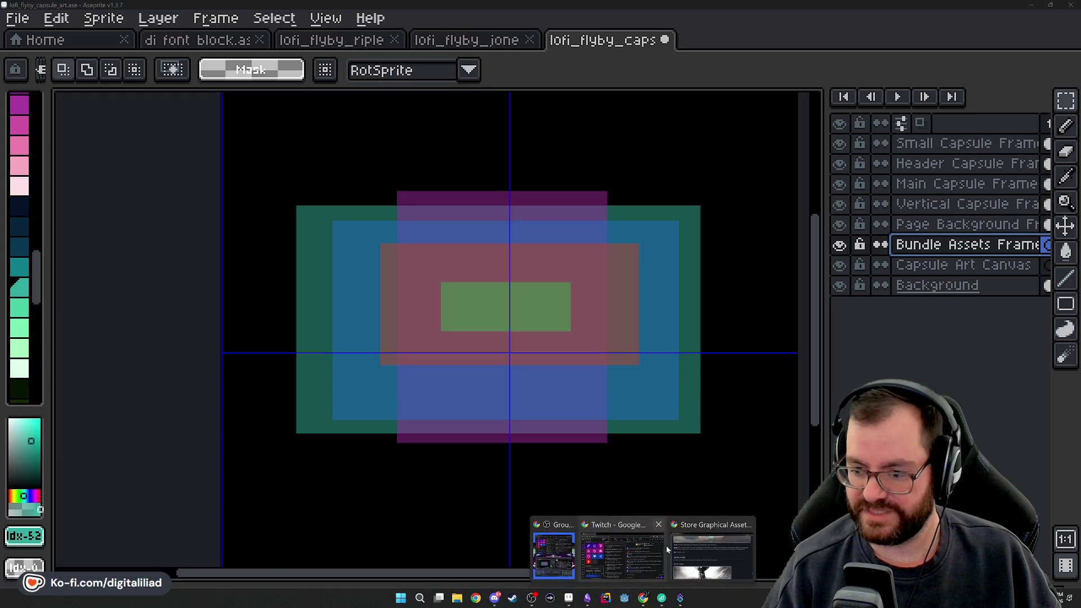
{"action": "left_click", "coordinate": [666, 545]}
{"action": "scroll", "coordinate": [388, 344], "scroll_direction": "down", "scroll_amount": 1}
{"action": "scroll", "coordinate": [389, 344], "scroll_direction": "down", "scroll_amount": 6}
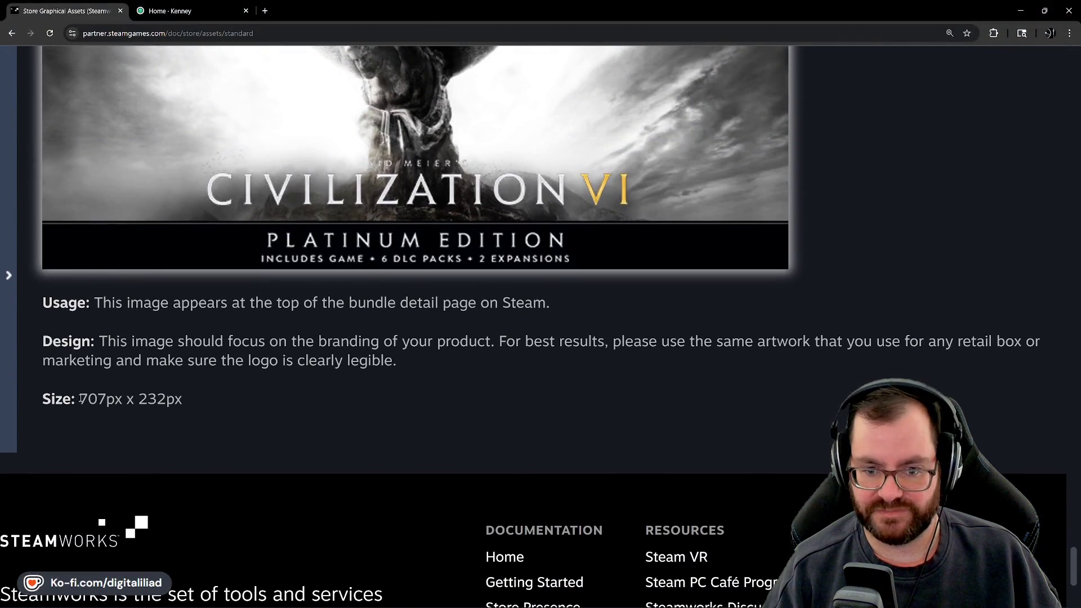
{"action": "mouse_move", "coordinate": [585, 599]}
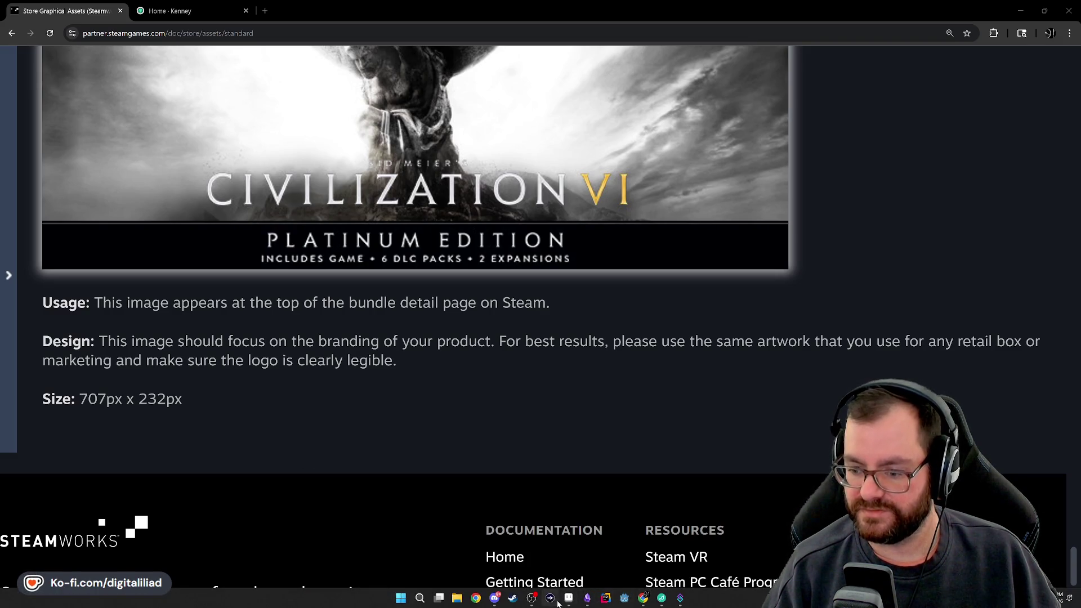
{"action": "left_click", "coordinate": [565, 601]}
{"action": "left_click", "coordinate": [549, 601]}
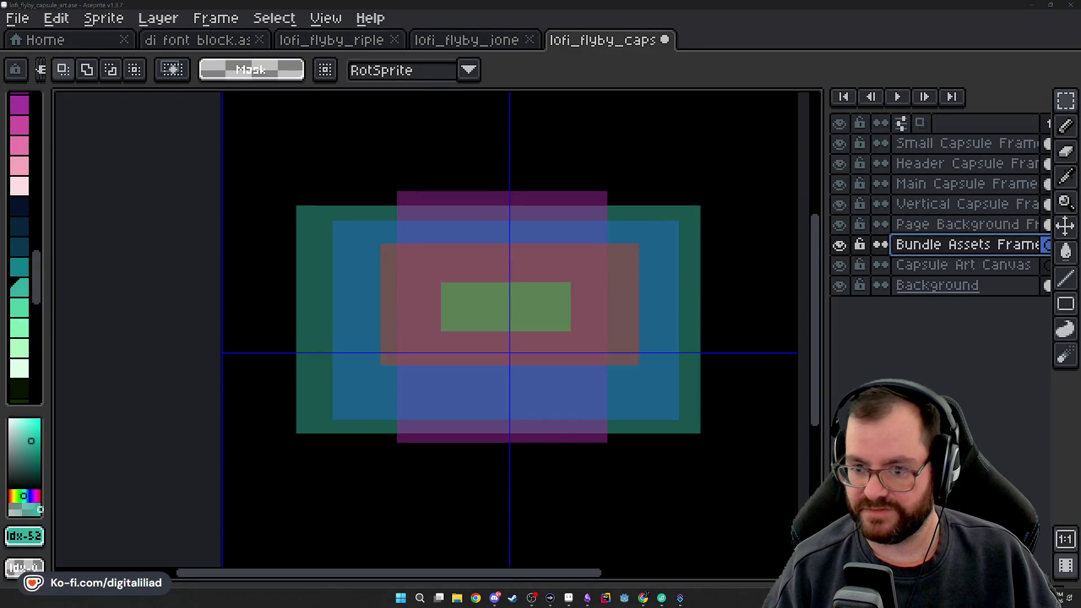
{"action": "mouse_move", "coordinate": [531, 597]}
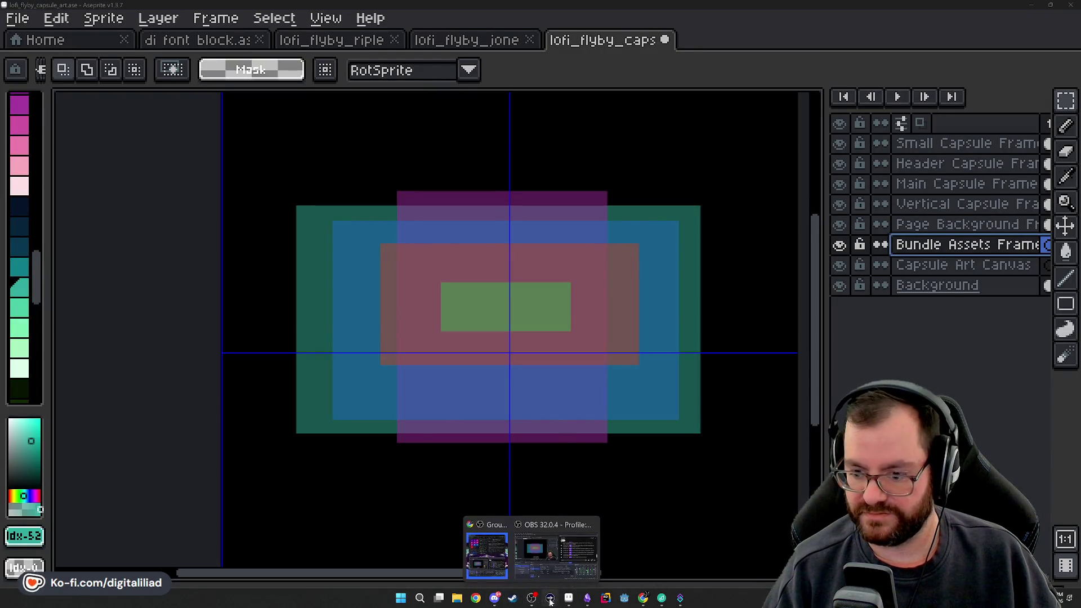
{"action": "left_click", "coordinate": [532, 549]}
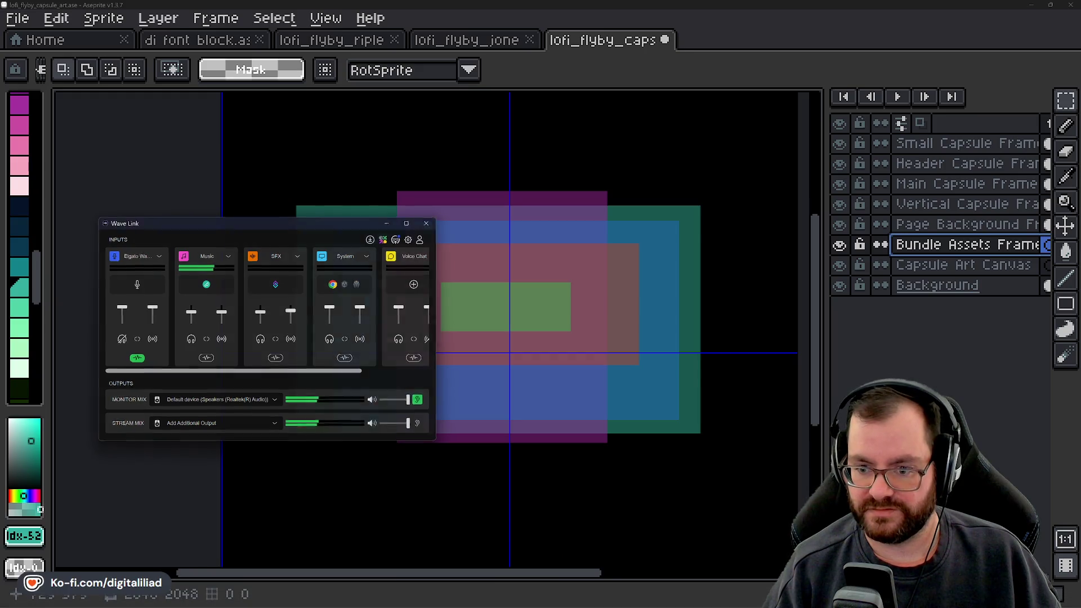
{"action": "left_click", "coordinate": [426, 223]}
{"action": "mouse_move", "coordinate": [643, 601]}
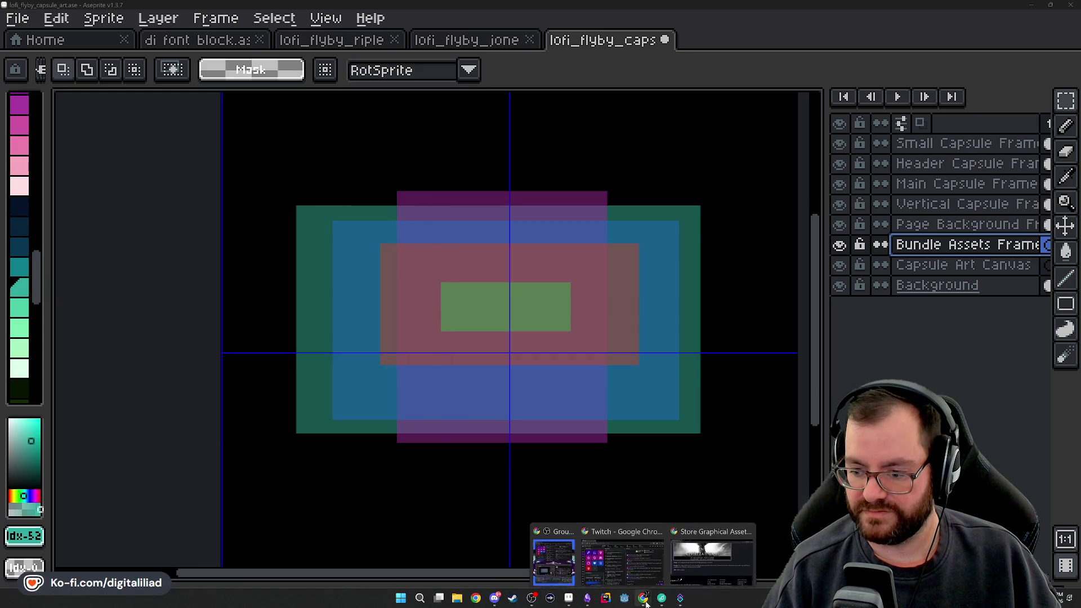
{"action": "left_click", "coordinate": [562, 555]}
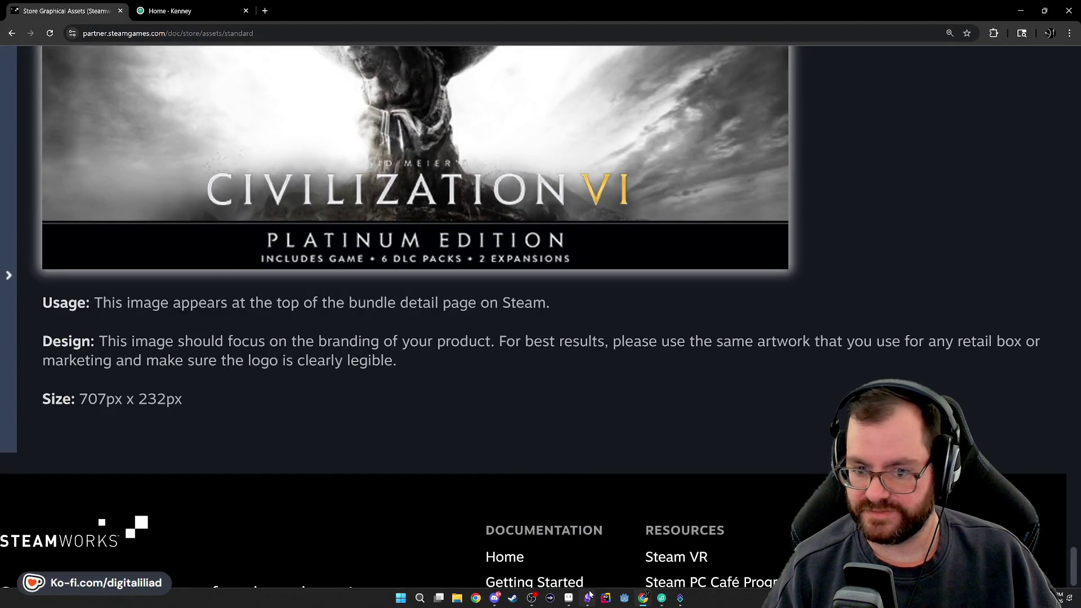
{"action": "mouse_move", "coordinate": [605, 604]}
{"action": "left_click", "coordinate": [587, 554]}
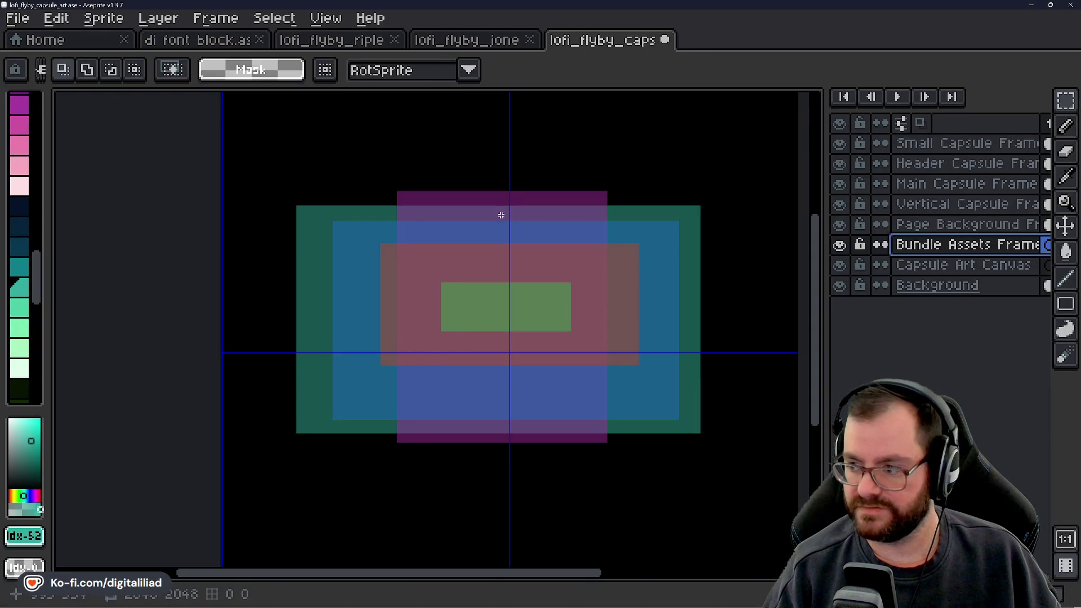
Draw a small selection near the canvas top and try sizing it to 707×232, then discard it.
{"action": "scroll", "coordinate": [450, 121], "scroll_direction": "up", "scroll_amount": 1}
{"action": "left_click_drag", "start_coordinate": [428, 113], "coordinate": [447, 132]}
{"action": "scroll", "coordinate": [444, 126], "scroll_direction": "up", "scroll_amount": 2}
{"action": "left_click", "coordinate": [415, 121]}
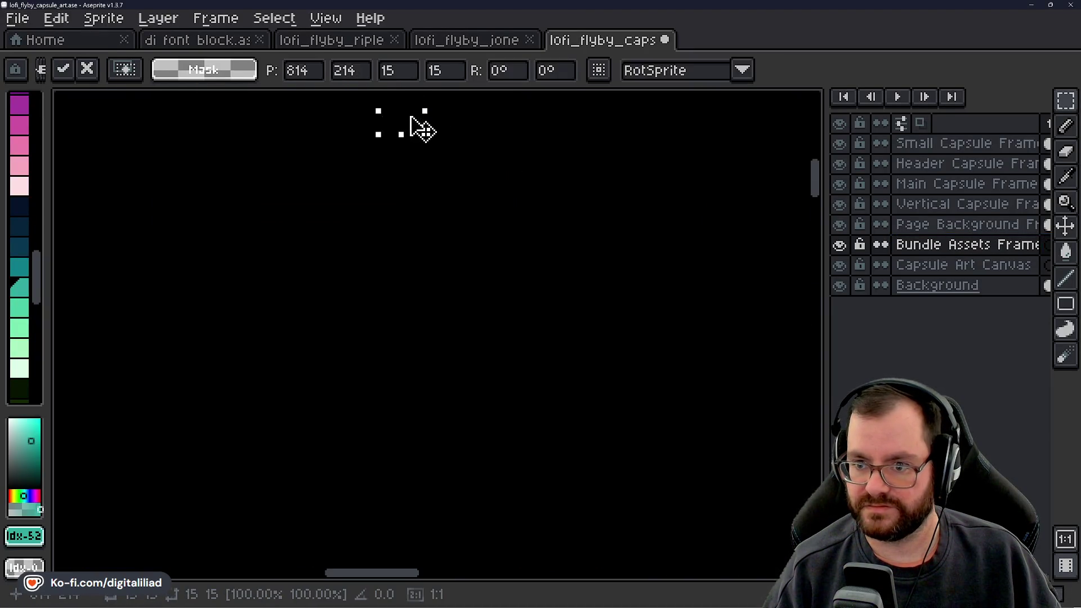
{"action": "double_click", "coordinate": [414, 71]}
{"action": "type", "text": "1"}
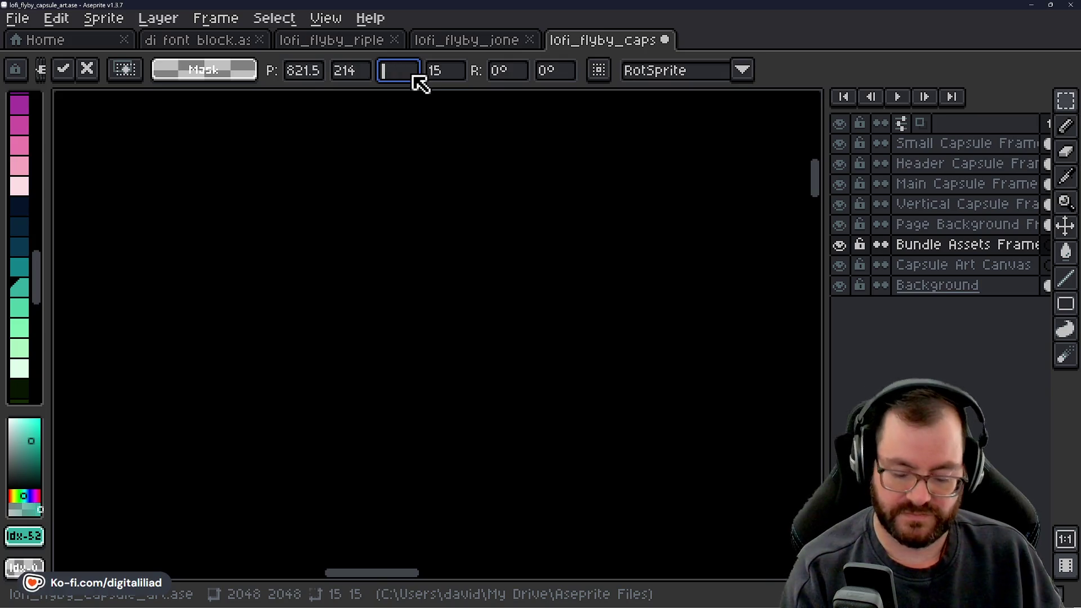
{"action": "type", "text": "07"}
{"action": "key", "text": "Tab"}
{"action": "type", "text": "232"}
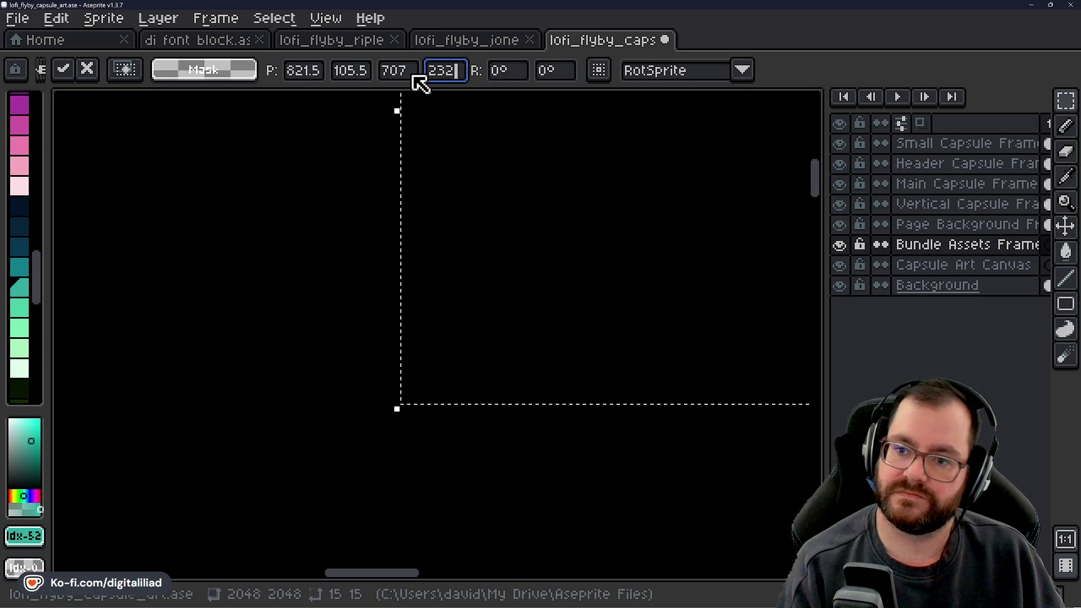
{"action": "left_click", "coordinate": [321, 71]}
{"action": "key", "text": "BackSpace"}
{"action": "key", "text": "BackSpace"}
{"action": "left_click", "coordinate": [357, 72]}
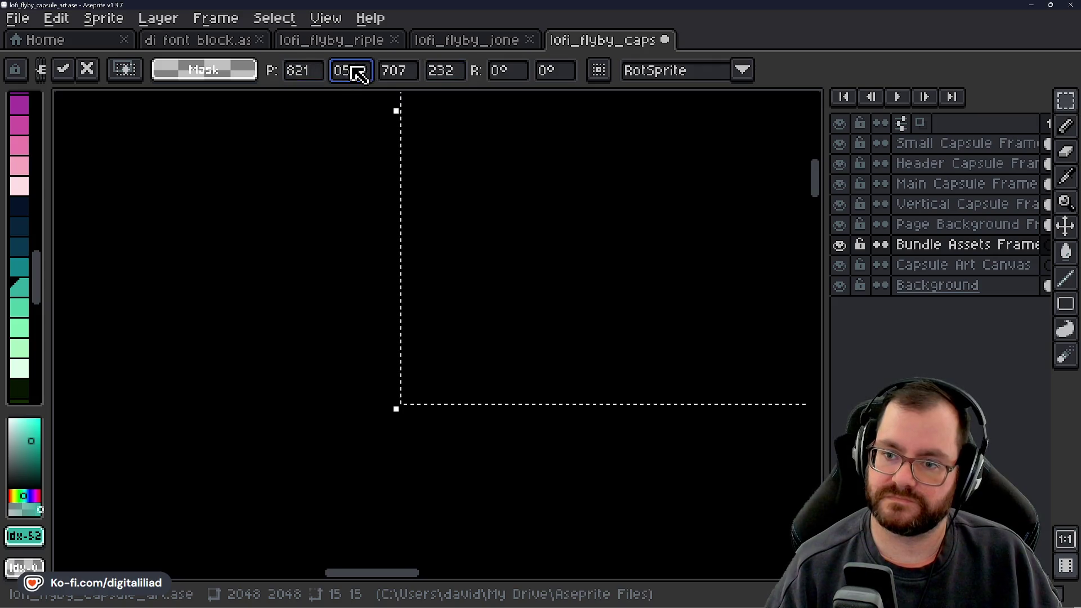
{"action": "key", "text": "BackSpace"}
{"action": "key", "text": "BackSpace"}
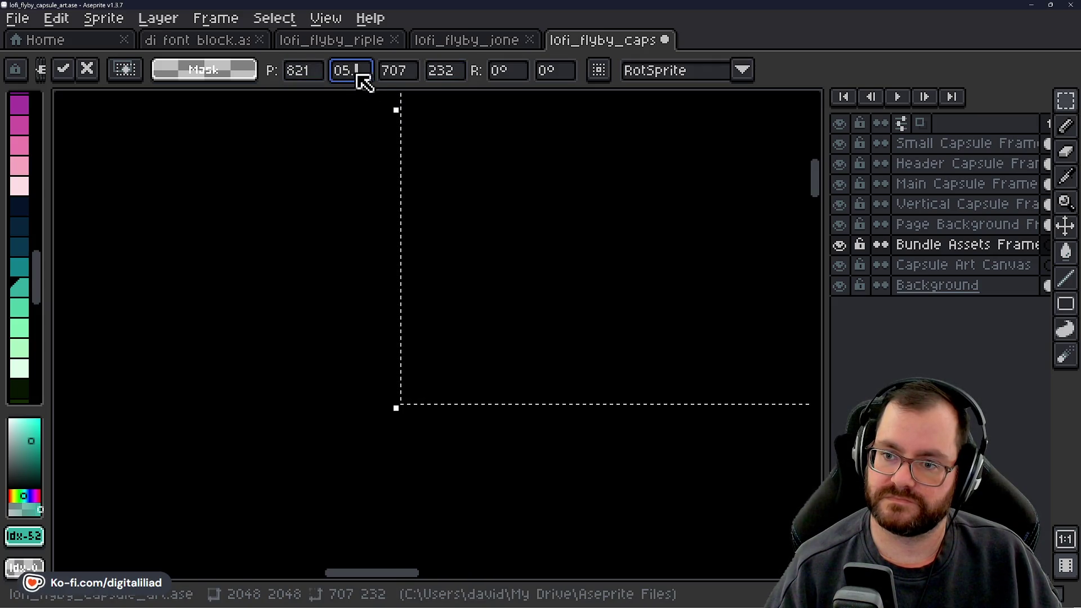
{"action": "key", "text": "BackSpace"}
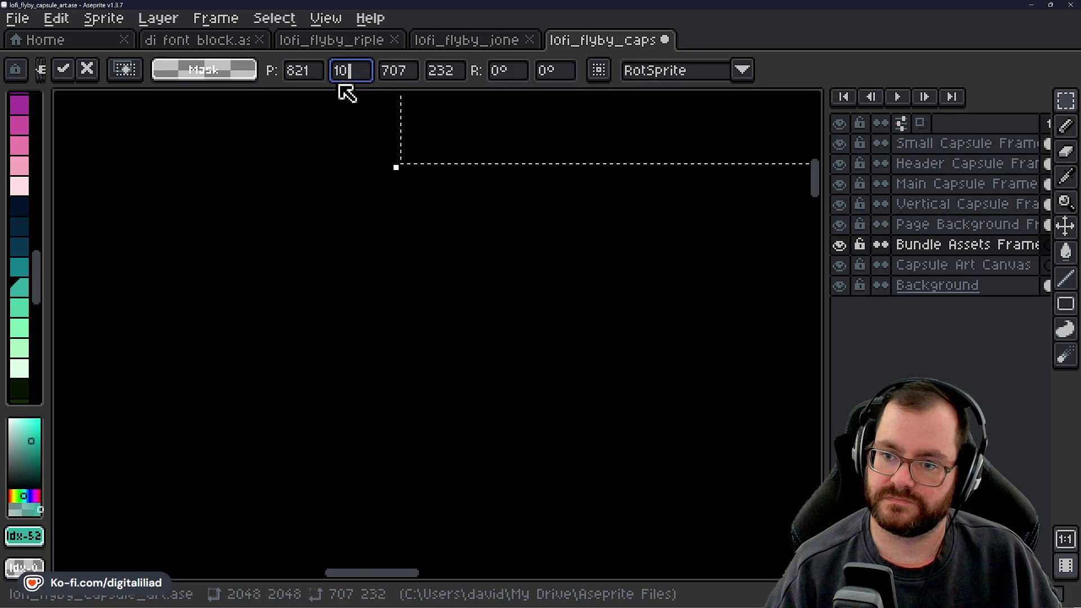
{"action": "key", "text": "Return"}
Resize the selection to 707×232 and position it centred above the coloured frames.
{"action": "left_click", "coordinate": [425, 118]}
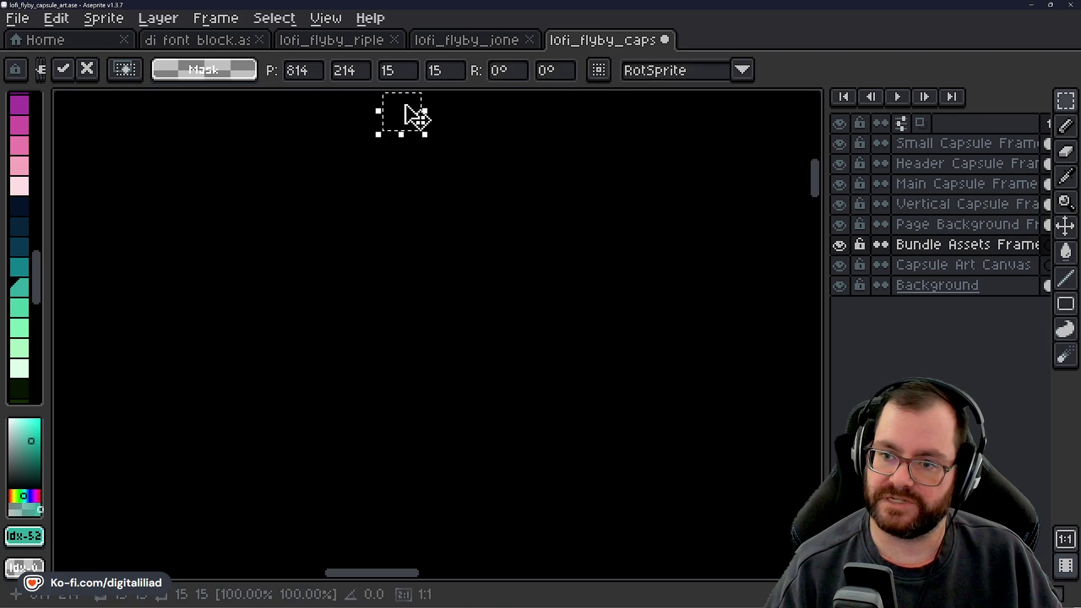
{"action": "left_click", "coordinate": [405, 72]}
{"action": "key", "text": "BackSpace"}
{"action": "key", "text": "BackSpace"}
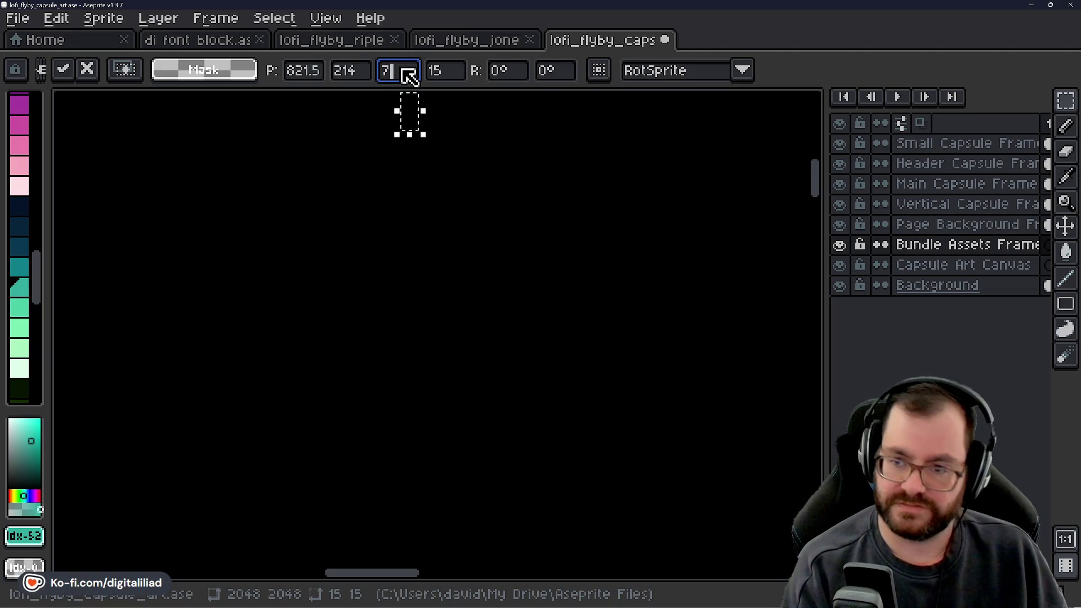
{"action": "type", "text": "70"}
{"action": "key", "text": "Tab"}
{"action": "type", "text": "232"}
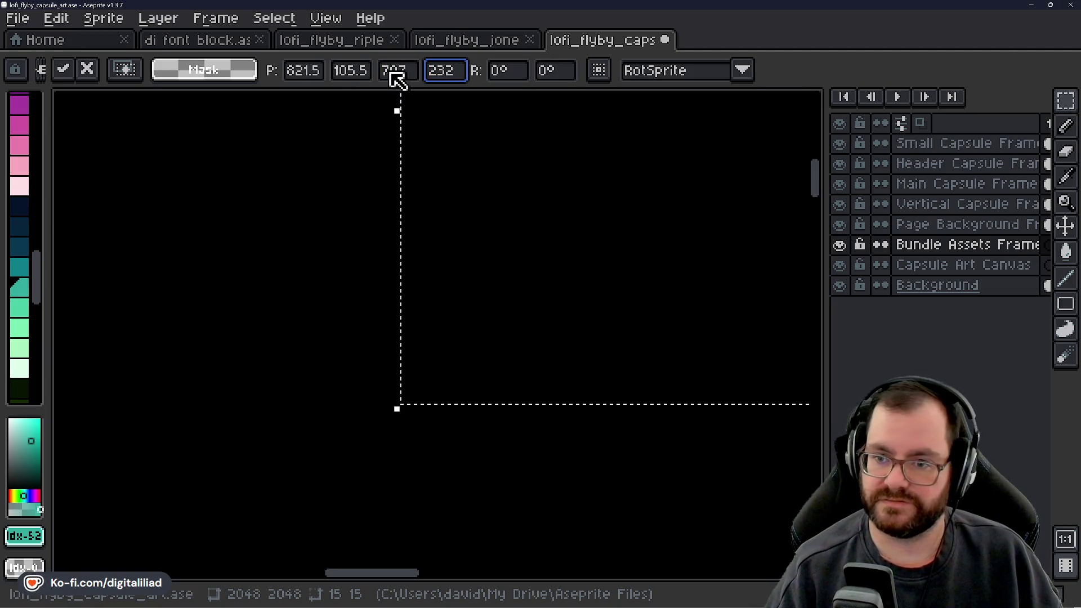
{"action": "left_click", "coordinate": [313, 70]}
{"action": "type", "text": "21.5"}
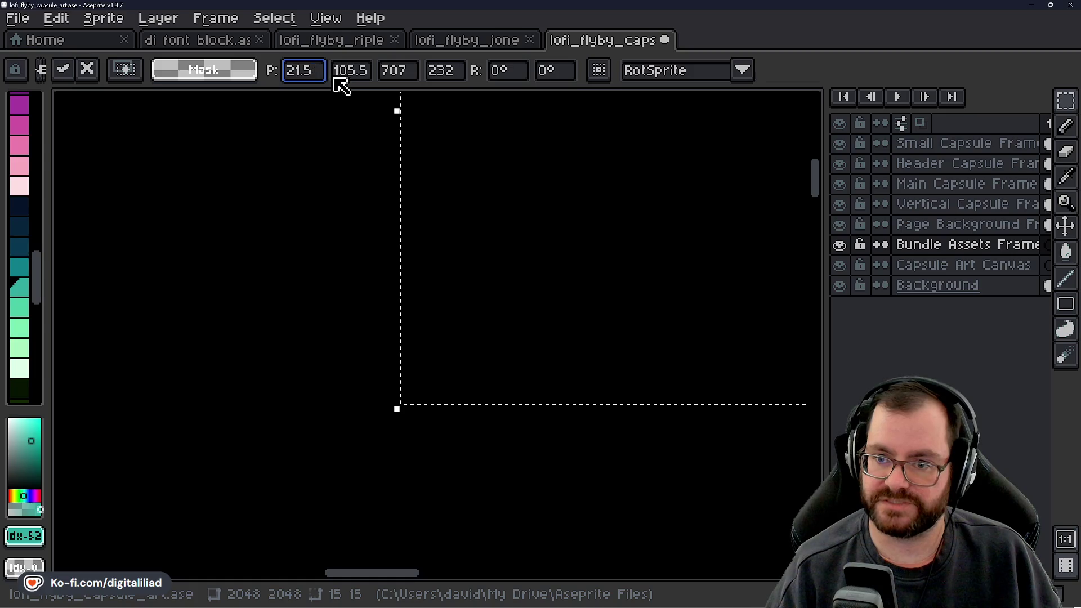
{"action": "left_click", "coordinate": [357, 76]}
{"action": "key", "text": "BackSpace"}
{"action": "key", "text": "BackSpace"}
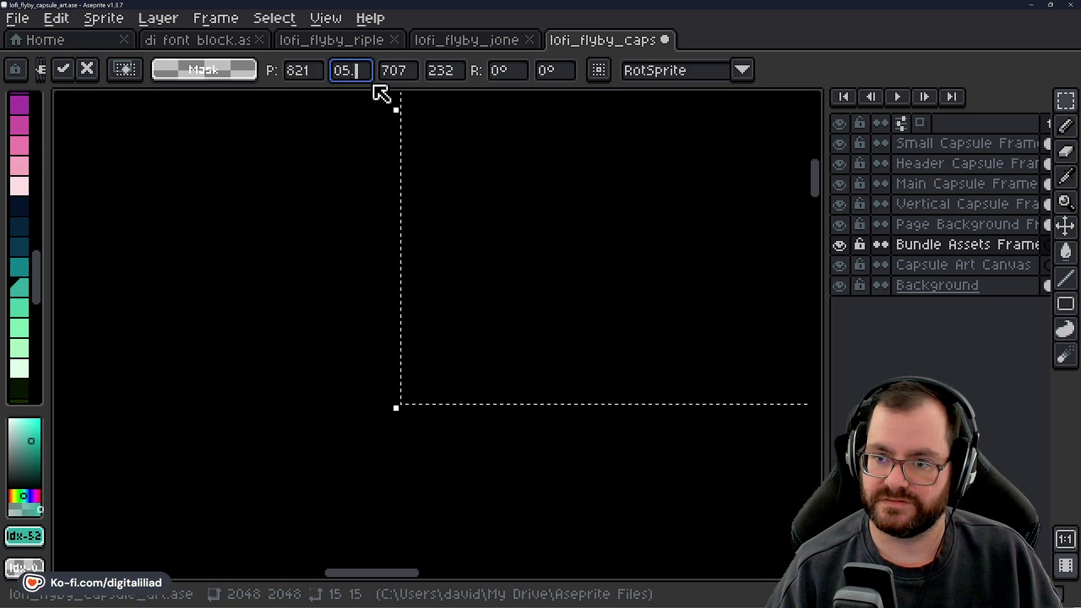
{"action": "left_click", "coordinate": [404, 76]}
{"action": "scroll", "coordinate": [424, 235], "scroll_direction": "down", "scroll_amount": 3}
{"action": "scroll", "coordinate": [465, 212], "scroll_direction": "up", "scroll_amount": 1}
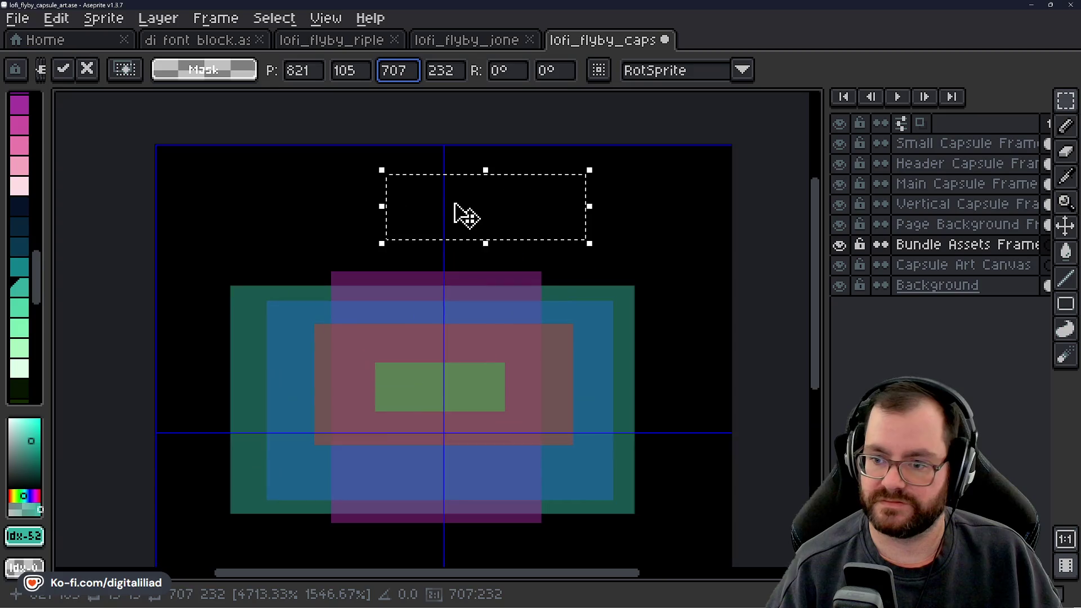
{"action": "mouse_move", "coordinate": [465, 212]}
{"action": "left_mouse_down"}
{"action": "mouse_move", "coordinate": [491, 245]}
{"action": "mouse_move", "coordinate": [450, 392]}
{"action": "mouse_move", "coordinate": [474, 235]}
{"action": "mouse_move", "coordinate": [459, 221]}
{"action": "left_mouse_up"}
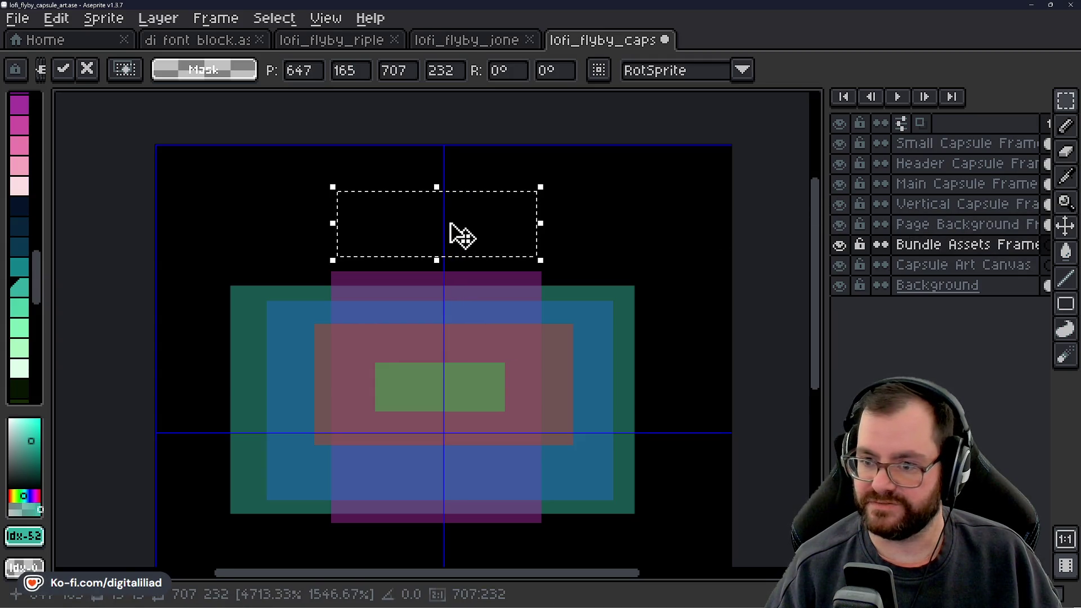
Fill the 707×232 selection with a yellow swatch using the Paint Bucket.
{"action": "scroll", "coordinate": [24, 307], "scroll_direction": "down", "scroll_amount": 5}
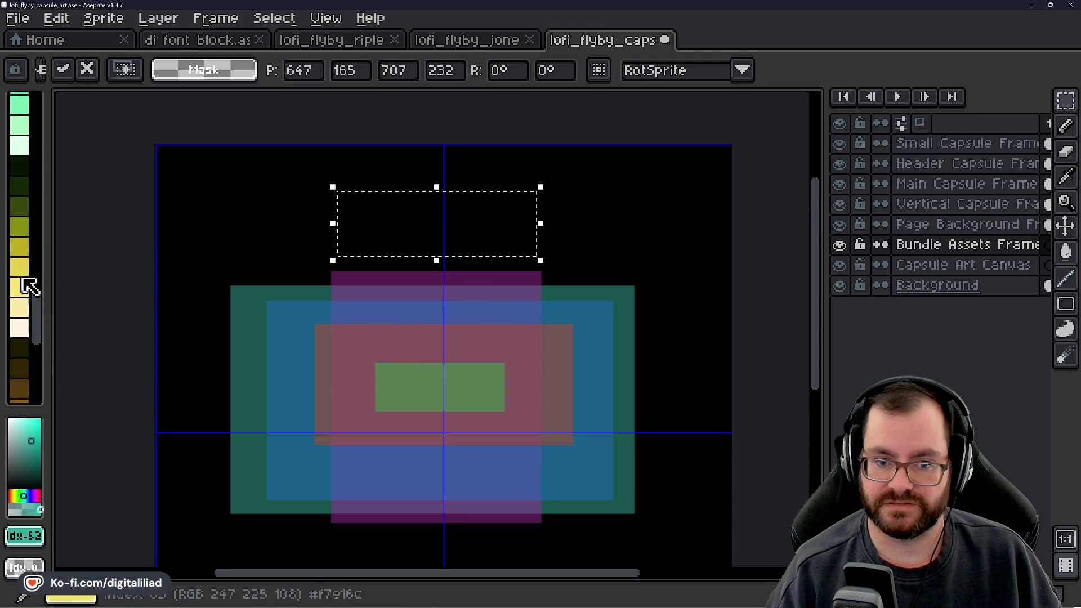
{"action": "left_click", "coordinate": [24, 248]}
{"action": "scroll", "coordinate": [427, 248], "scroll_direction": "up", "scroll_amount": 2}
{"action": "key", "text": "g"}
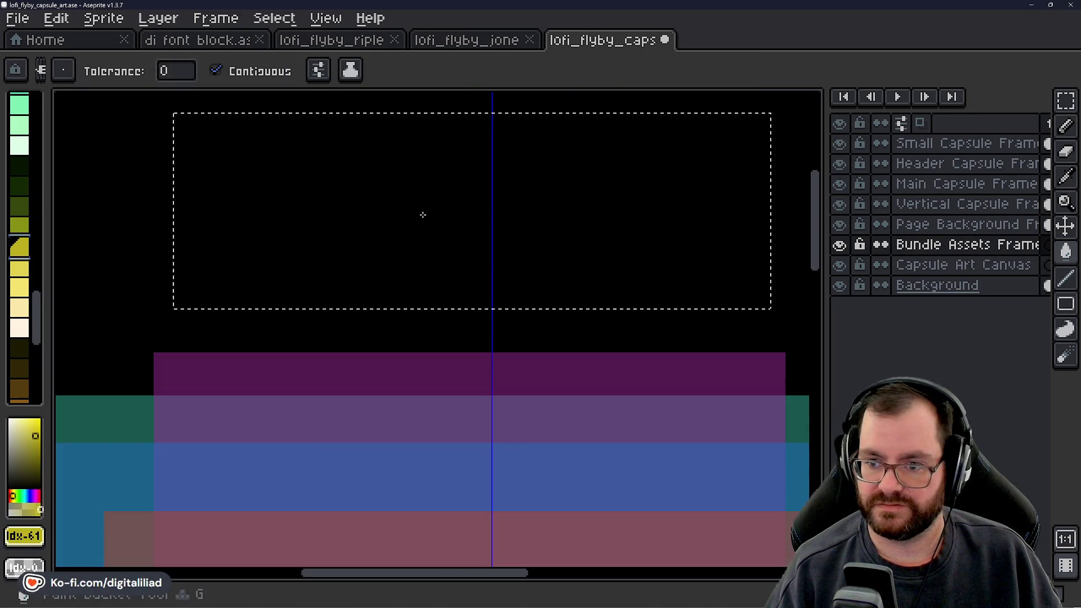
{"action": "left_click", "coordinate": [422, 215]}
{"action": "scroll", "coordinate": [430, 235], "scroll_direction": "down", "scroll_amount": 2}
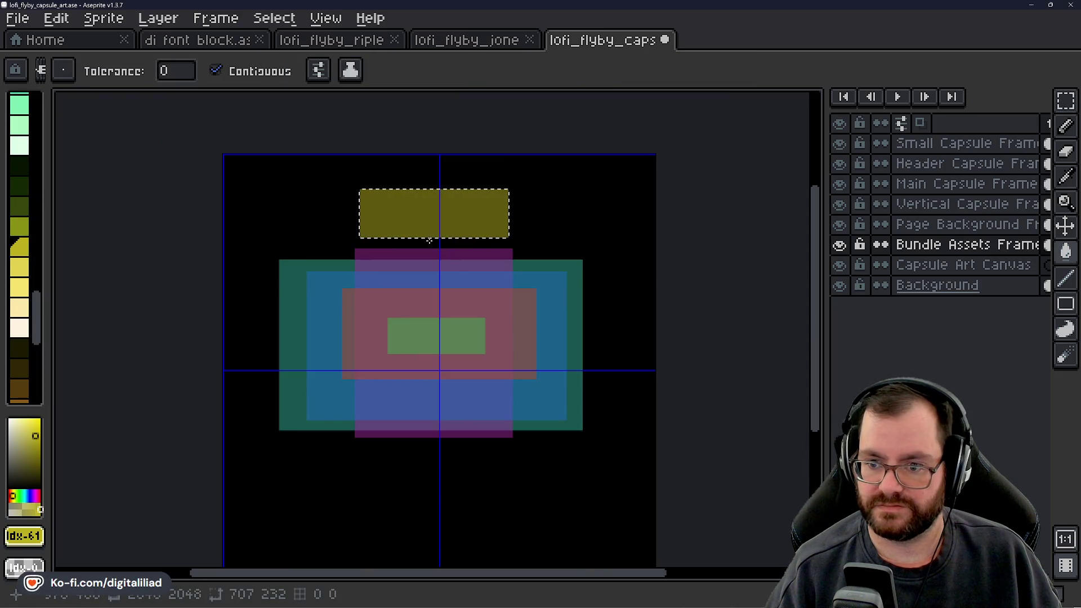
{"action": "scroll", "coordinate": [31, 309], "scroll_direction": "down", "scroll_amount": 6}
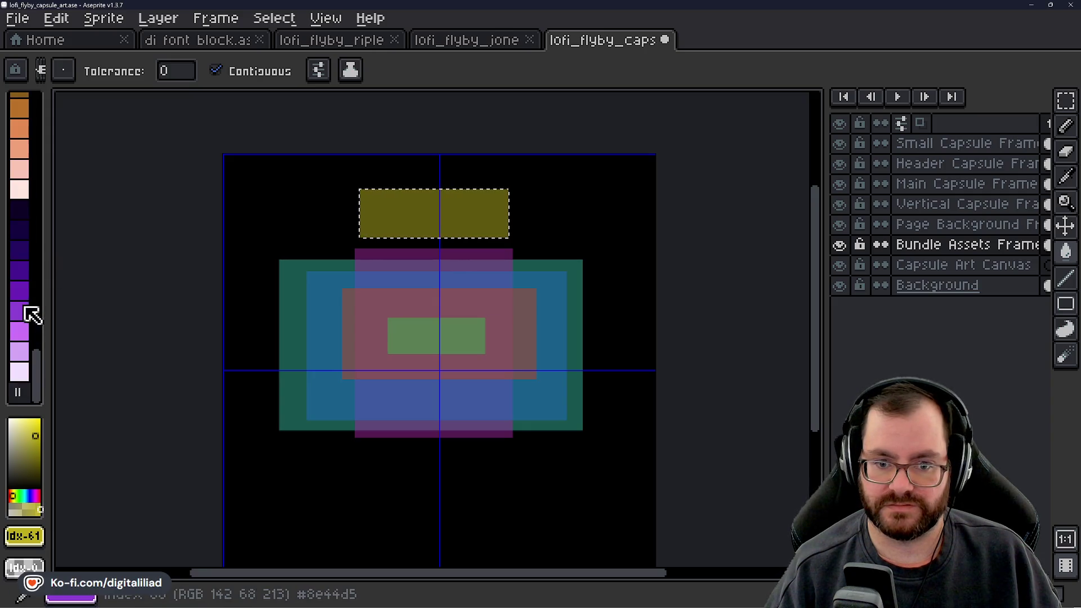
{"action": "scroll", "coordinate": [30, 311], "scroll_direction": "up", "scroll_amount": 6}
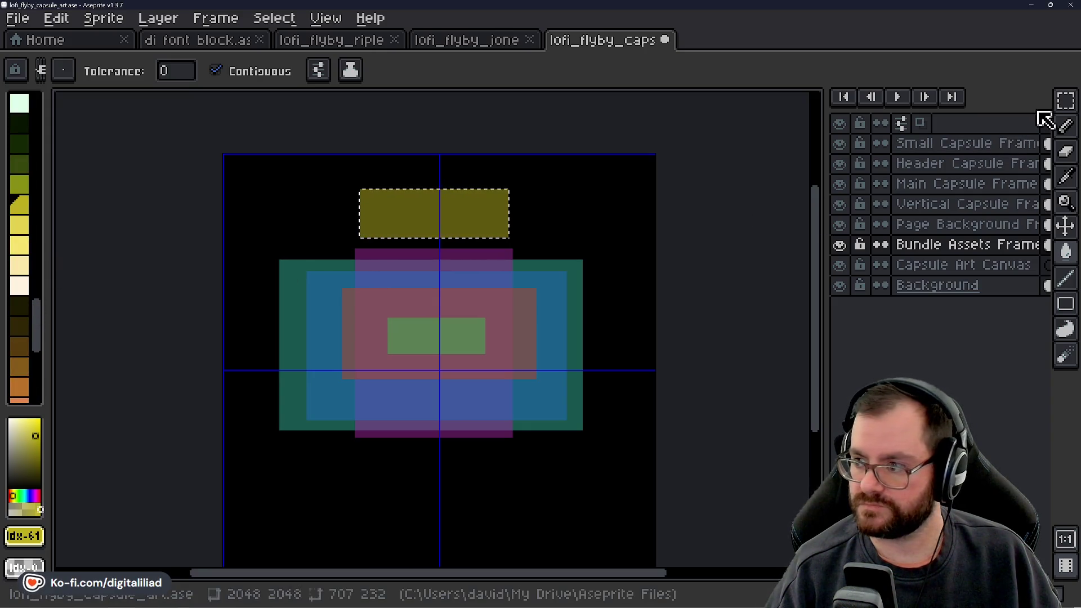
{"action": "left_click", "coordinate": [1065, 102]}
Move the Header Capsule Frame layer to the top of the Layers panel.
{"action": "left_click", "coordinate": [935, 143]}
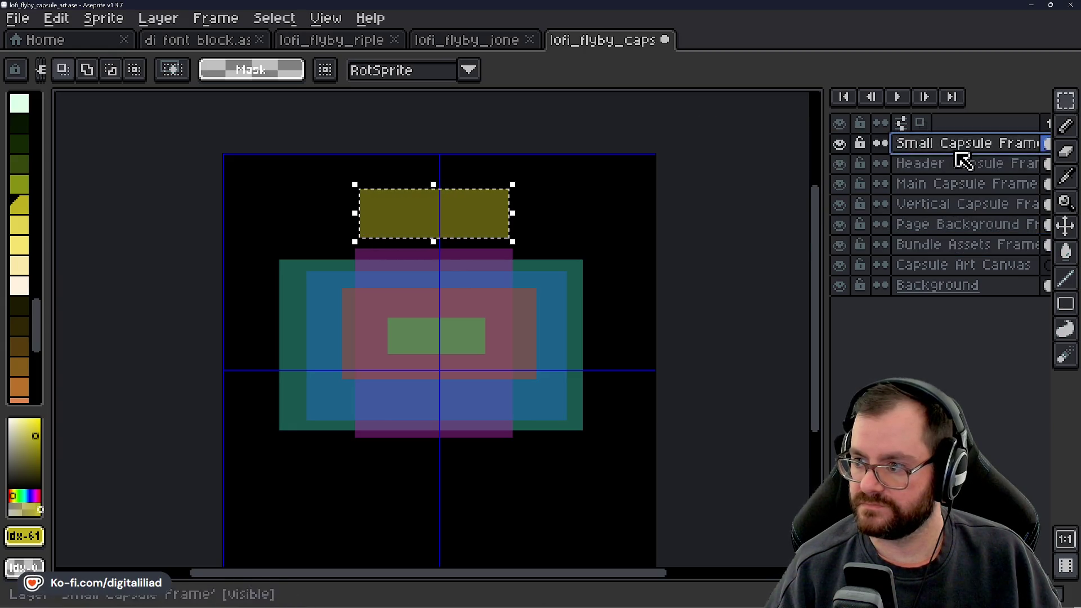
{"action": "left_click", "coordinate": [946, 163]}
{"action": "left_click_drag", "start_coordinate": [945, 162], "coordinate": [943, 149]}
{"action": "left_click", "coordinate": [945, 183]}
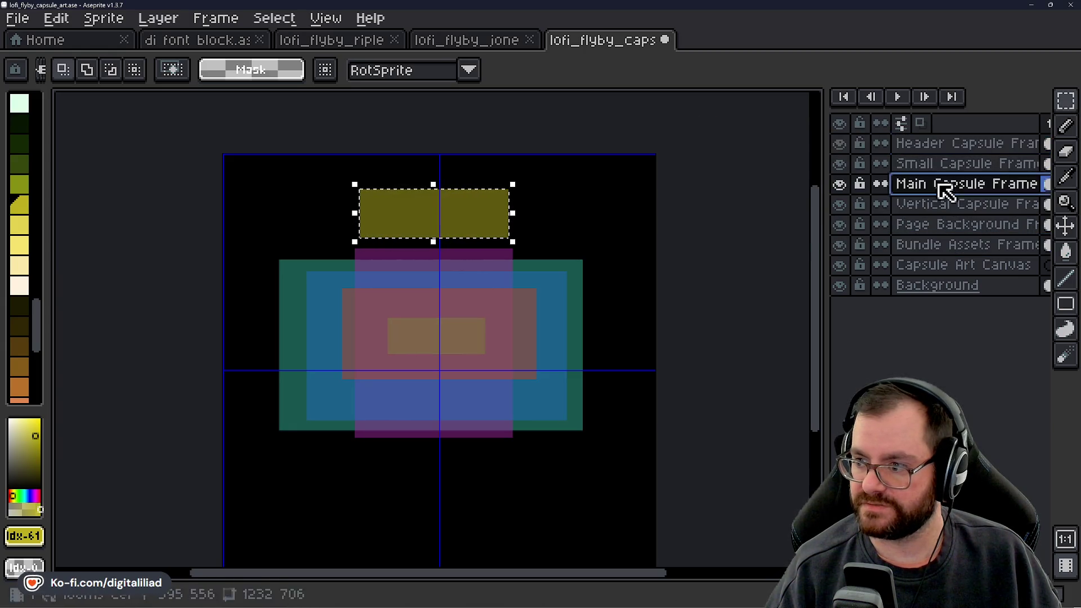
{"action": "left_click", "coordinate": [946, 203]}
{"action": "left_click", "coordinate": [943, 225]}
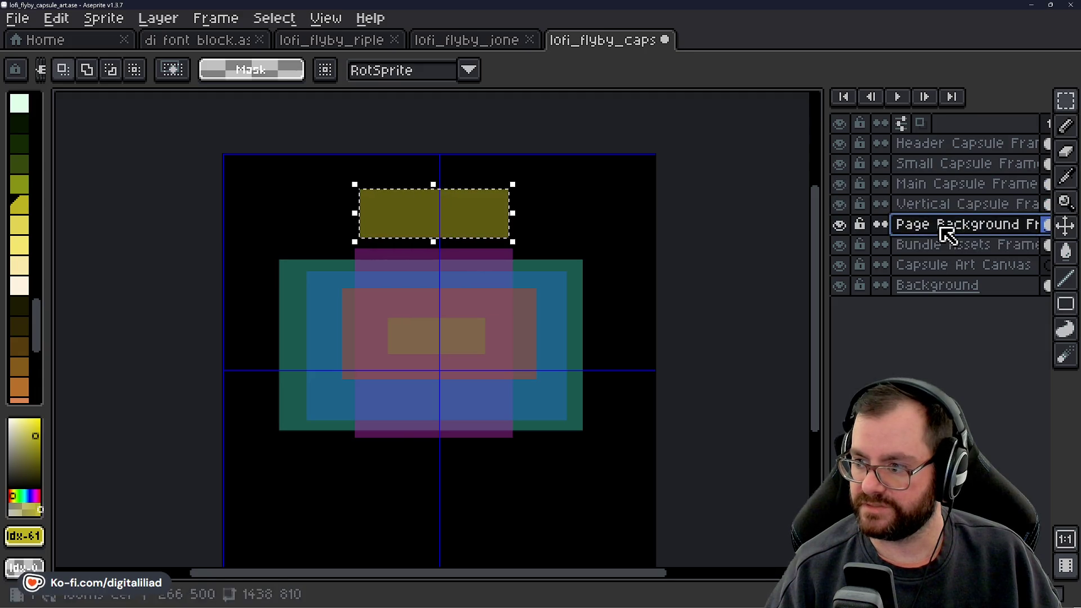
{"action": "left_click", "coordinate": [949, 244]}
{"action": "left_click", "coordinate": [947, 270]}
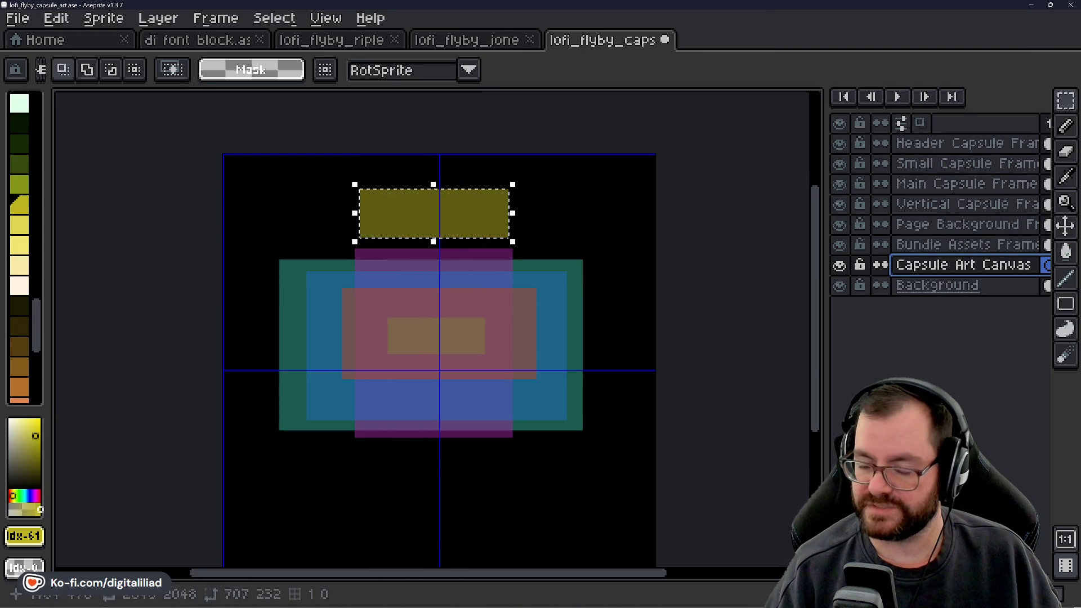
Deselect and drag the yellow Bundle Assets rectangle down among the centre frames.
{"action": "left_click", "coordinate": [907, 225]}
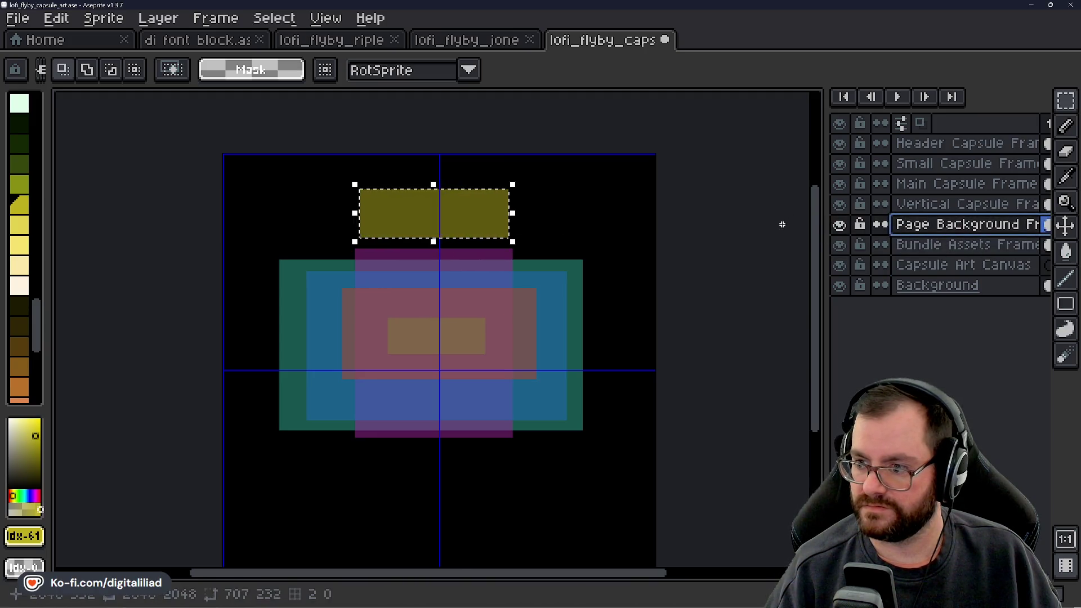
{"action": "key", "text": "ctrl+d"}
{"action": "left_click", "coordinate": [1065, 225]}
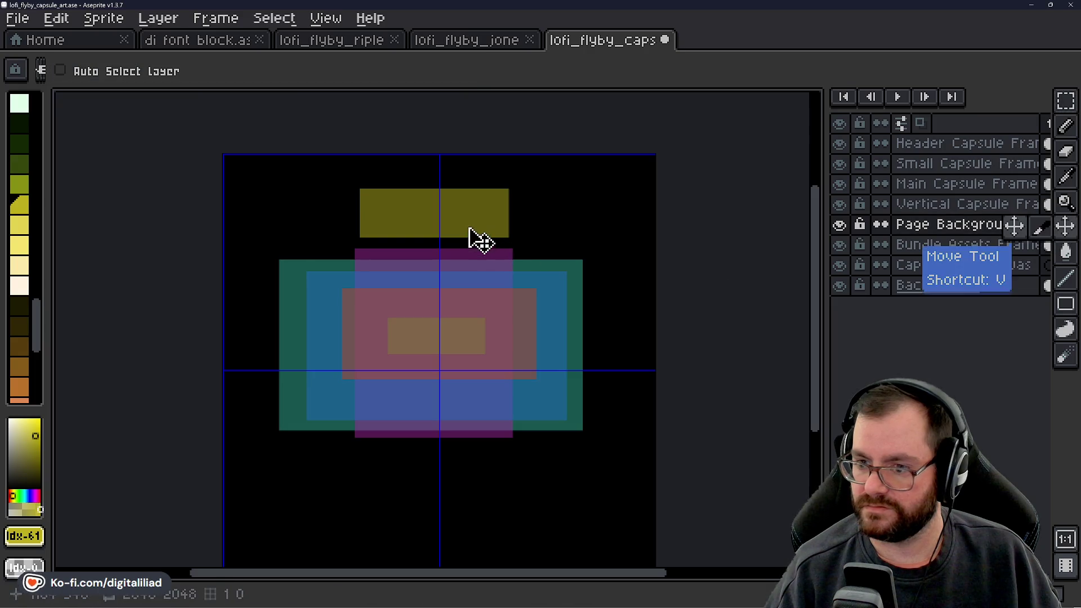
{"action": "left_click_drag", "start_coordinate": [475, 239], "coordinate": [490, 280]}
{"action": "key", "text": "ctrl+z"}
{"action": "left_click", "coordinate": [894, 245]}
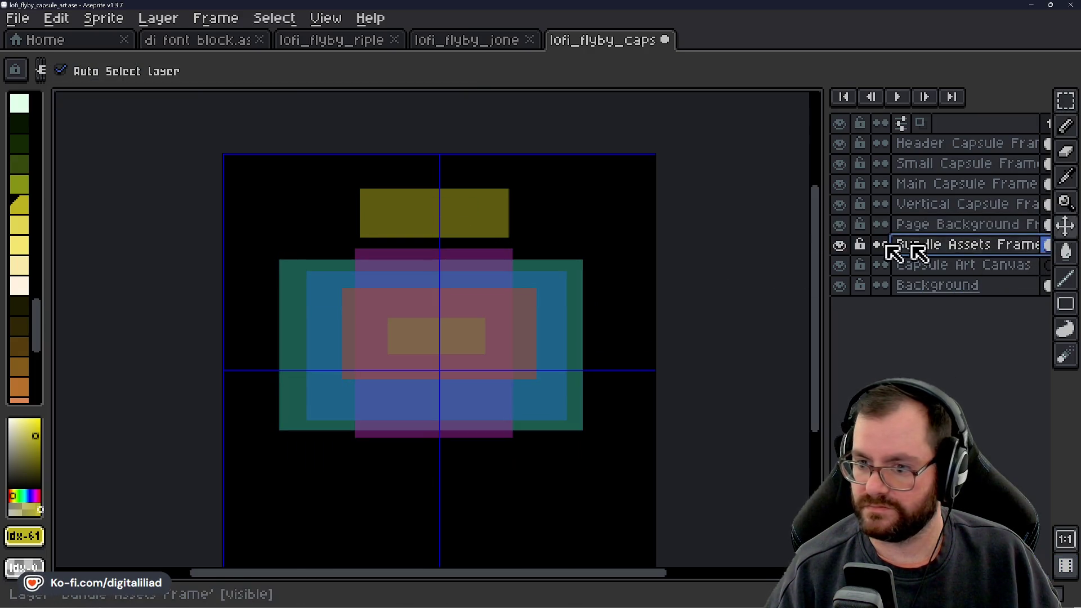
{"action": "left_click_drag", "start_coordinate": [472, 216], "coordinate": [472, 329]}
{"action": "scroll", "coordinate": [354, 349], "scroll_direction": "up", "scroll_amount": 1}
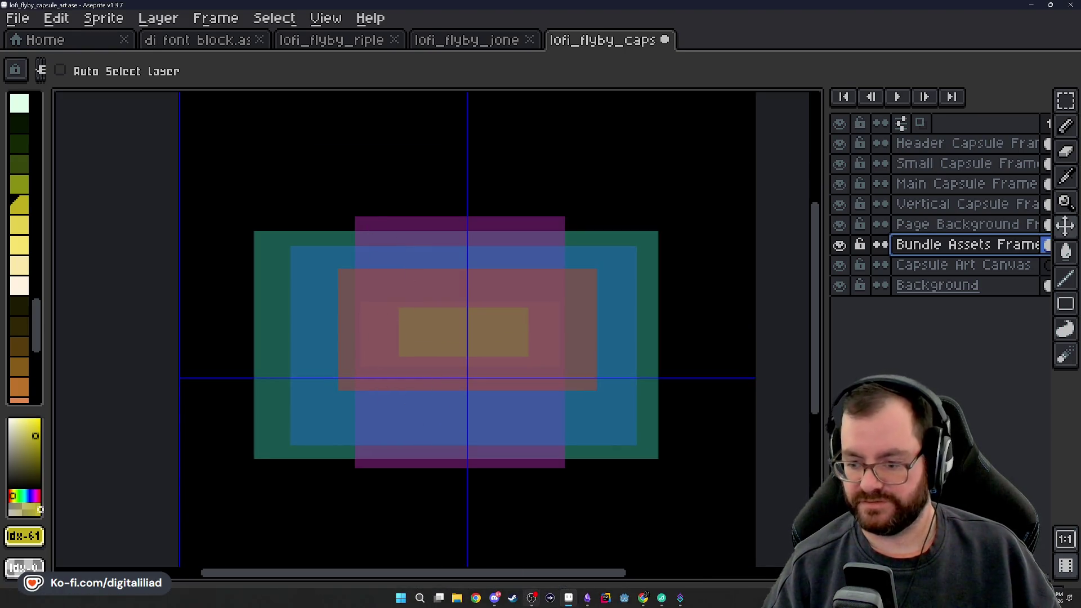
Review the Steamworks Vertical Capsule section, then switch to a maximised Discord window.
{"action": "mouse_move", "coordinate": [643, 598]}
{"action": "left_click", "coordinate": [596, 549]}
{"action": "scroll", "coordinate": [478, 341], "scroll_direction": "up", "scroll_amount": 20}
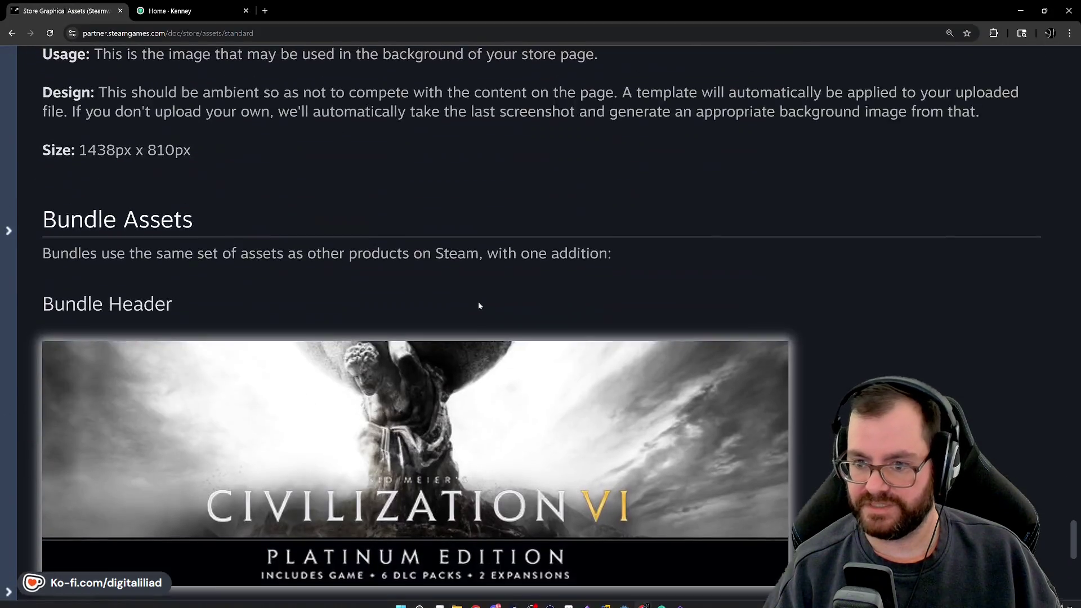
{"action": "scroll", "coordinate": [481, 343], "scroll_direction": "up", "scroll_amount": 15}
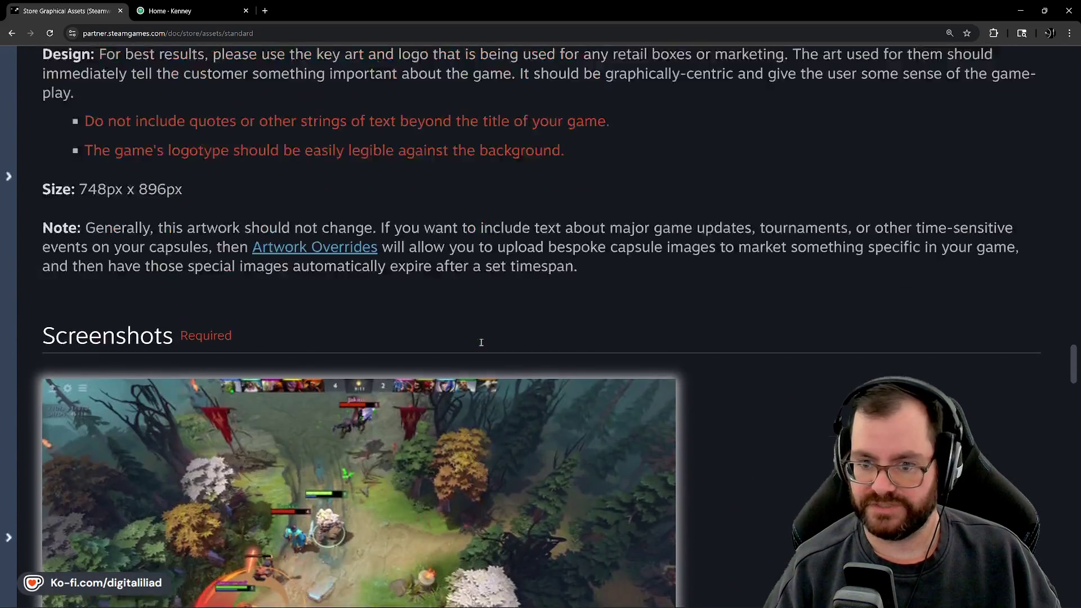
{"action": "scroll", "coordinate": [249, 255], "scroll_direction": "down", "scroll_amount": 1}
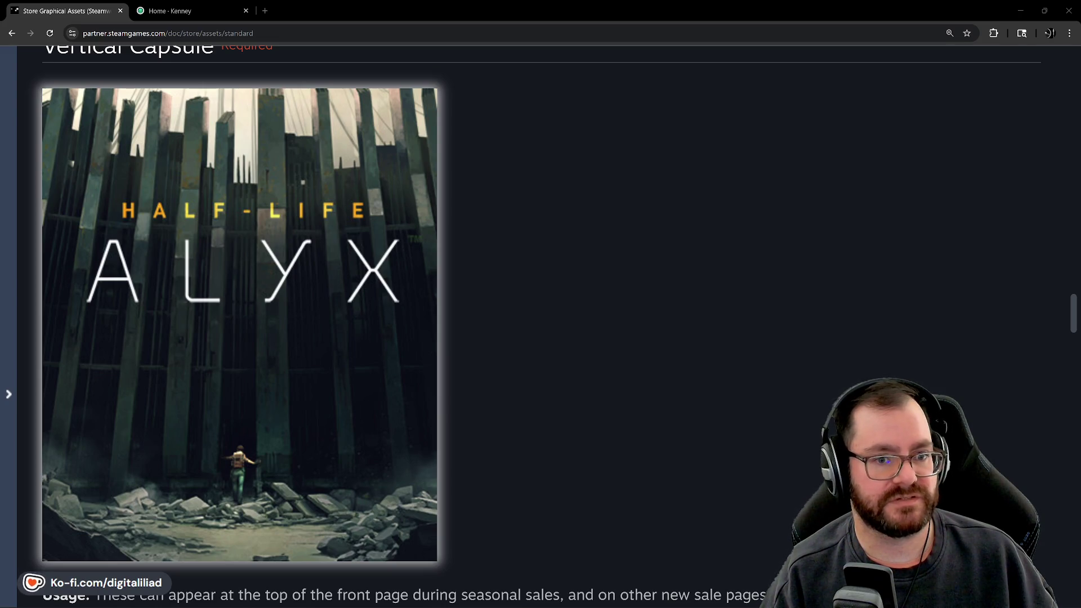
{"action": "key", "text": "alt+Tab"}
{"action": "double_click", "coordinate": [470, 97]}
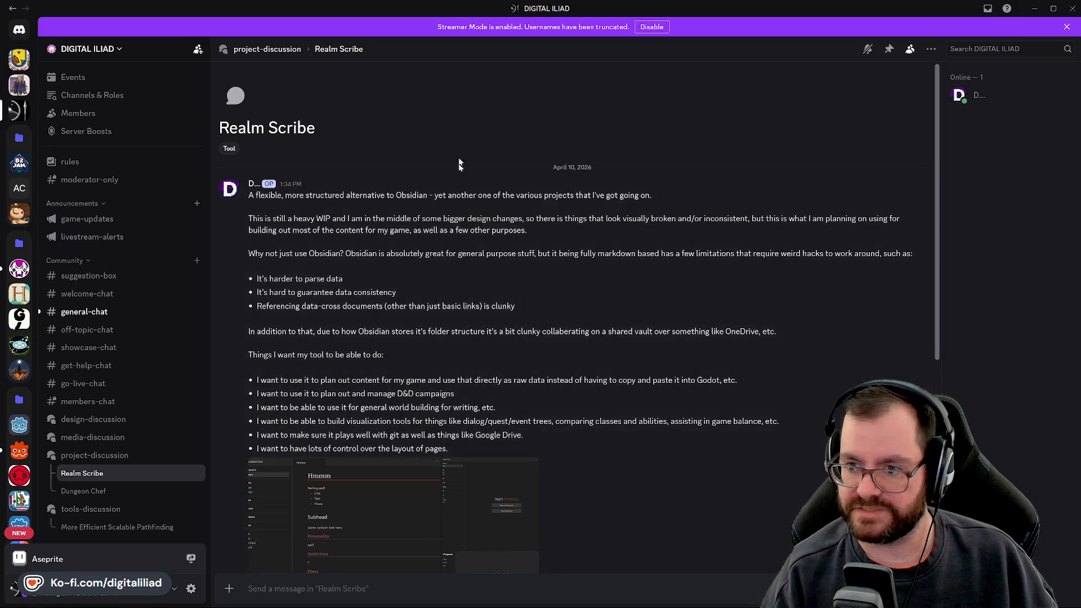
Scroll through the Realm Scribe post and enlarge its Scaffold Test character-page screenshot.
{"action": "scroll", "coordinate": [420, 262], "scroll_direction": "down", "scroll_amount": 1}
{"action": "scroll", "coordinate": [428, 270], "scroll_direction": "up", "scroll_amount": 1}
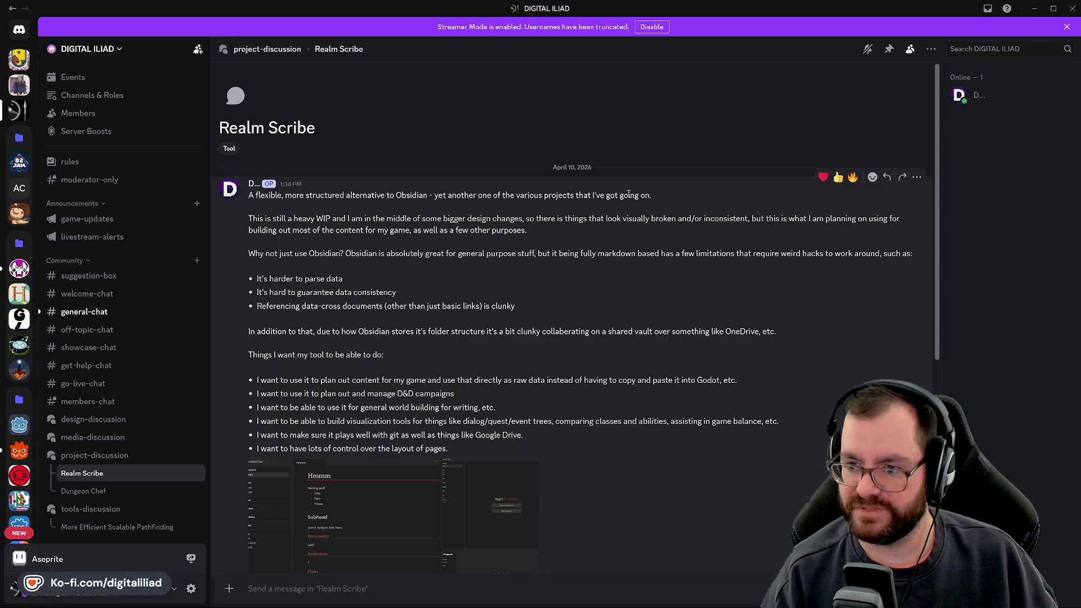
{"action": "scroll", "coordinate": [99, 474], "scroll_direction": "down", "scroll_amount": 1}
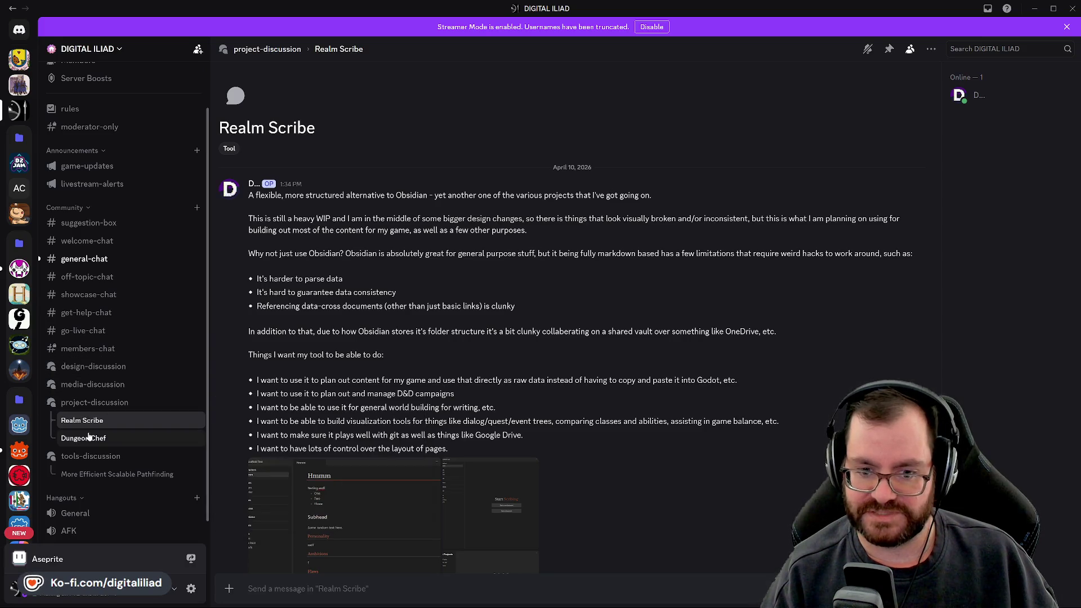
{"action": "mouse_move", "coordinate": [89, 404]}
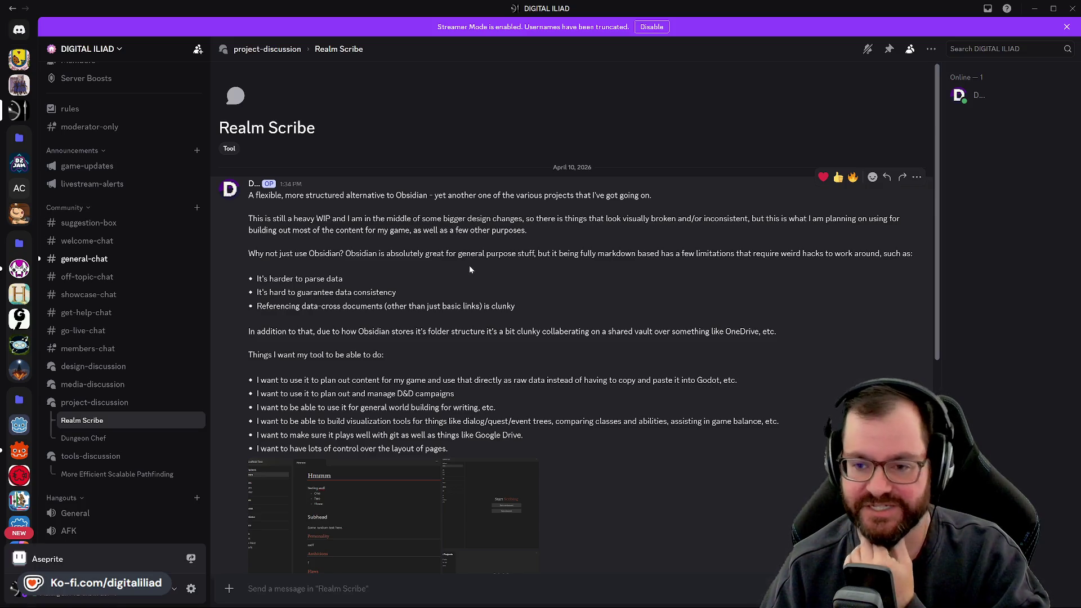
{"action": "scroll", "coordinate": [471, 268], "scroll_direction": "down", "scroll_amount": 1}
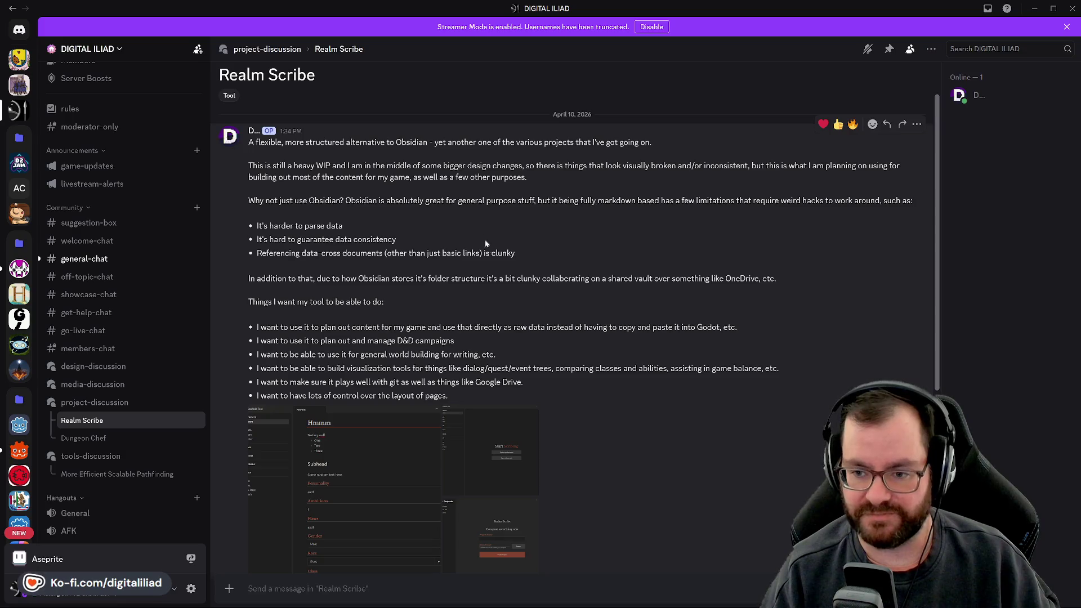
{"action": "scroll", "coordinate": [541, 312], "scroll_direction": "down", "scroll_amount": 2}
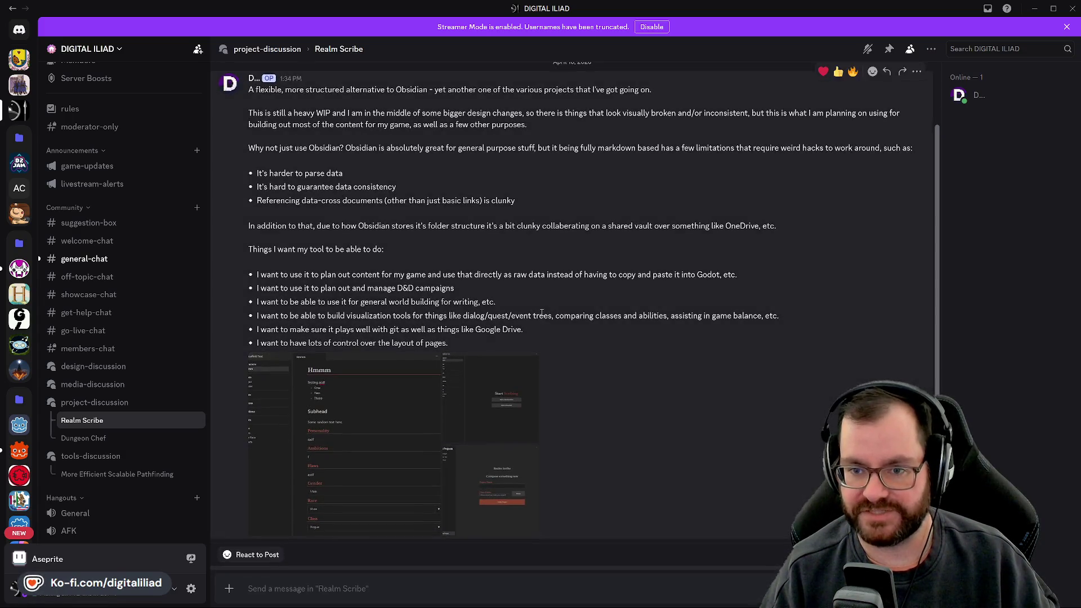
{"action": "scroll", "coordinate": [543, 321], "scroll_direction": "down", "scroll_amount": 4}
{"action": "scroll", "coordinate": [542, 319], "scroll_direction": "up", "scroll_amount": 4}
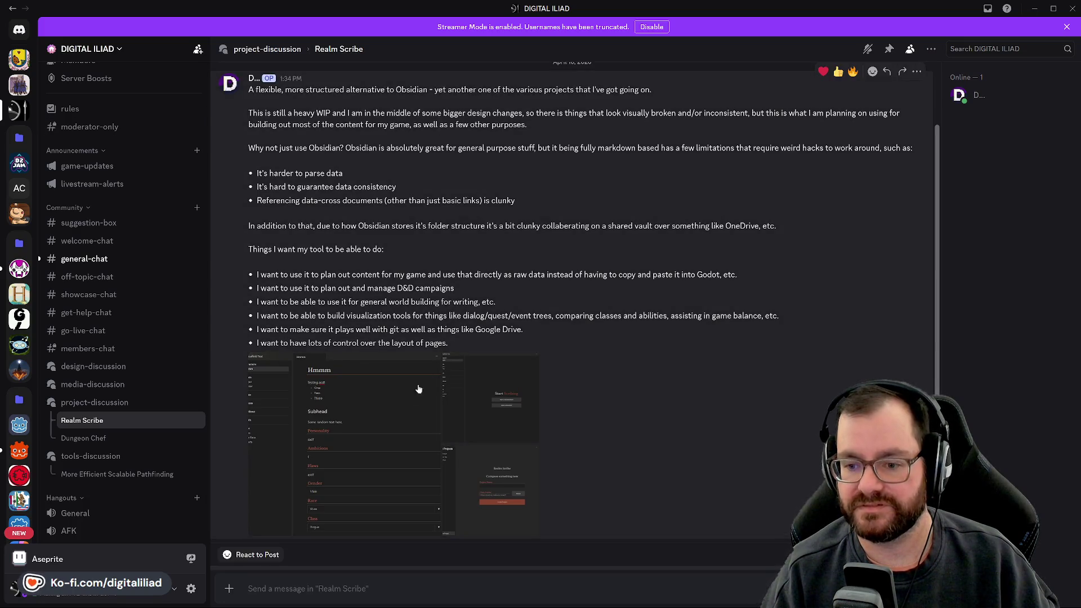
{"action": "left_click", "coordinate": [387, 423]}
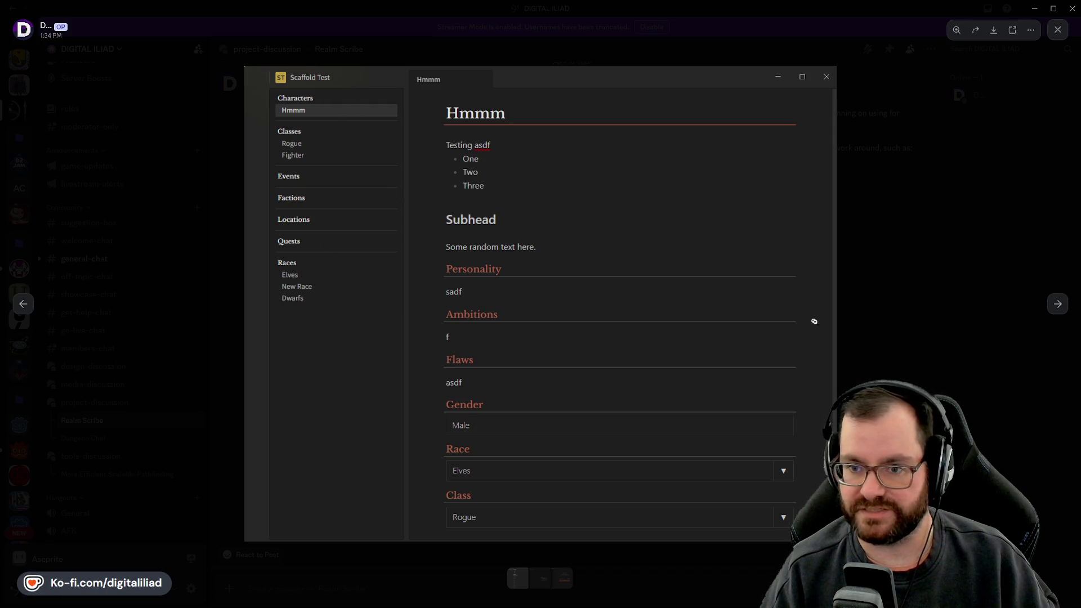
Close the enlarged Scaffold Test screenshot to return to the Realm Scribe post.
{"action": "left_click", "coordinate": [880, 301]}
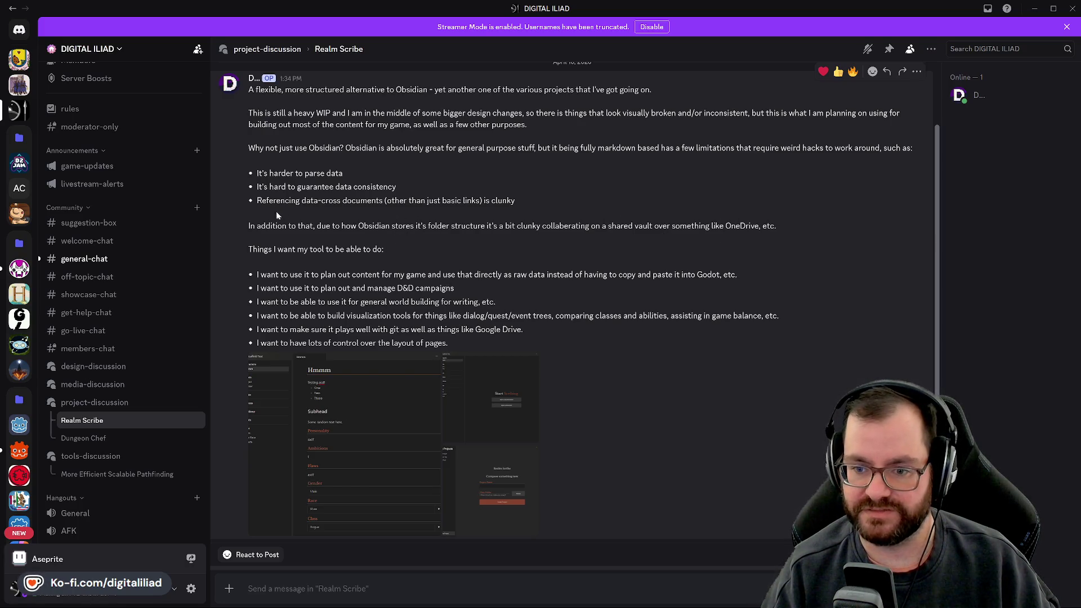
Scroll down to the follow-up message about JSON templates and folder-structure screenshots.
{"action": "scroll", "coordinate": [299, 290], "scroll_direction": "down", "scroll_amount": 1}
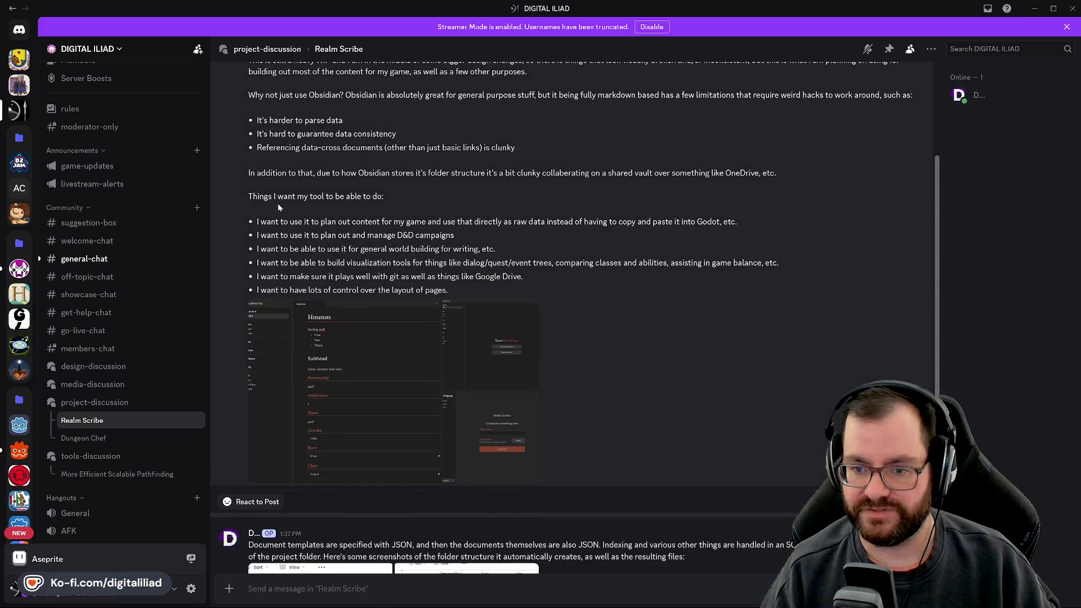
{"action": "scroll", "coordinate": [333, 258], "scroll_direction": "down", "scroll_amount": 3}
{"action": "scroll", "coordinate": [342, 229], "scroll_direction": "up", "scroll_amount": 3}
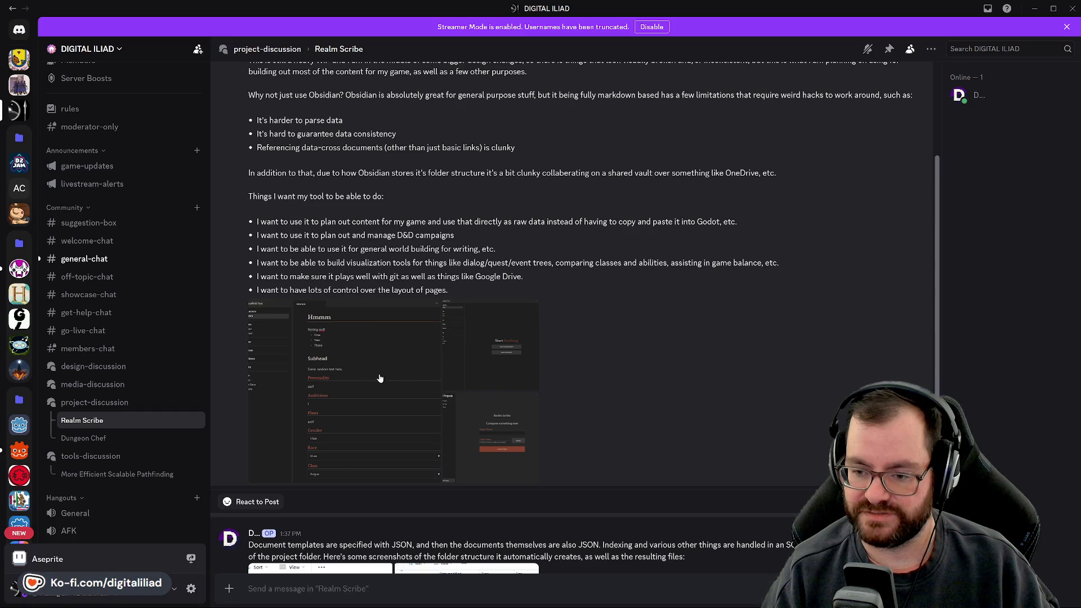
{"action": "scroll", "coordinate": [627, 363], "scroll_direction": "down", "scroll_amount": 1}
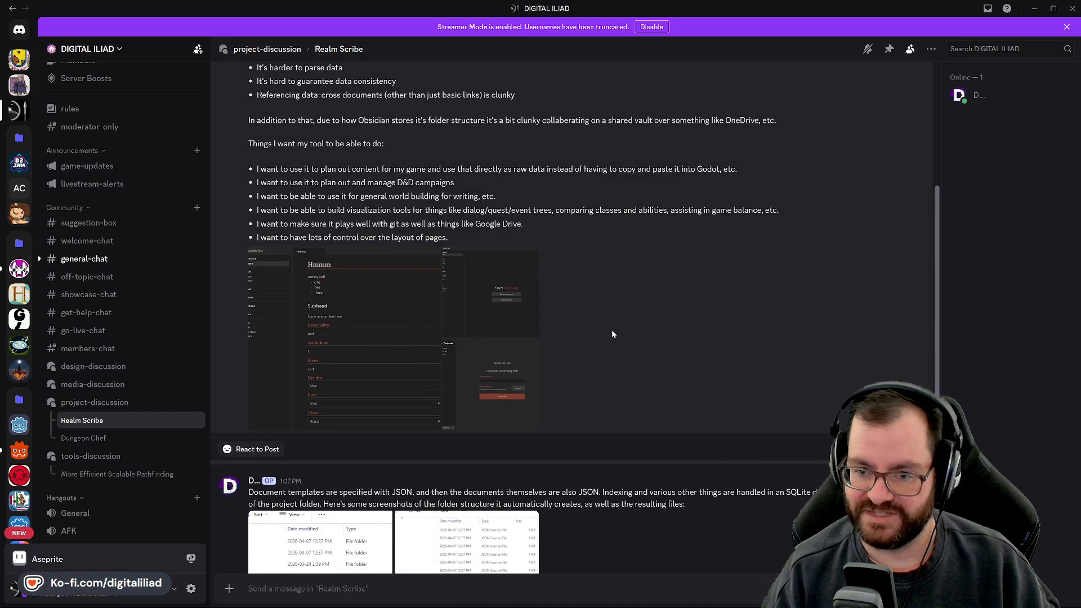
{"action": "scroll", "coordinate": [612, 315], "scroll_direction": "down", "scroll_amount": 2}
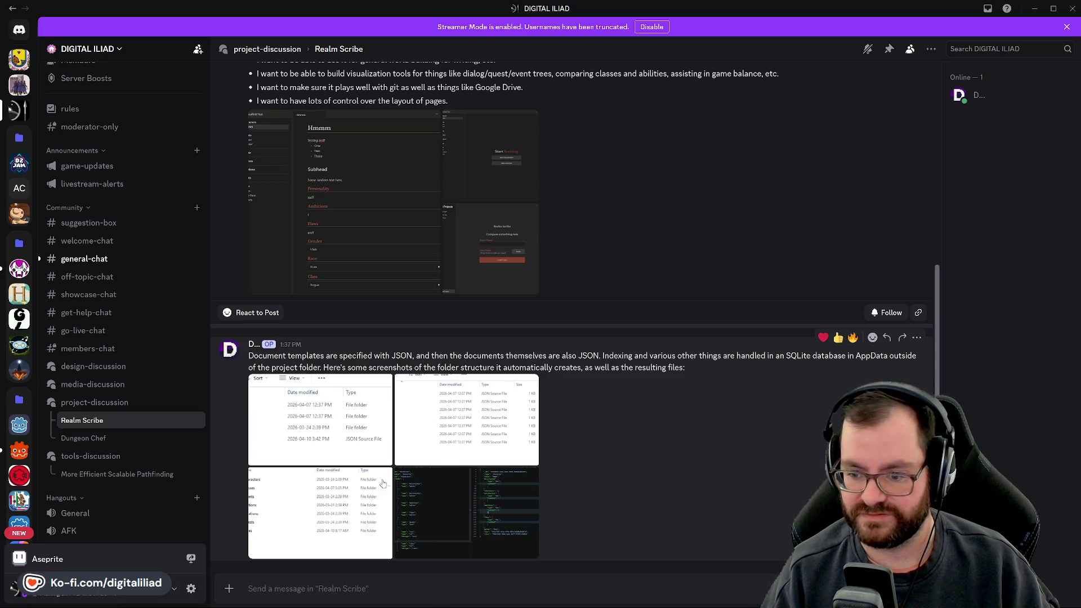
View the JSON code, JSON file list and folder screenshots full size, then close the viewer.
{"action": "left_click", "coordinate": [400, 495]}
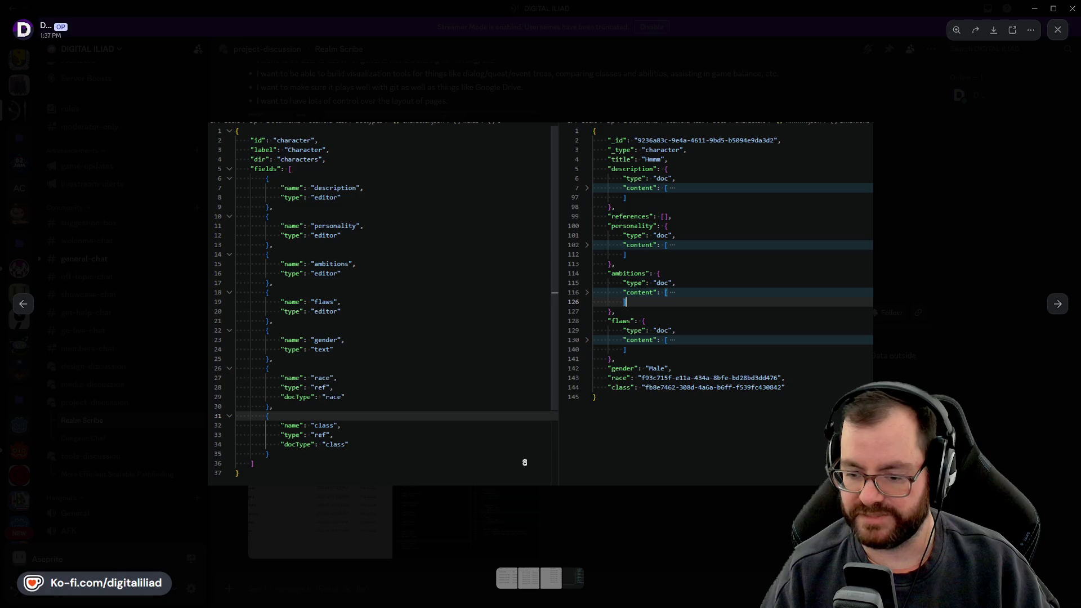
{"action": "left_click", "coordinate": [527, 521]}
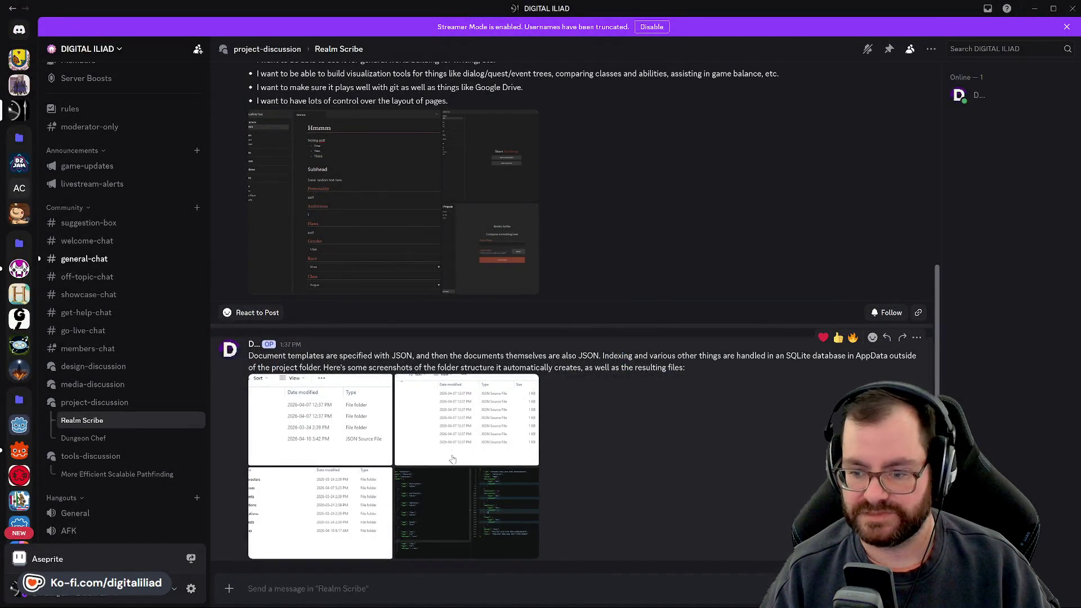
{"action": "left_click", "coordinate": [313, 516]}
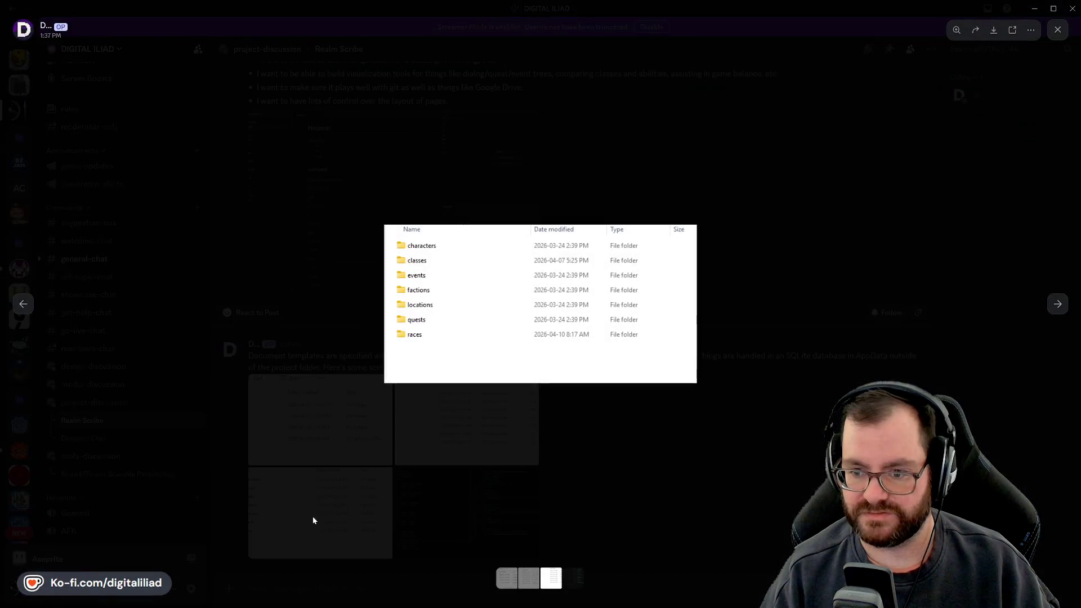
{"action": "left_click", "coordinate": [575, 464]}
{"action": "left_click", "coordinate": [462, 430]}
{"action": "left_click", "coordinate": [609, 457]}
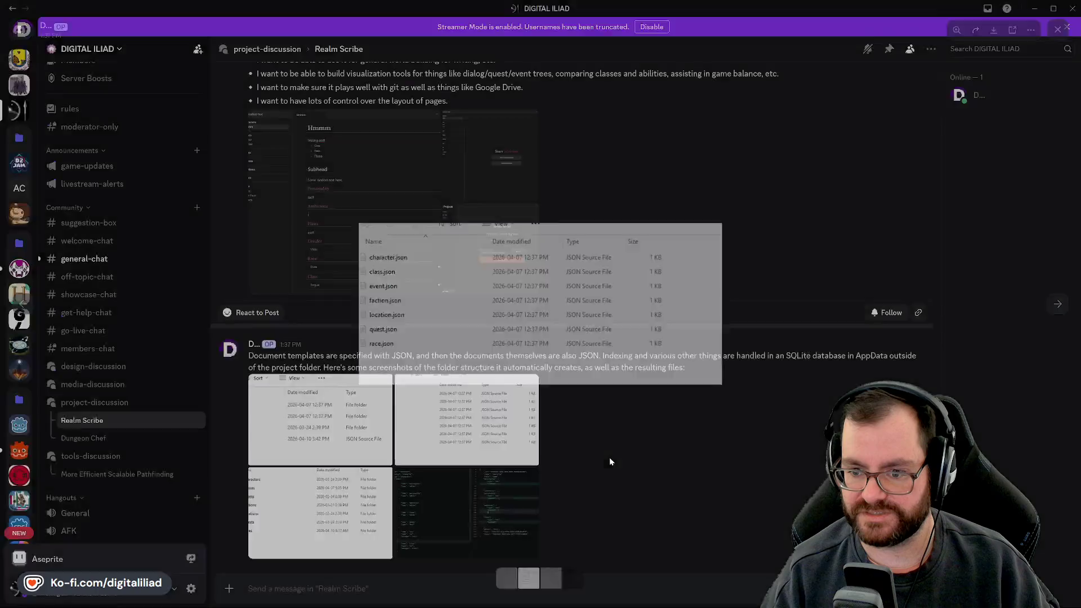
{"action": "left_click", "coordinate": [532, 457]}
{"action": "left_click", "coordinate": [595, 457]}
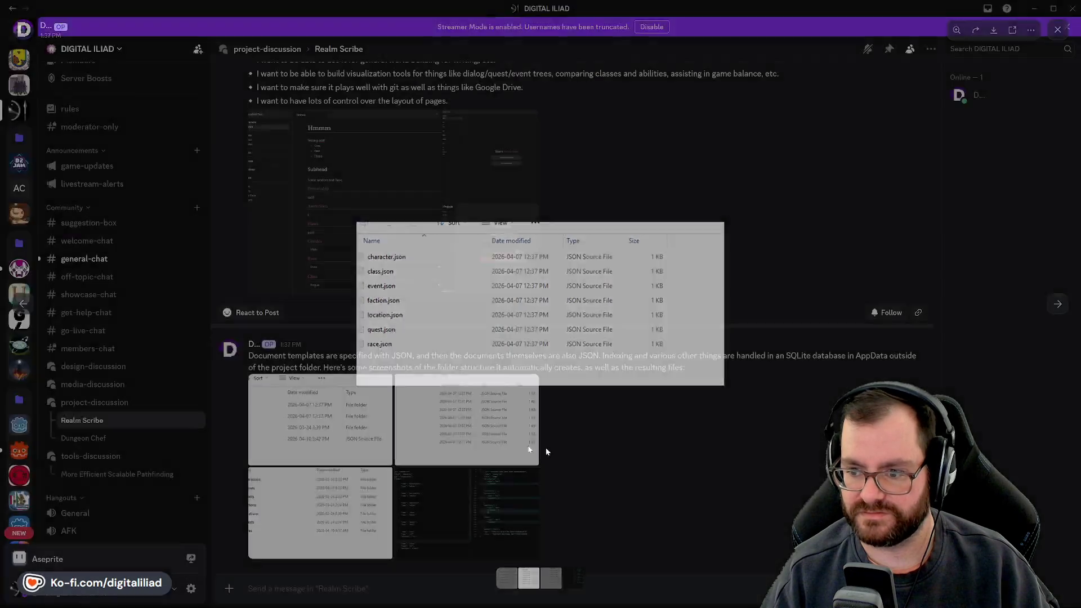
{"action": "left_click", "coordinate": [338, 428]}
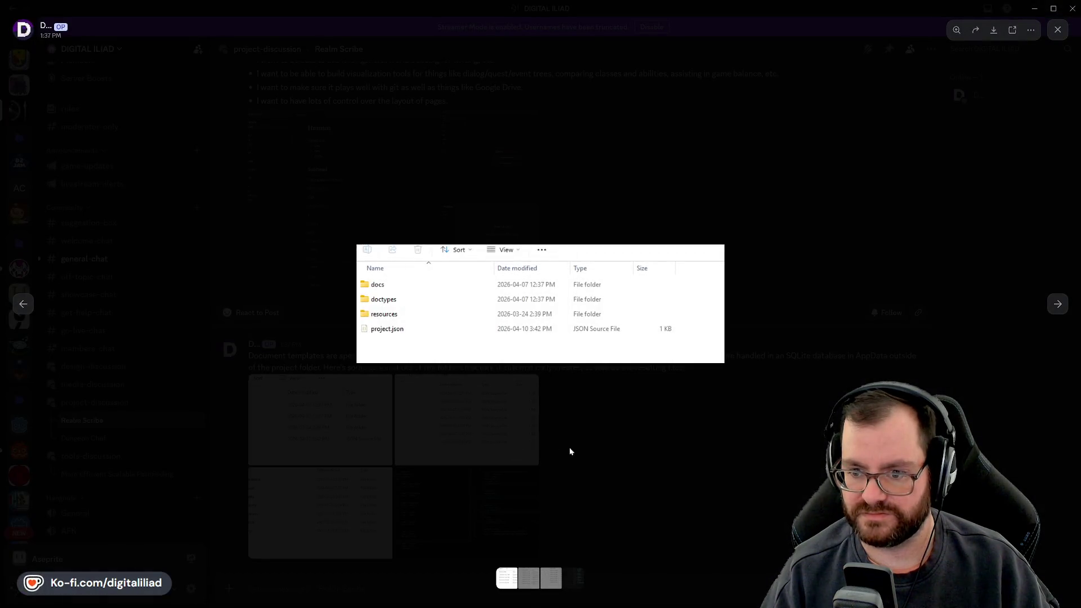
{"action": "left_click", "coordinate": [613, 457]}
Open and dismiss the post's emoji picker, then scroll back up the thread.
{"action": "scroll", "coordinate": [567, 394], "scroll_direction": "up", "scroll_amount": 6}
{"action": "scroll", "coordinate": [573, 412], "scroll_direction": "down", "scroll_amount": 5}
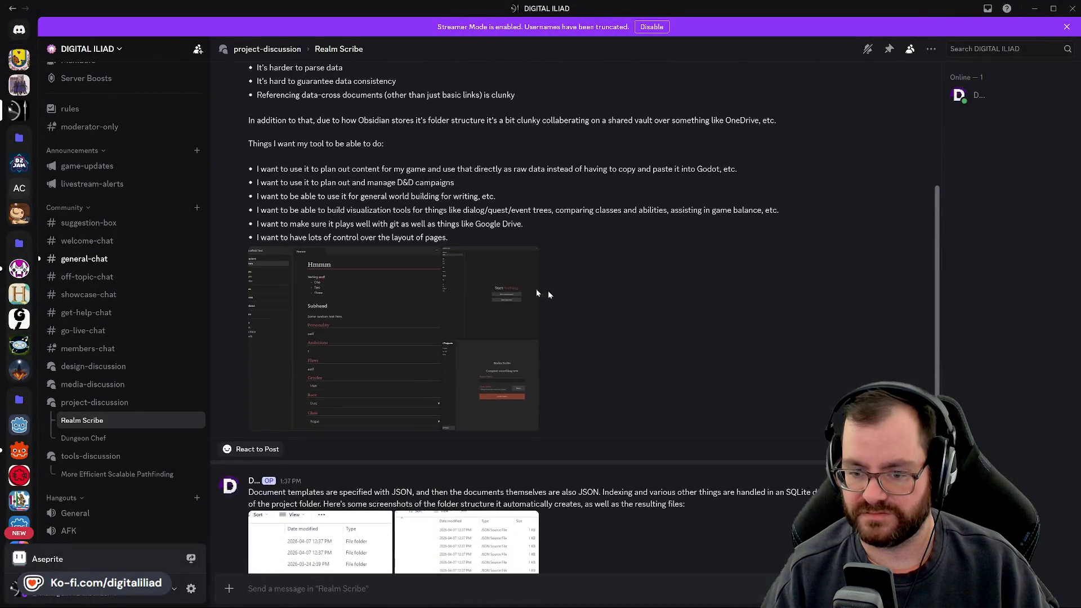
{"action": "scroll", "coordinate": [545, 295], "scroll_direction": "up", "scroll_amount": 5}
{"action": "scroll", "coordinate": [307, 399], "scroll_direction": "down", "scroll_amount": 4}
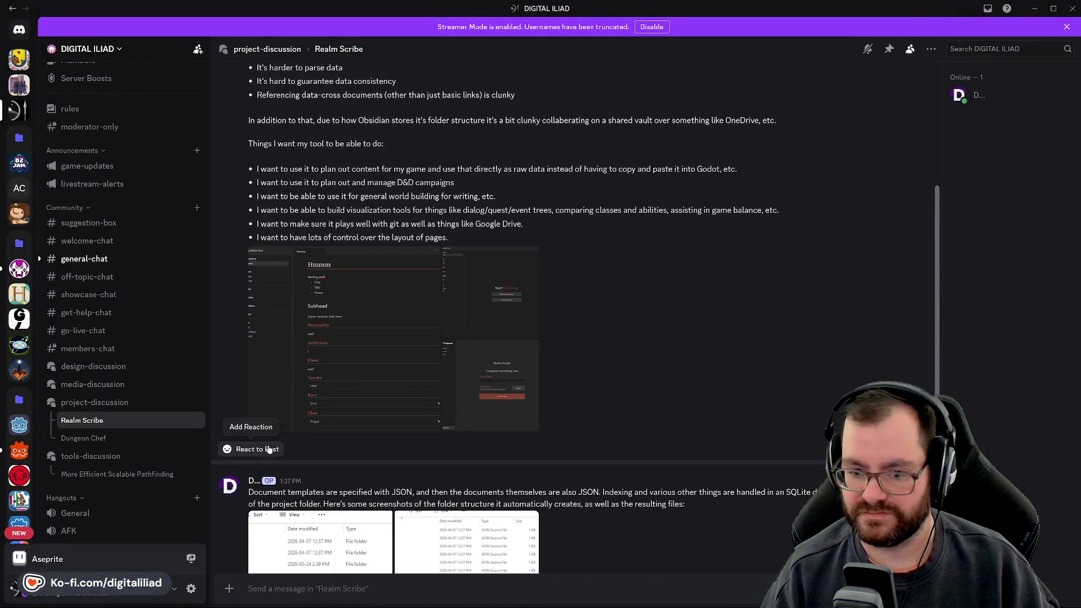
{"action": "left_click", "coordinate": [254, 449]}
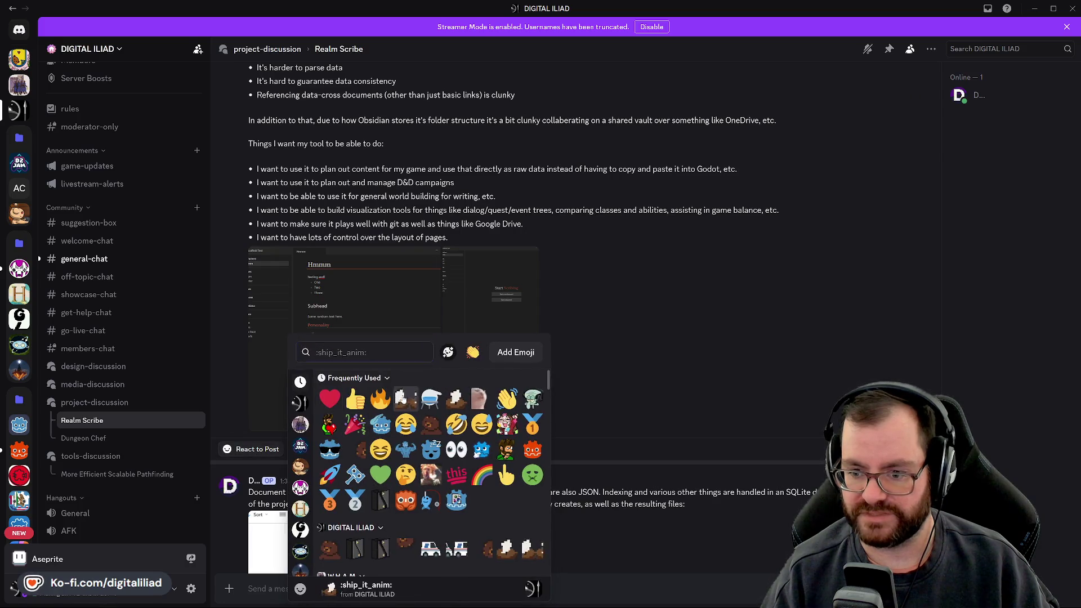
{"action": "left_click", "coordinate": [559, 406]}
{"action": "scroll", "coordinate": [567, 428], "scroll_direction": "up", "scroll_amount": 4}
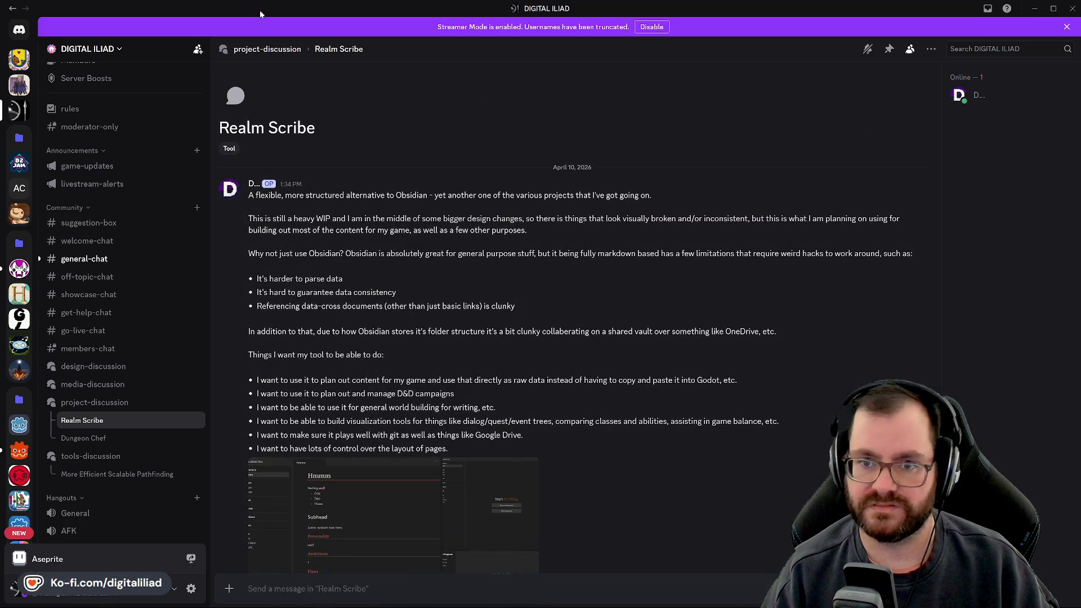
Read through the MP-18 Weapon Control UX checklist screenshot open in Chrome.
{"action": "key", "text": "alt+Tab"}
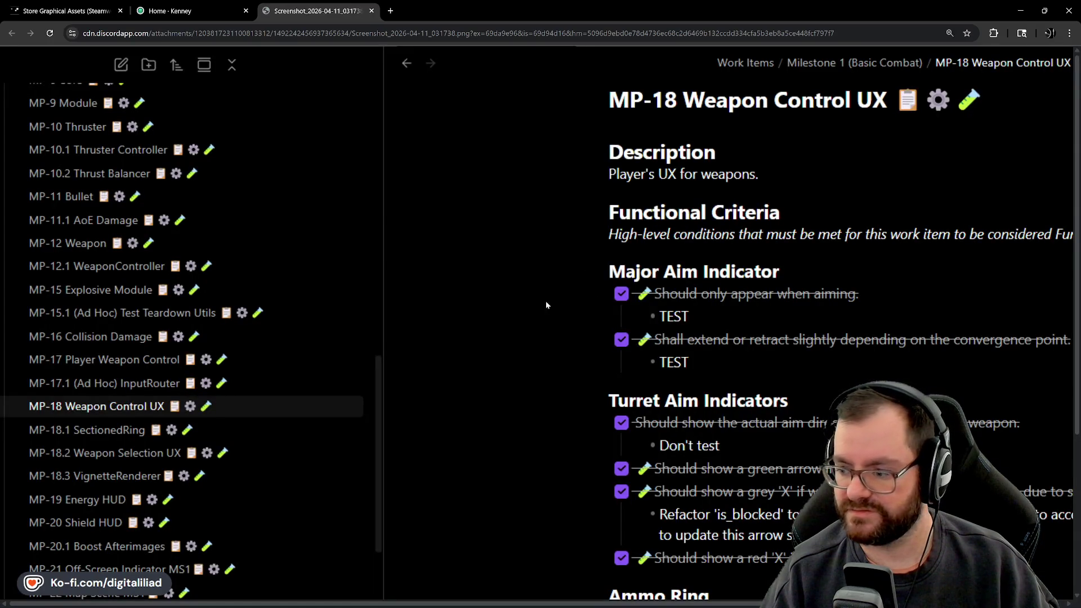
{"action": "scroll", "coordinate": [535, 304], "scroll_direction": "down", "scroll_amount": 5}
{"action": "scroll", "coordinate": [471, 330], "scroll_direction": "up", "scroll_amount": 5}
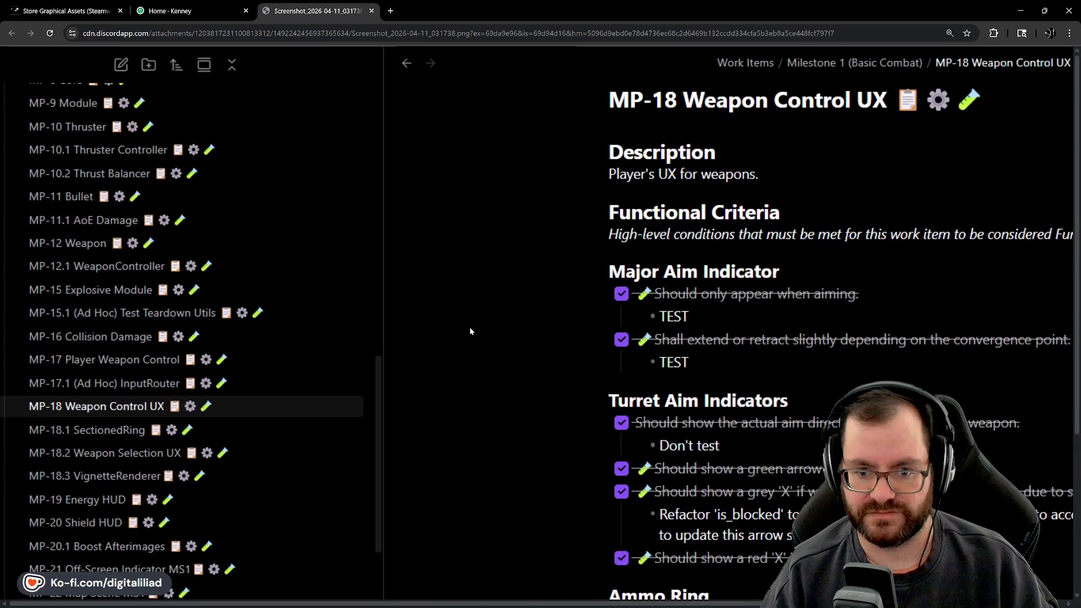
{"action": "scroll", "coordinate": [469, 331], "scroll_direction": "right", "scroll_amount": 2}
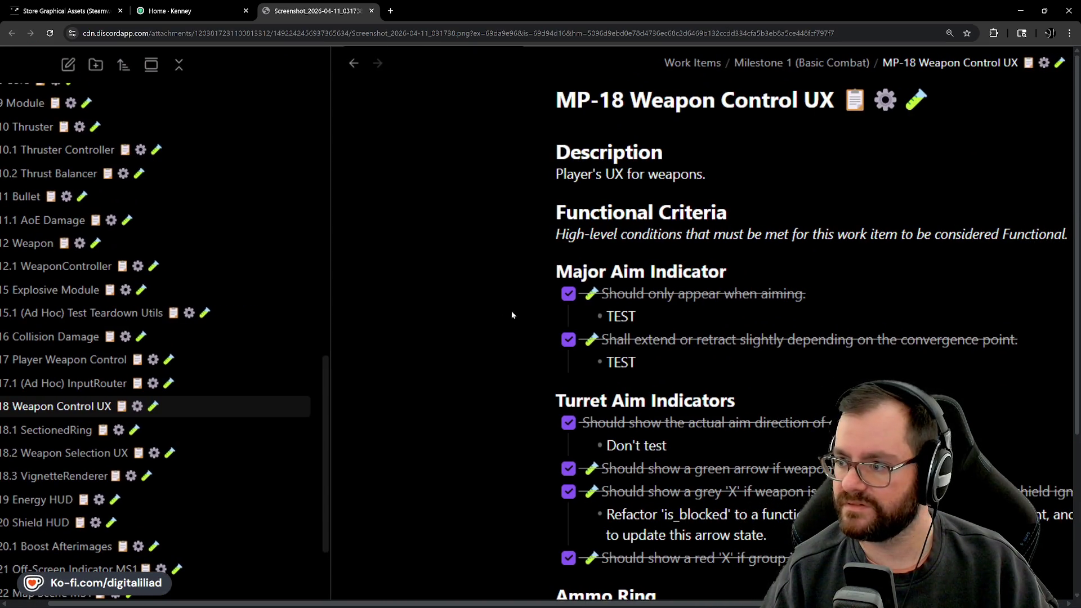
{"action": "scroll", "coordinate": [532, 331], "scroll_direction": "down", "scroll_amount": 1}
{"action": "scroll", "coordinate": [532, 332], "scroll_direction": "up", "scroll_amount": 1}
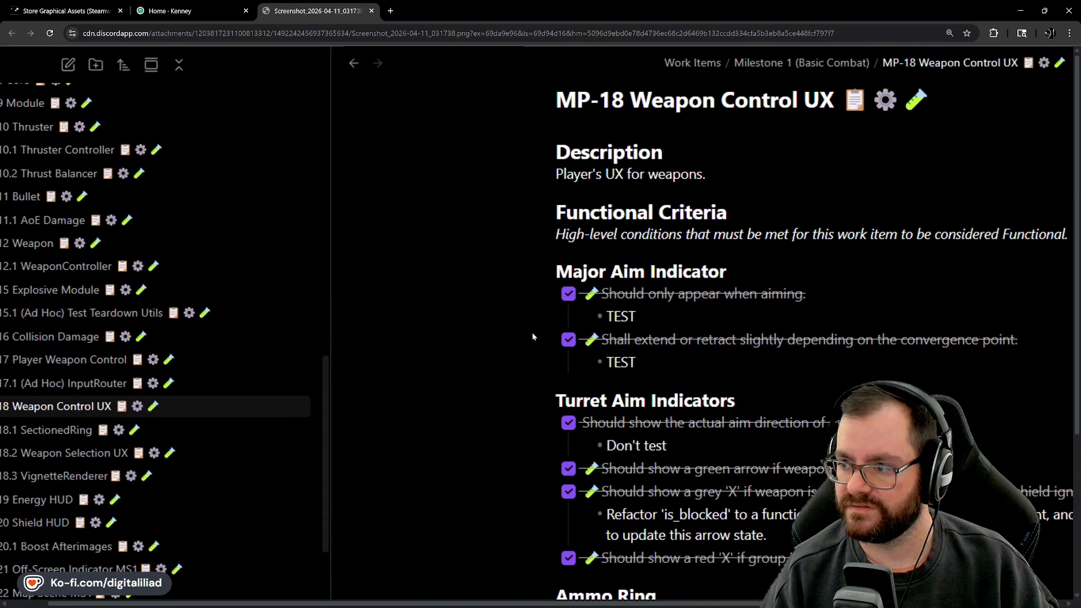
{"action": "scroll", "coordinate": [532, 337], "scroll_direction": "down", "scroll_amount": 4}
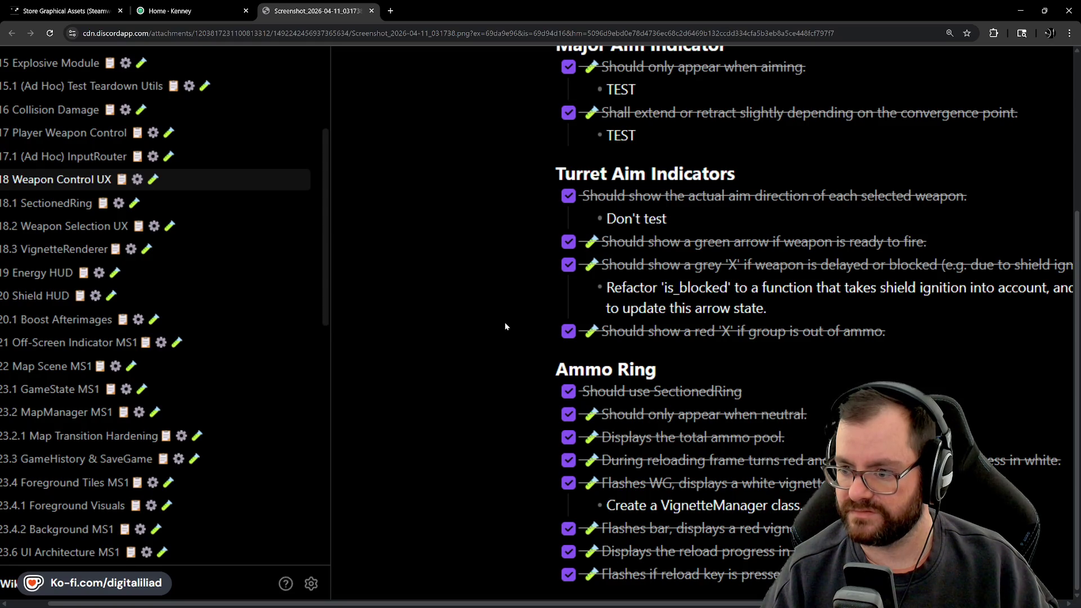
{"action": "scroll", "coordinate": [505, 324], "scroll_direction": "up", "scroll_amount": 4}
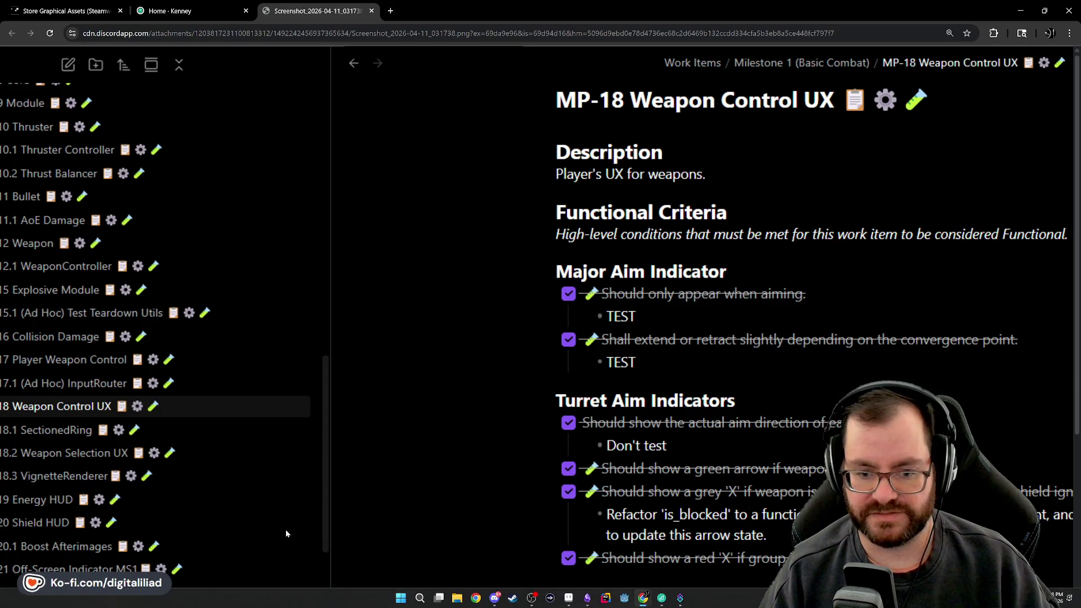
{"action": "scroll", "coordinate": [119, 208], "scroll_direction": "left", "scroll_amount": 1}
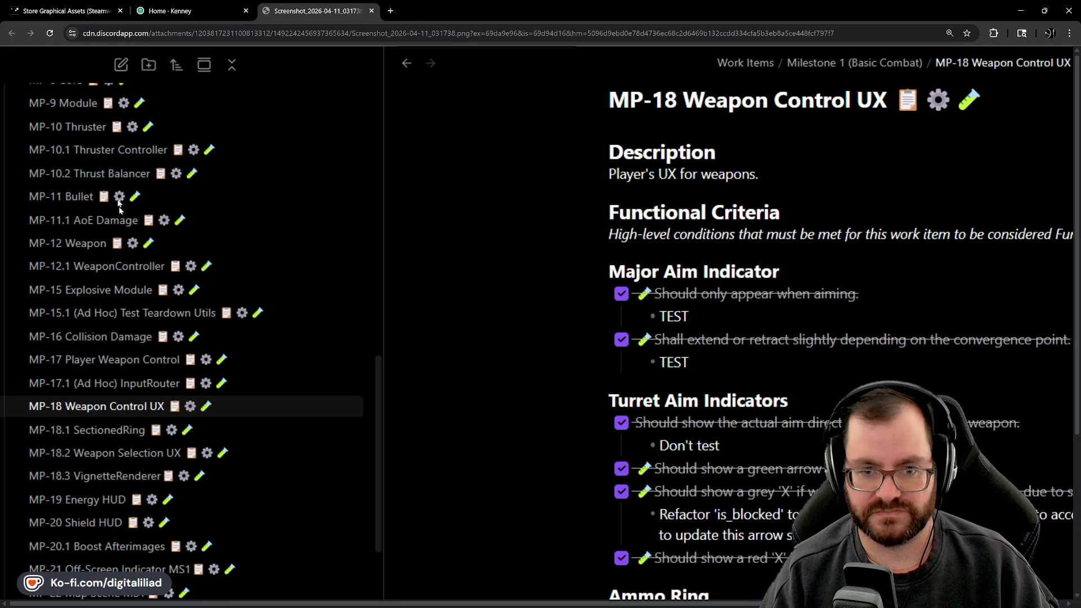
{"action": "scroll", "coordinate": [72, 442], "scroll_direction": "down", "scroll_amount": 4}
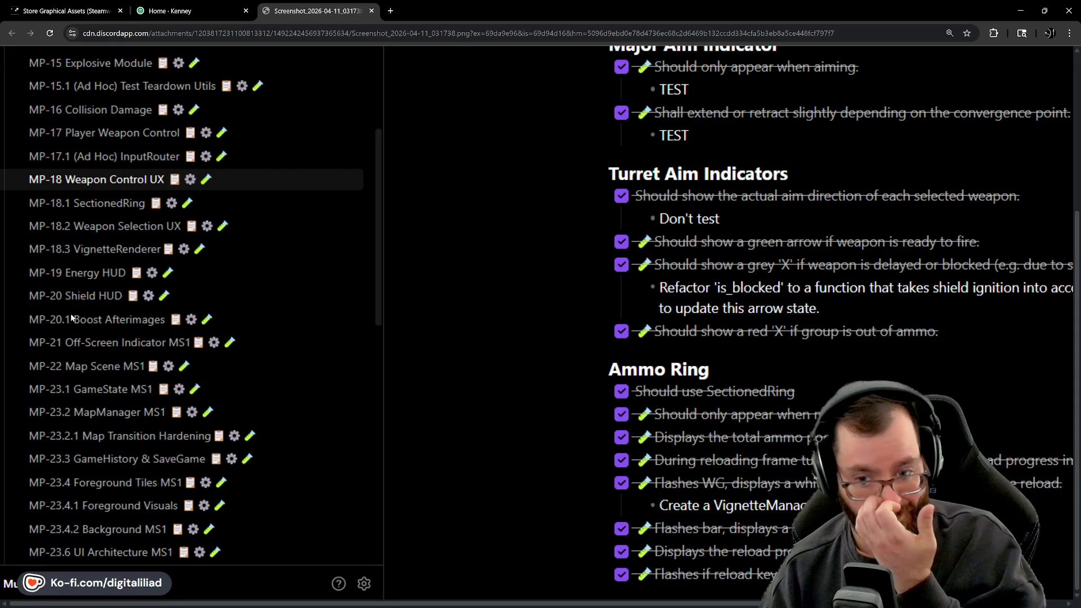
{"action": "scroll", "coordinate": [141, 305], "scroll_direction": "up", "scroll_amount": 4}
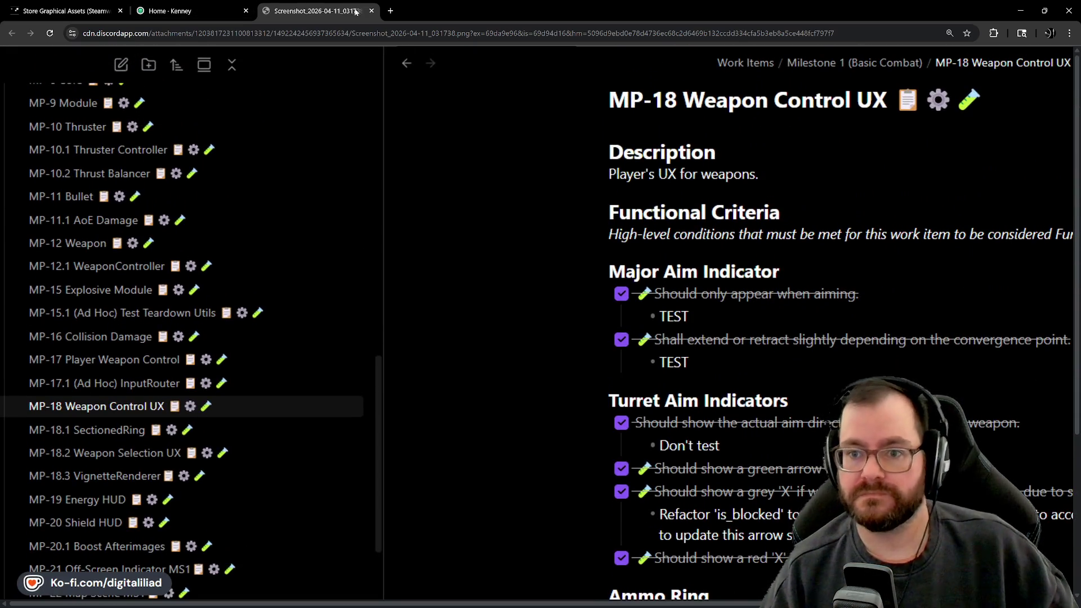
Close the screenshot and Kenney home page tabs to return to the Steamworks assets page.
{"action": "middle_click", "coordinate": [258, 5]}
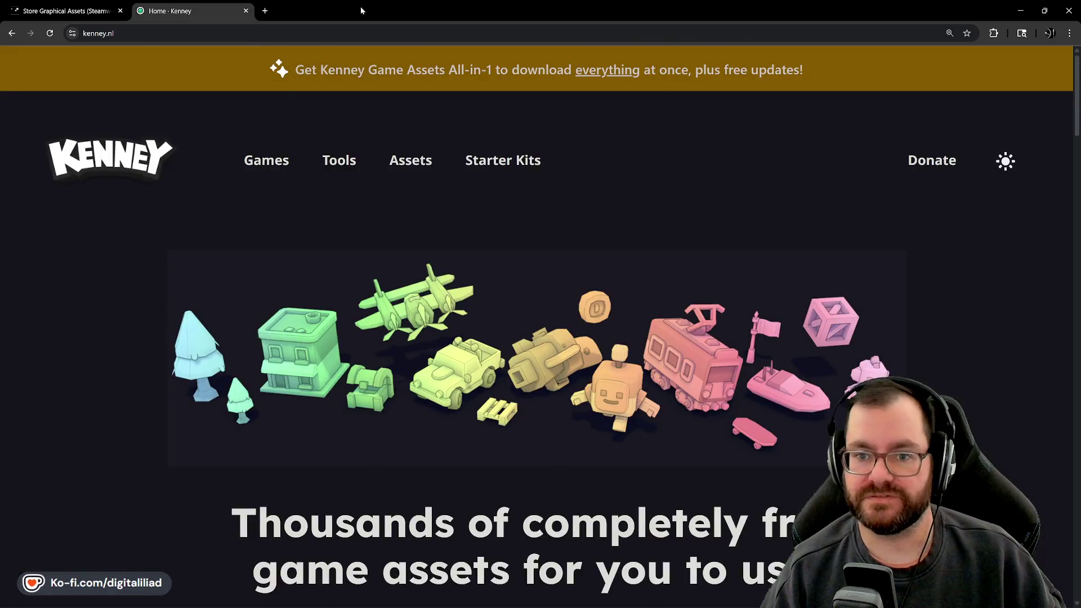
{"action": "left_click", "coordinate": [246, 10]}
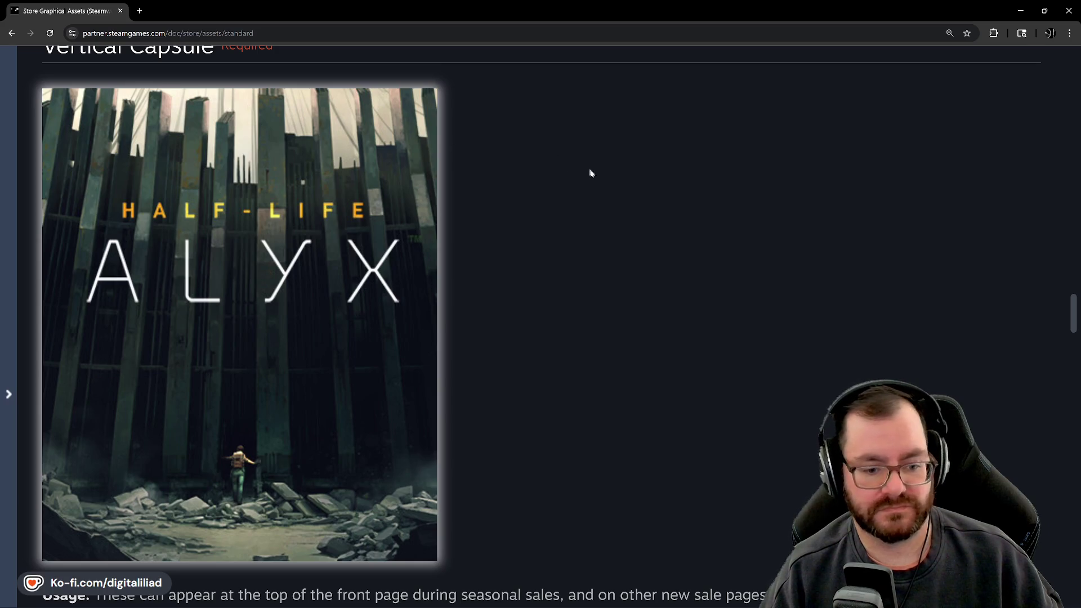
{"action": "scroll", "coordinate": [377, 307], "scroll_direction": "up", "scroll_amount": 3}
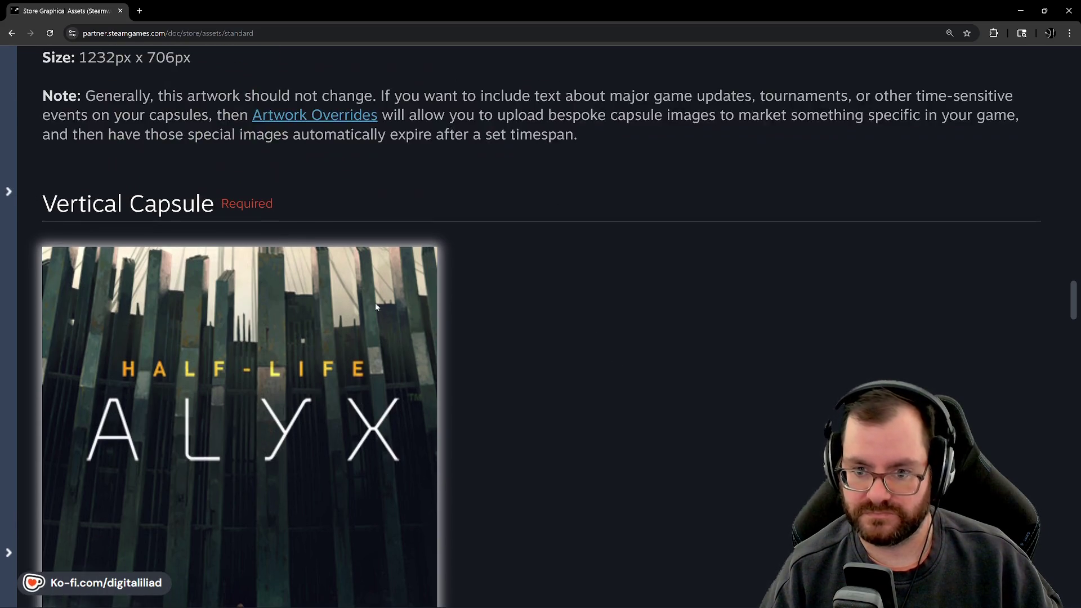
{"action": "scroll", "coordinate": [263, 288], "scroll_direction": "down", "scroll_amount": 5}
{"action": "scroll", "coordinate": [251, 232], "scroll_direction": "up", "scroll_amount": 2}
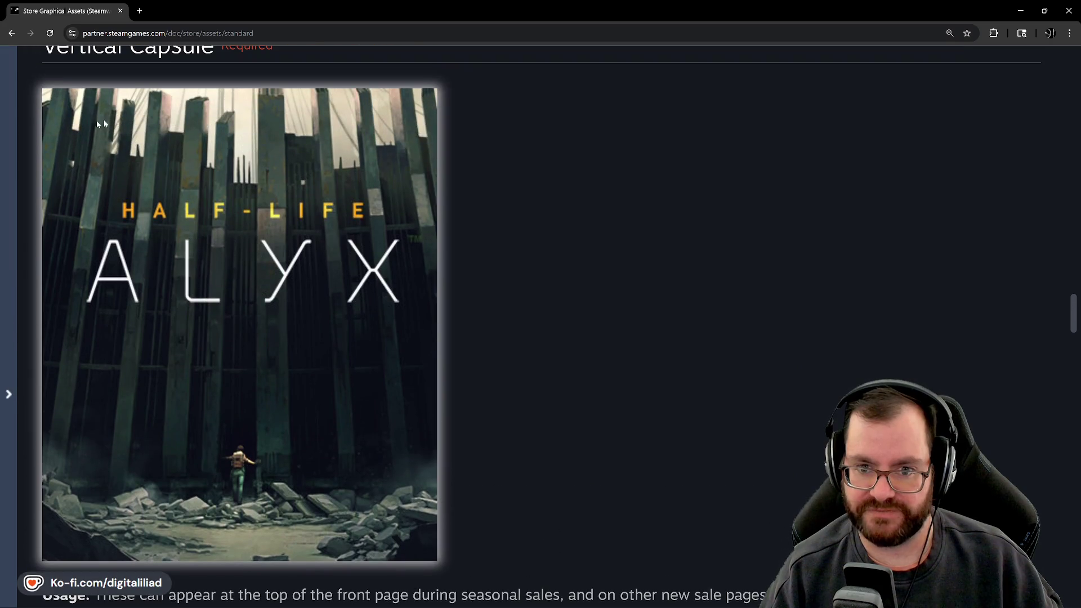
Scroll past Main Capsule to the Vertical Capsule section, showing its 748px x 896px size and Half-Life: Alyx example.
{"action": "scroll", "coordinate": [165, 286], "scroll_direction": "up", "scroll_amount": 2}
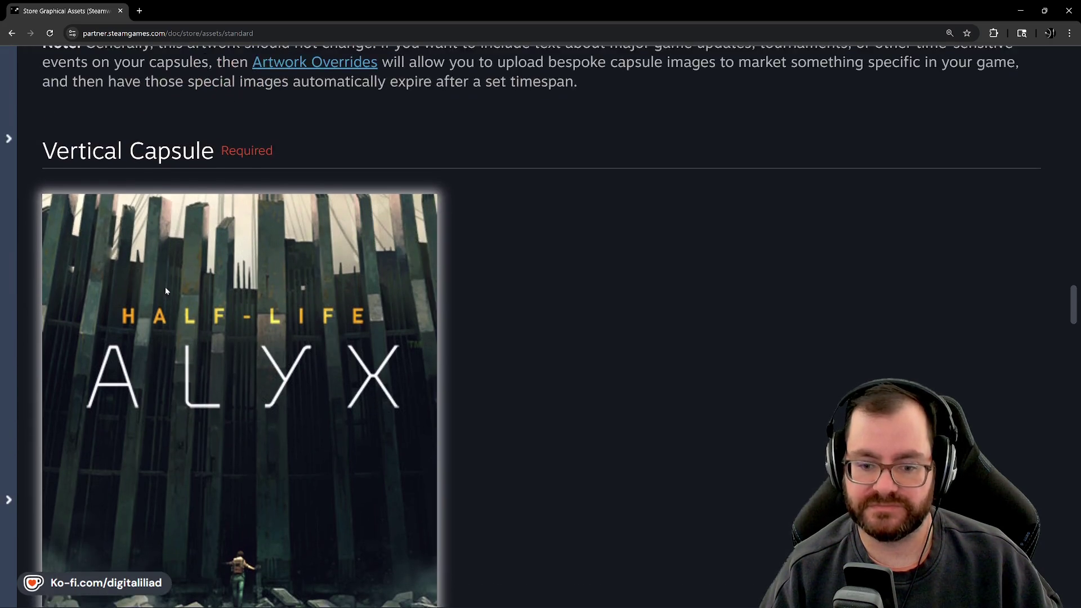
{"action": "scroll", "coordinate": [83, 378], "scroll_direction": "down", "scroll_amount": 4}
{"action": "scroll", "coordinate": [258, 401], "scroll_direction": "up", "scroll_amount": 2}
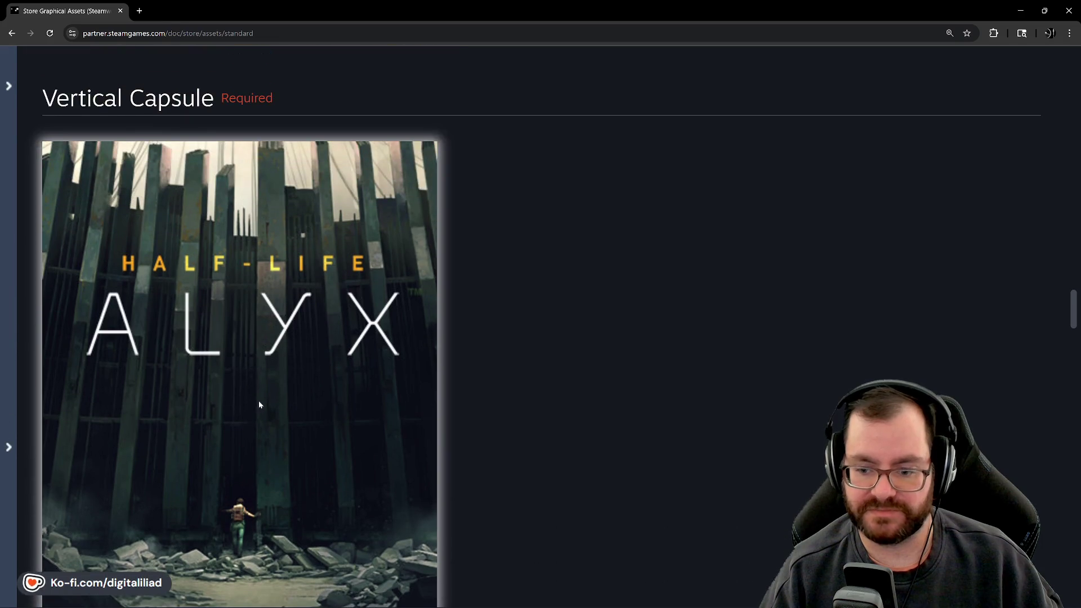
{"action": "scroll", "coordinate": [218, 393], "scroll_direction": "down", "scroll_amount": 2}
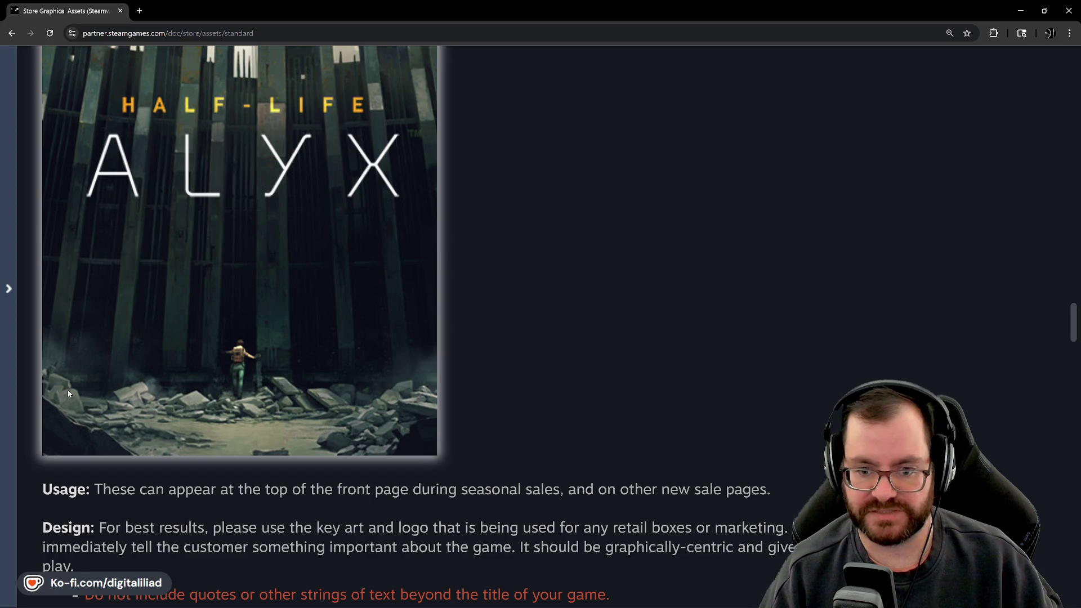
{"action": "scroll", "coordinate": [163, 369], "scroll_direction": "up", "scroll_amount": 3}
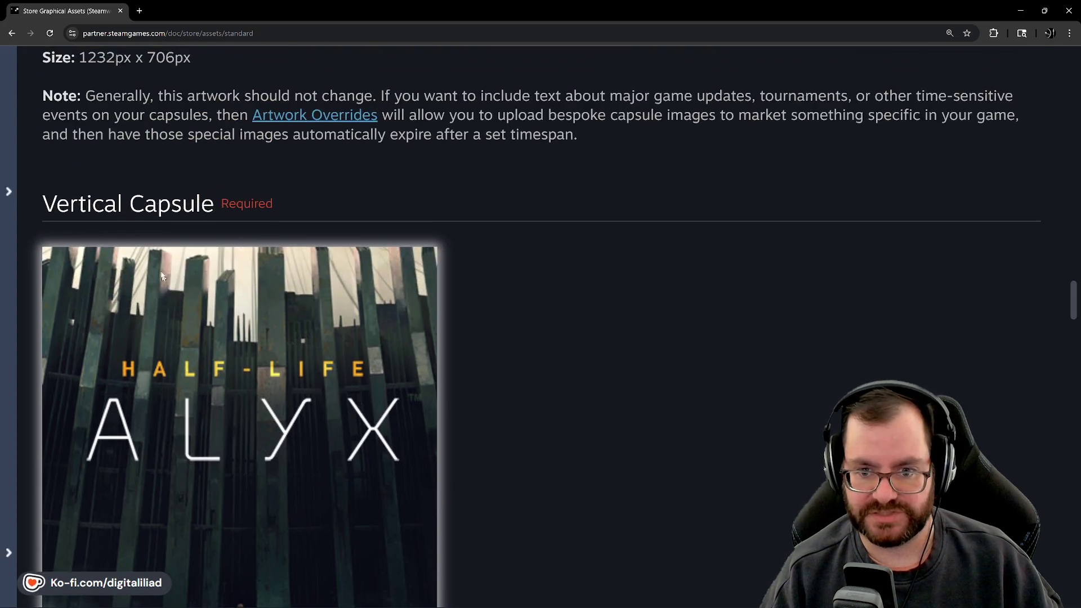
{"action": "scroll", "coordinate": [135, 349], "scroll_direction": "down", "scroll_amount": 4}
{"action": "scroll", "coordinate": [86, 409], "scroll_direction": "up", "scroll_amount": 15}
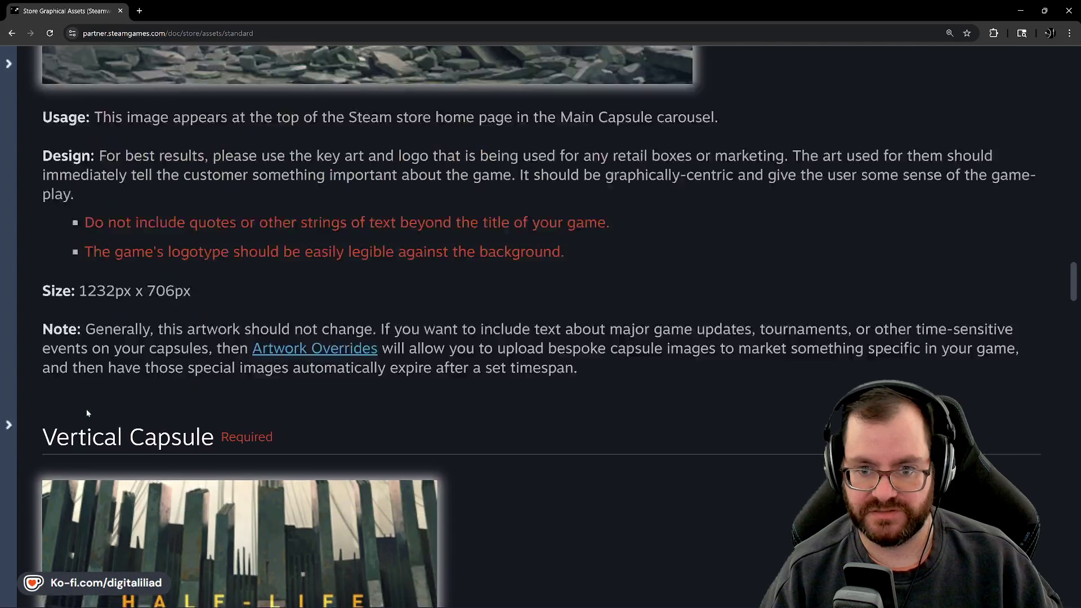
{"action": "scroll", "coordinate": [152, 349], "scroll_direction": "up", "scroll_amount": 15}
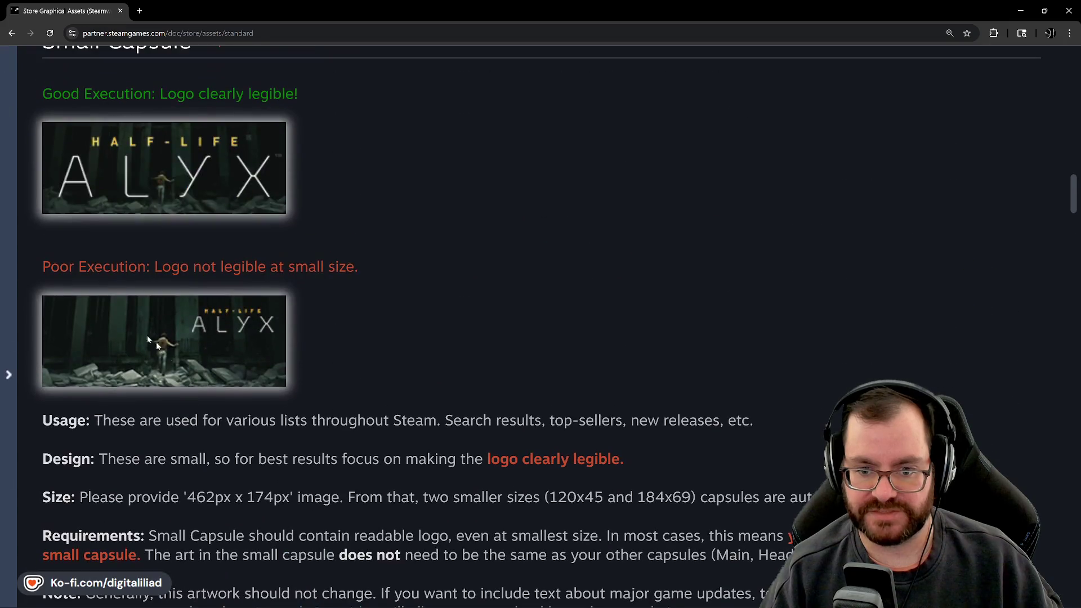
{"action": "scroll", "coordinate": [136, 444], "scroll_direction": "up", "scroll_amount": 5}
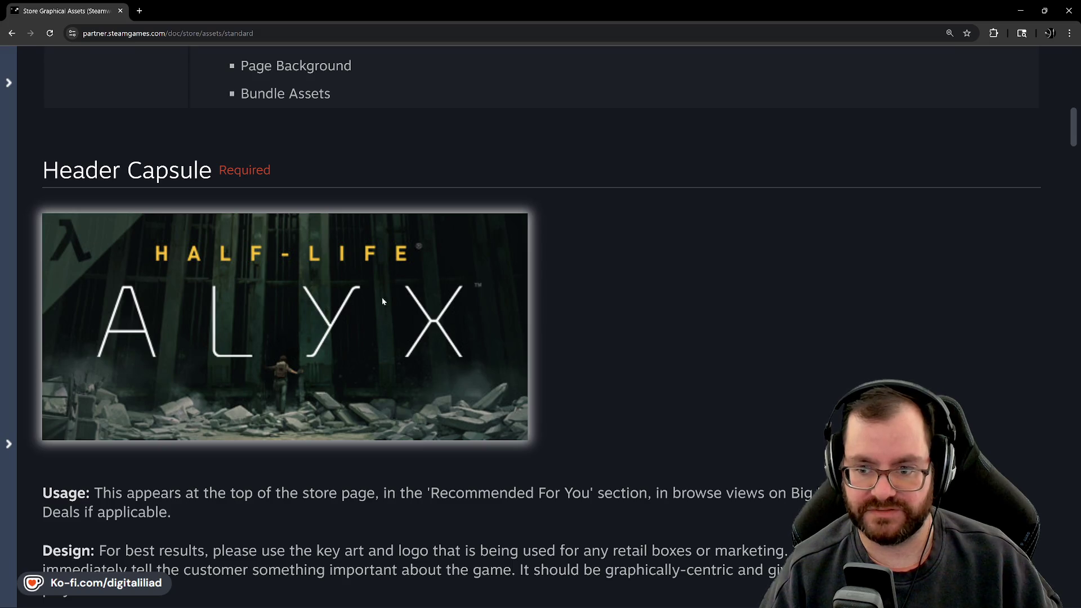
{"action": "scroll", "coordinate": [446, 299], "scroll_direction": "down", "scroll_amount": 4}
{"action": "scroll", "coordinate": [446, 303], "scroll_direction": "down", "scroll_amount": 20}
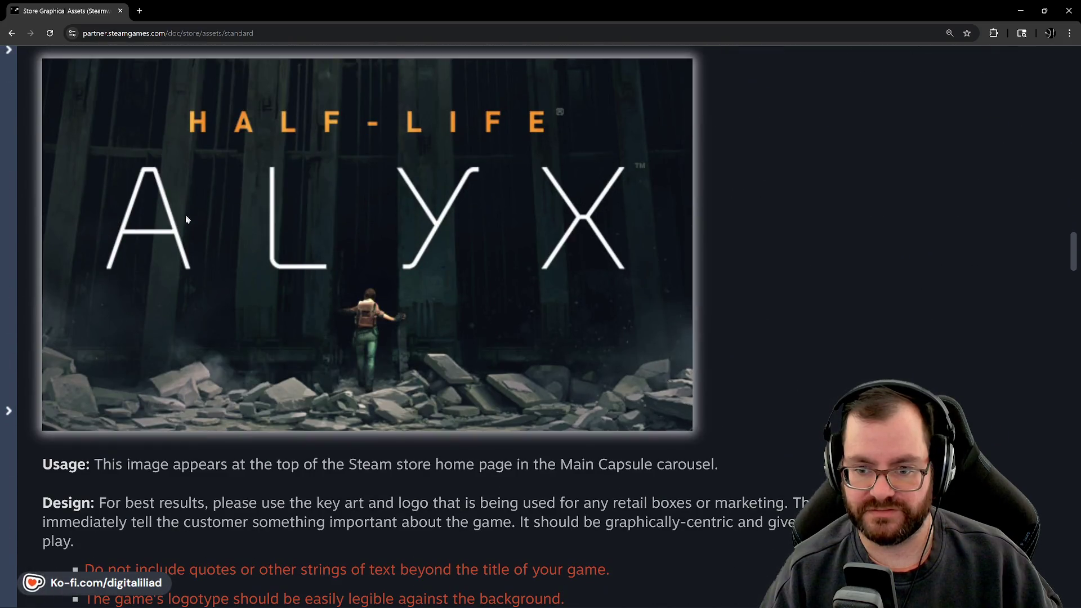
{"action": "scroll", "coordinate": [287, 314], "scroll_direction": "down", "scroll_amount": 13}
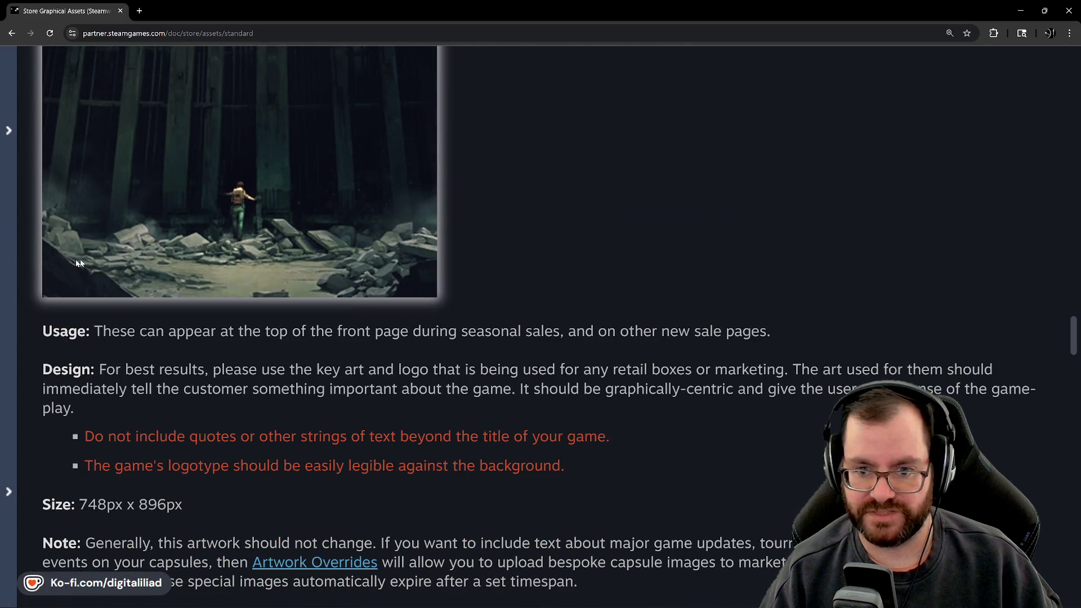
{"action": "scroll", "coordinate": [362, 305], "scroll_direction": "up", "scroll_amount": 5}
{"action": "scroll", "coordinate": [65, 370], "scroll_direction": "down", "scroll_amount": 1}
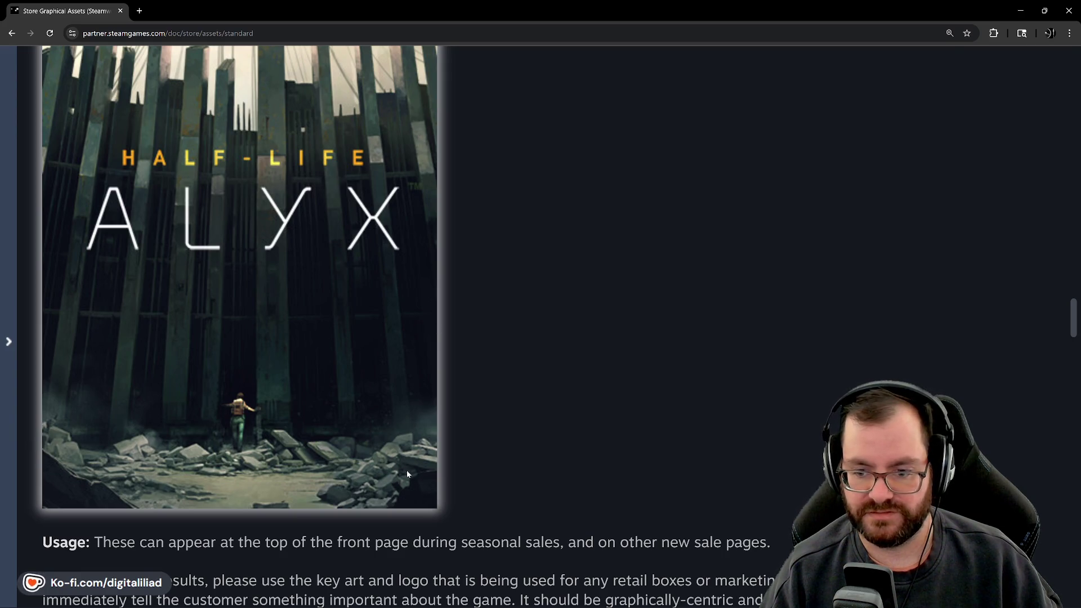
{"action": "scroll", "coordinate": [407, 474], "scroll_direction": "up", "scroll_amount": 3}
{"action": "scroll", "coordinate": [359, 333], "scroll_direction": "down", "scroll_amount": 8}
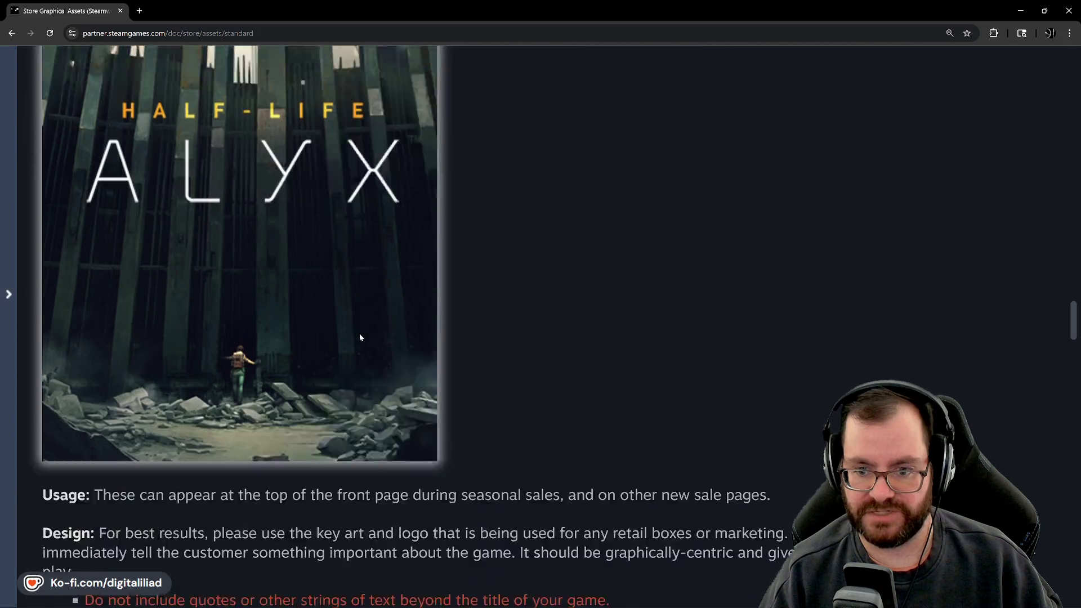
{"action": "scroll", "coordinate": [248, 377], "scroll_direction": "up", "scroll_amount": 5}
{"action": "scroll", "coordinate": [247, 369], "scroll_direction": "up", "scroll_amount": 1}
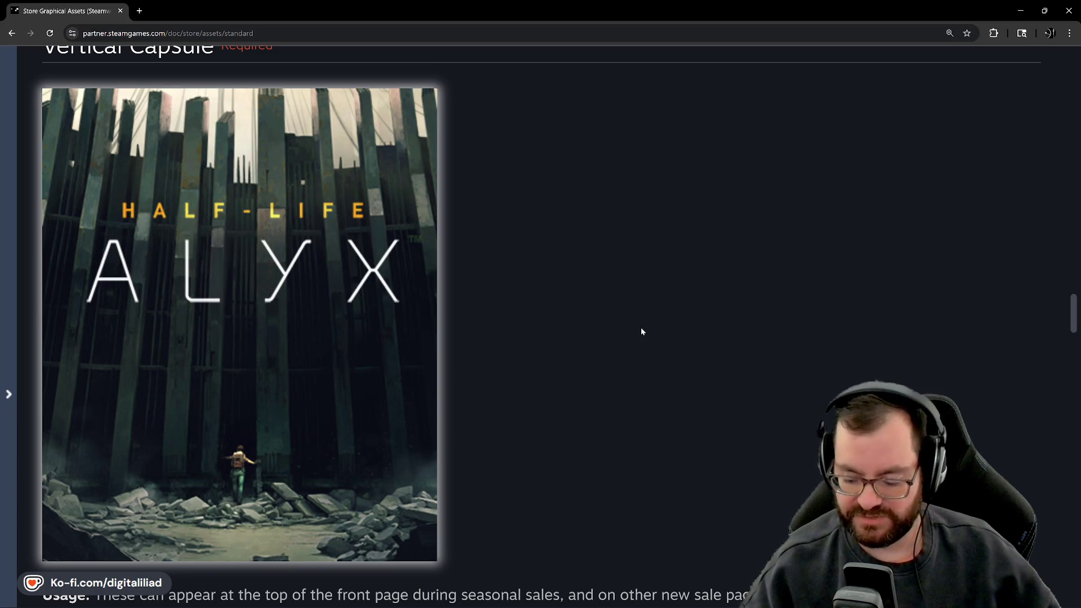
Scroll up to the Small Capsule section to read its 462px x 174px size and logo legibility requirements.
{"action": "scroll", "coordinate": [641, 331], "scroll_direction": "up", "scroll_amount": 1}
{"action": "scroll", "coordinate": [676, 344], "scroll_direction": "down", "scroll_amount": 20}
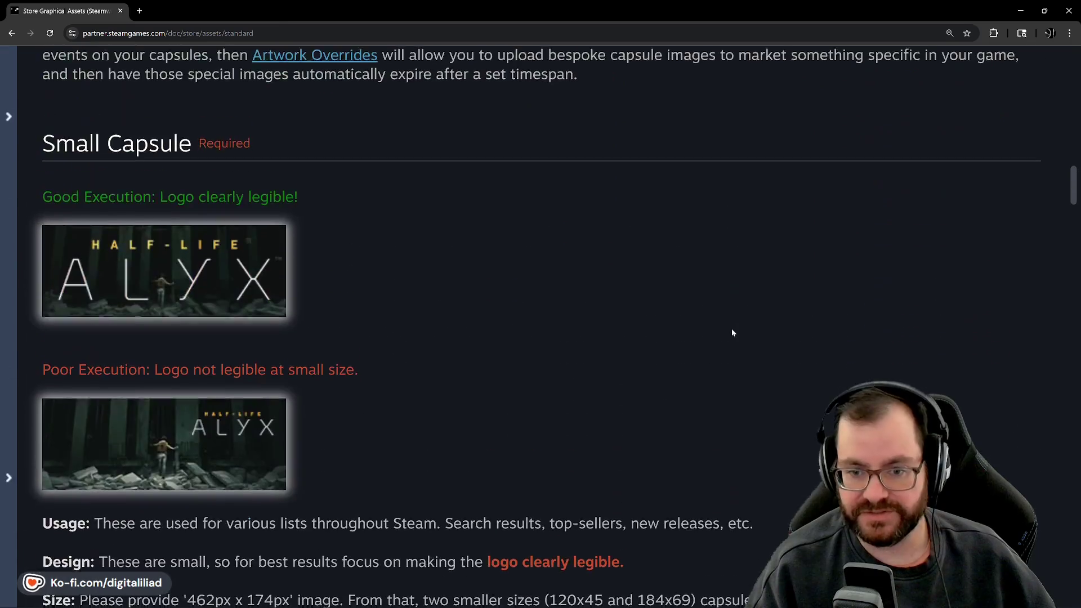
{"action": "scroll", "coordinate": [731, 332], "scroll_direction": "down", "scroll_amount": 5}
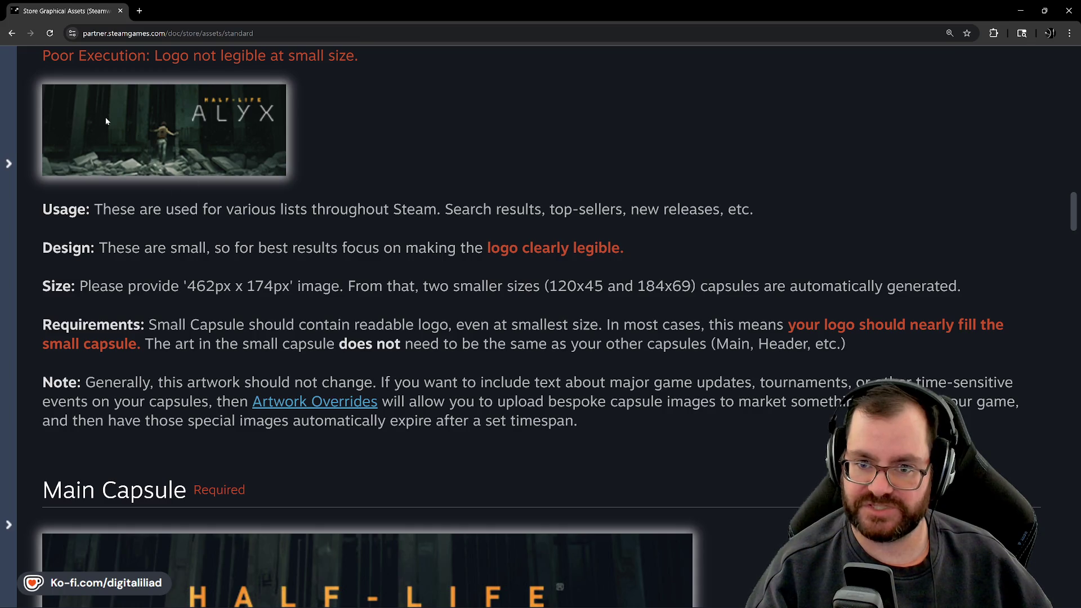
{"action": "scroll", "coordinate": [233, 258], "scroll_direction": "up", "scroll_amount": 2}
{"action": "scroll", "coordinate": [132, 181], "scroll_direction": "up", "scroll_amount": 4}
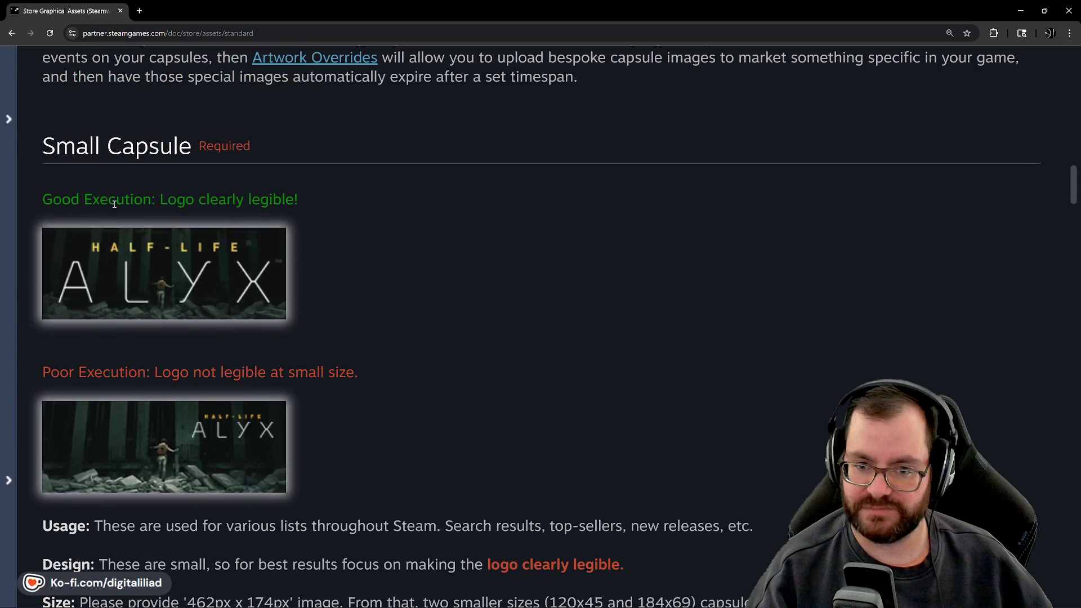
{"action": "scroll", "coordinate": [131, 180], "scroll_direction": "down", "scroll_amount": 5}
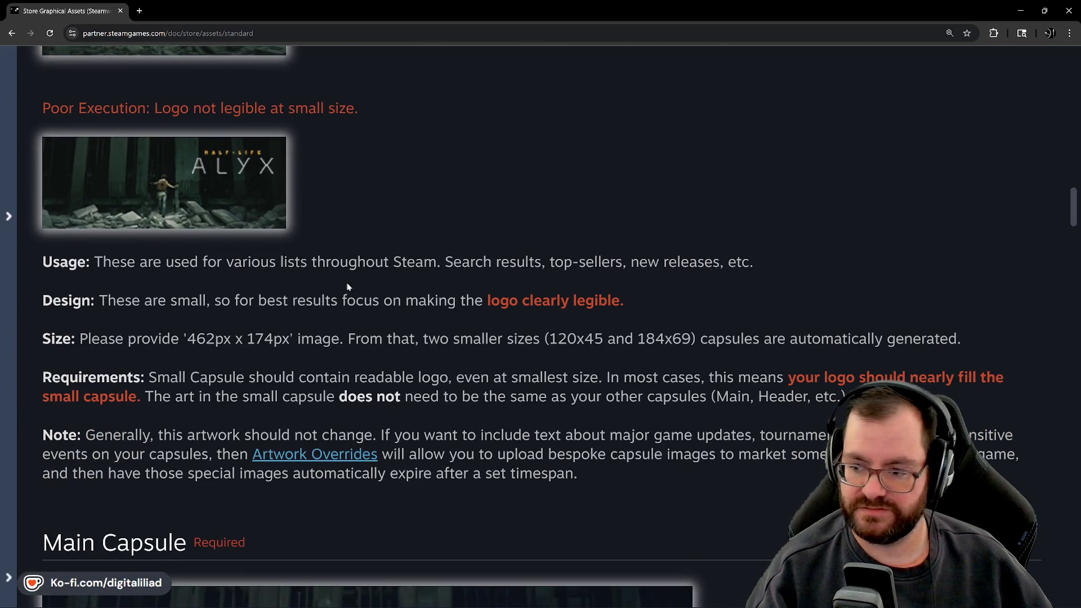
{"action": "scroll", "coordinate": [221, 291], "scroll_direction": "up", "scroll_amount": 4}
{"action": "scroll", "coordinate": [212, 211], "scroll_direction": "down", "scroll_amount": 2}
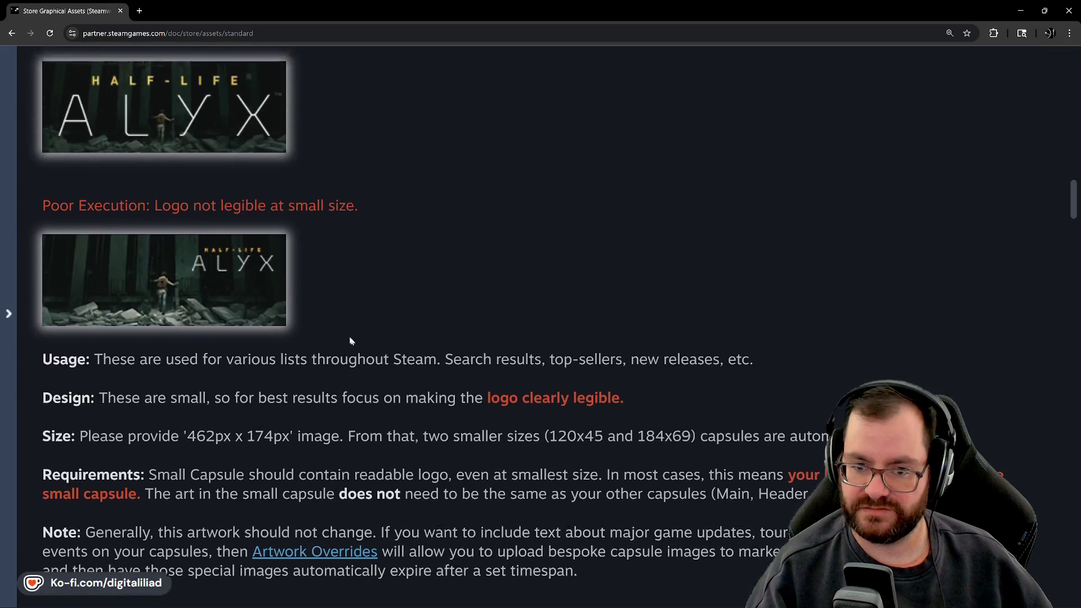
{"action": "scroll", "coordinate": [158, 168], "scroll_direction": "up", "scroll_amount": 1}
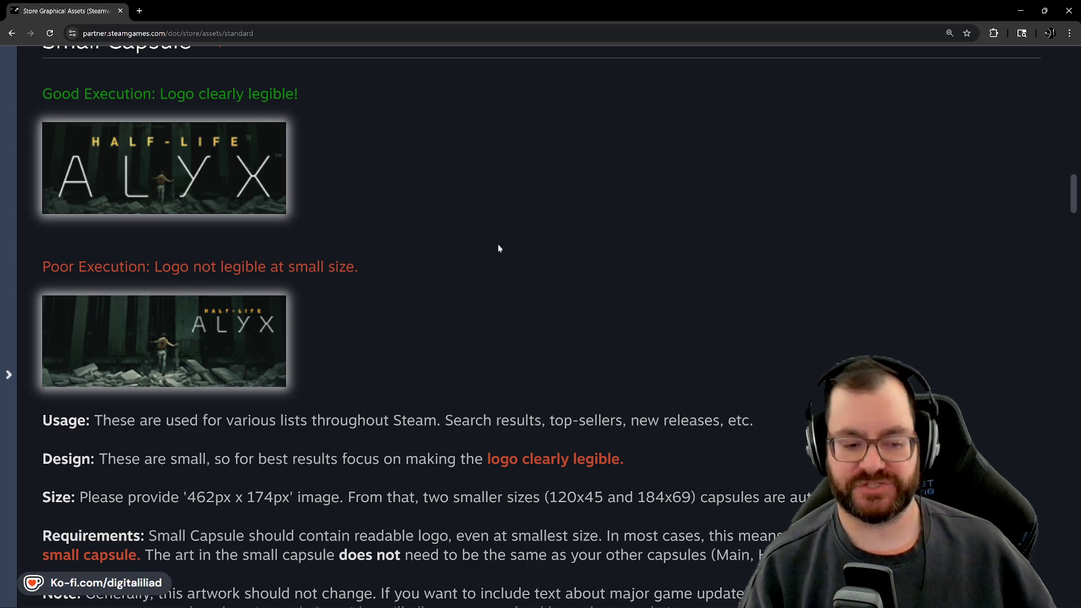
Scroll through the Main Capsule and Header Capsule guidance on the Steamworks page.
{"action": "scroll", "coordinate": [477, 372], "scroll_direction": "down", "scroll_amount": 1}
{"action": "scroll", "coordinate": [477, 371], "scroll_direction": "down", "scroll_amount": 10}
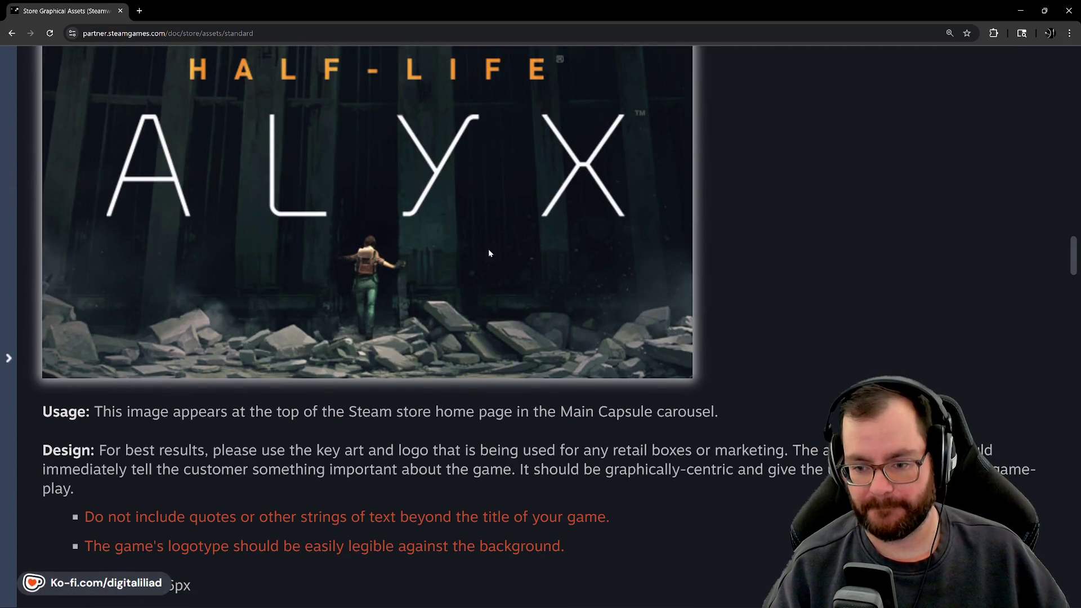
{"action": "scroll", "coordinate": [535, 353], "scroll_direction": "up", "scroll_amount": 1}
{"action": "scroll", "coordinate": [519, 350], "scroll_direction": "down", "scroll_amount": 10}
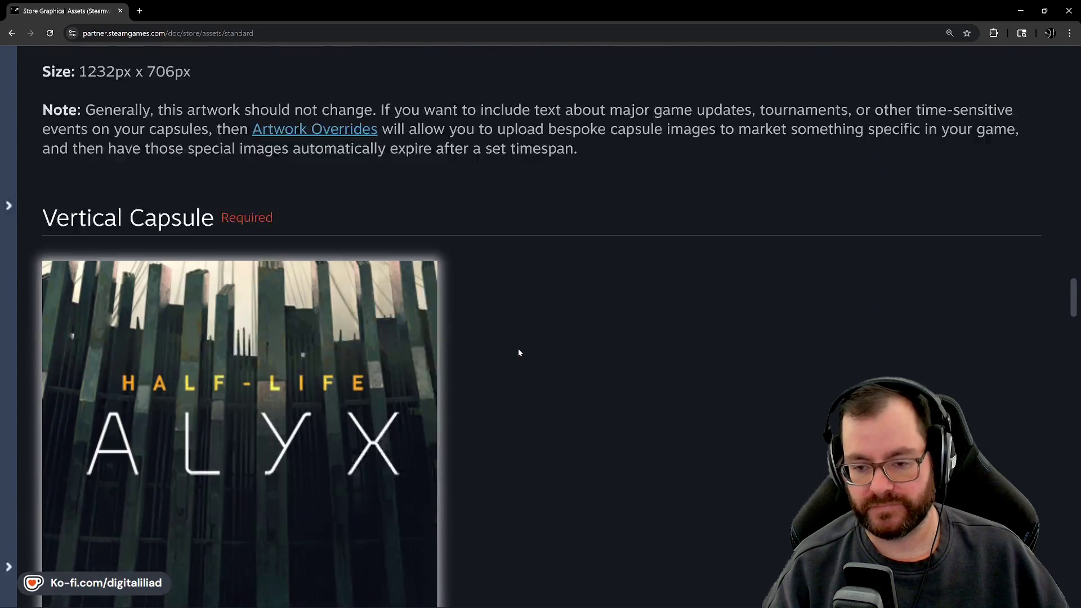
{"action": "scroll", "coordinate": [519, 353], "scroll_direction": "down", "scroll_amount": 1}
{"action": "scroll", "coordinate": [540, 315], "scroll_direction": "down", "scroll_amount": 7}
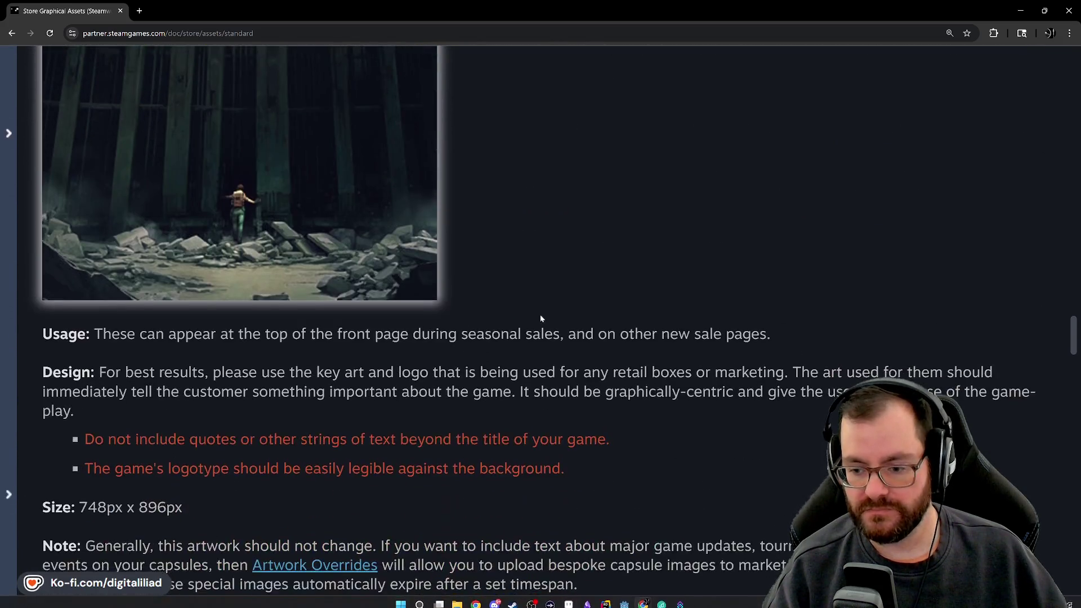
{"action": "scroll", "coordinate": [540, 321], "scroll_direction": "down", "scroll_amount": 20}
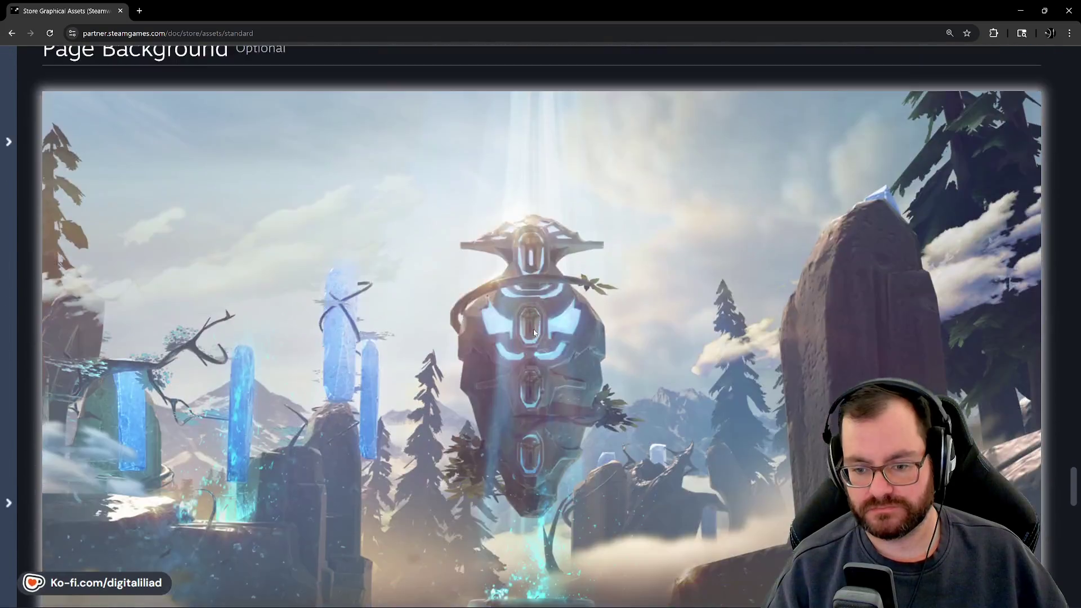
{"action": "scroll", "coordinate": [533, 336], "scroll_direction": "up", "scroll_amount": 20}
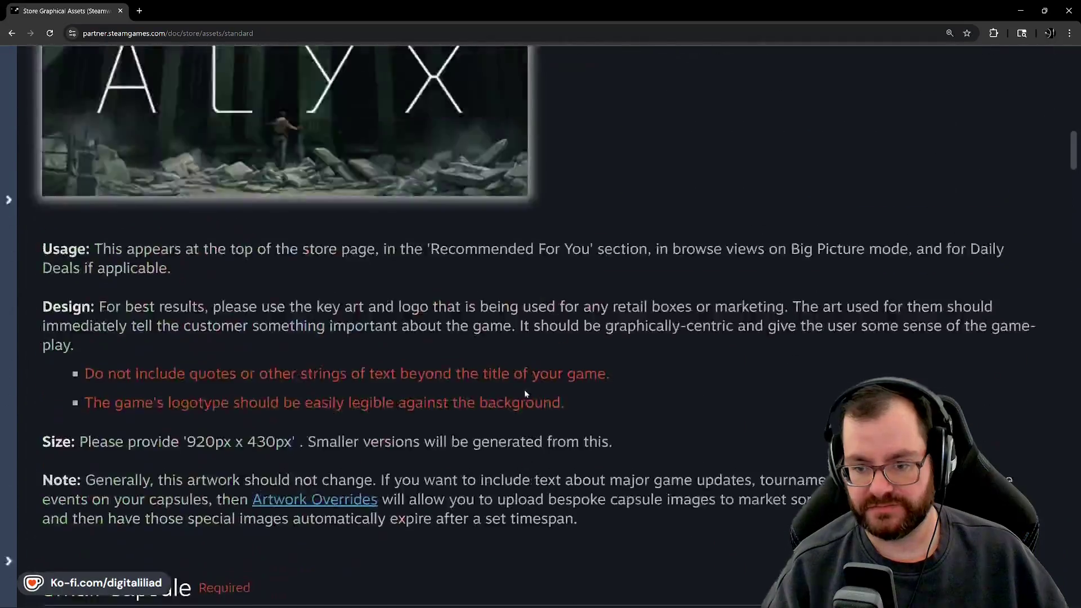
{"action": "scroll", "coordinate": [525, 390], "scroll_direction": "down", "scroll_amount": 18}
{"action": "scroll", "coordinate": [526, 390], "scroll_direction": "up", "scroll_amount": 11}
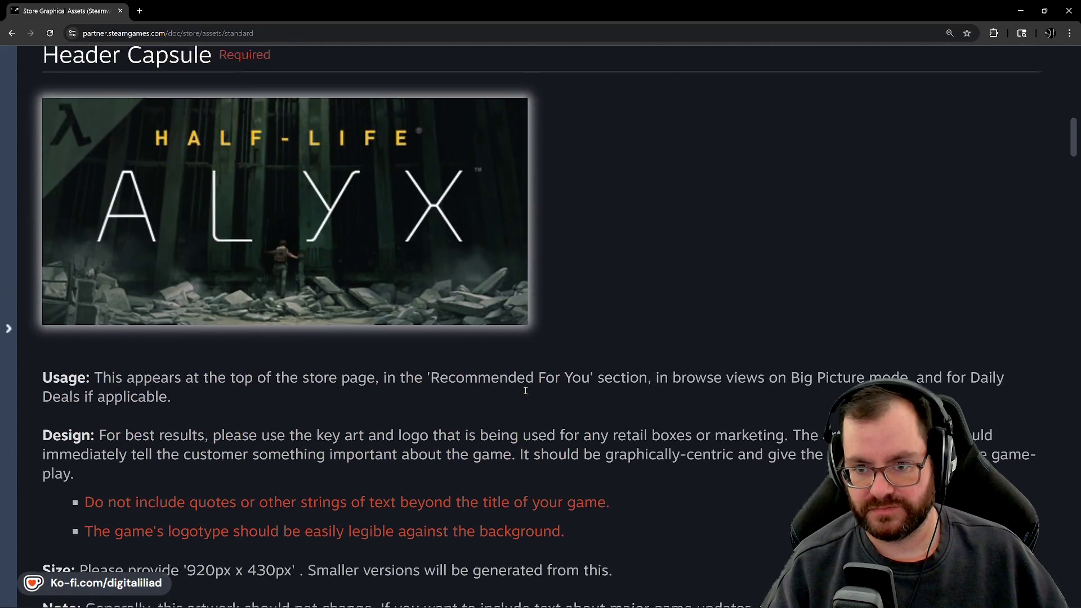
Briefly bring up Aseprite, hide it again, and scroll back to the Vertical Capsule section.
{"action": "mouse_move", "coordinate": [557, 606]}
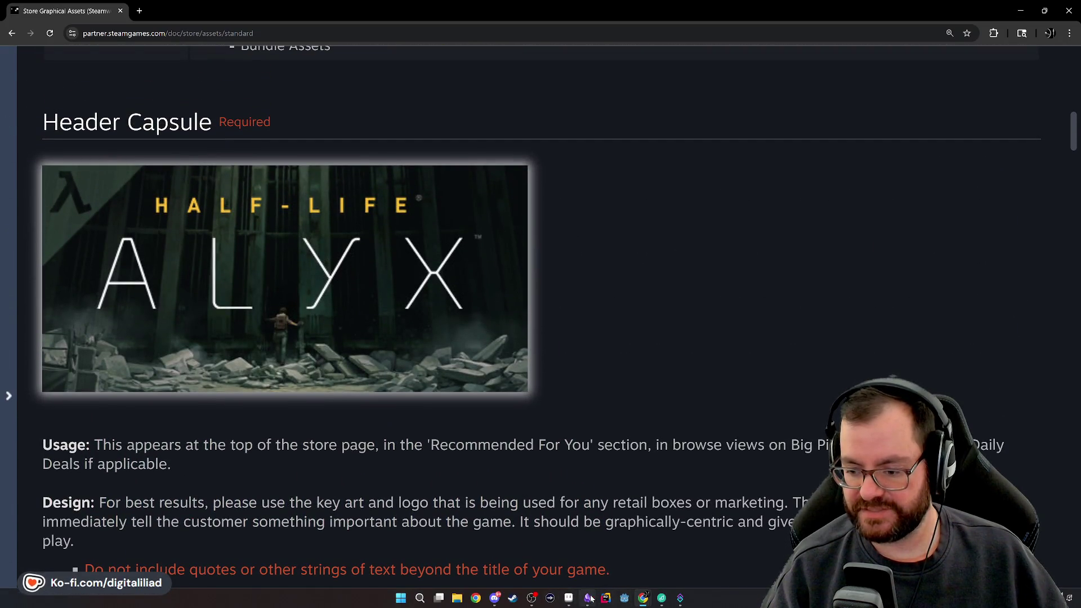
{"action": "left_click", "coordinate": [569, 597]}
{"action": "left_click", "coordinate": [570, 598]}
{"action": "scroll", "coordinate": [520, 389], "scroll_direction": "down", "scroll_amount": 20}
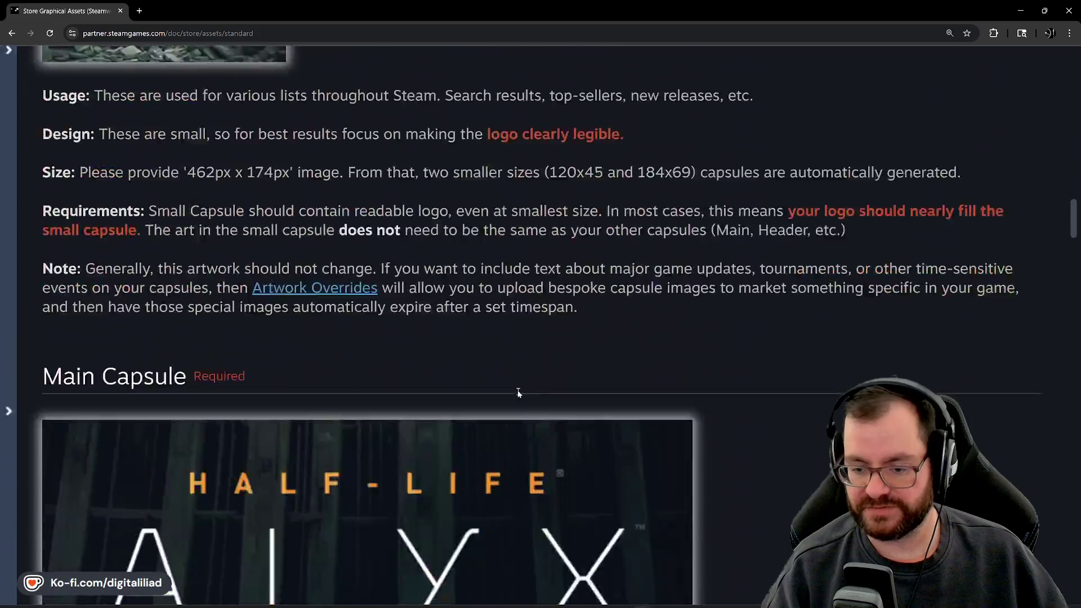
{"action": "scroll", "coordinate": [520, 388], "scroll_direction": "down", "scroll_amount": 4}
{"action": "scroll", "coordinate": [205, 386], "scroll_direction": "up", "scroll_amount": 1}
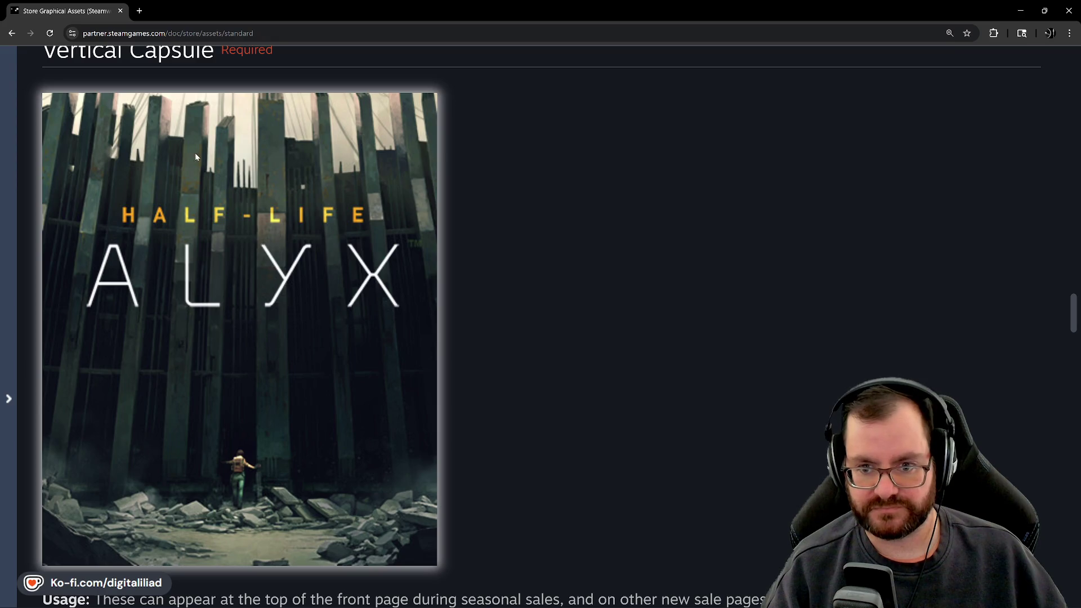
{"action": "scroll", "coordinate": [242, 140], "scroll_direction": "down", "scroll_amount": 15}
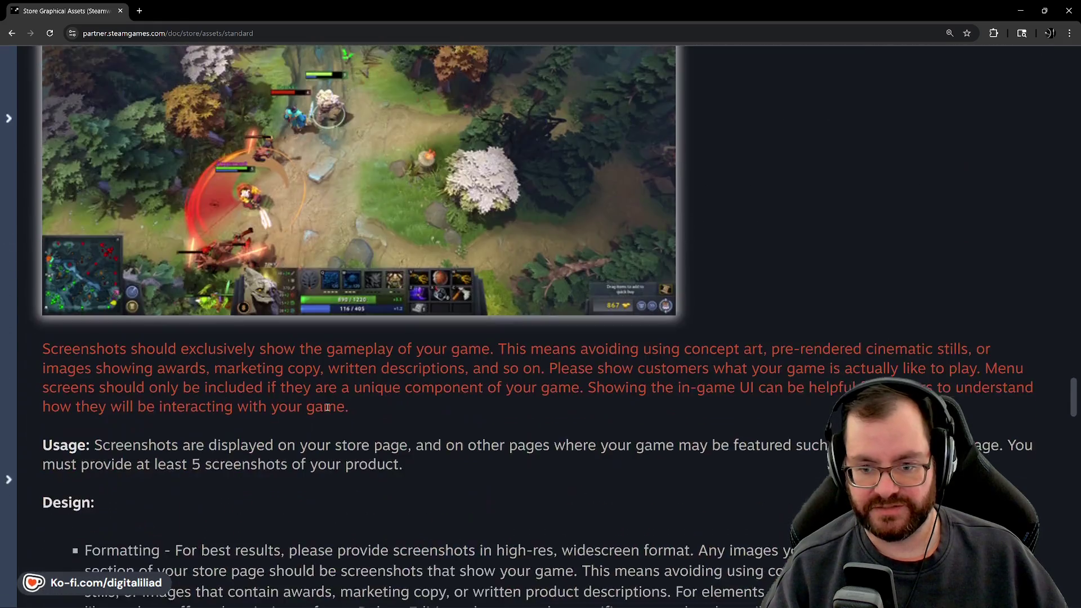
{"action": "scroll", "coordinate": [319, 428], "scroll_direction": "down", "scroll_amount": 15}
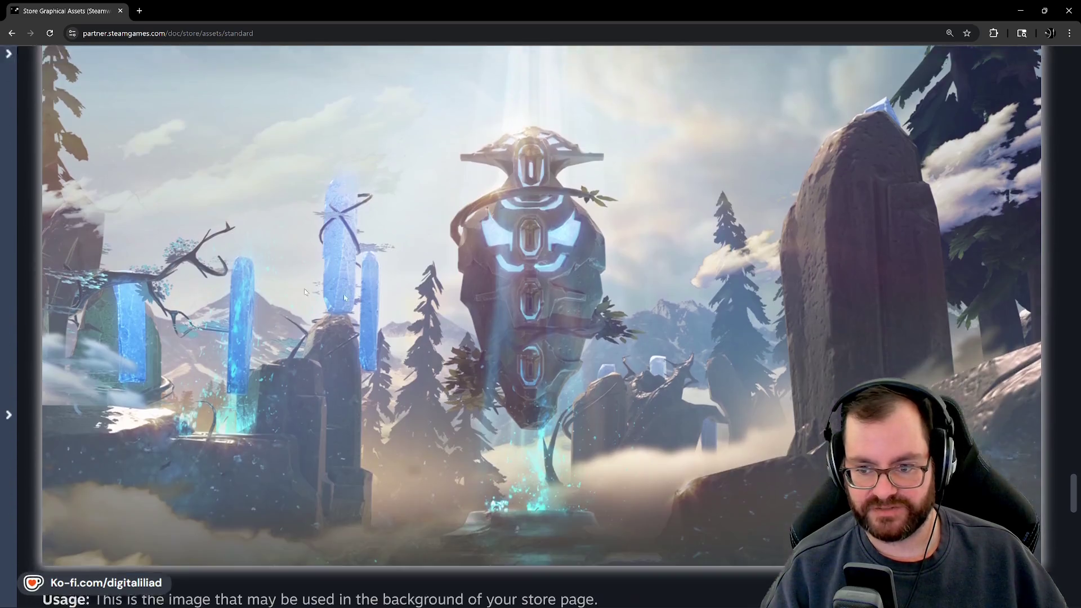
{"action": "scroll", "coordinate": [554, 487], "scroll_direction": "up", "scroll_amount": 20}
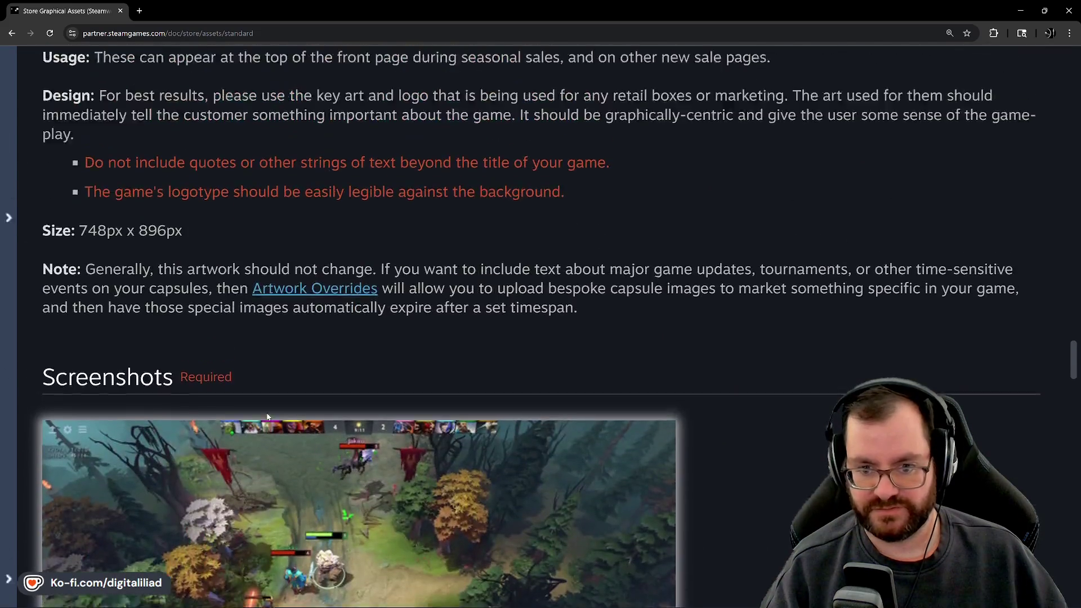
{"action": "scroll", "coordinate": [267, 418], "scroll_direction": "down", "scroll_amount": 3}
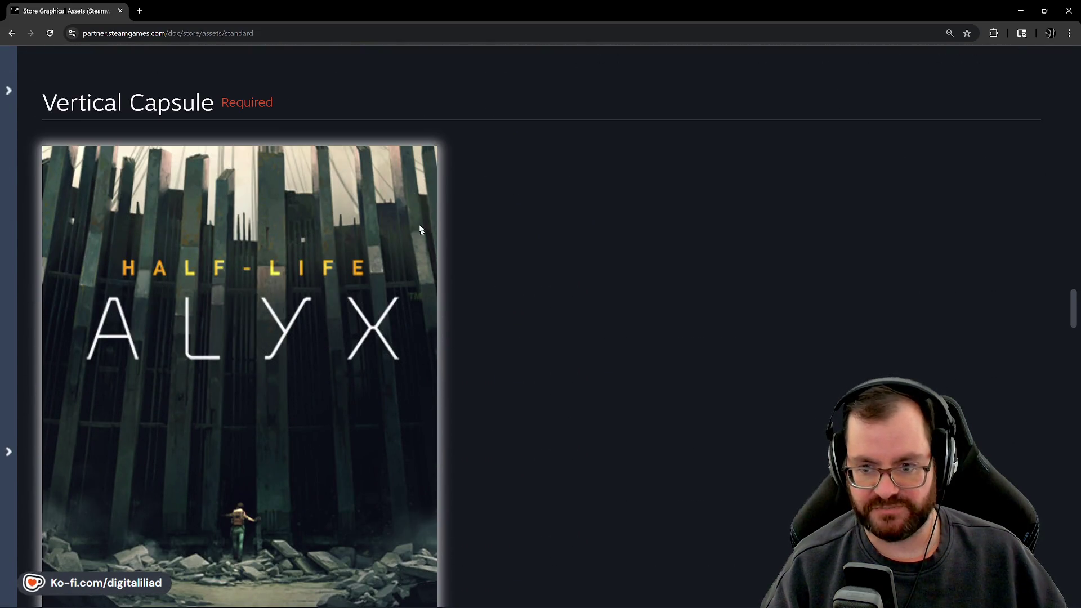
{"action": "scroll", "coordinate": [97, 363], "scroll_direction": "down", "scroll_amount": 3}
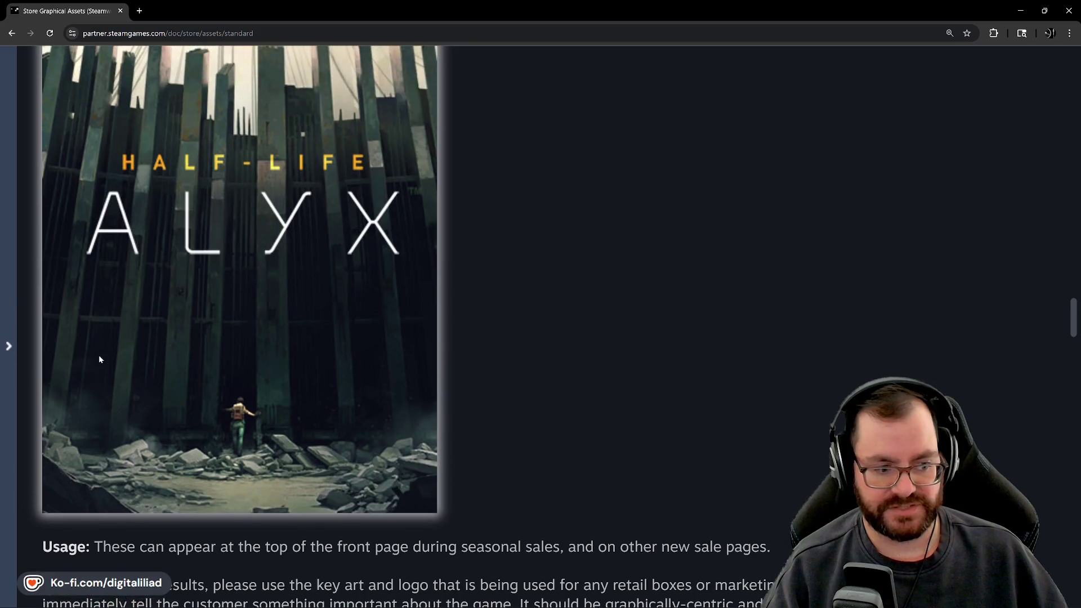
{"action": "scroll", "coordinate": [96, 349], "scroll_direction": "up", "scroll_amount": 2}
{"action": "scroll", "coordinate": [85, 324], "scroll_direction": "down", "scroll_amount": 2}
{"action": "scroll", "coordinate": [62, 417], "scroll_direction": "up", "scroll_amount": 2}
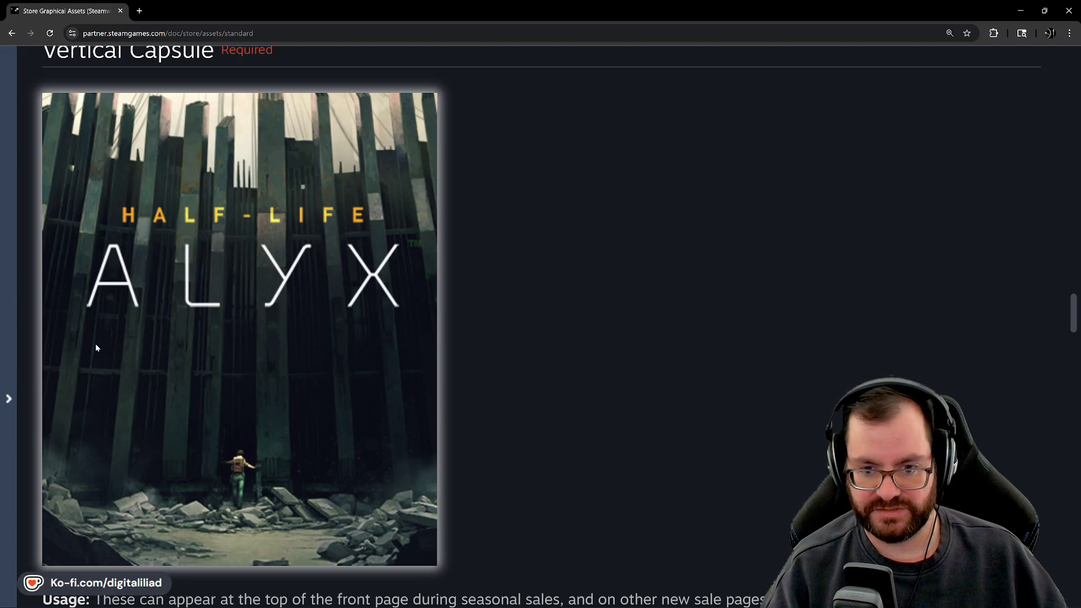
{"action": "scroll", "coordinate": [69, 341], "scroll_direction": "up", "scroll_amount": 2}
{"action": "scroll", "coordinate": [88, 206], "scroll_direction": "down", "scroll_amount": 2}
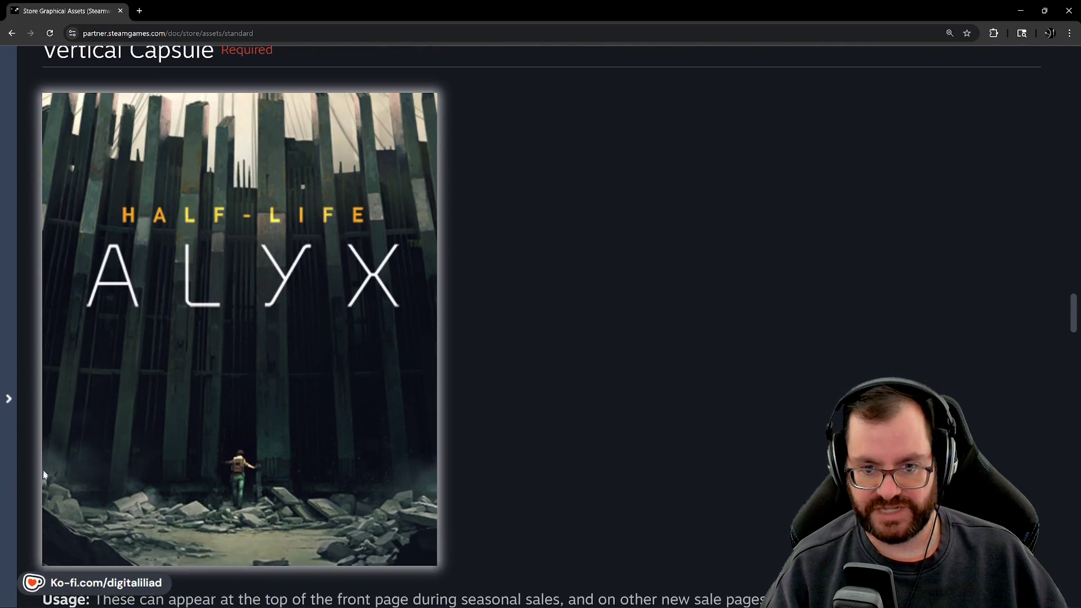
{"action": "scroll", "coordinate": [348, 219], "scroll_direction": "up", "scroll_amount": 2}
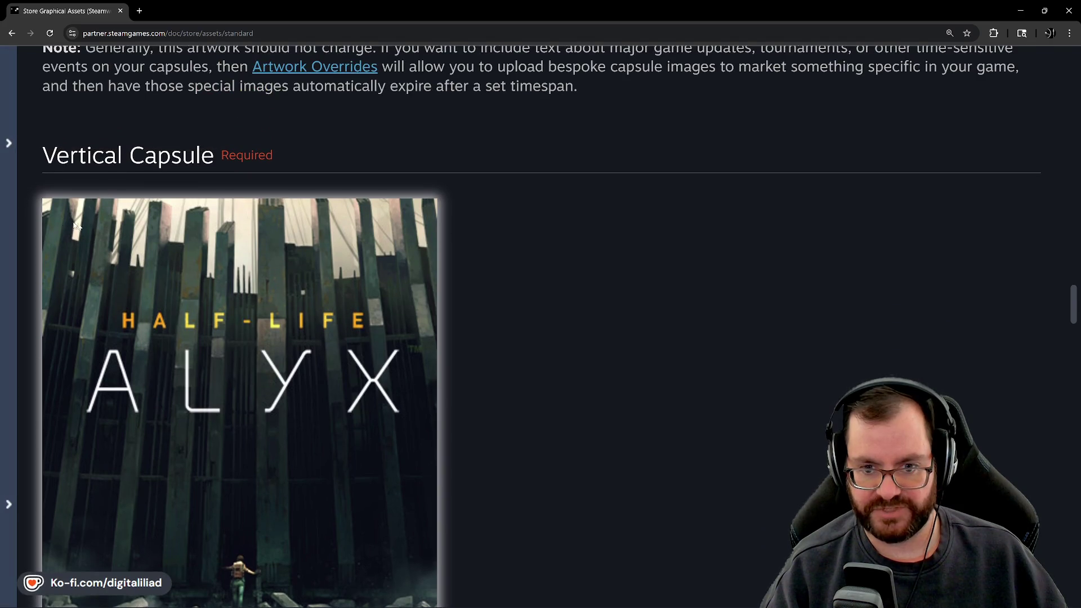
{"action": "scroll", "coordinate": [82, 395], "scroll_direction": "down", "scroll_amount": 2}
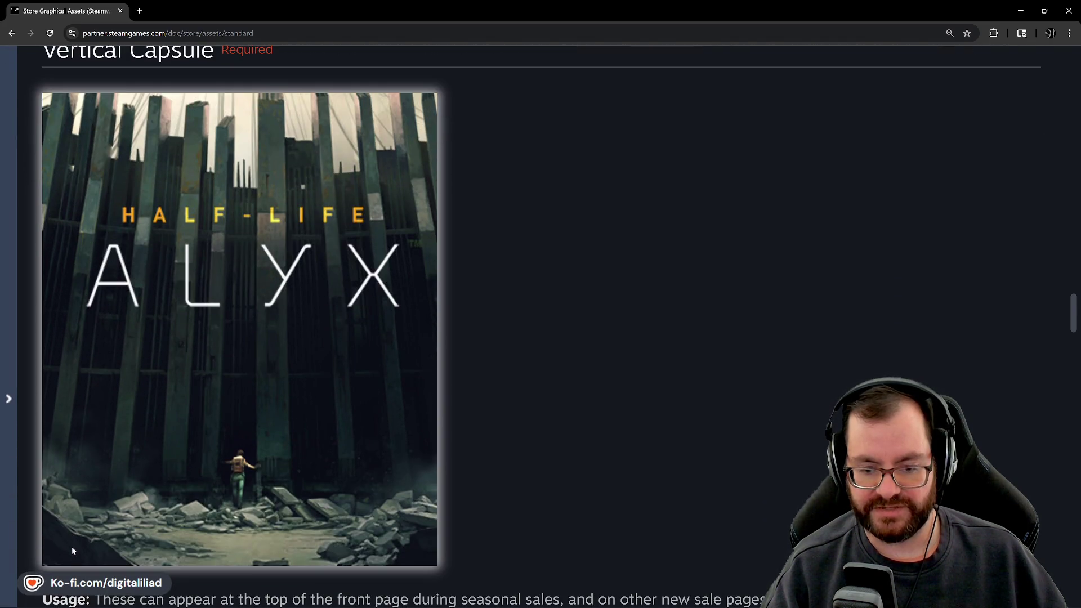
{"action": "scroll", "coordinate": [72, 546], "scroll_direction": "up", "scroll_amount": 2}
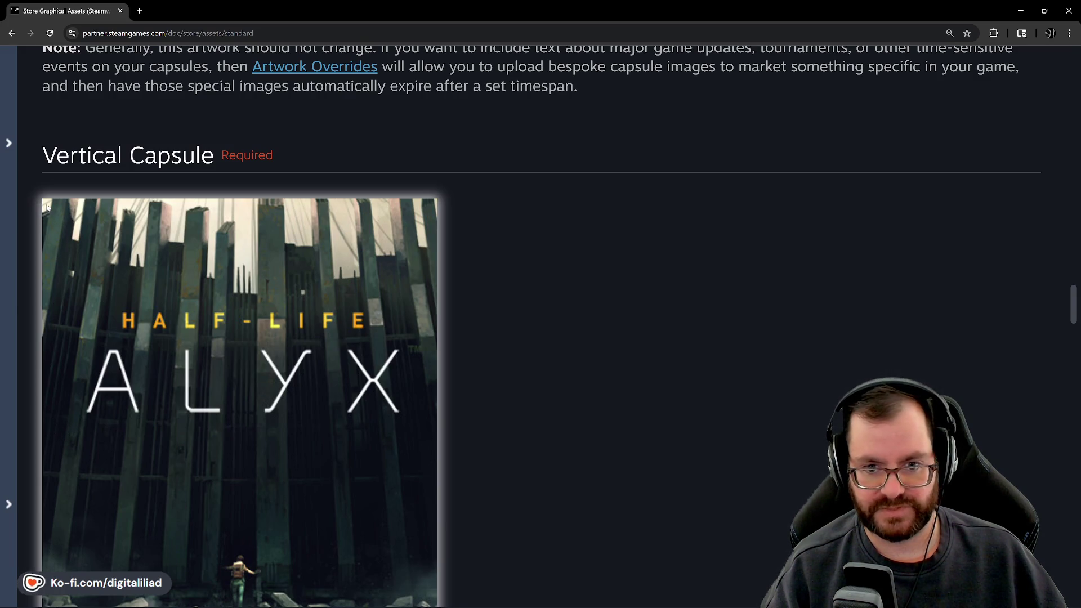
{"action": "scroll", "coordinate": [755, 387], "scroll_direction": "down", "scroll_amount": 3}
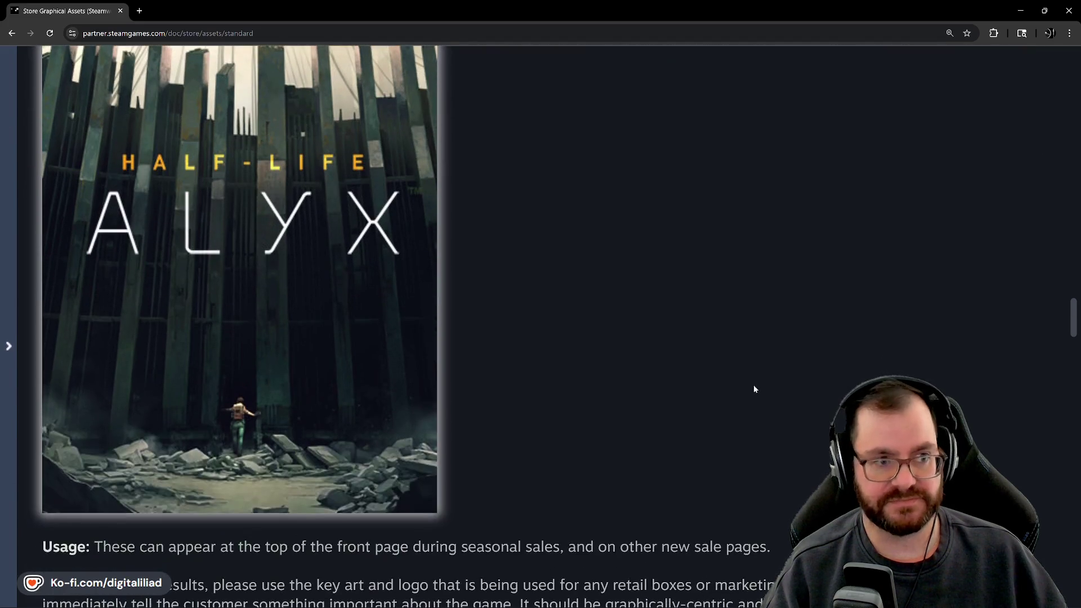
{"action": "scroll", "coordinate": [703, 363], "scroll_direction": "down", "scroll_amount": 1}
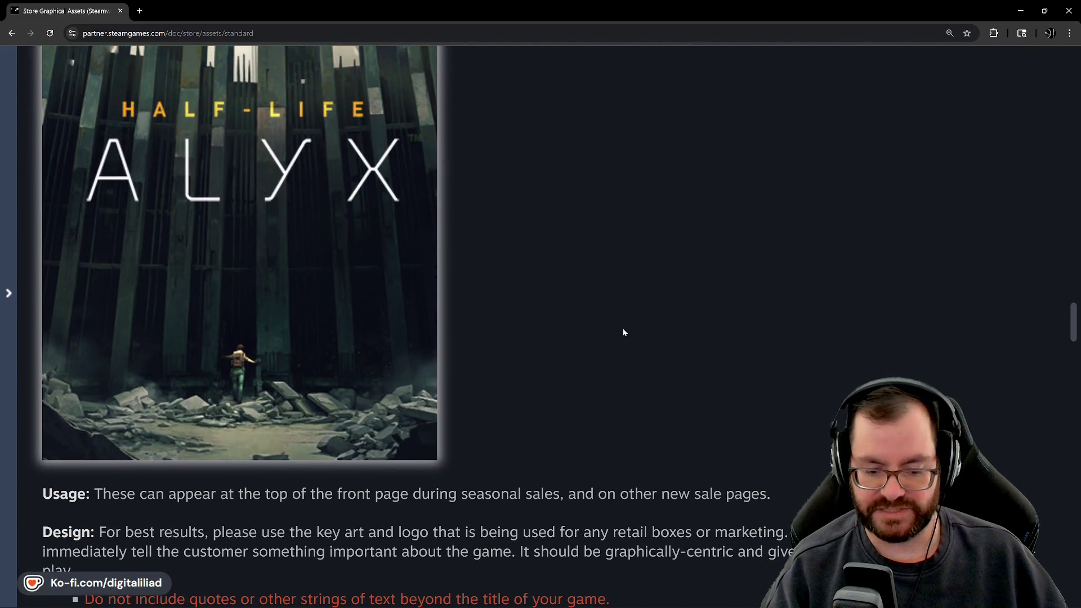
{"action": "mouse_move", "coordinate": [490, 605]}
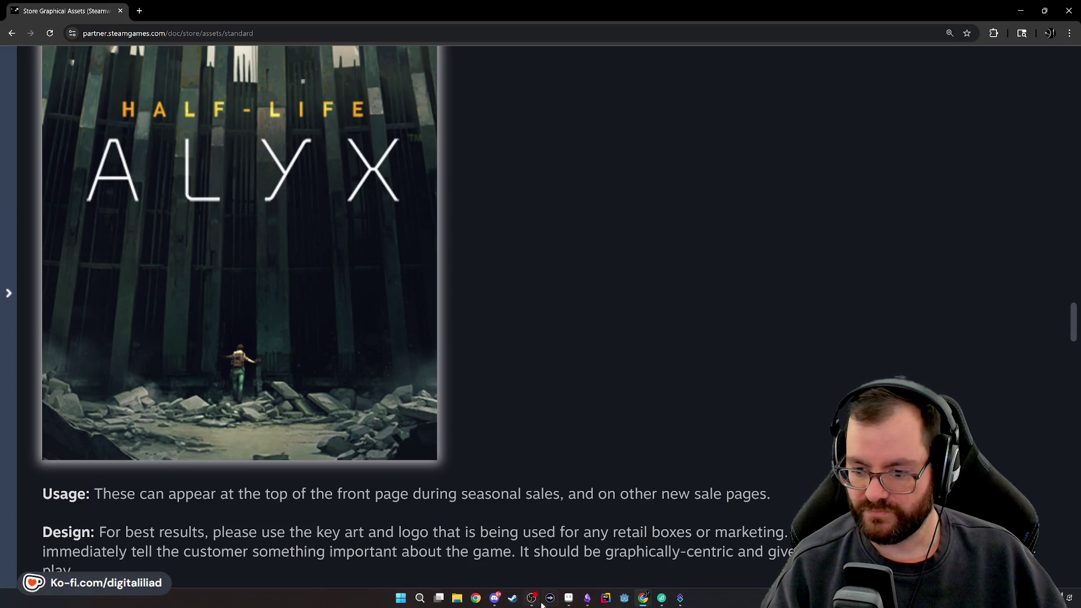
{"action": "mouse_move", "coordinate": [532, 601]}
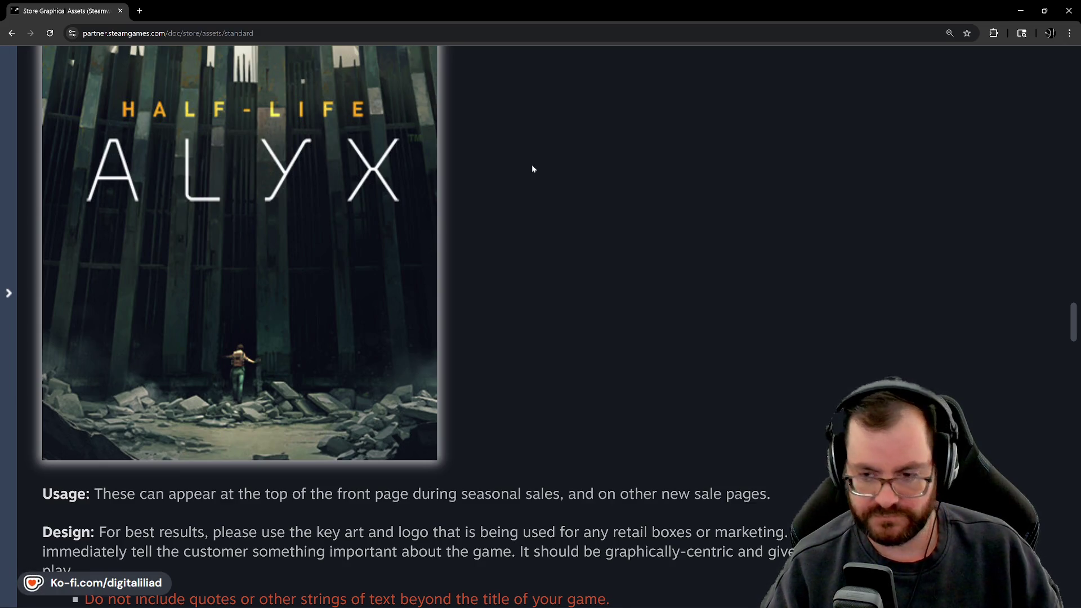
{"action": "scroll", "coordinate": [528, 330], "scroll_direction": "up", "scroll_amount": 2}
{"action": "scroll", "coordinate": [554, 361], "scroll_direction": "down", "scroll_amount": 3}
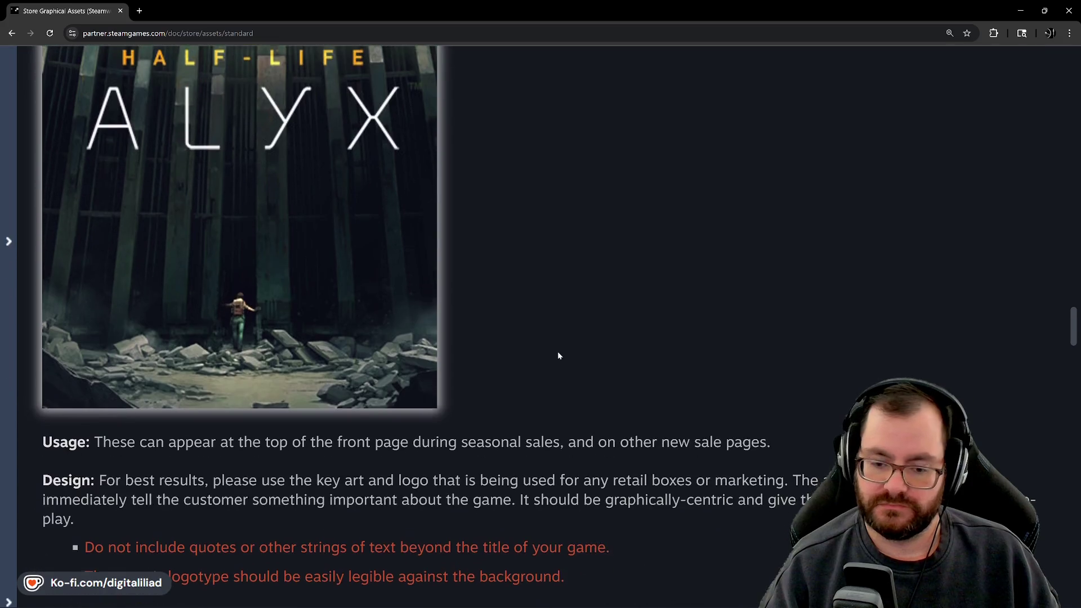
{"action": "scroll", "coordinate": [566, 313], "scroll_direction": "down", "scroll_amount": 1}
{"action": "scroll", "coordinate": [576, 293], "scroll_direction": "up", "scroll_amount": 1}
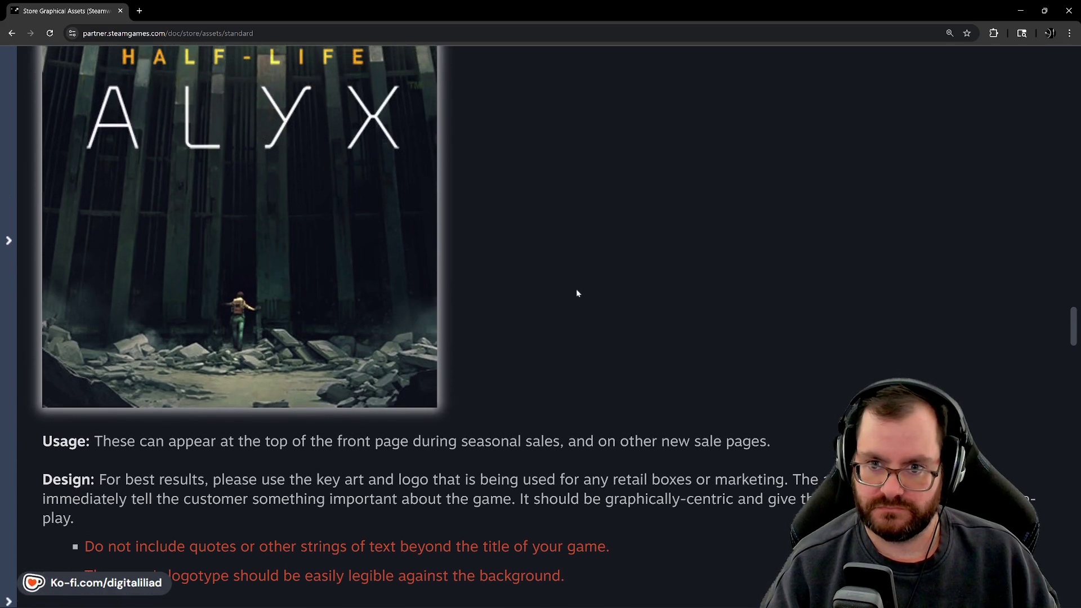
{"action": "scroll", "coordinate": [574, 294], "scroll_direction": "up", "scroll_amount": 1}
{"action": "scroll", "coordinate": [580, 307], "scroll_direction": "down", "scroll_amount": 1}
{"action": "scroll", "coordinate": [583, 314], "scroll_direction": "down", "scroll_amount": 3}
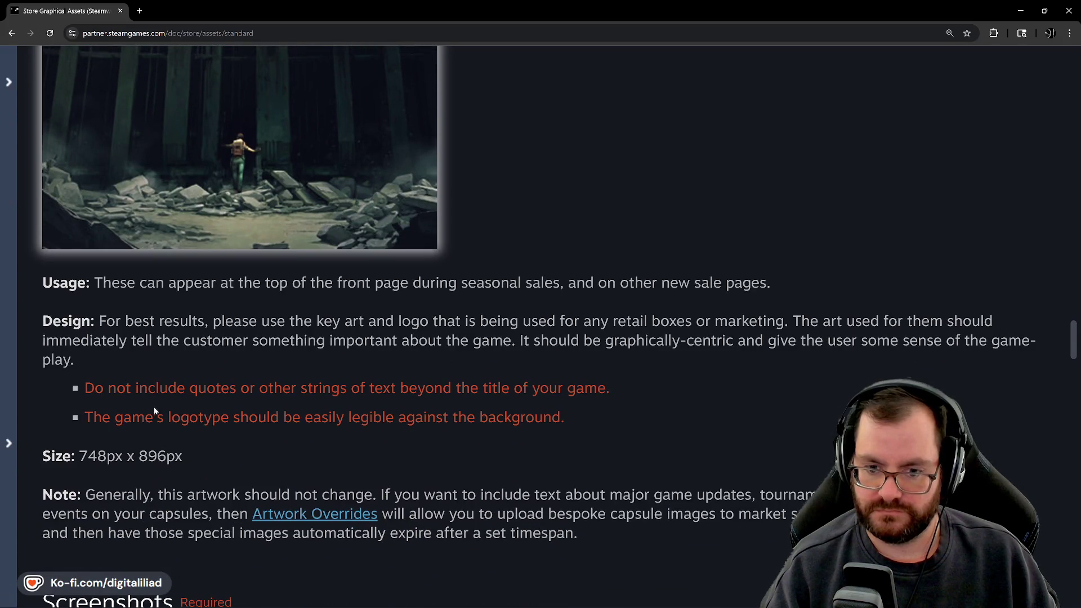
{"action": "scroll", "coordinate": [574, 456], "scroll_direction": "up", "scroll_amount": 5}
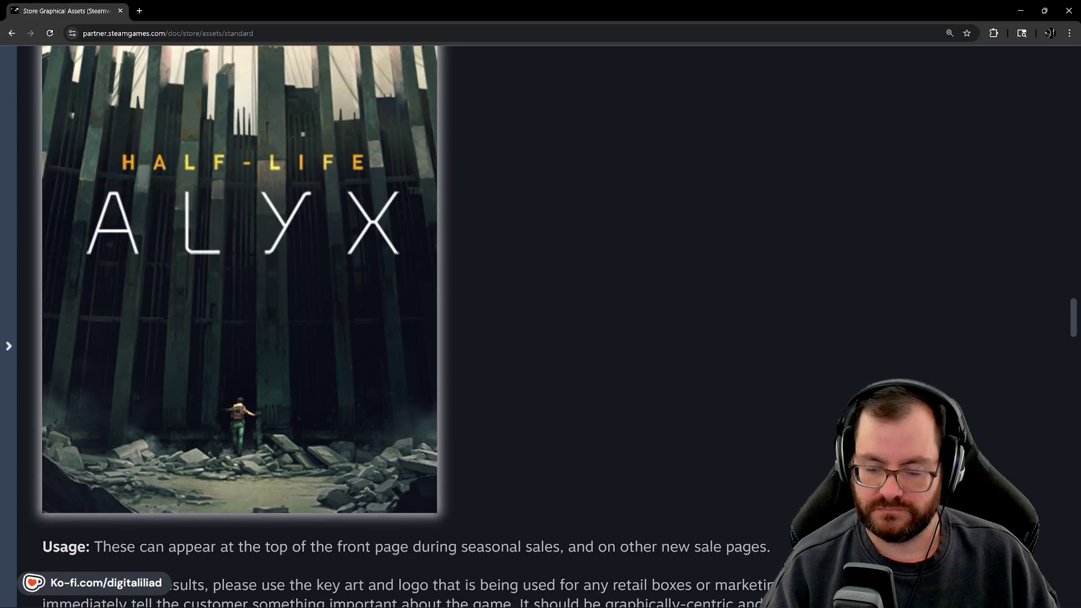
In Aseprite, shift the Bundle Assets rectangle lower and drag the Header Capsule rectangle to the canvas top.
{"action": "left_click", "coordinate": [569, 598]}
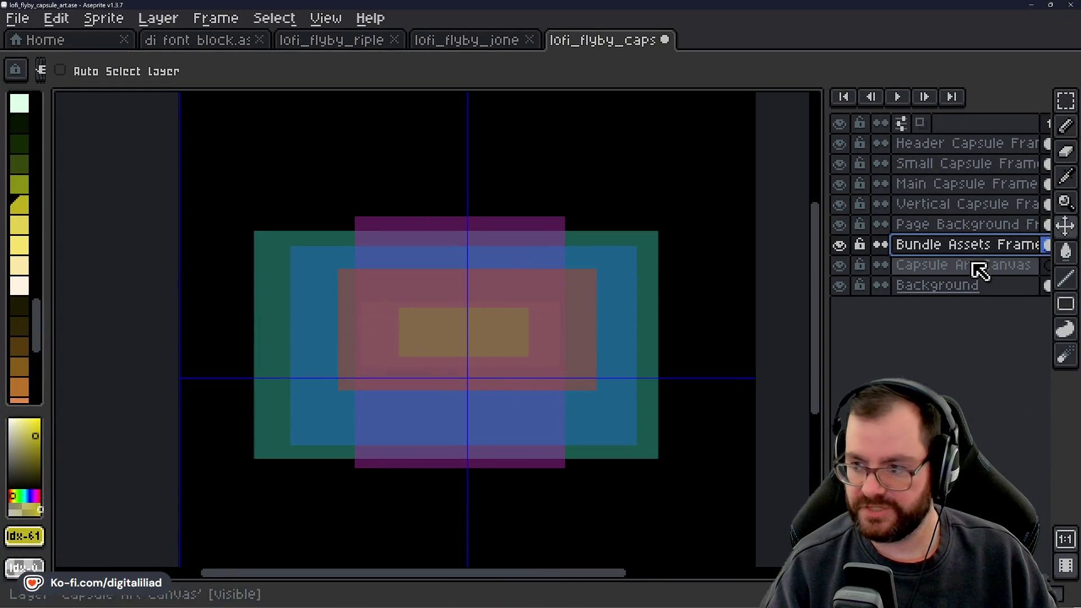
{"action": "mouse_move", "coordinate": [571, 268]}
{"action": "left_mouse_down"}
{"action": "mouse_move", "coordinate": [616, 181]}
{"action": "mouse_move", "coordinate": [475, 176]}
{"action": "mouse_move", "coordinate": [646, 332]}
{"action": "mouse_move", "coordinate": [574, 369]}
{"action": "mouse_move", "coordinate": [586, 261]}
{"action": "mouse_move", "coordinate": [574, 180]}
{"action": "mouse_move", "coordinate": [563, 178]}
{"action": "left_mouse_up"}
{"action": "left_click", "coordinate": [934, 145]}
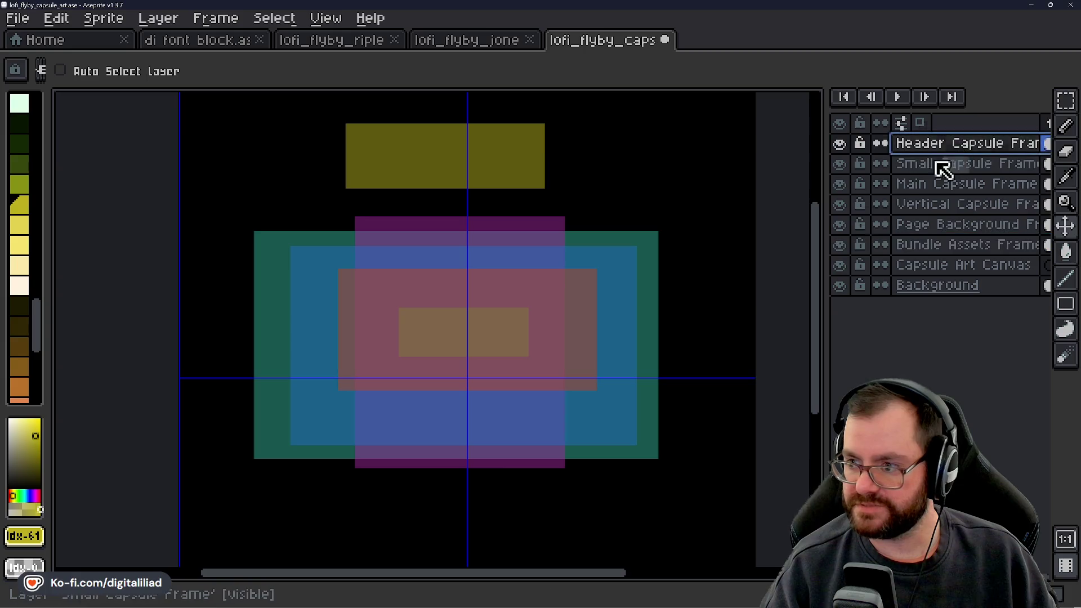
{"action": "mouse_move", "coordinate": [509, 340]}
{"action": "left_mouse_down"}
{"action": "mouse_move", "coordinate": [575, 222]}
{"action": "mouse_move", "coordinate": [600, 215]}
{"action": "mouse_move", "coordinate": [668, 289]}
{"action": "mouse_move", "coordinate": [490, 210]}
{"action": "mouse_move", "coordinate": [486, 197]}
{"action": "mouse_move", "coordinate": [482, 434]}
{"action": "mouse_move", "coordinate": [494, 334]}
{"action": "mouse_move", "coordinate": [511, 374]}
{"action": "mouse_move", "coordinate": [499, 344]}
{"action": "left_mouse_up"}
{"action": "scroll", "coordinate": [500, 341], "scroll_direction": "down", "scroll_amount": 1}
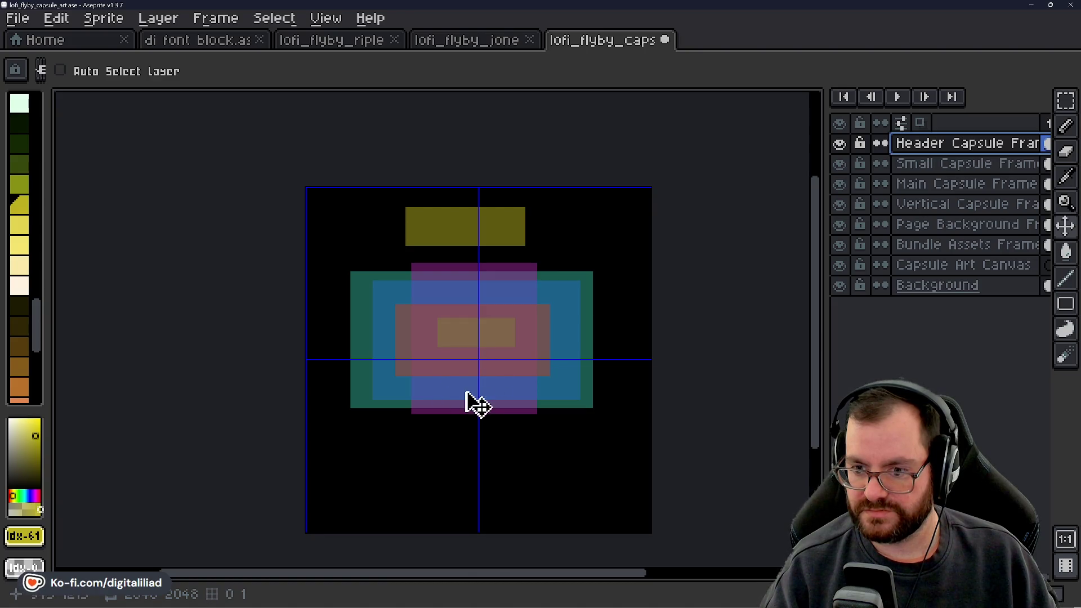
{"action": "scroll", "coordinate": [460, 406], "scroll_direction": "up", "scroll_amount": 1}
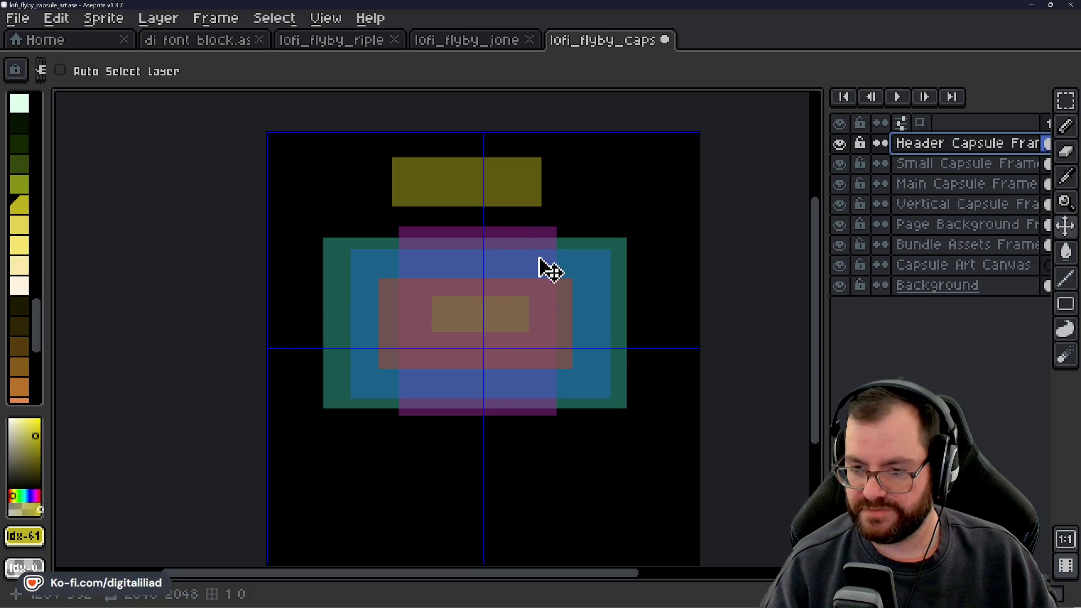
{"action": "mouse_move", "coordinate": [557, 603]}
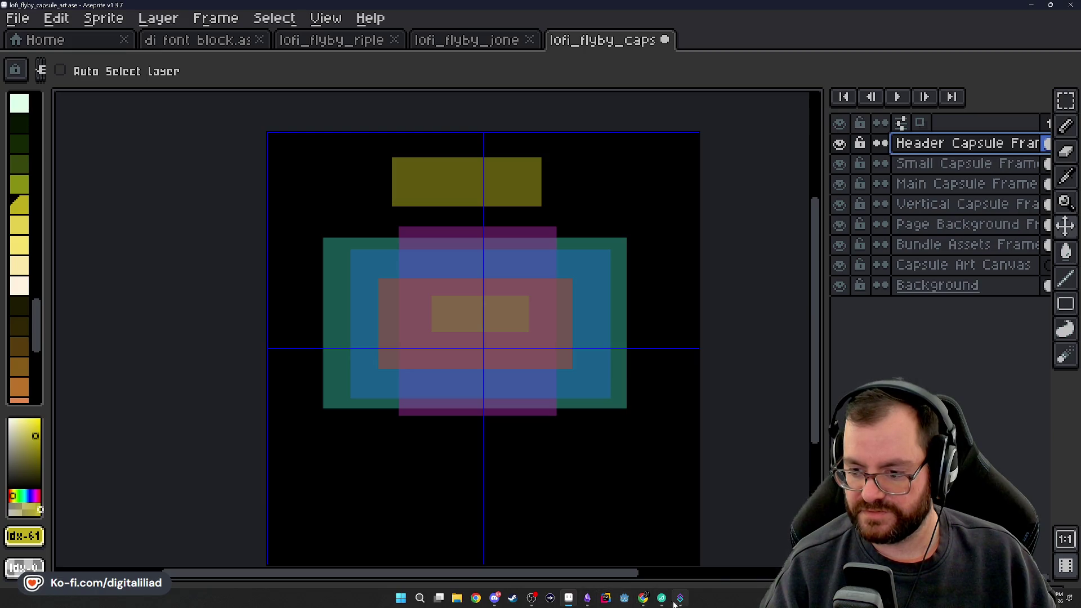
Recheck the 748px x 896px Vertical Capsule size on the Steamworks page, then return to Aseprite.
{"action": "mouse_move", "coordinate": [646, 604]}
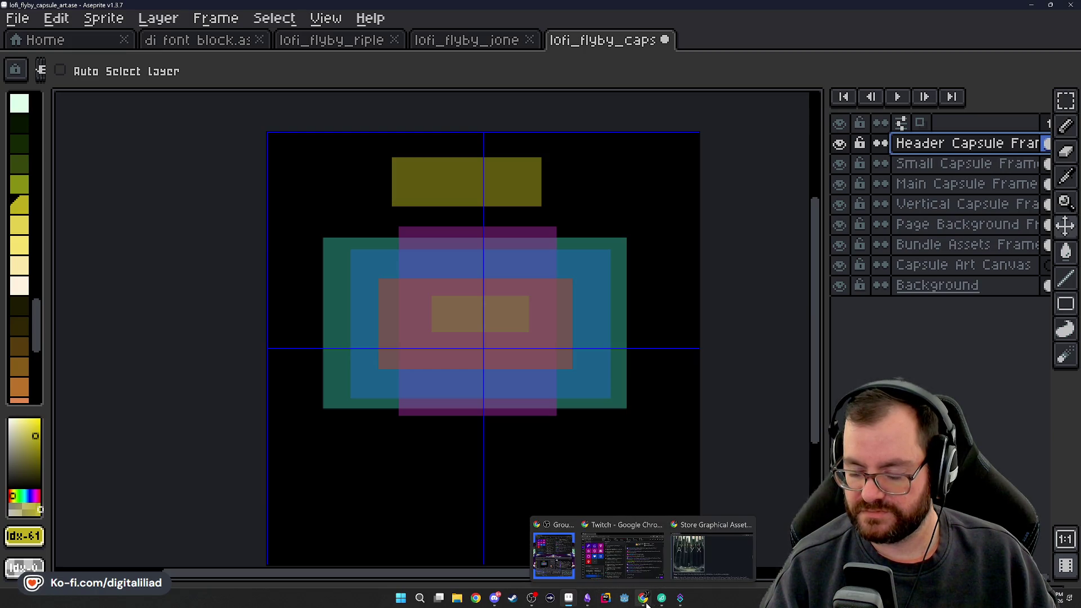
{"action": "left_click", "coordinate": [712, 554]}
{"action": "scroll", "coordinate": [358, 394], "scroll_direction": "down", "scroll_amount": 10}
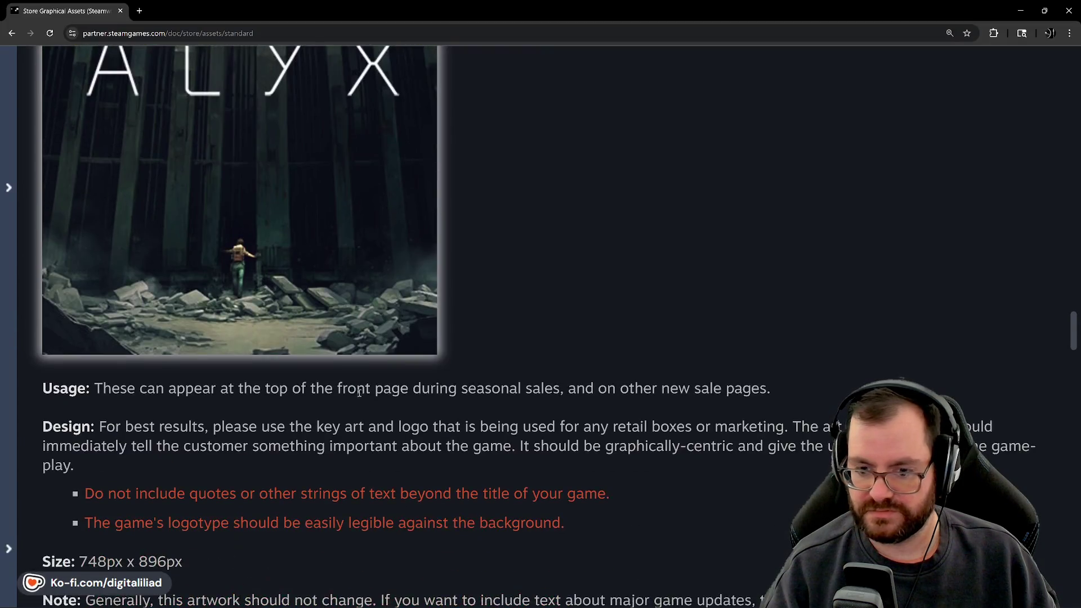
{"action": "scroll", "coordinate": [359, 400], "scroll_direction": "down", "scroll_amount": 15}
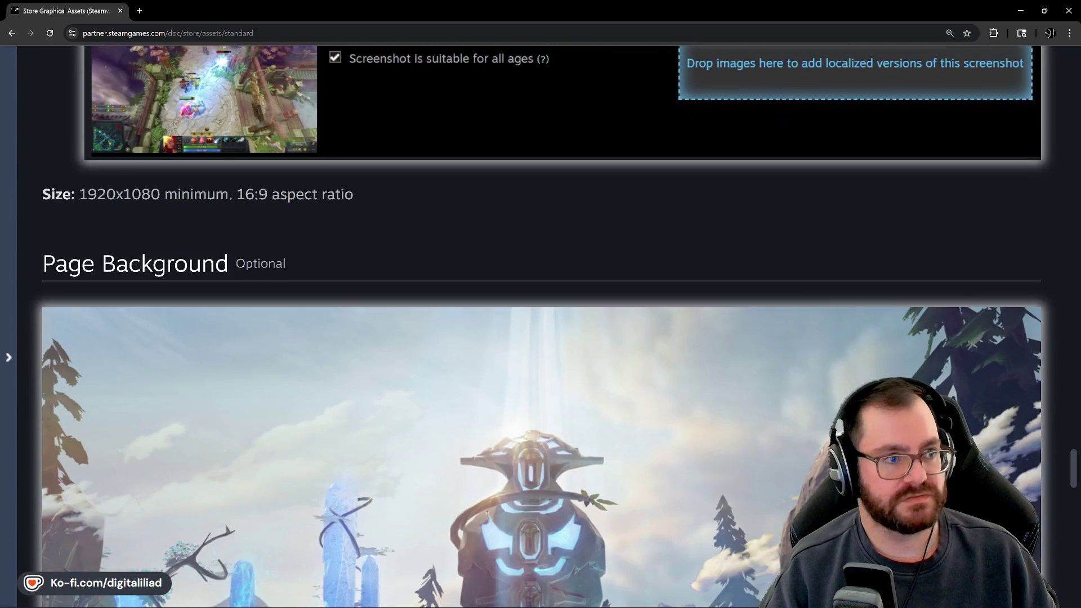
{"action": "scroll", "coordinate": [123, 275], "scroll_direction": "down", "scroll_amount": 4}
{"action": "scroll", "coordinate": [123, 275], "scroll_direction": "down", "scroll_amount": 7}
{"action": "scroll", "coordinate": [186, 358], "scroll_direction": "up", "scroll_amount": 20}
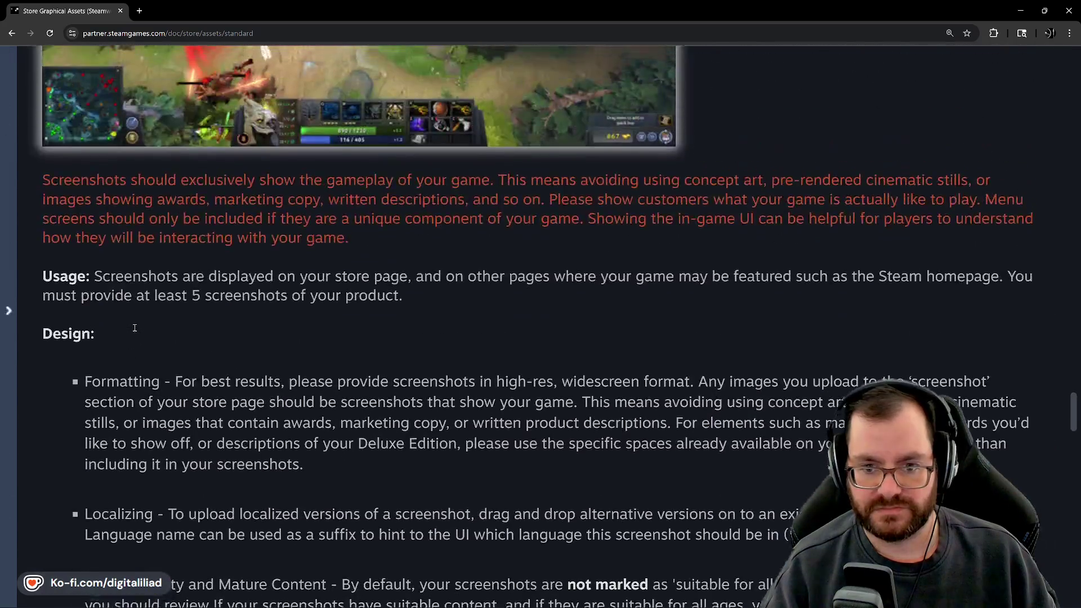
{"action": "scroll", "coordinate": [188, 357], "scroll_direction": "up", "scroll_amount": 12}
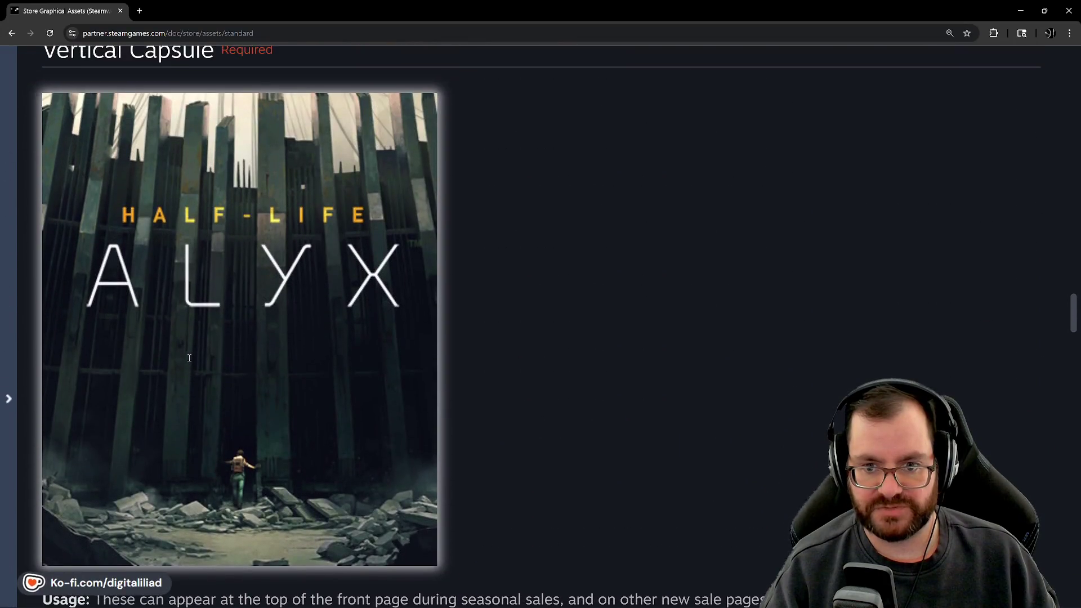
{"action": "scroll", "coordinate": [187, 356], "scroll_direction": "down", "scroll_amount": 2}
{"action": "scroll", "coordinate": [187, 358], "scroll_direction": "down", "scroll_amount": 2}
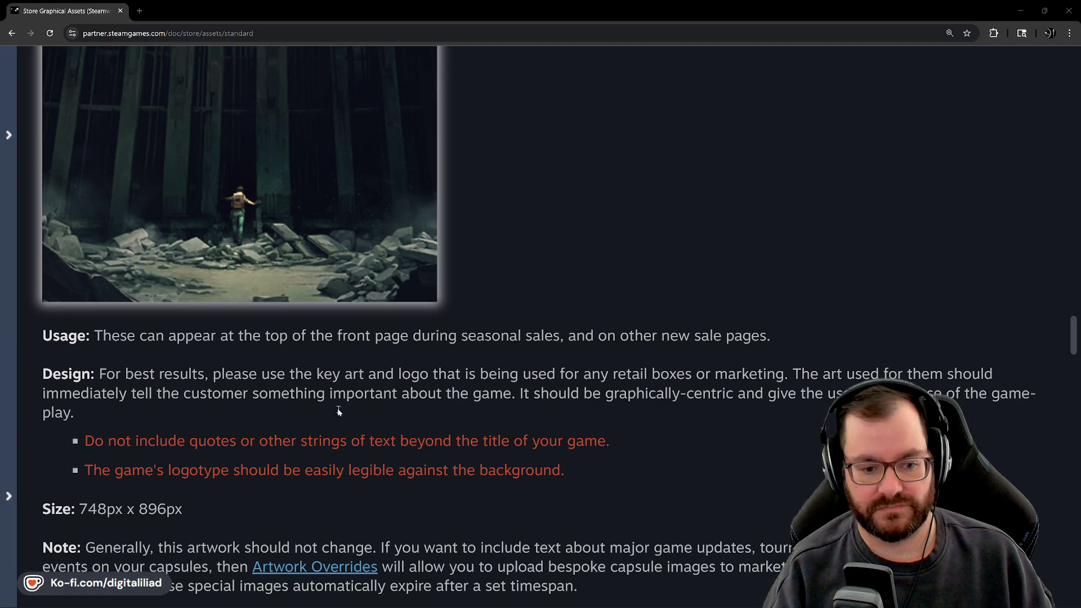
{"action": "left_click", "coordinate": [569, 598]}
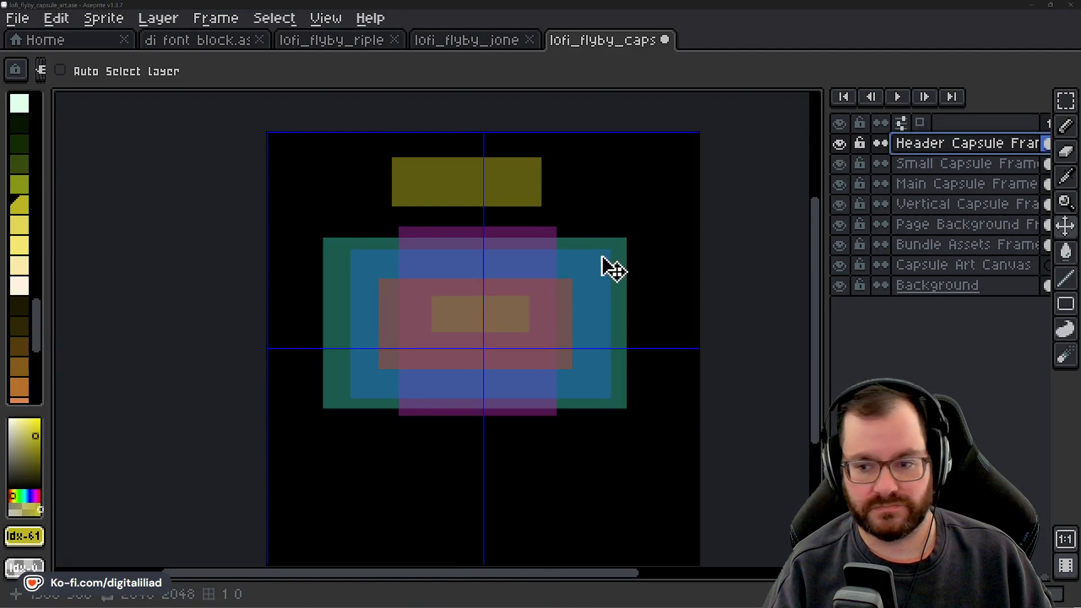
Nudge the current frame rectangle, then select the Vertical Capsule Frame layer and shift its rectangle down.
{"action": "scroll", "coordinate": [526, 281], "scroll_direction": "down", "scroll_amount": 2}
{"action": "left_click_drag", "start_coordinate": [465, 130], "coordinate": [475, 143]}
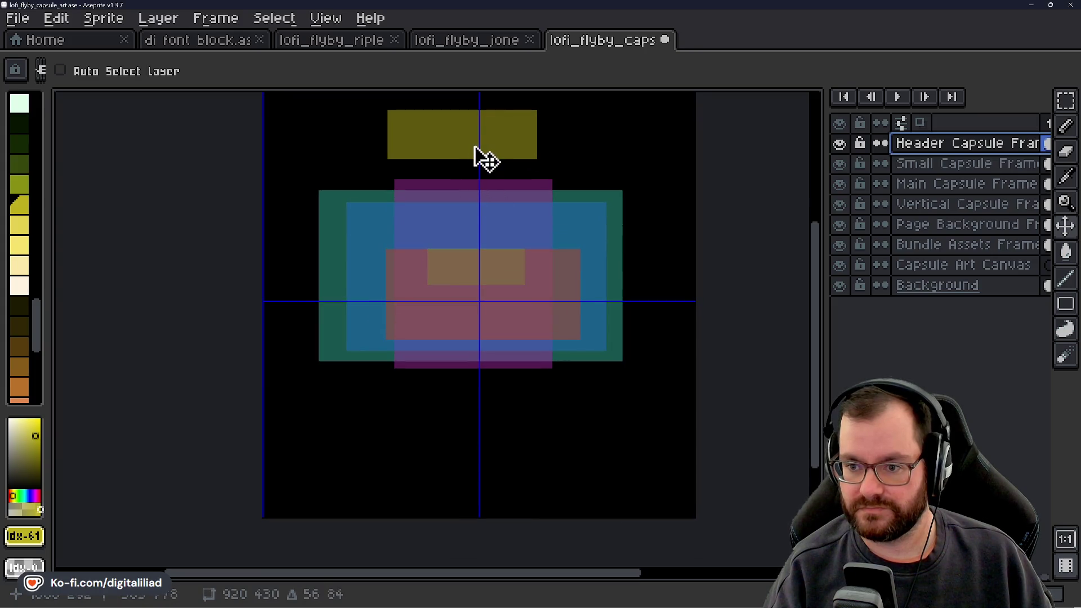
{"action": "scroll", "coordinate": [533, 198], "scroll_direction": "up", "scroll_amount": 1}
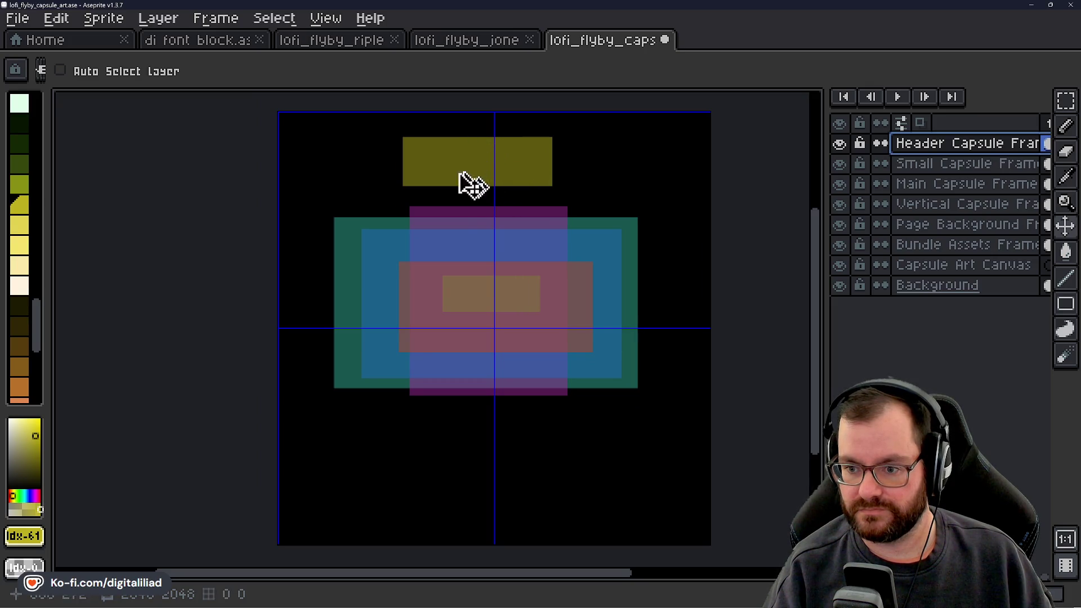
{"action": "scroll", "coordinate": [504, 279], "scroll_direction": "up", "scroll_amount": 1}
{"action": "scroll", "coordinate": [511, 277], "scroll_direction": "up", "scroll_amount": 3}
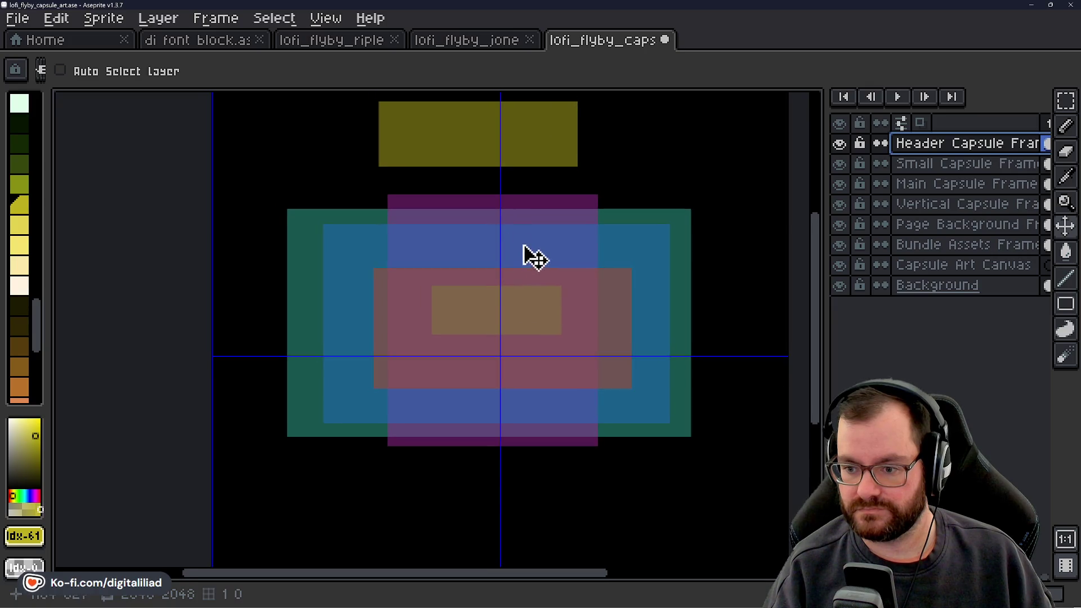
{"action": "scroll", "coordinate": [535, 261], "scroll_direction": "down", "scroll_amount": 4}
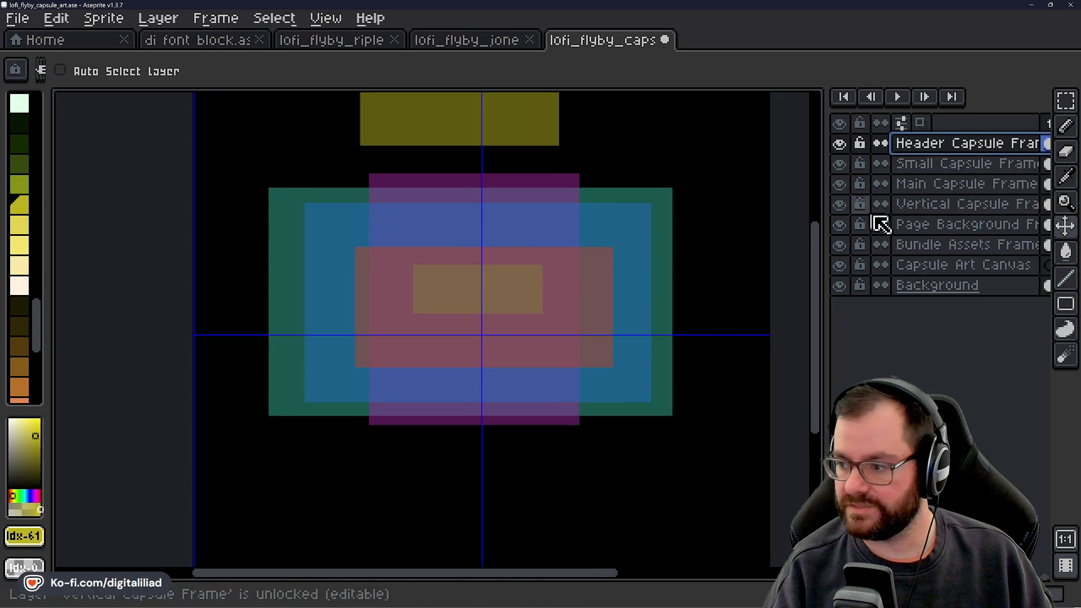
{"action": "left_click", "coordinate": [906, 205]}
{"action": "mouse_move", "coordinate": [550, 238]}
{"action": "left_mouse_down"}
{"action": "mouse_move", "coordinate": [557, 289]}
{"action": "mouse_move", "coordinate": [610, 280]}
{"action": "mouse_move", "coordinate": [530, 269]}
{"action": "mouse_move", "coordinate": [529, 278]}
{"action": "mouse_move", "coordinate": [557, 278]}
{"action": "left_mouse_up"}
Select the entire purple vertical capsule rectangle by colour and start transforming its pixels.
{"action": "left_click", "coordinate": [1066, 101]}
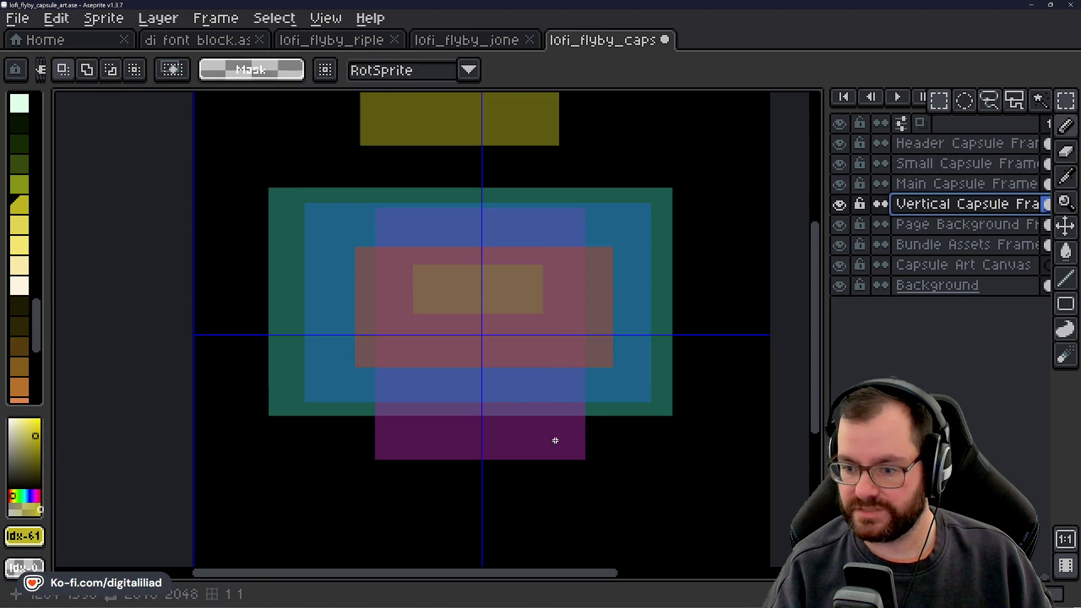
{"action": "left_click_drag", "start_coordinate": [555, 439], "coordinate": [560, 447]}
{"action": "left_click_drag", "start_coordinate": [821, 328], "coordinate": [820, 210]}
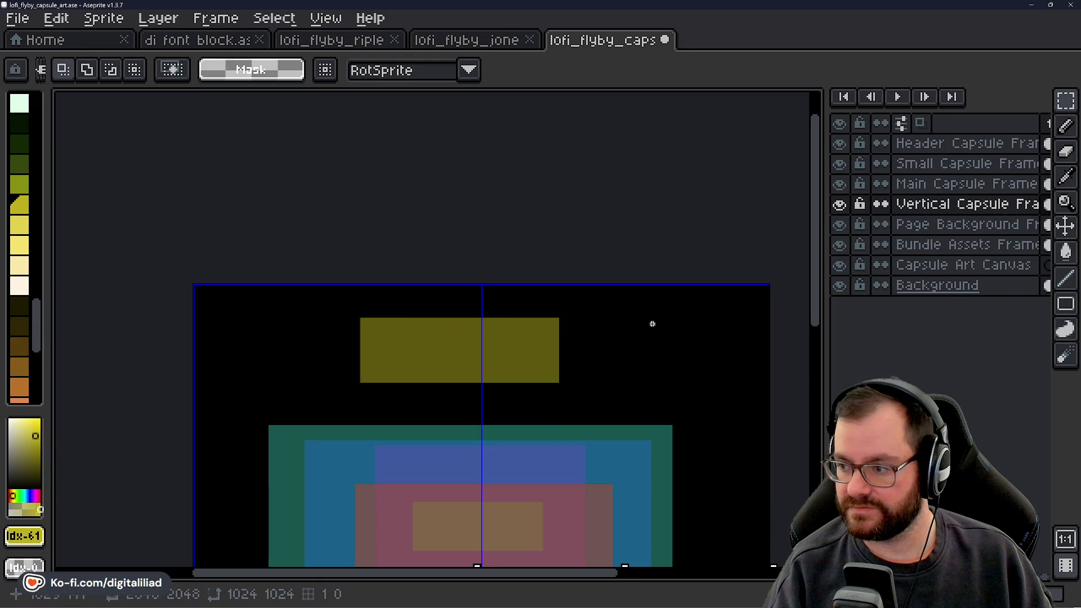
{"action": "scroll", "coordinate": [664, 248], "scroll_direction": "down", "scroll_amount": 3}
{"action": "left_click", "coordinate": [1065, 101]}
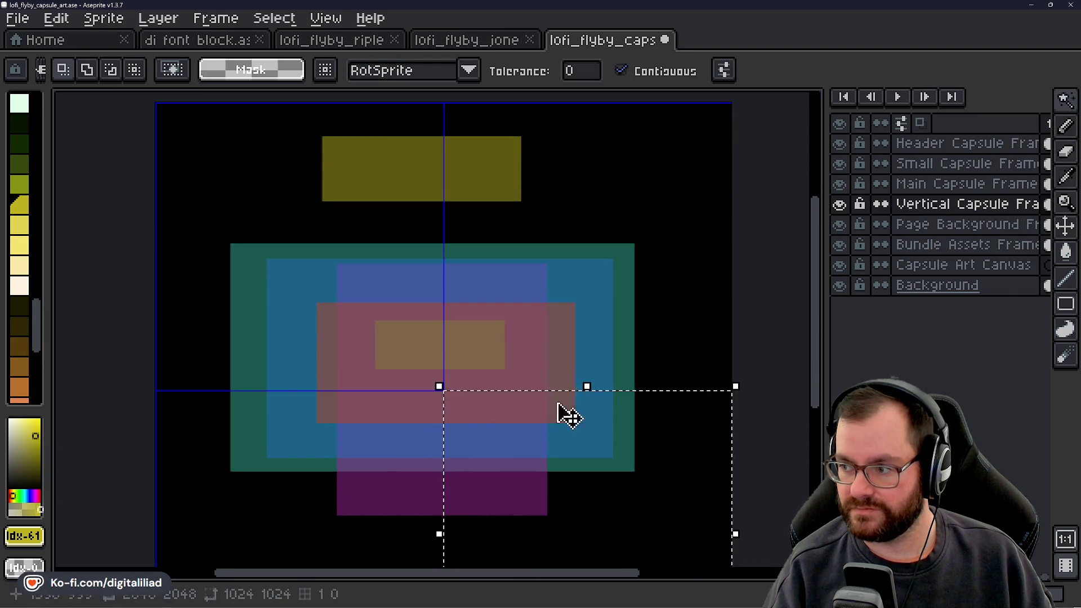
{"action": "left_click", "coordinate": [394, 501]}
{"action": "scroll", "coordinate": [455, 503], "scroll_direction": "down", "scroll_amount": 1}
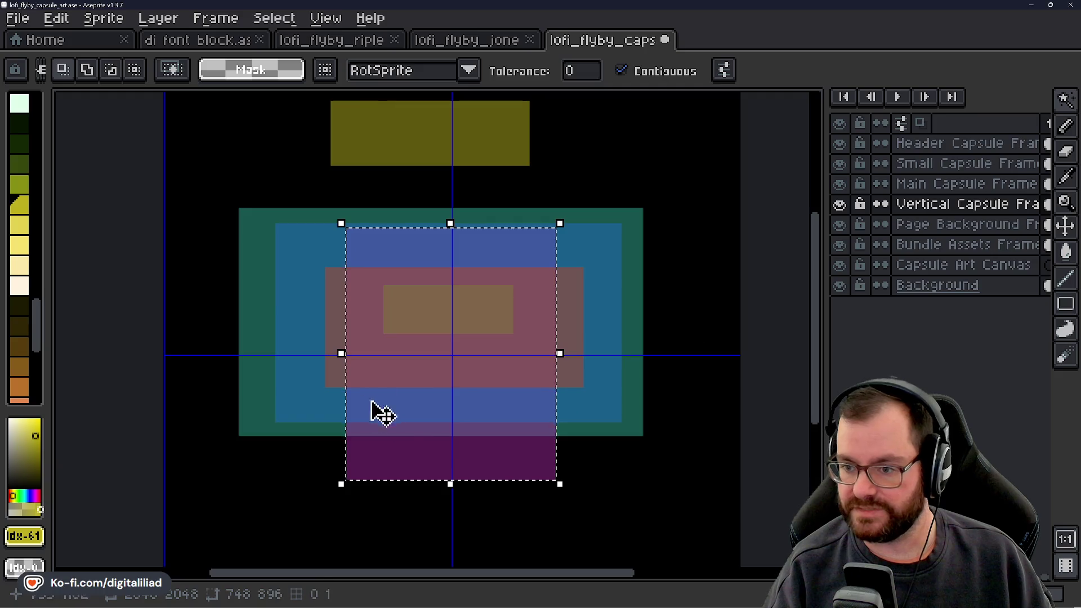
{"action": "scroll", "coordinate": [379, 413], "scroll_direction": "up", "scroll_amount": 2}
{"action": "scroll", "coordinate": [540, 383], "scroll_direction": "down", "scroll_amount": 1}
{"action": "scroll", "coordinate": [562, 377], "scroll_direction": "right", "scroll_amount": 1}
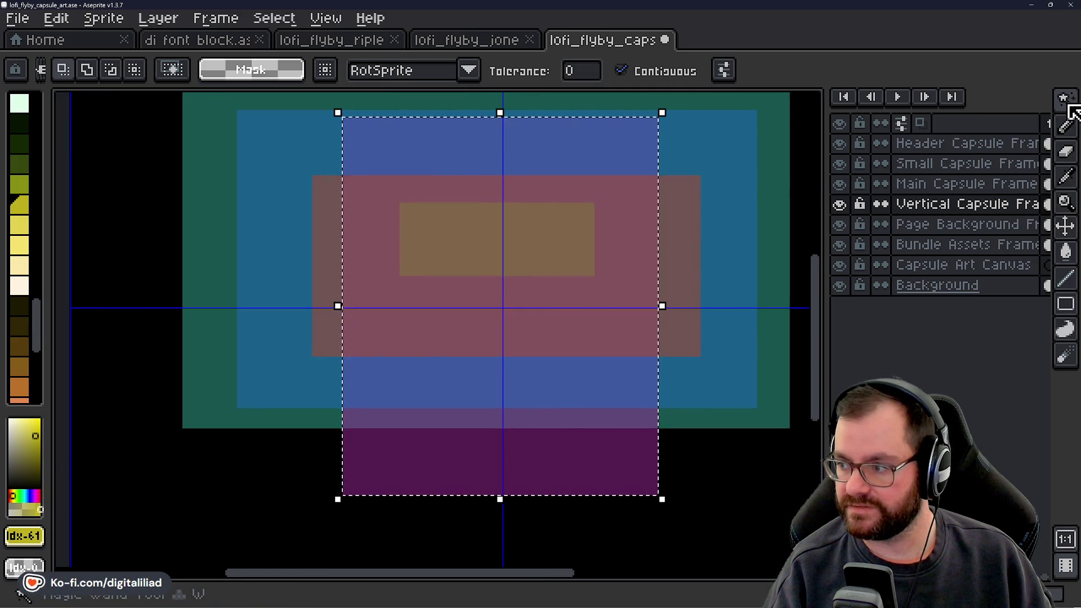
{"action": "left_click_drag", "start_coordinate": [1065, 101], "coordinate": [946, 110]}
{"action": "scroll", "coordinate": [579, 451], "scroll_direction": "up", "scroll_amount": 1}
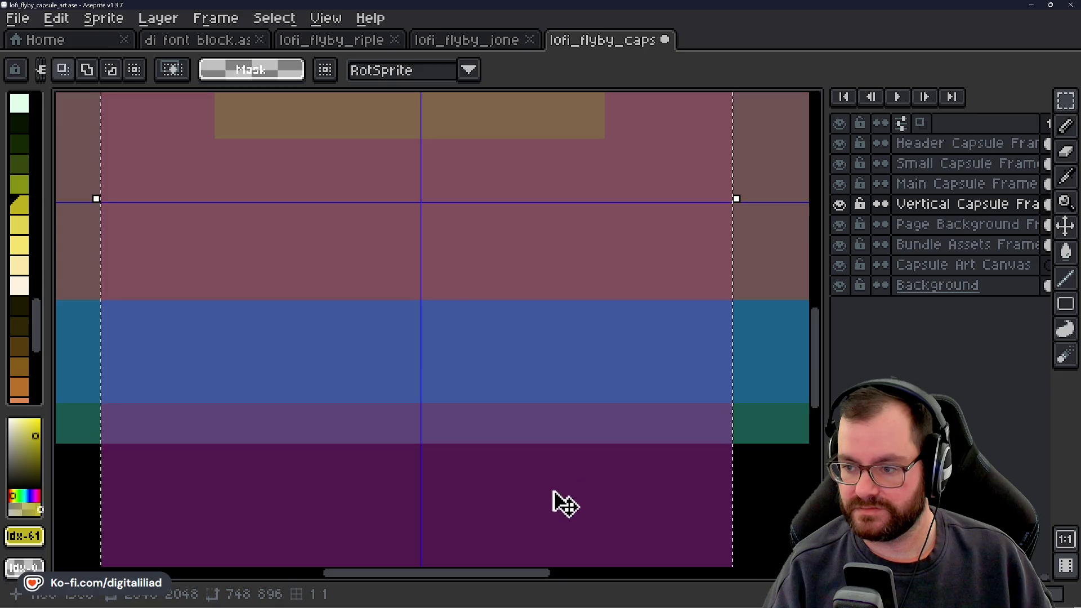
{"action": "mouse_move", "coordinate": [552, 499]}
{"action": "left_mouse_down"}
{"action": "mouse_move", "coordinate": [569, 506]}
{"action": "mouse_move", "coordinate": [559, 507]}
{"action": "left_mouse_up"}
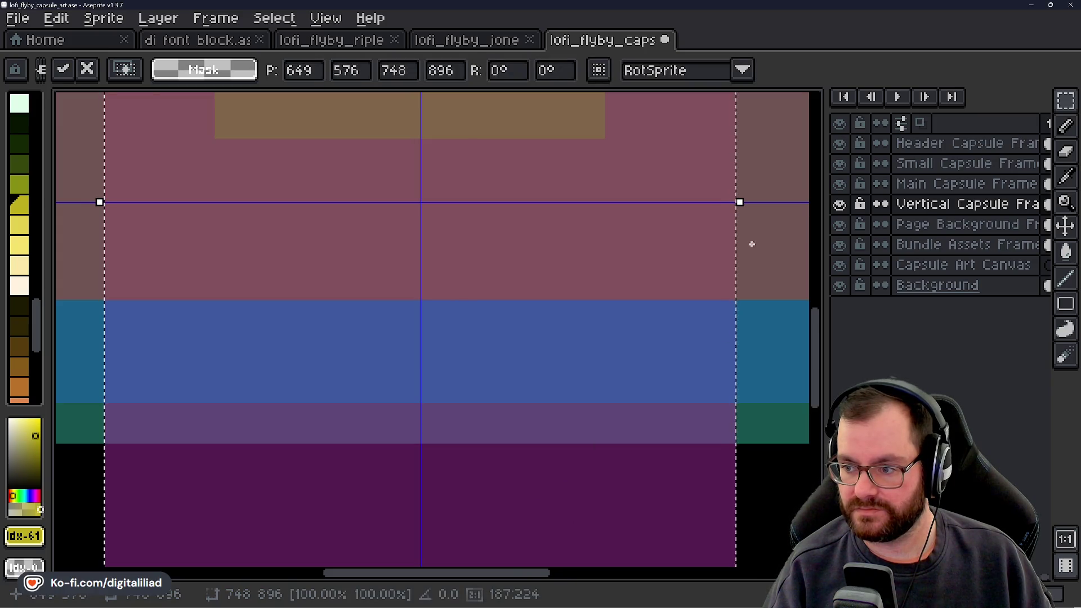
Nudge the vertical capsule rectangle one pixel right and zoom to check it sits centred on the guide.
{"action": "scroll", "coordinate": [683, 241], "scroll_direction": "up", "scroll_amount": 2}
{"action": "scroll", "coordinate": [522, 246], "scroll_direction": "down", "scroll_amount": 2}
{"action": "scroll", "coordinate": [607, 265], "scroll_direction": "down", "scroll_amount": 4}
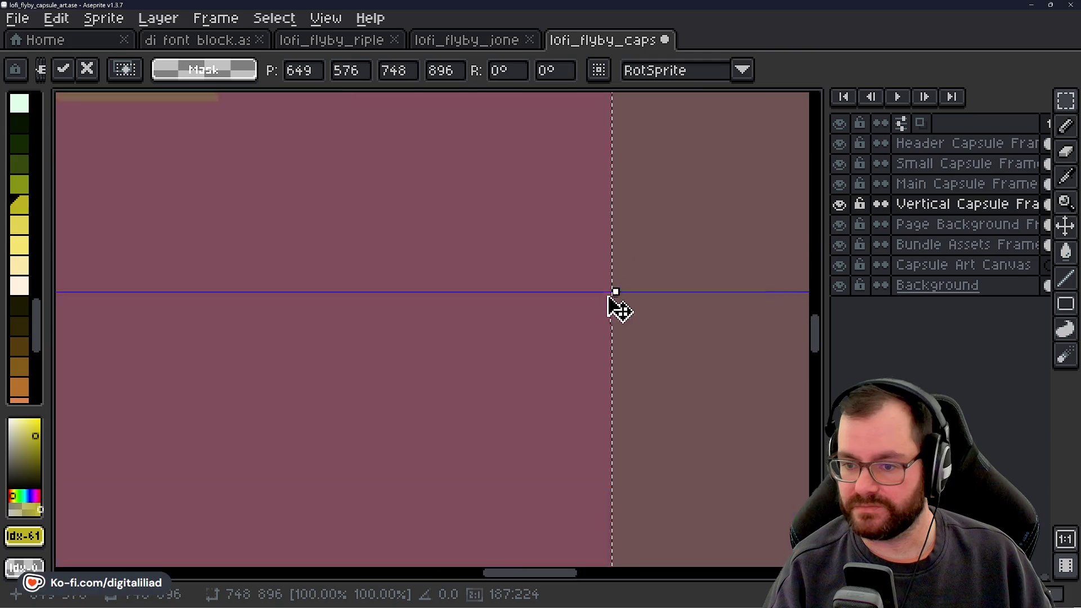
{"action": "scroll", "coordinate": [591, 285], "scroll_direction": "up", "scroll_amount": 2}
{"action": "scroll", "coordinate": [567, 197], "scroll_direction": "up", "scroll_amount": 5}
{"action": "scroll", "coordinate": [366, 521], "scroll_direction": "up", "scroll_amount": 5}
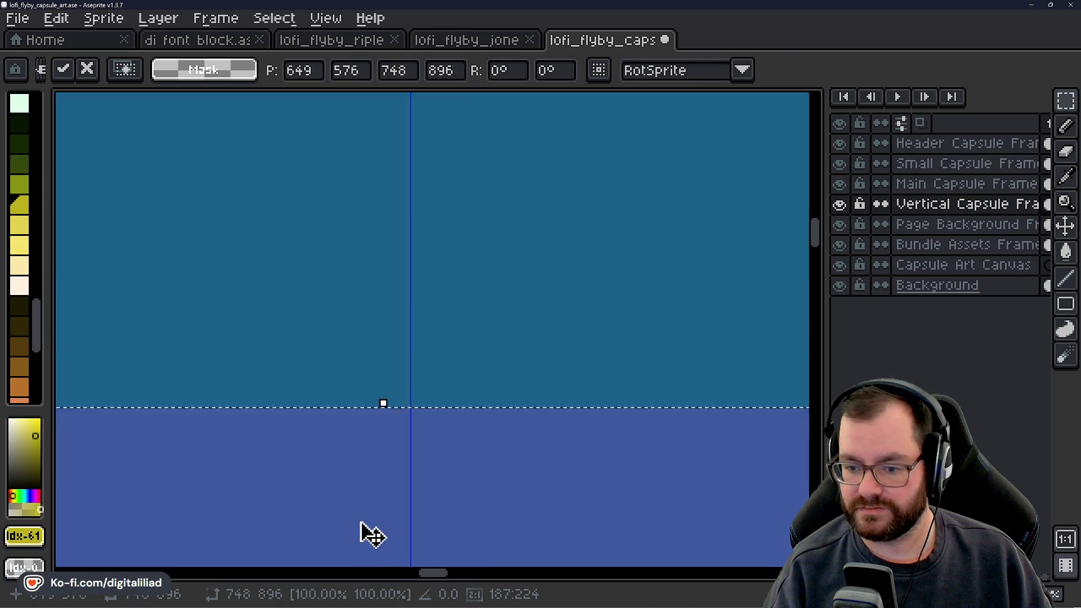
{"action": "key", "text": "Right"}
{"action": "scroll", "coordinate": [513, 287], "scroll_direction": "down", "scroll_amount": 5}
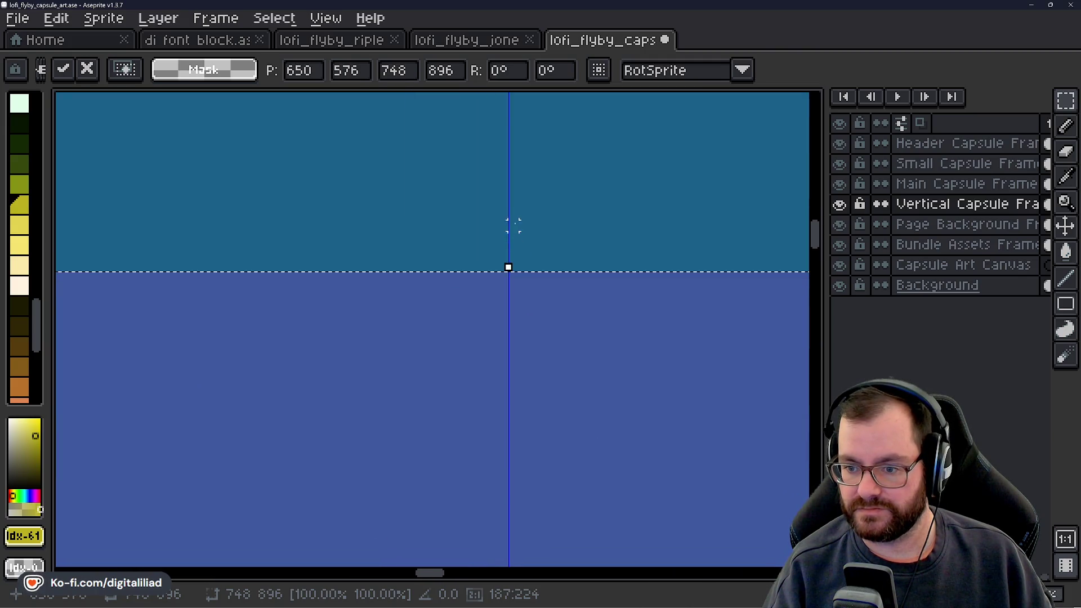
{"action": "scroll", "coordinate": [513, 287], "scroll_direction": "up", "scroll_amount": 5}
{"action": "scroll", "coordinate": [311, 464], "scroll_direction": "up", "scroll_amount": 1}
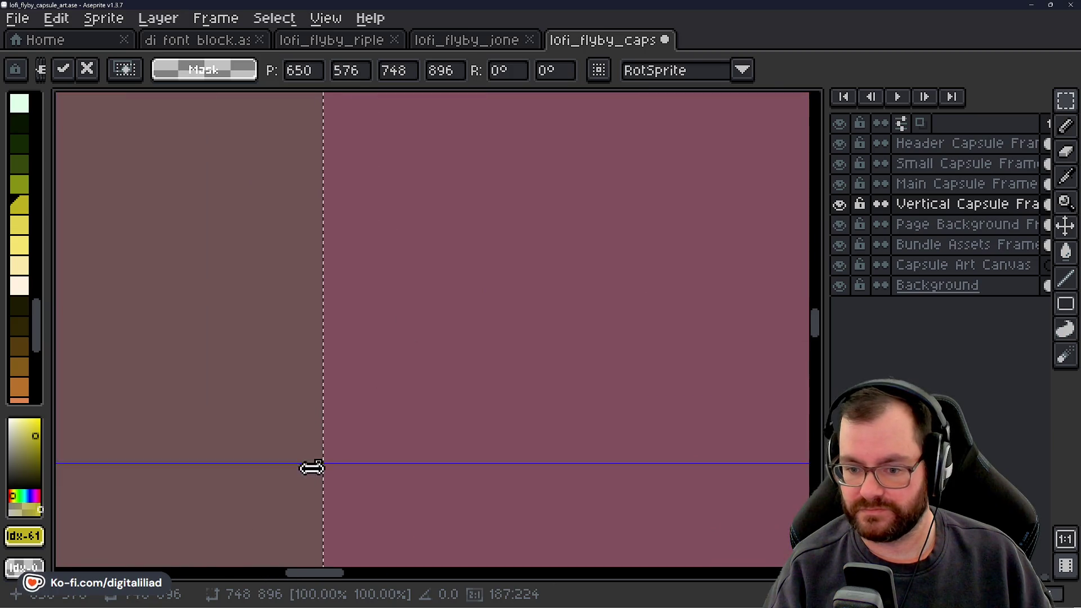
{"action": "scroll", "coordinate": [317, 336], "scroll_direction": "down", "scroll_amount": 1}
{"action": "scroll", "coordinate": [317, 337], "scroll_direction": "down", "scroll_amount": 4}
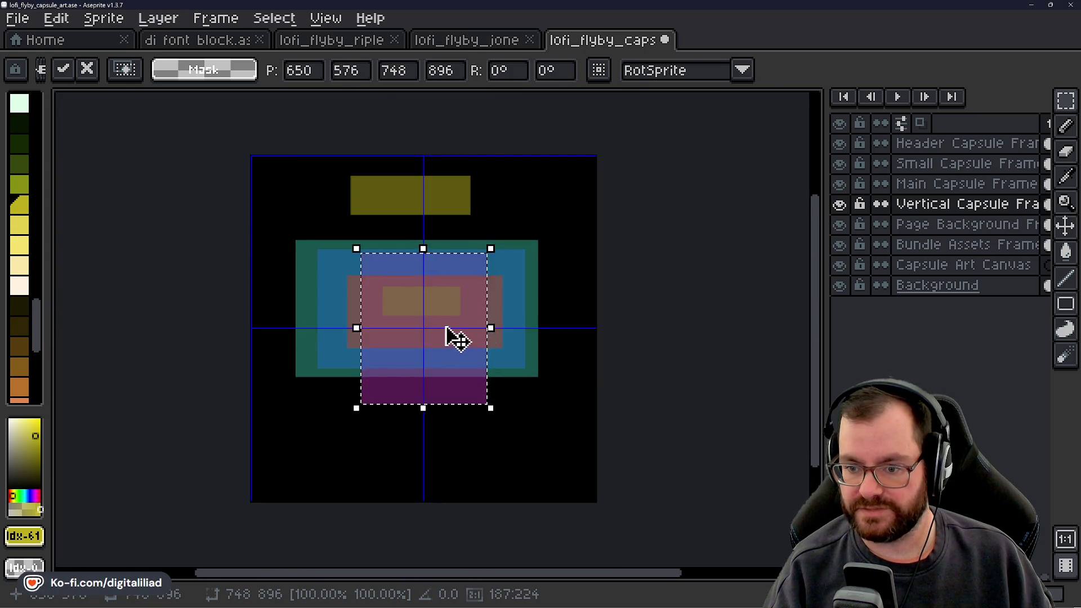
{"action": "scroll", "coordinate": [362, 270], "scroll_direction": "up", "scroll_amount": 2}
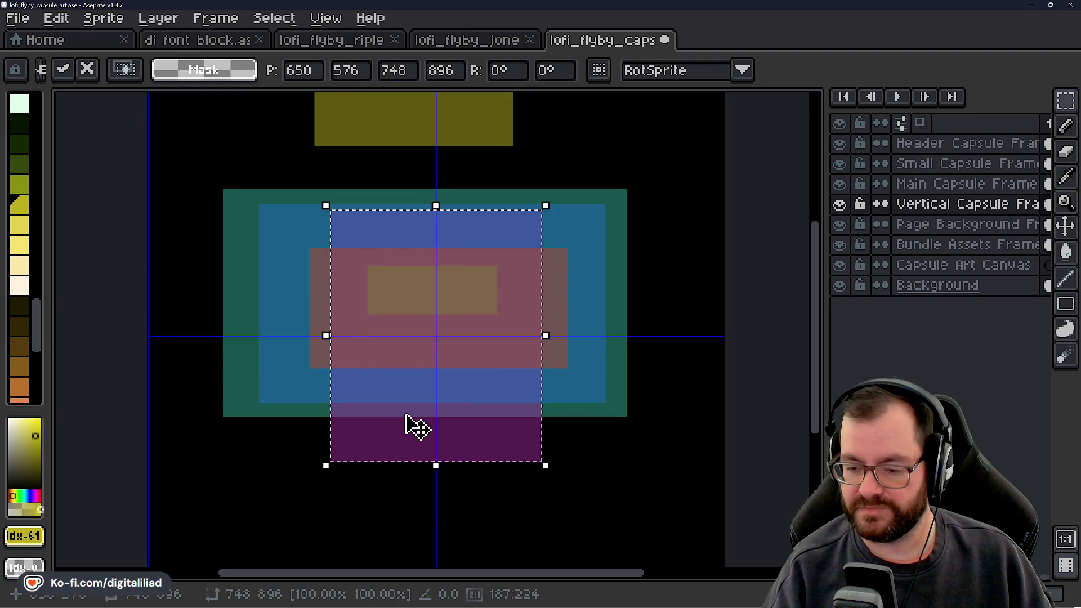
{"action": "scroll", "coordinate": [363, 434], "scroll_direction": "up", "scroll_amount": 1}
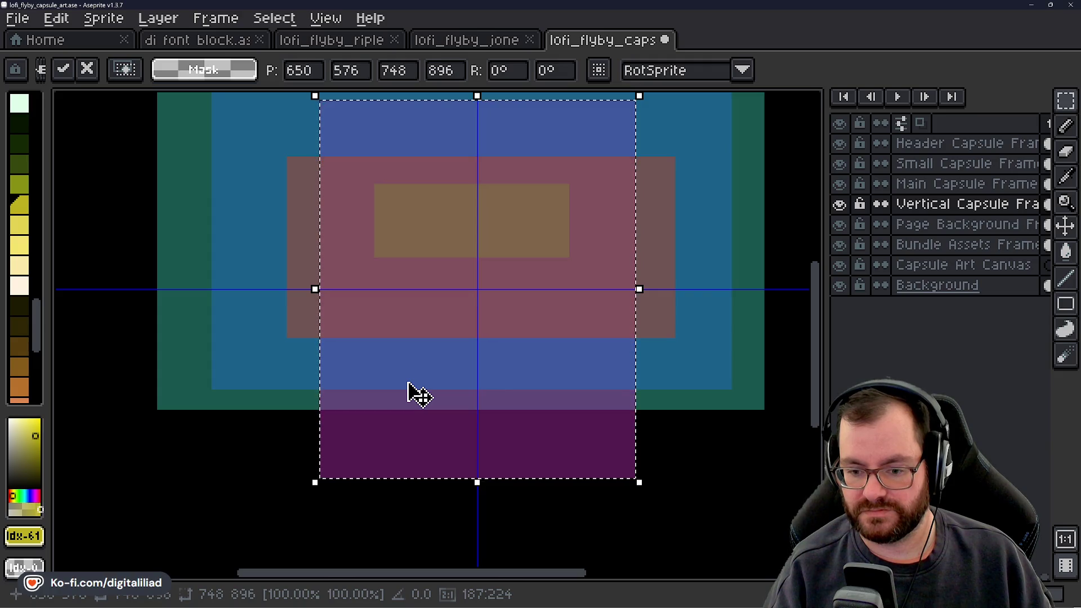
Apply the vertical capsule transform by switching to the Capsule Art Canvas layer, dismissing a stray Windows launcher.
{"action": "left_click", "coordinate": [906, 268]}
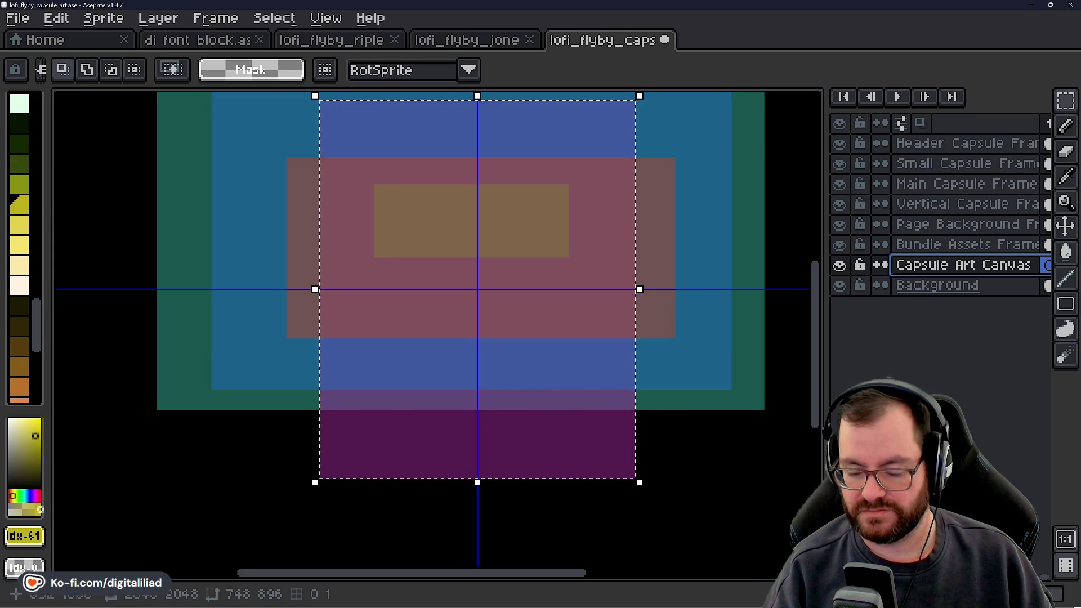
{"action": "mouse_move", "coordinate": [541, 605]}
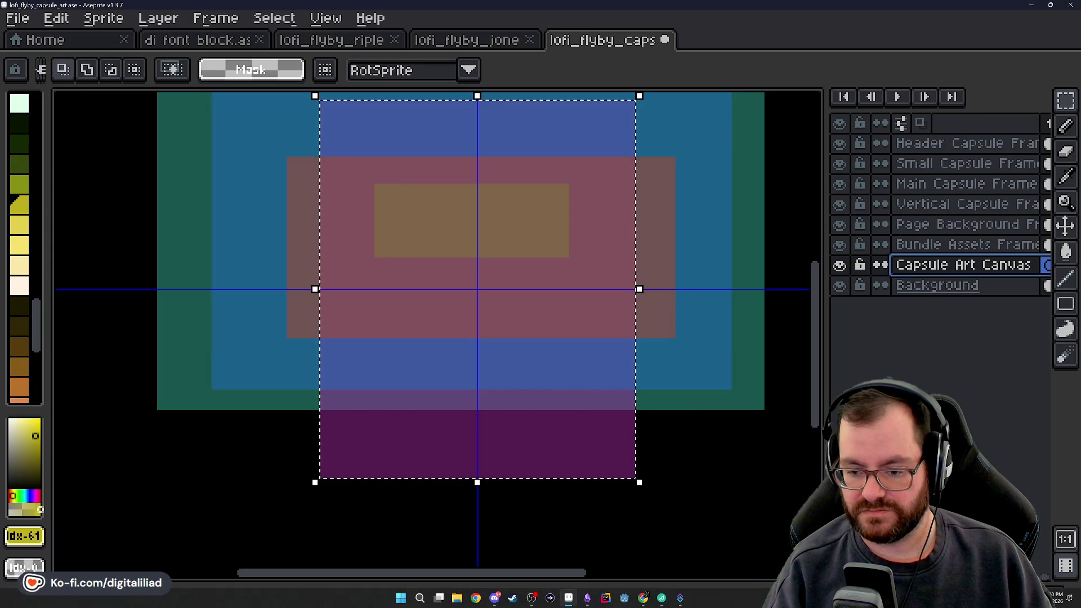
{"action": "left_click", "coordinate": [400, 600]}
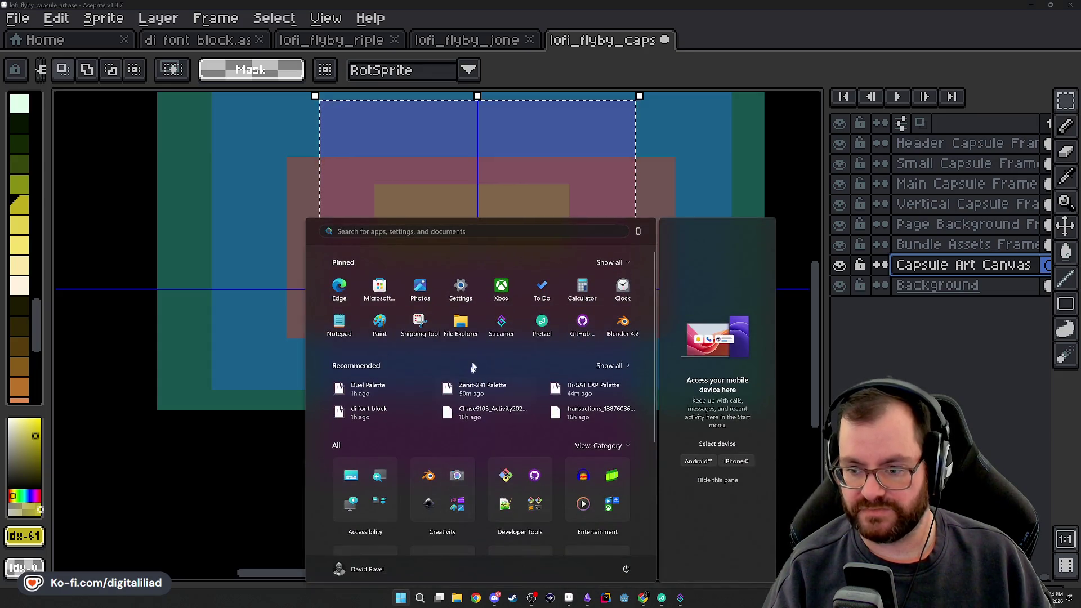
{"action": "key", "text": "Escape"}
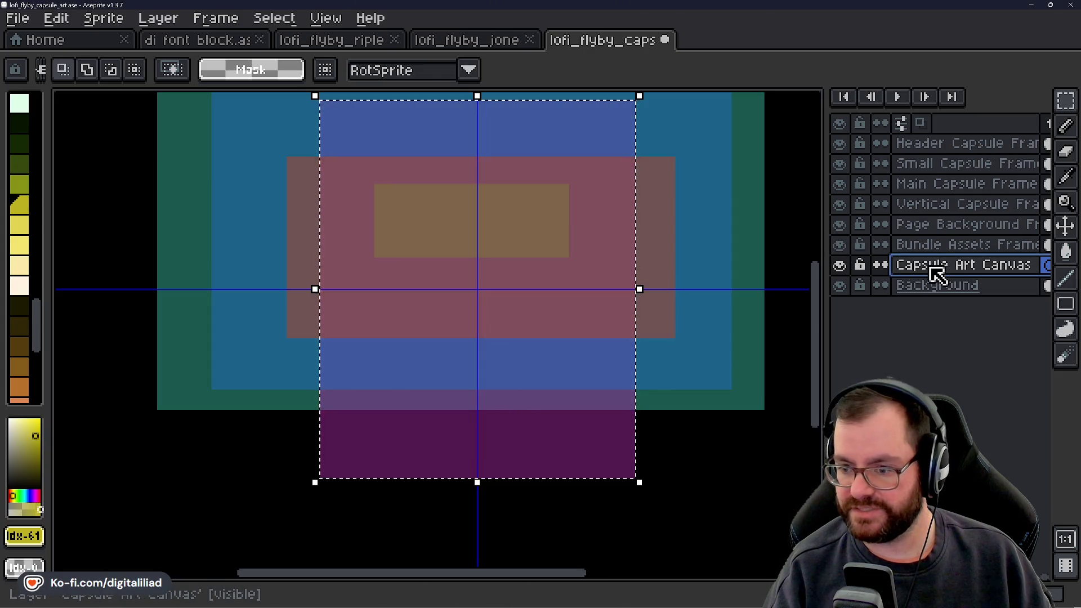
Clear the selection, make Capsule Art Canvas active, and zoom out to see the whole sprite.
{"action": "scroll", "coordinate": [430, 458], "scroll_direction": "down", "scroll_amount": 1}
{"action": "key", "text": "Escape"}
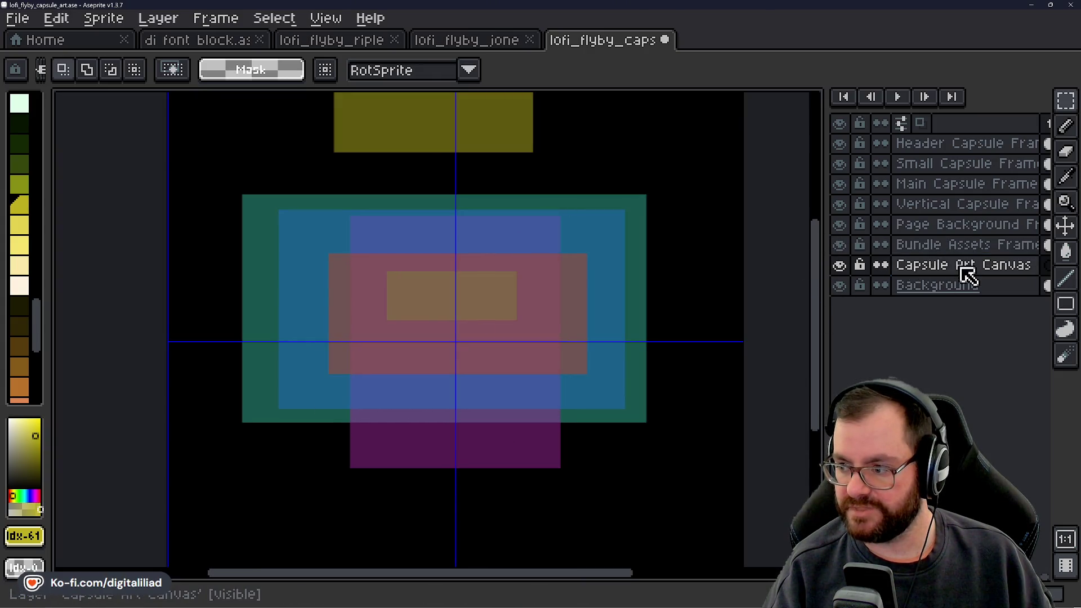
{"action": "left_click", "coordinate": [967, 275]}
{"action": "scroll", "coordinate": [437, 357], "scroll_direction": "down", "scroll_amount": 3}
{"action": "left_click_drag", "start_coordinate": [310, 247], "coordinate": [366, 415]}
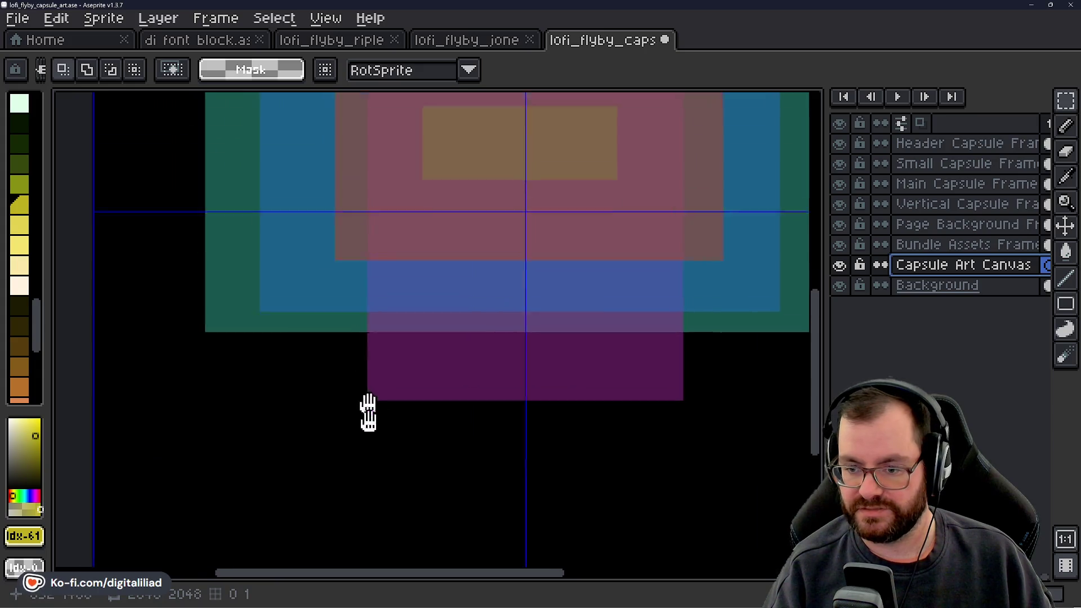
{"action": "scroll", "coordinate": [357, 294], "scroll_direction": "down", "scroll_amount": 2}
Resize a first selection to 720×864 and edit its X/Y position, then drop it.
{"action": "key", "text": "ctrl+shift+d"}
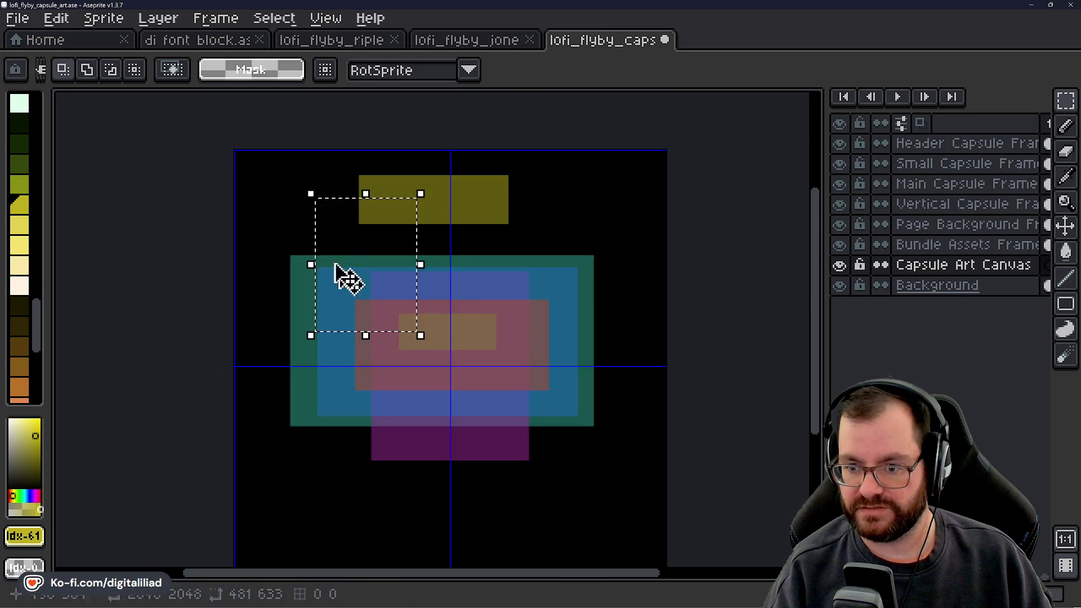
{"action": "scroll", "coordinate": [362, 253], "scroll_direction": "up", "scroll_amount": 2}
{"action": "left_click", "coordinate": [409, 71]}
{"action": "double_click", "coordinate": [414, 78]}
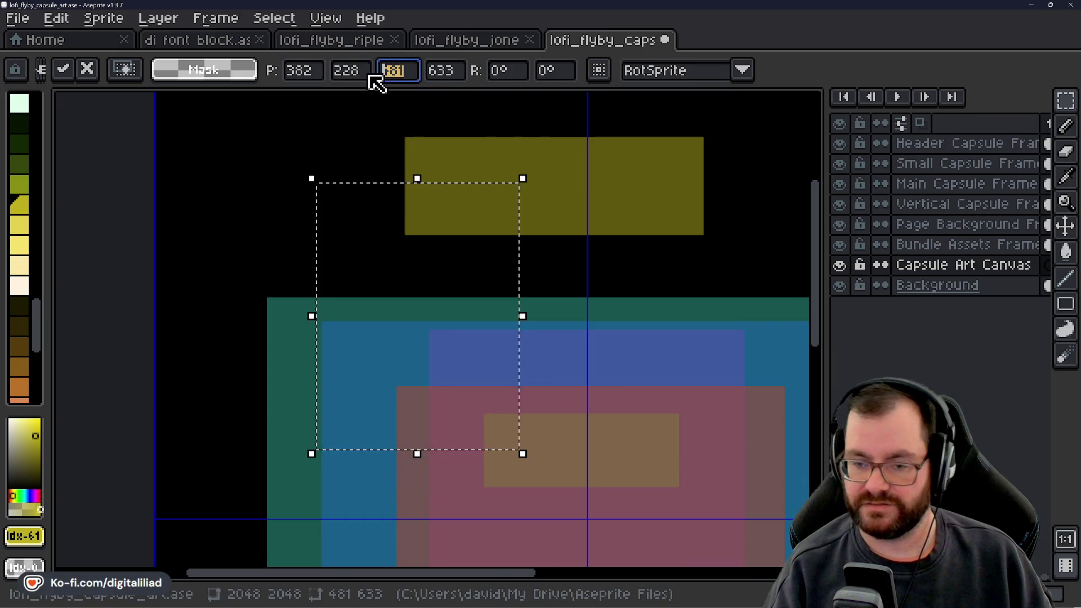
{"action": "type", "text": "720"}
{"action": "key", "text": "Tab"}
{"action": "type", "text": "864"}
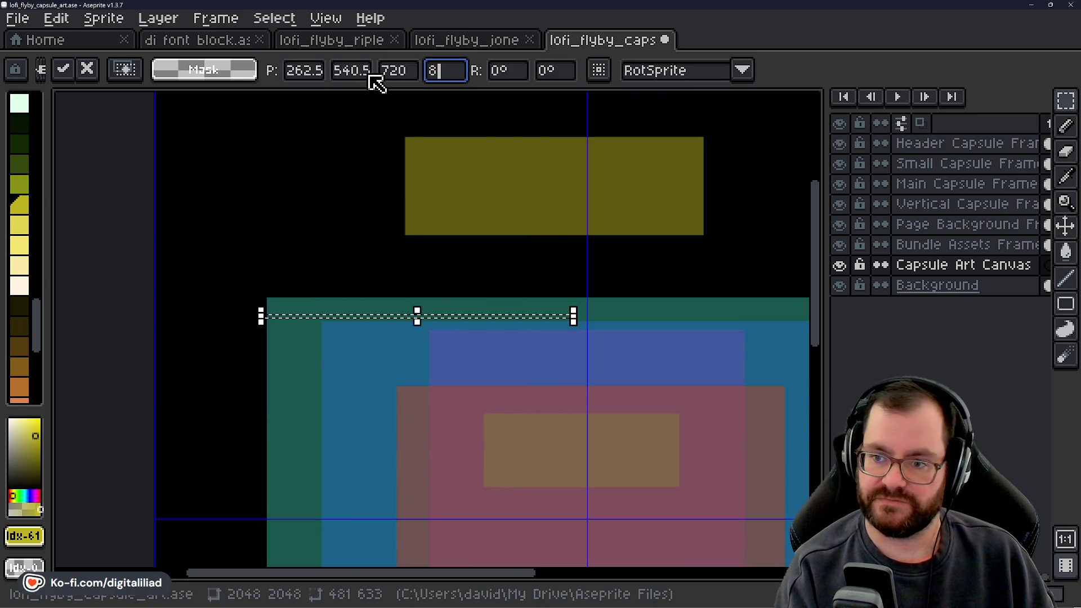
{"action": "double_click", "coordinate": [319, 70]}
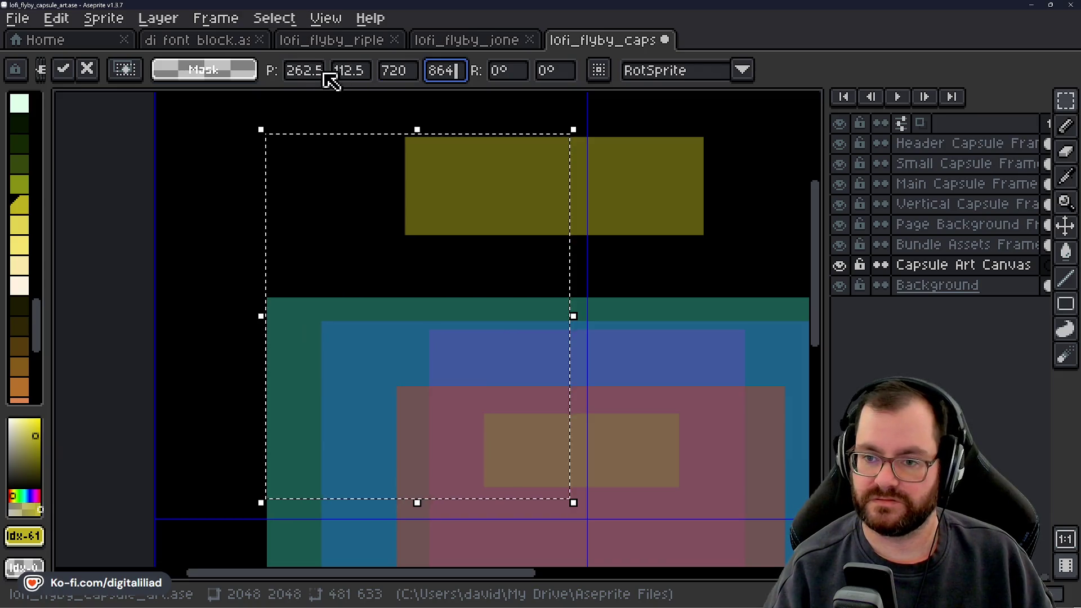
{"action": "type", "text": "62."}
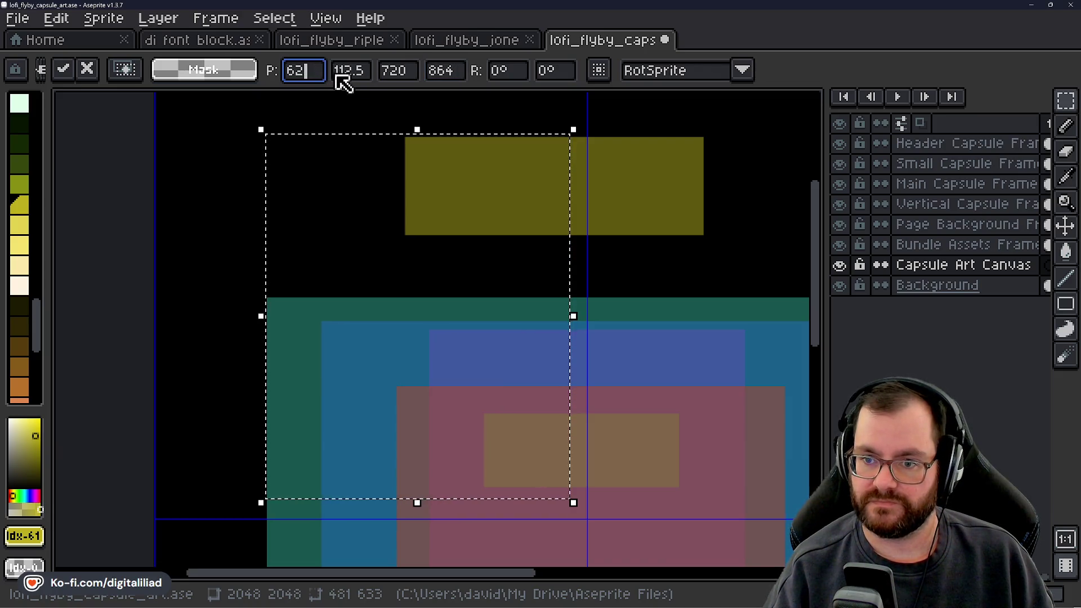
{"action": "double_click", "coordinate": [350, 74]}
{"action": "type", "text": "12"}
{"action": "left_click", "coordinate": [295, 110]}
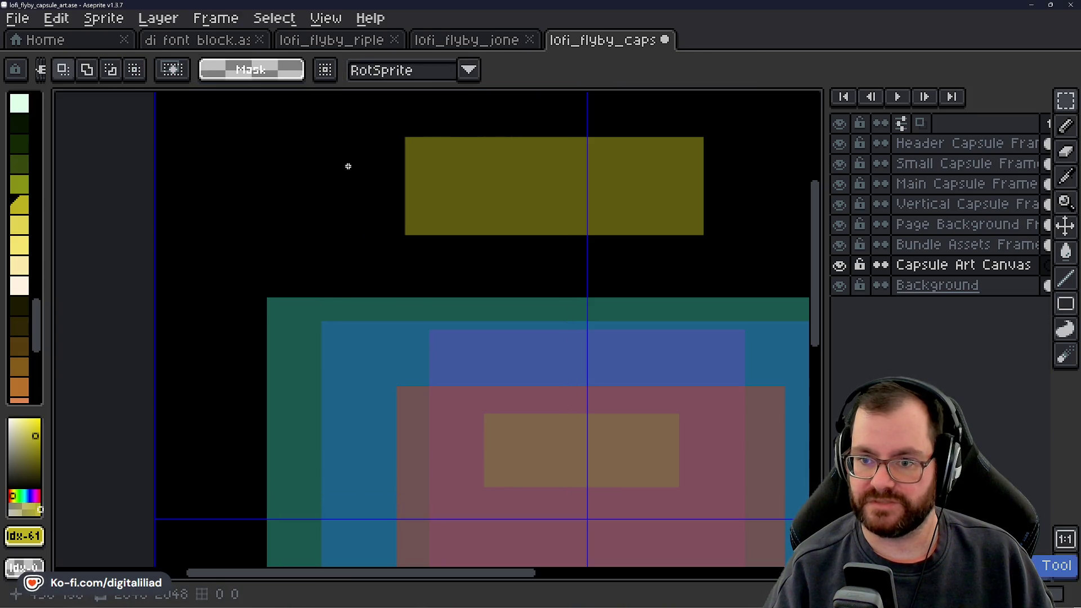
Draw a new rectangular selection and set it to 720×864 with new X/Y values.
{"action": "scroll", "coordinate": [346, 169], "scroll_direction": "down", "scroll_amount": 1}
{"action": "left_click_drag", "start_coordinate": [332, 173], "coordinate": [355, 201]}
{"action": "scroll", "coordinate": [353, 196], "scroll_direction": "up", "scroll_amount": 3}
{"action": "left_click", "coordinate": [357, 198]}
{"action": "double_click", "coordinate": [401, 70]}
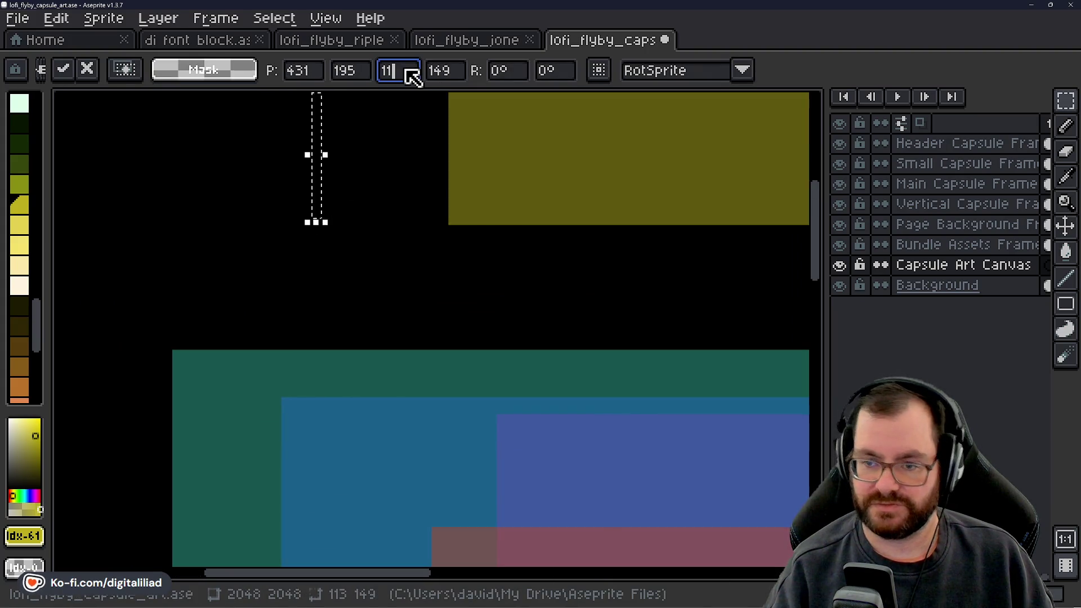
{"action": "type", "text": "720"}
{"action": "key", "text": "Tab"}
{"action": "type", "text": "864"}
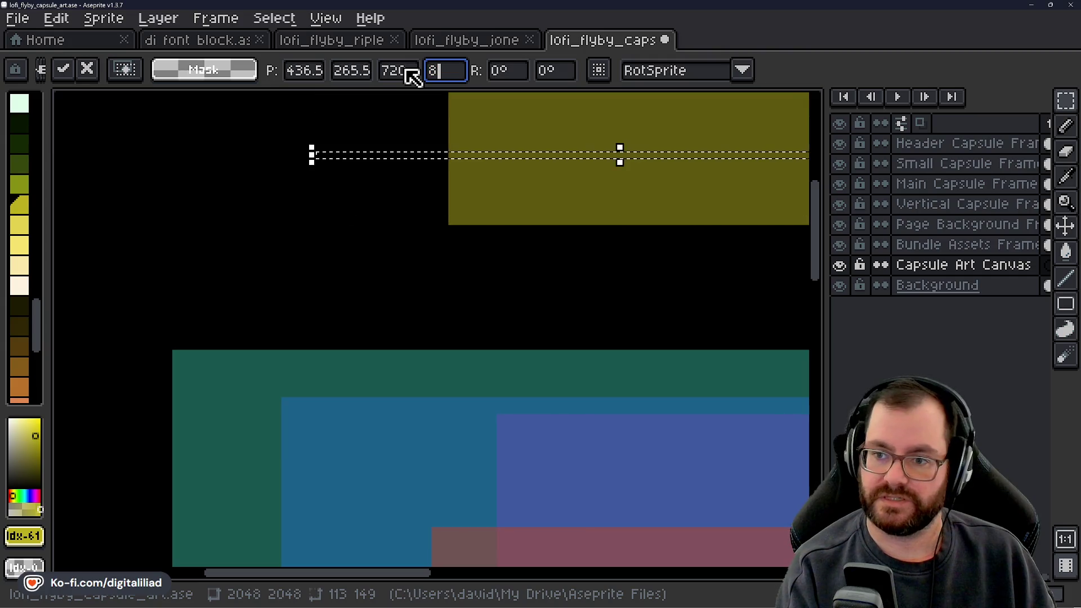
{"action": "double_click", "coordinate": [306, 71]}
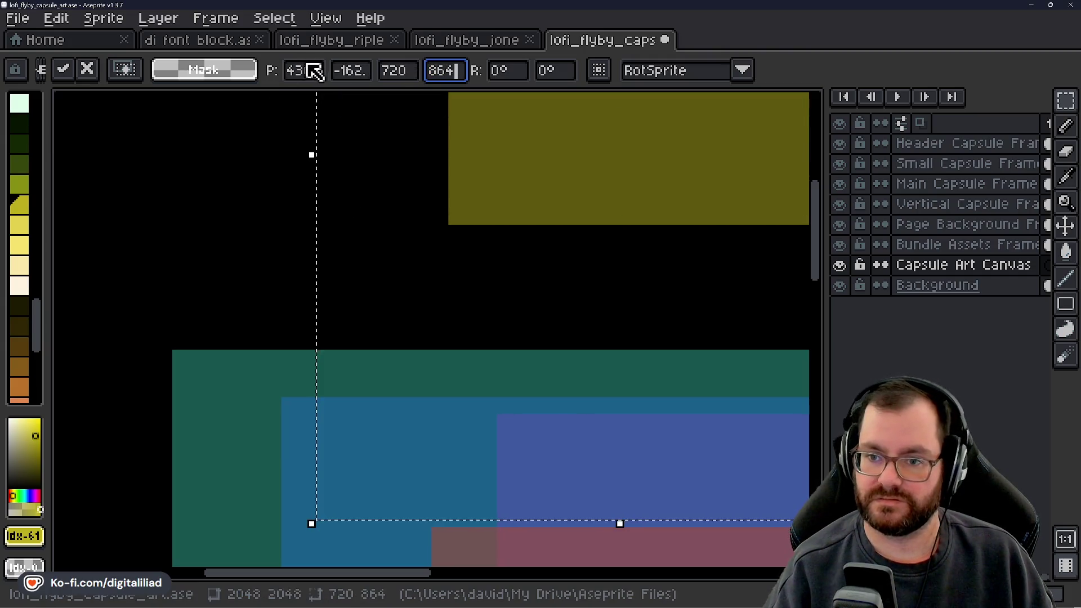
{"action": "type", "text": "36."}
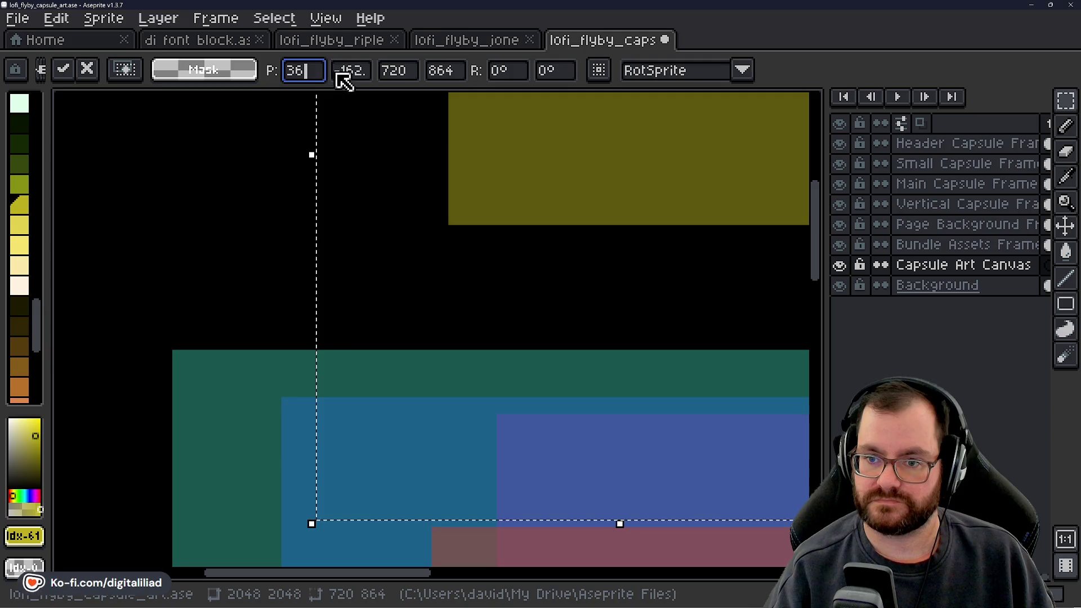
{"action": "double_click", "coordinate": [354, 72]}
{"action": "type", "text": "62."}
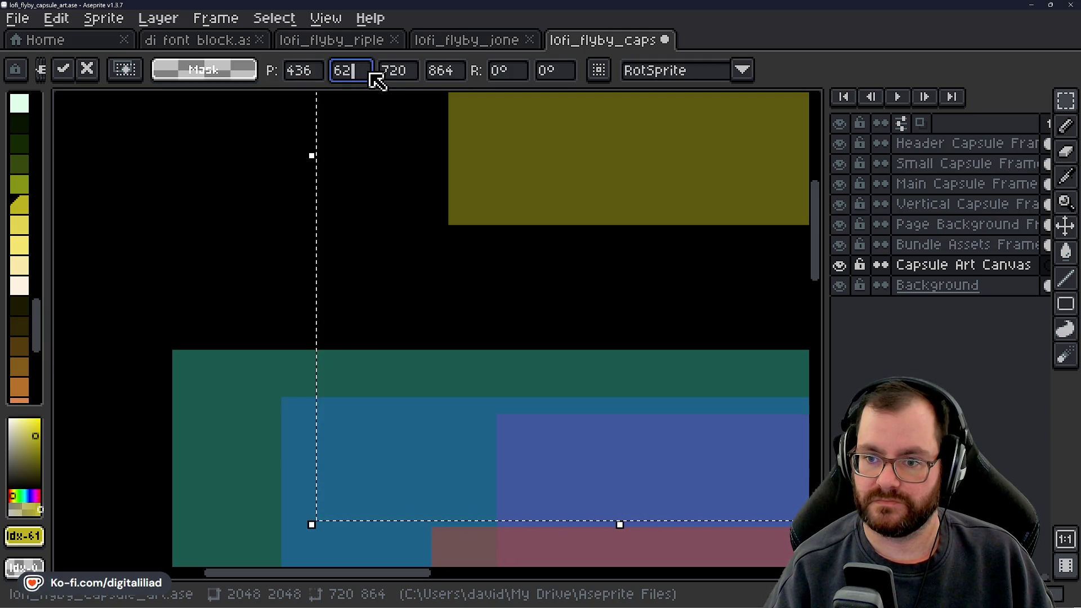
Drag the 720×864 selection onto the centre guides, landing at 664, 592.
{"action": "scroll", "coordinate": [373, 186], "scroll_direction": "down", "scroll_amount": 3}
{"action": "mouse_move", "coordinate": [421, 214]}
{"action": "left_mouse_down"}
{"action": "mouse_move", "coordinate": [455, 285]}
{"action": "mouse_move", "coordinate": [450, 324]}
{"action": "mouse_move", "coordinate": [462, 300]}
{"action": "left_mouse_up"}
{"action": "scroll", "coordinate": [456, 317], "scroll_direction": "up", "scroll_amount": 3}
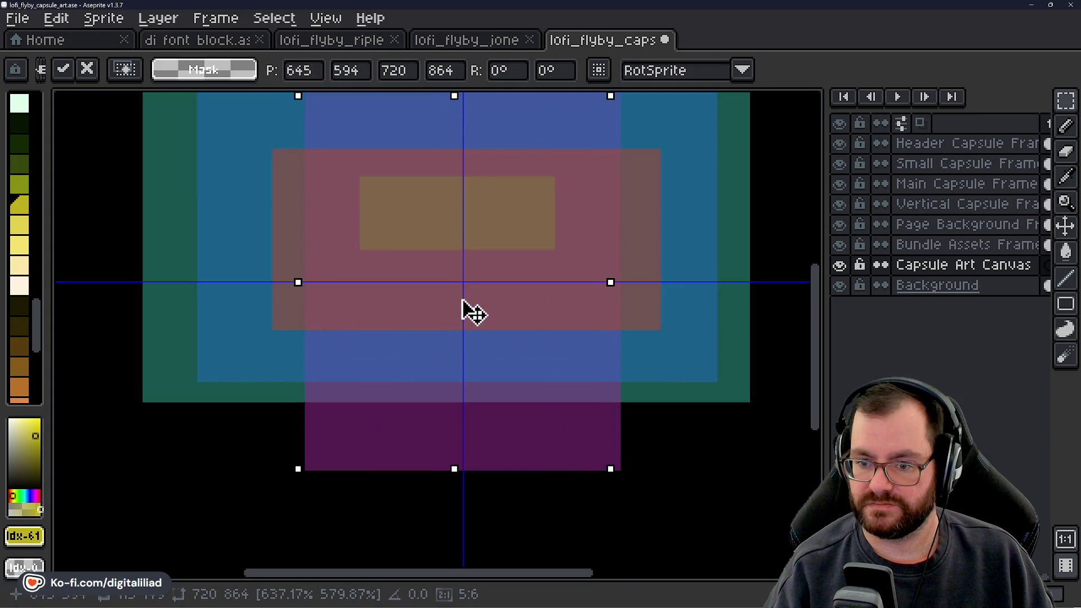
{"action": "scroll", "coordinate": [462, 300], "scroll_direction": "up", "scroll_amount": 3}
{"action": "scroll", "coordinate": [414, 309], "scroll_direction": "down", "scroll_amount": 4}
{"action": "scroll", "coordinate": [423, 338], "scroll_direction": "up", "scroll_amount": 5}
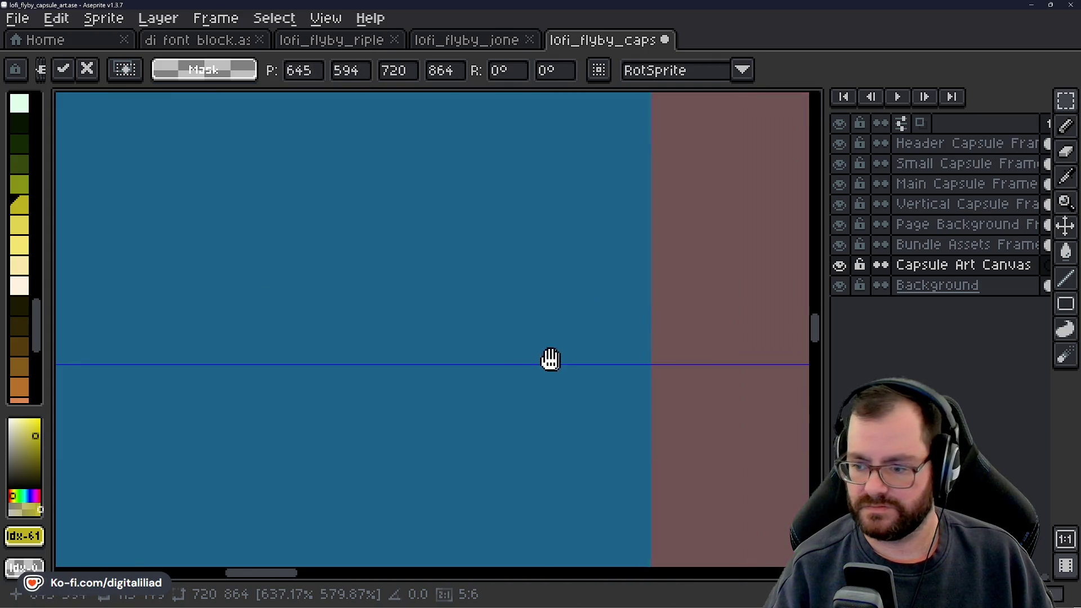
{"action": "left_click_drag", "start_coordinate": [550, 359], "coordinate": [273, 326]}
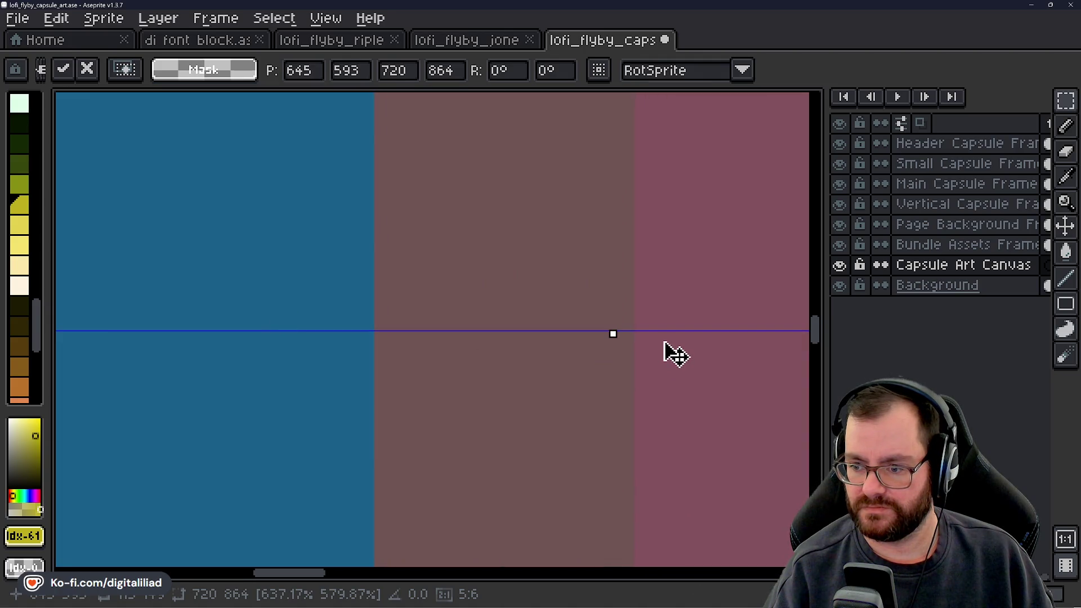
{"action": "left_click_drag", "start_coordinate": [675, 353], "coordinate": [666, 348]}
{"action": "scroll", "coordinate": [451, 331], "scroll_direction": "down", "scroll_amount": 4}
{"action": "scroll", "coordinate": [530, 266], "scroll_direction": "up", "scroll_amount": 4}
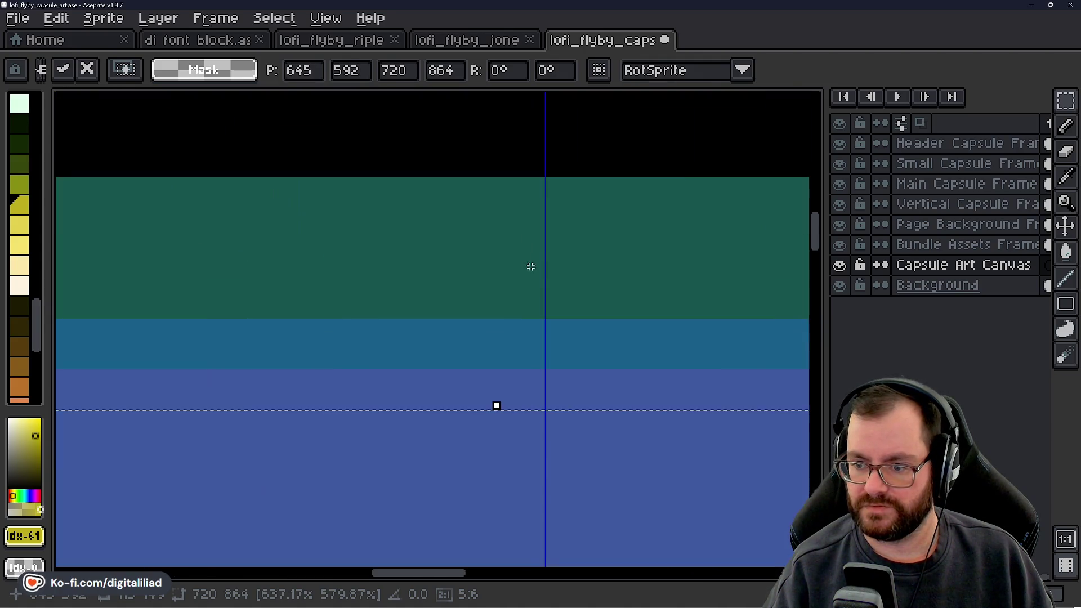
{"action": "scroll", "coordinate": [555, 386], "scroll_direction": "up", "scroll_amount": 3}
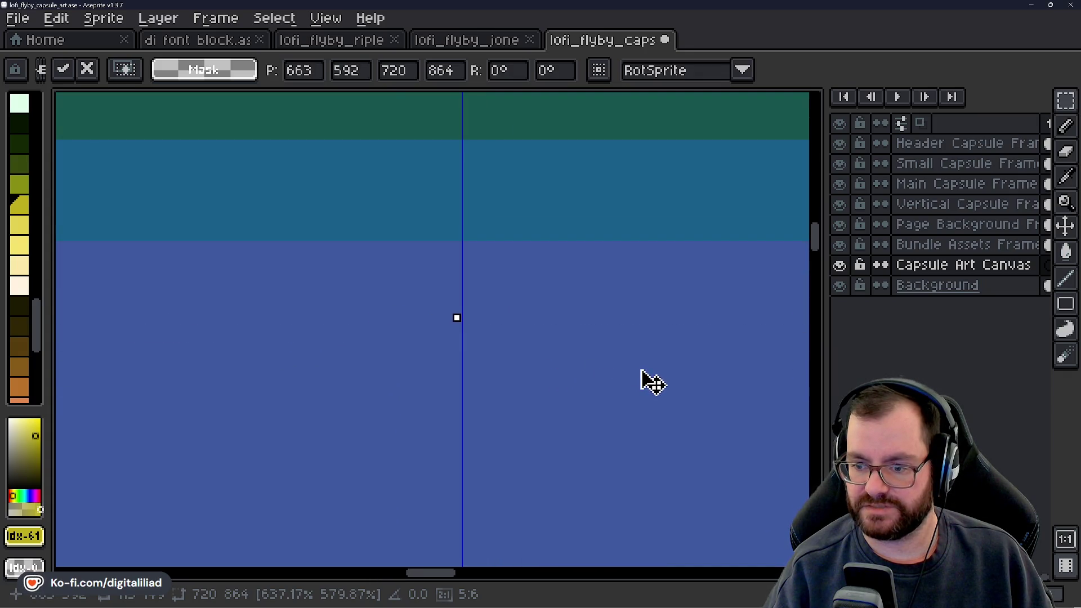
{"action": "scroll", "coordinate": [521, 329], "scroll_direction": "down", "scroll_amount": 4}
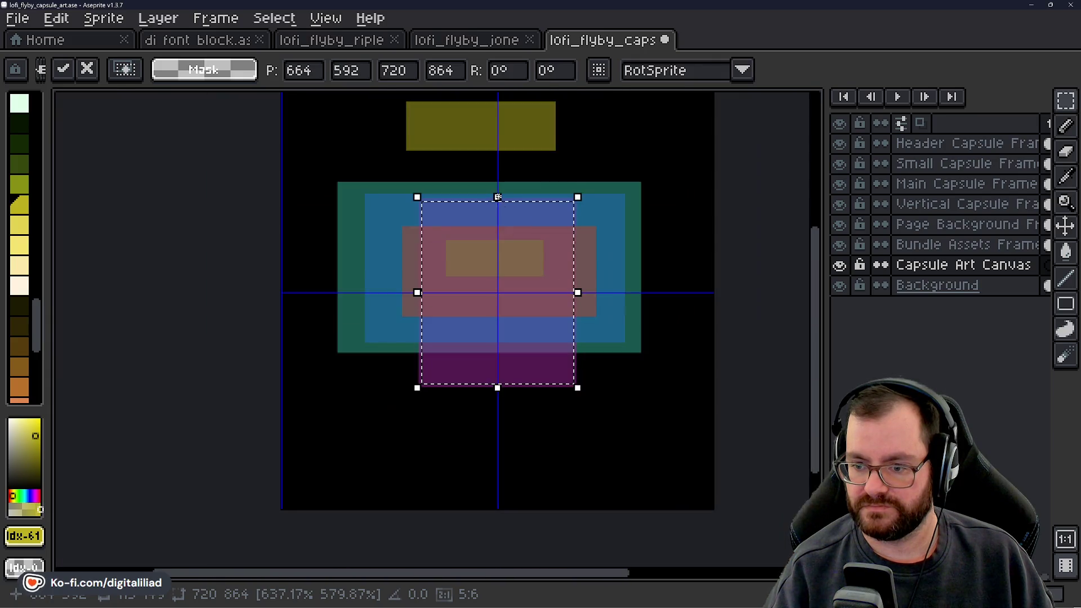
{"action": "scroll", "coordinate": [510, 316], "scroll_direction": "up", "scroll_amount": 2}
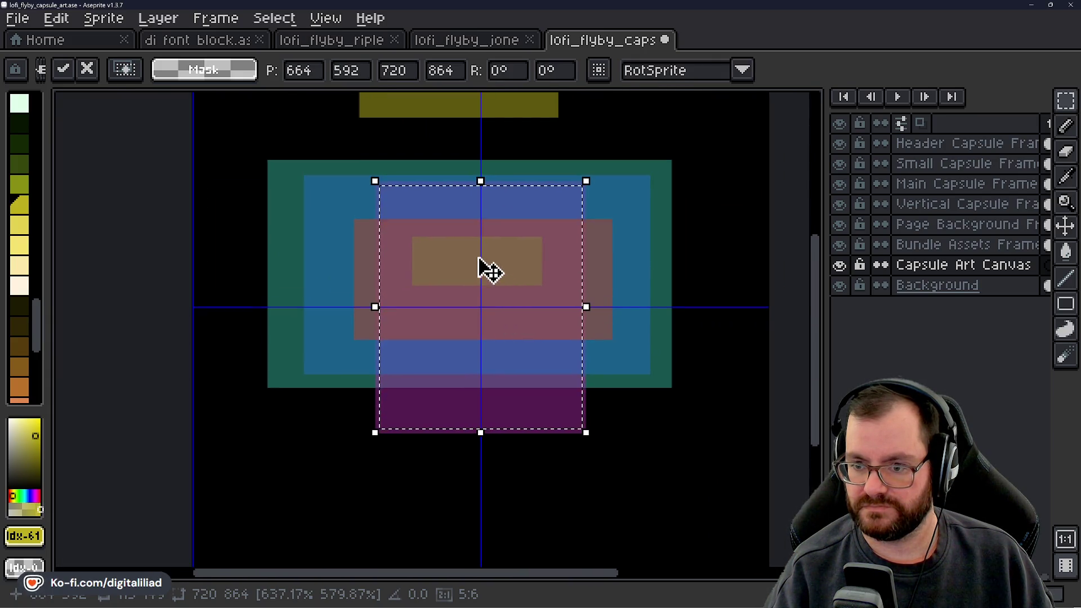
{"action": "scroll", "coordinate": [531, 282], "scroll_direction": "up", "scroll_amount": 1}
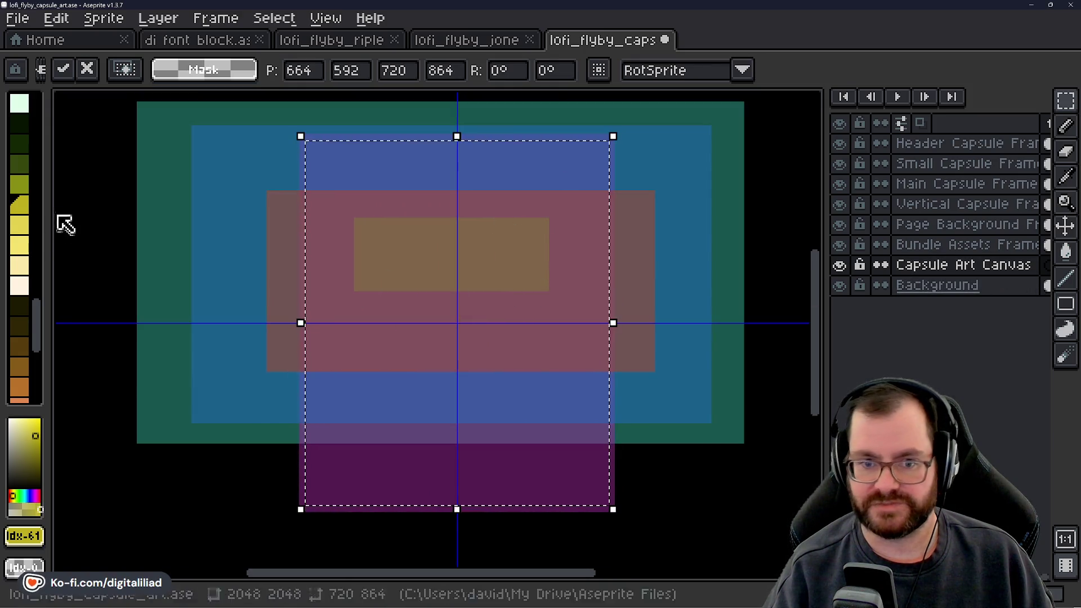
{"action": "scroll", "coordinate": [29, 217], "scroll_direction": "up", "scroll_amount": 5}
Paint-bucket the 720×864 selection with a light pink palette colour, then deselect.
{"action": "left_click", "coordinate": [26, 148]}
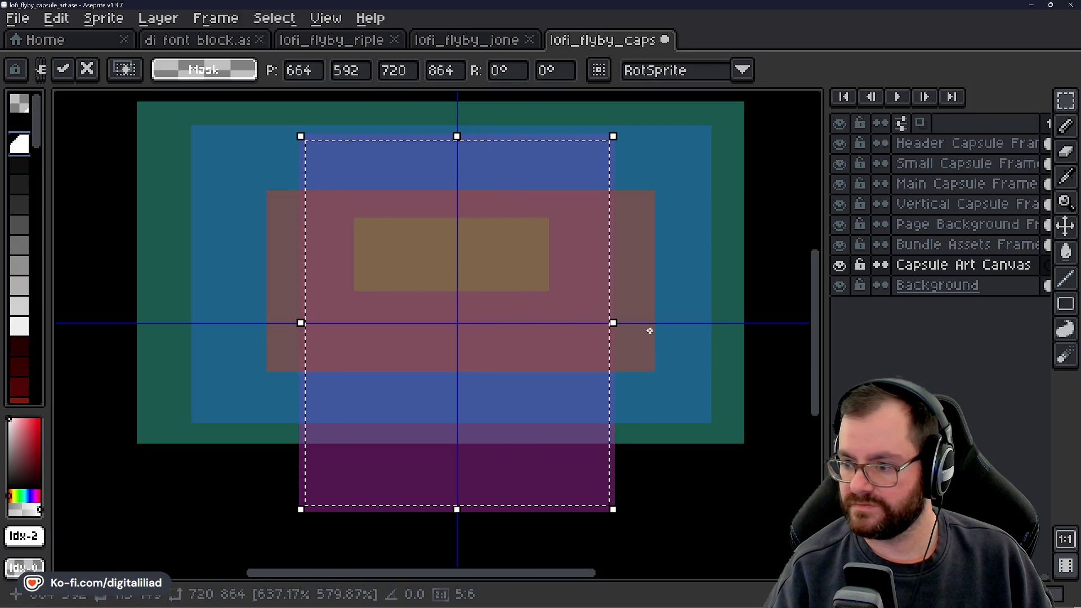
{"action": "key", "text": "g"}
{"action": "left_click", "coordinate": [556, 389]}
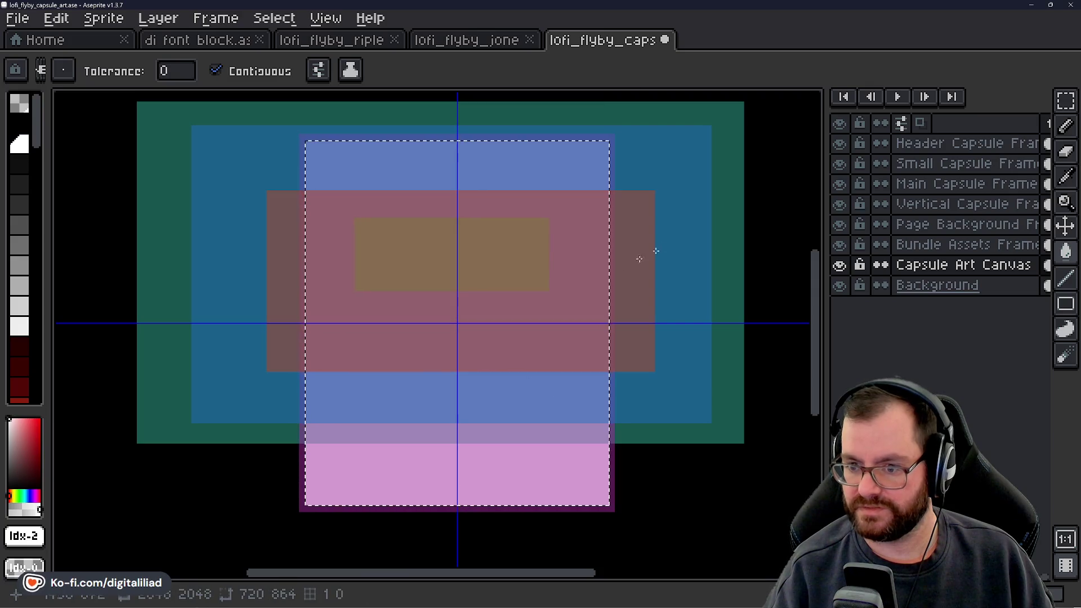
{"action": "left_click", "coordinate": [1065, 100]}
{"action": "key", "text": "ctrl+d"}
{"action": "scroll", "coordinate": [583, 306], "scroll_direction": "down", "scroll_amount": 2}
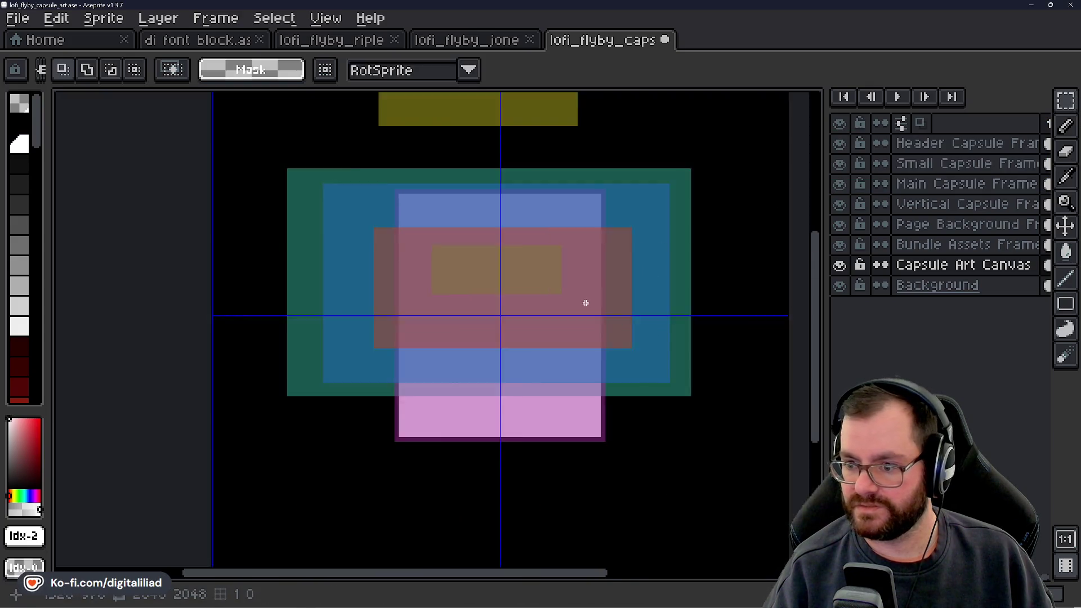
{"action": "scroll", "coordinate": [578, 331], "scroll_direction": "up", "scroll_amount": 2}
Save the template and check the Vertical, Page Background and Main Capsule Frame layers.
{"action": "key", "text": "ctrl+s"}
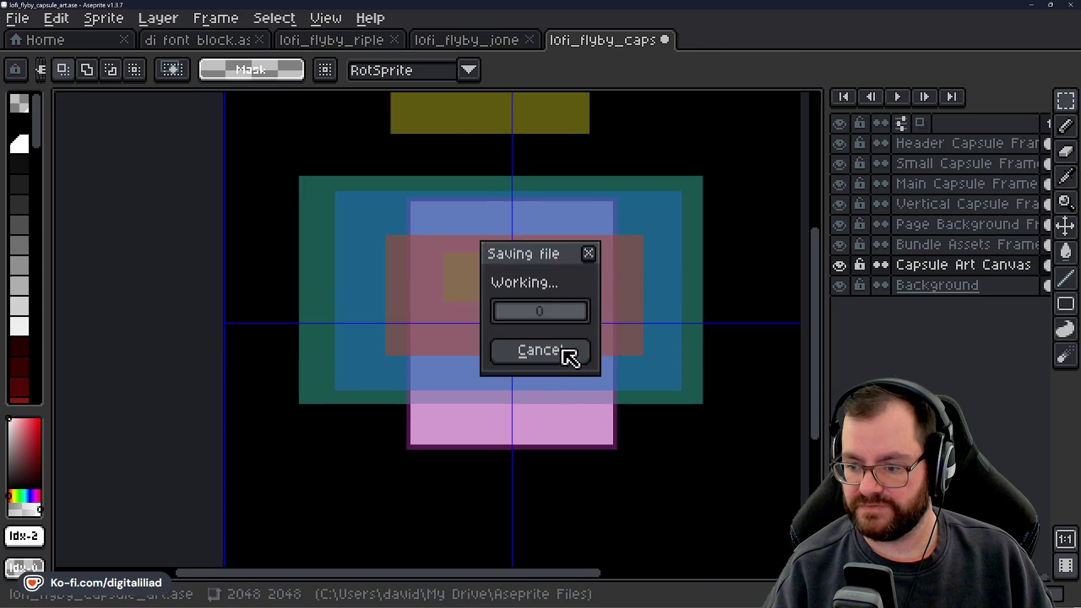
{"action": "scroll", "coordinate": [522, 259], "scroll_direction": "up", "scroll_amount": 1}
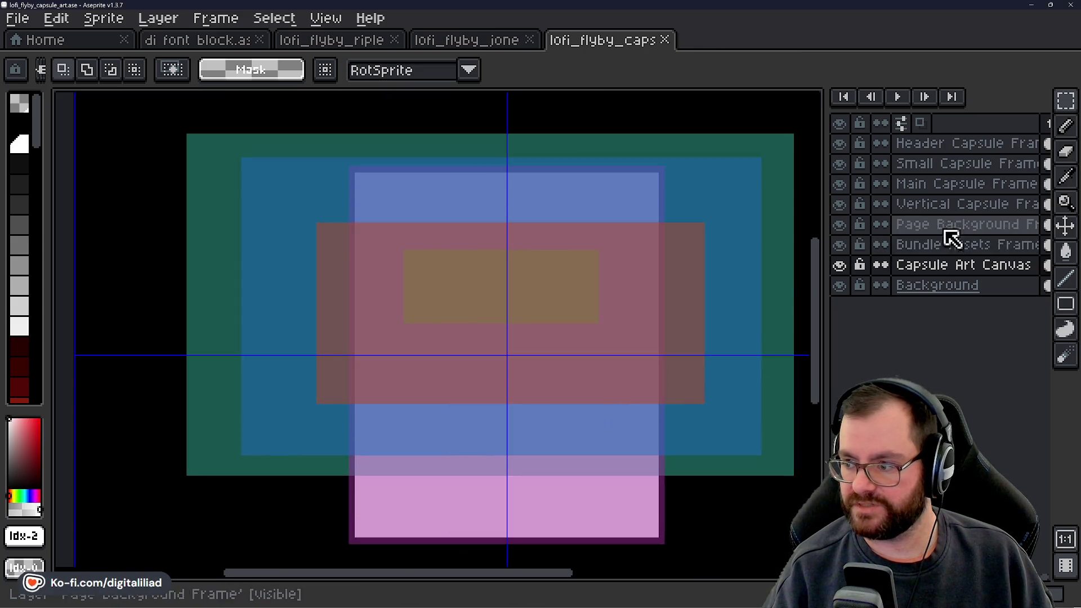
{"action": "left_click", "coordinate": [912, 205]}
{"action": "left_click", "coordinate": [935, 227]}
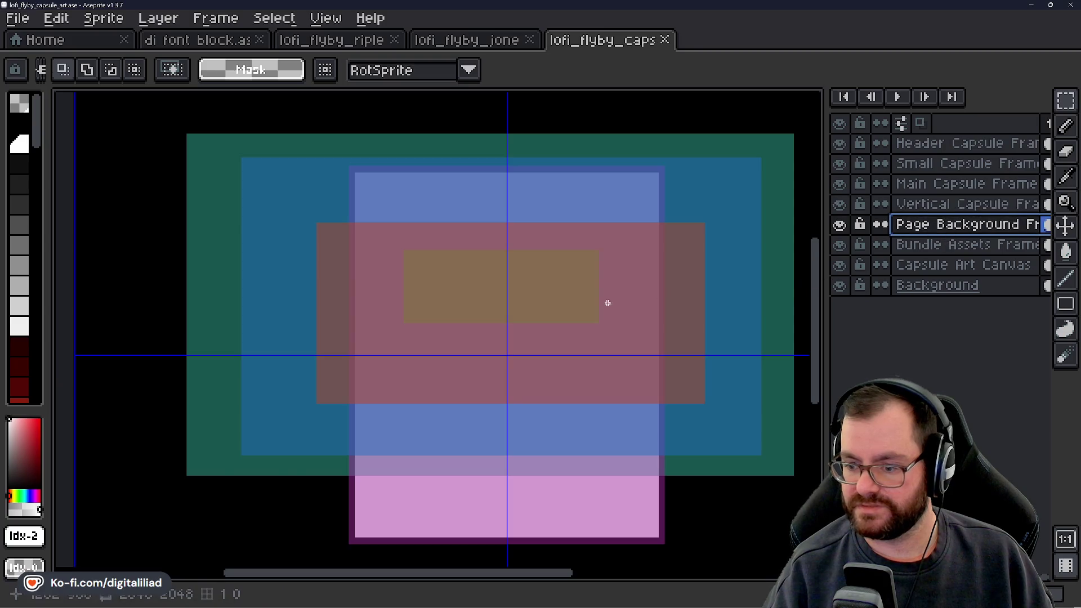
{"action": "left_click", "coordinate": [938, 203]}
{"action": "left_click", "coordinate": [935, 185]}
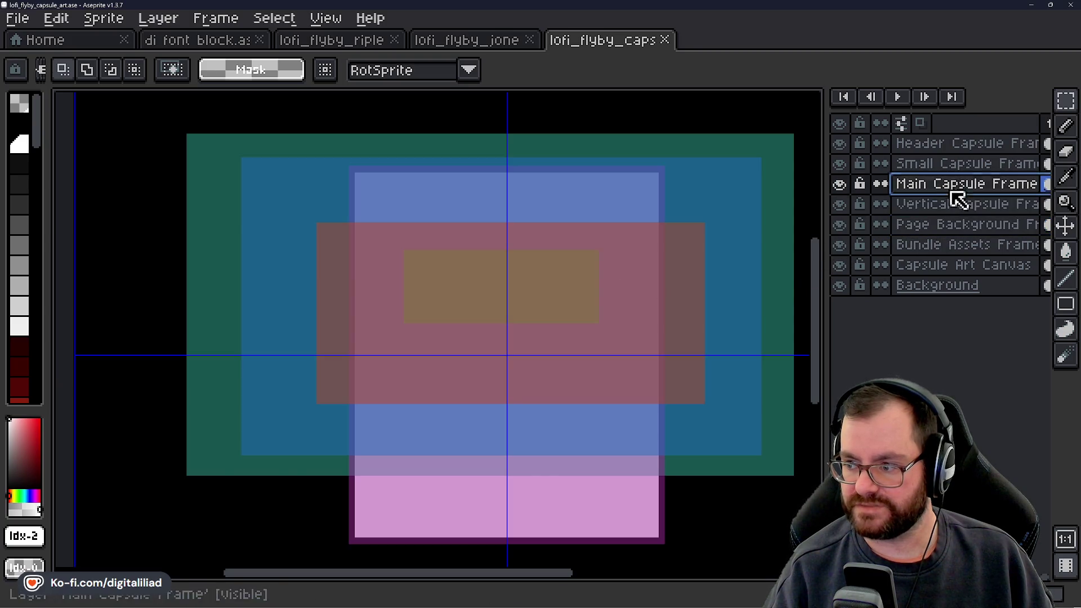
{"action": "left_click", "coordinate": [937, 204]}
{"action": "left_click_drag", "start_coordinate": [561, 274], "coordinate": [533, 253]}
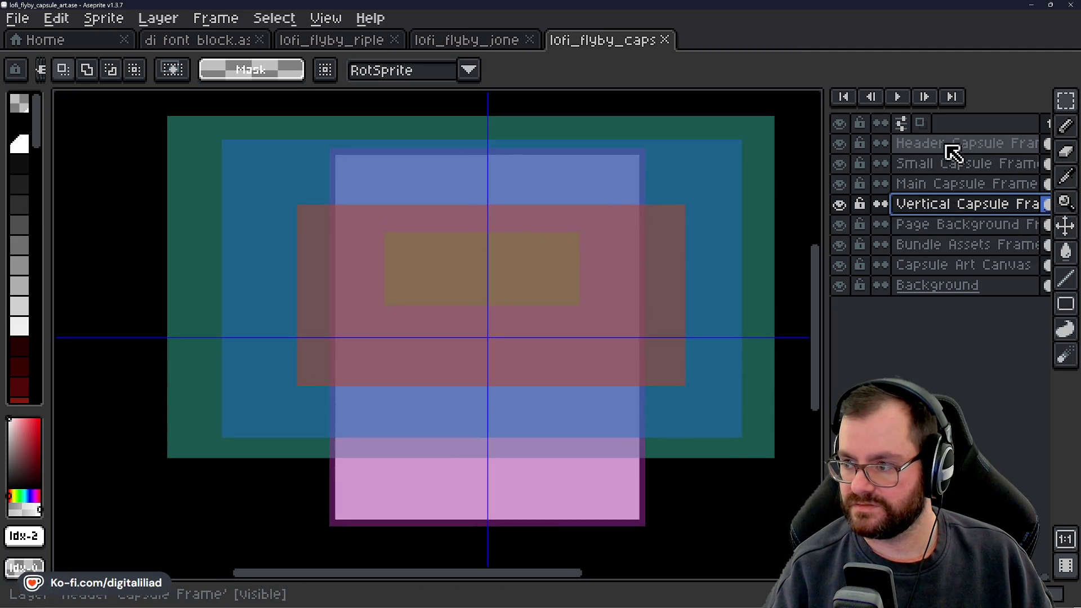
Move the Header Capsule Frame rectangle down about 190 px with the Move tool.
{"action": "left_click", "coordinate": [890, 146]}
{"action": "left_click_drag", "start_coordinate": [716, 305], "coordinate": [709, 290]}
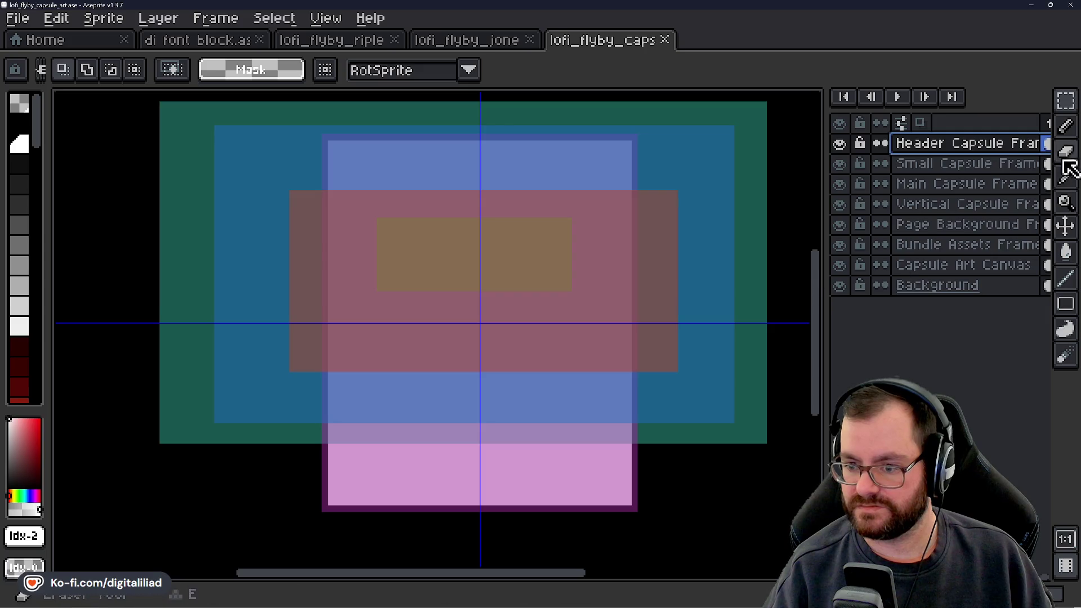
{"action": "left_click_drag", "start_coordinate": [590, 225], "coordinate": [610, 328]}
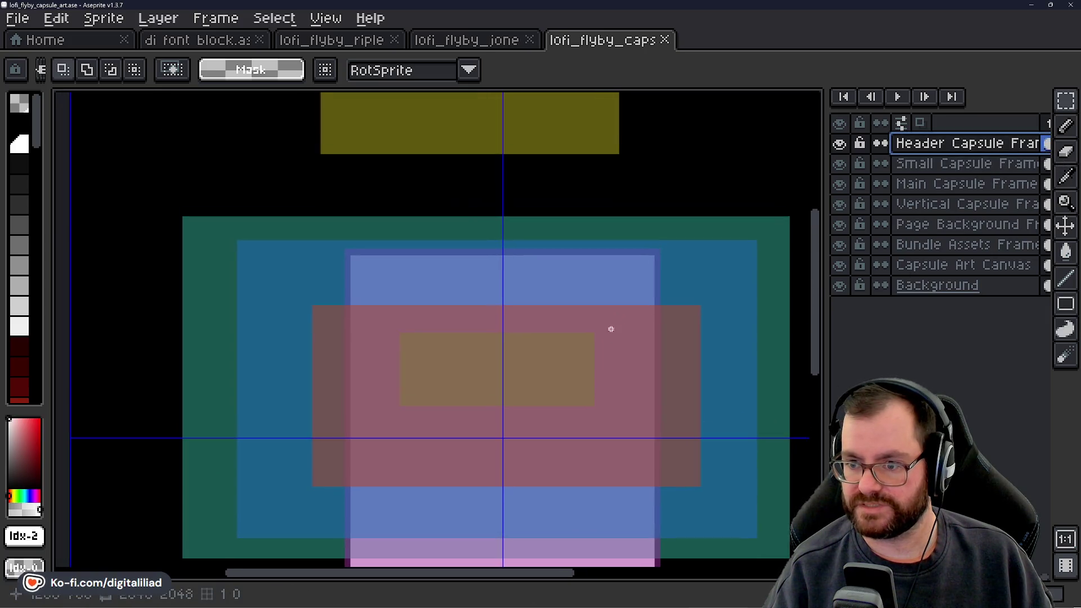
{"action": "scroll", "coordinate": [610, 329], "scroll_direction": "down", "scroll_amount": 1}
{"action": "left_click", "coordinate": [1064, 226]}
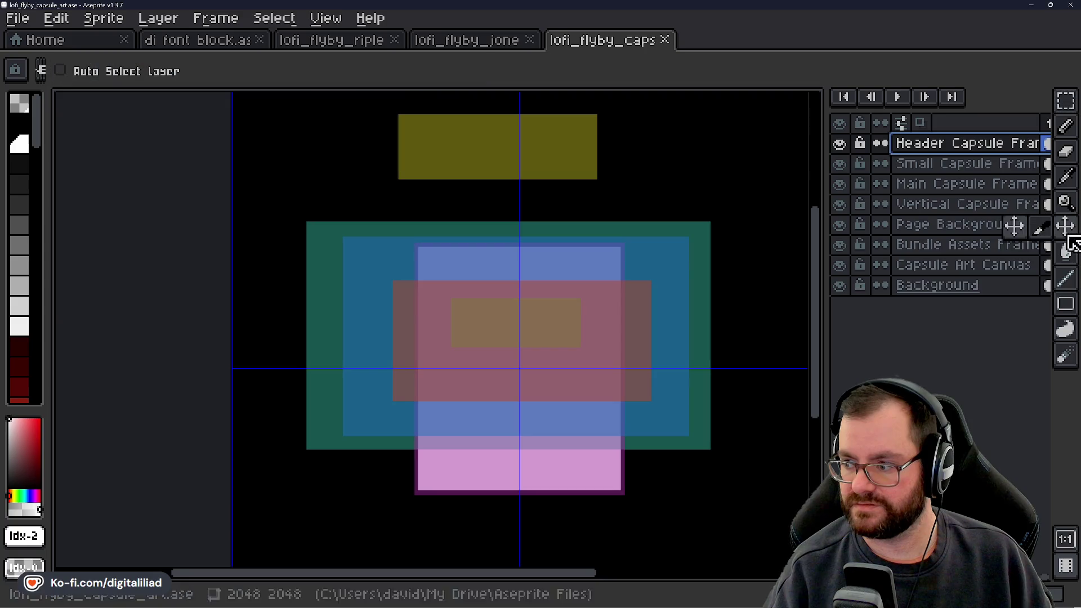
{"action": "mouse_move", "coordinate": [577, 168]}
{"action": "left_mouse_down"}
{"action": "mouse_move", "coordinate": [598, 160]}
{"action": "mouse_move", "coordinate": [531, 176]}
{"action": "mouse_move", "coordinate": [573, 260]}
{"action": "mouse_move", "coordinate": [578, 247]}
{"action": "mouse_move", "coordinate": [562, 241]}
{"action": "left_mouse_up"}
{"action": "scroll", "coordinate": [591, 284], "scroll_direction": "up", "scroll_amount": 3}
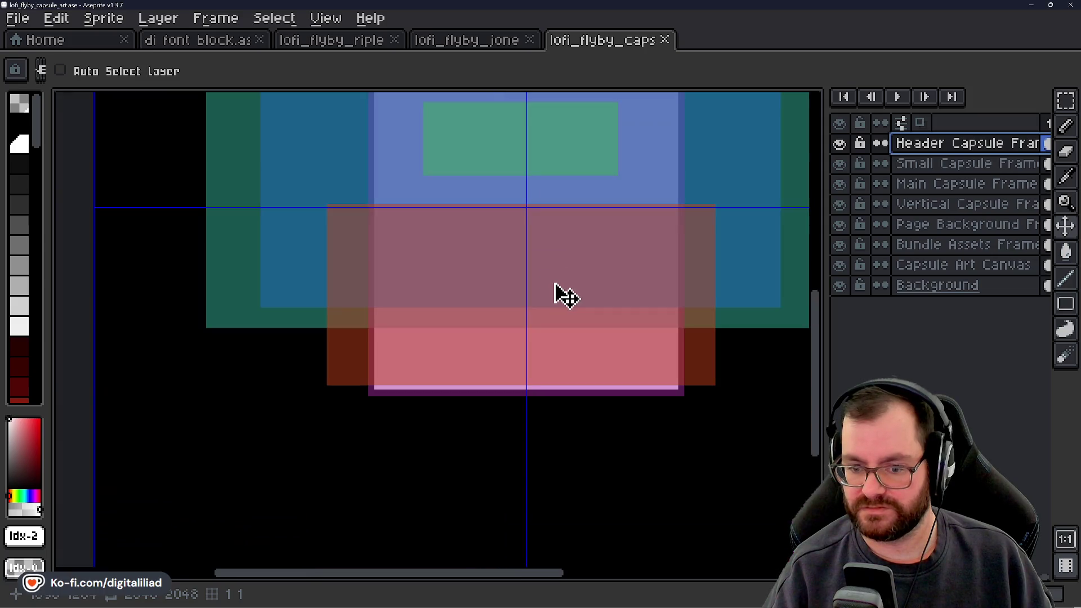
{"action": "left_click_drag", "start_coordinate": [565, 295], "coordinate": [529, 329]}
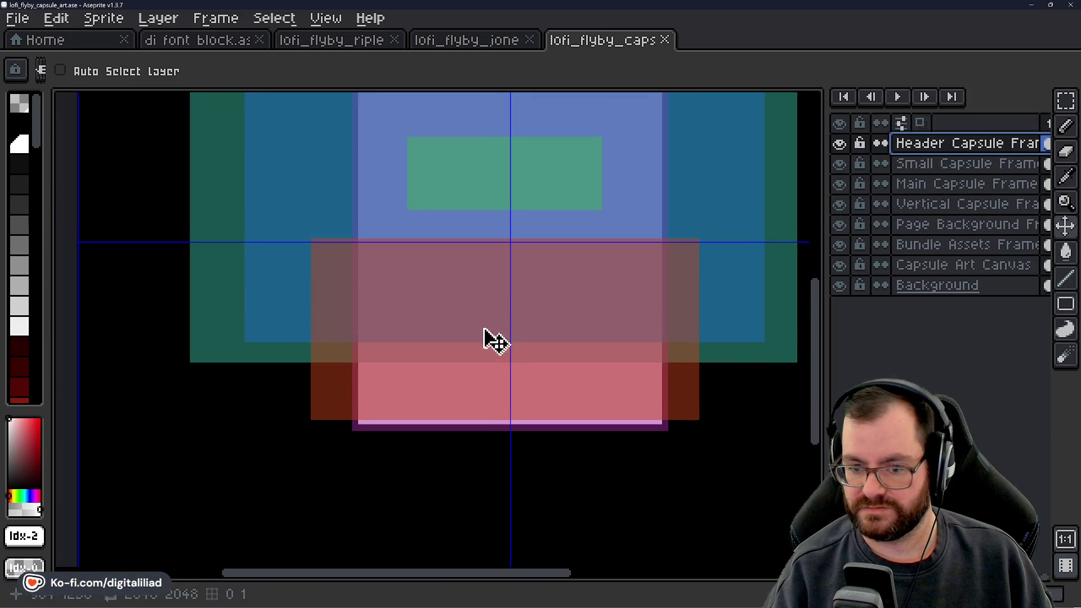
Try a rectangular selection around the header rectangle, then clear it.
{"action": "left_click", "coordinate": [1068, 104]}
{"action": "scroll", "coordinate": [525, 419], "scroll_direction": "up", "scroll_amount": 2}
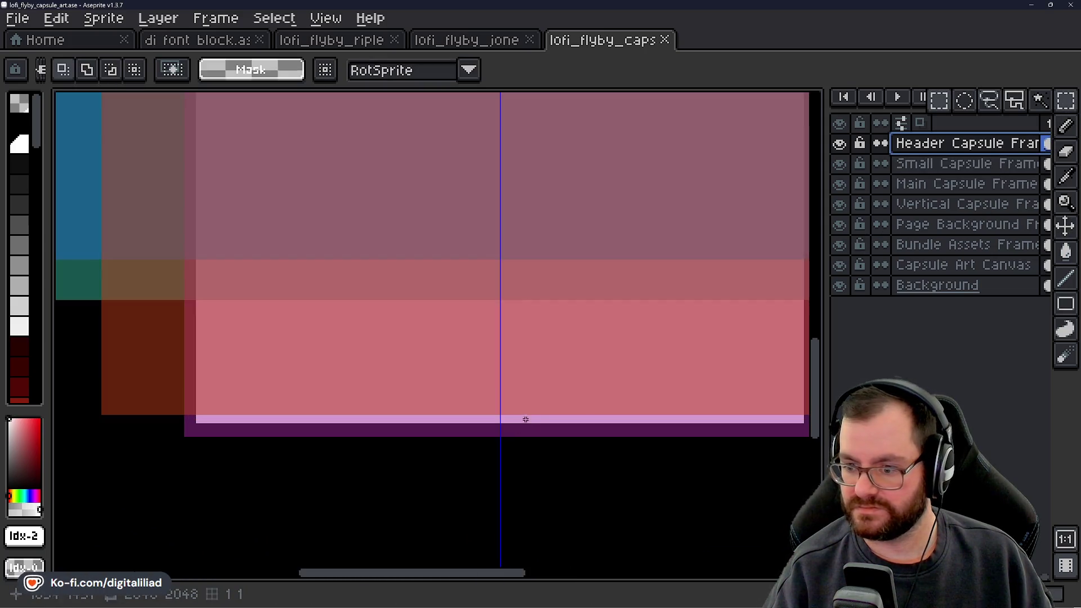
{"action": "scroll", "coordinate": [586, 382], "scroll_direction": "down", "scroll_amount": 2}
{"action": "left_click_drag", "start_coordinate": [651, 420], "coordinate": [714, 379]}
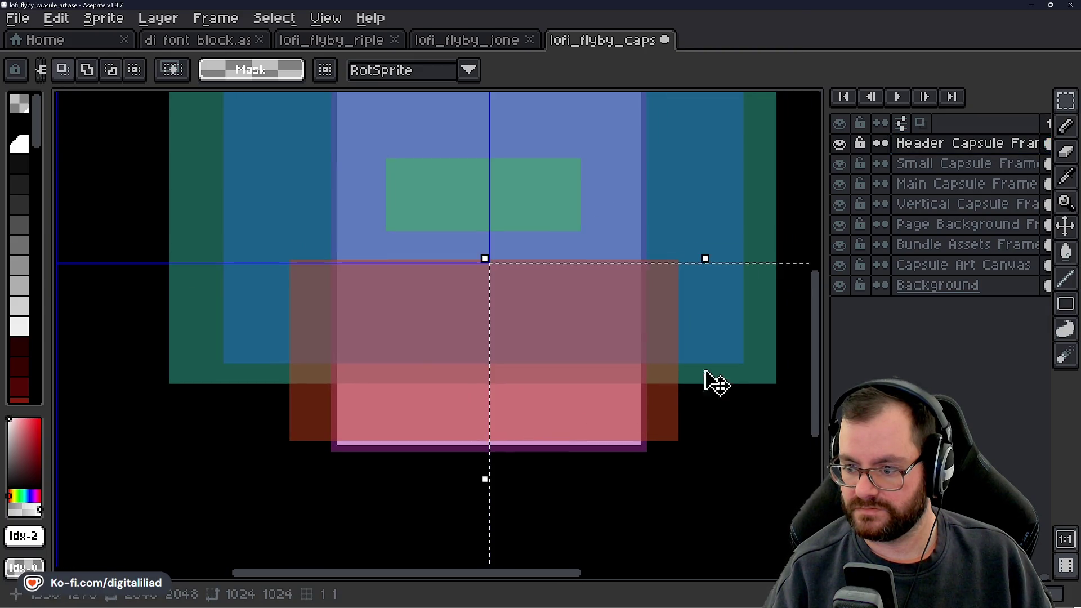
{"action": "left_click", "coordinate": [680, 186]}
{"action": "left_click", "coordinate": [1065, 101]}
Magic-wand select the header rectangle and hide the Small, Main, Vertical and Page Background frame layers.
{"action": "left_click", "coordinate": [1039, 102]}
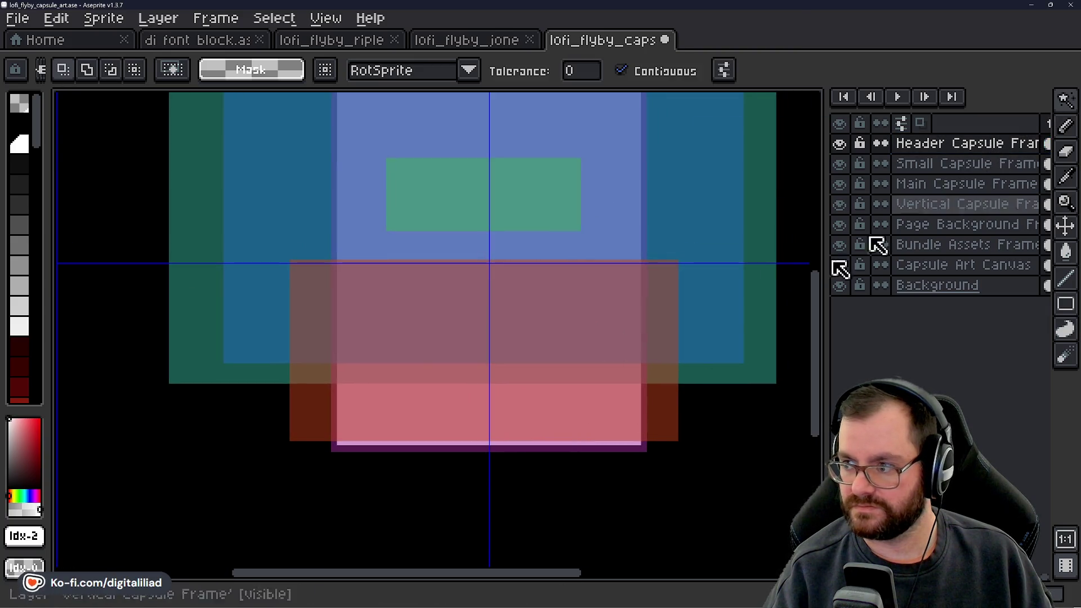
{"action": "left_click", "coordinate": [653, 419]}
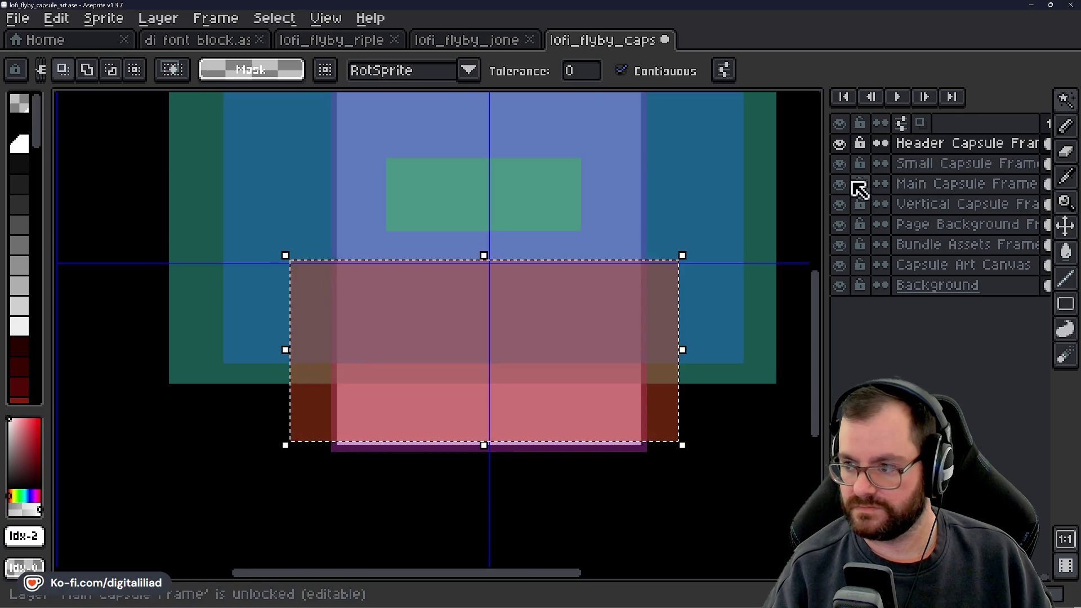
{"action": "left_click_drag", "start_coordinate": [839, 163], "coordinate": [838, 183]}
{"action": "left_click", "coordinate": [839, 203]}
{"action": "left_click", "coordinate": [838, 224]}
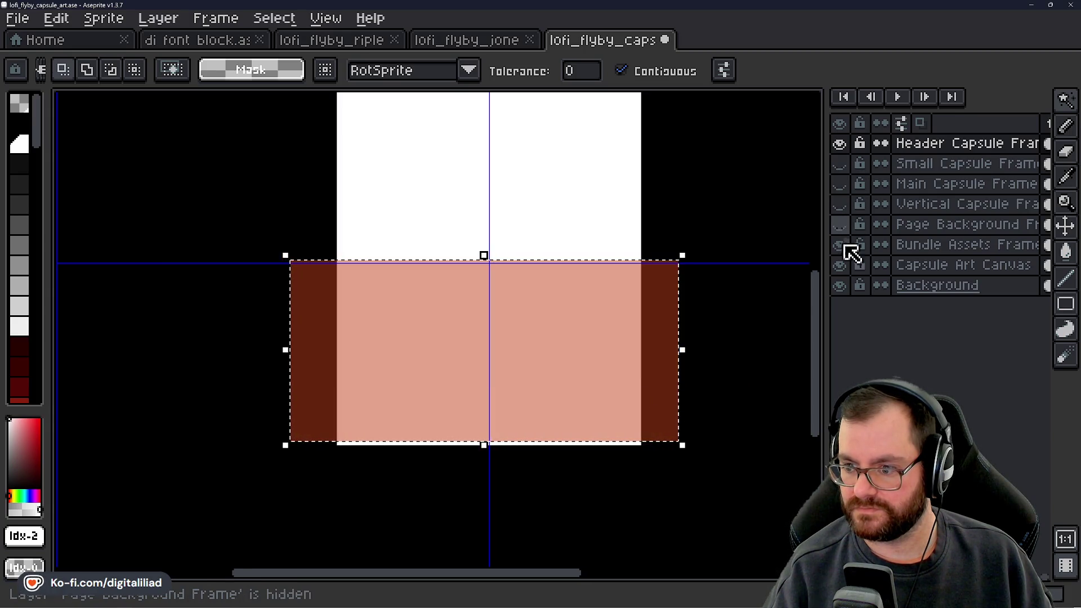
{"action": "left_click_drag", "start_coordinate": [736, 328], "coordinate": [713, 360]}
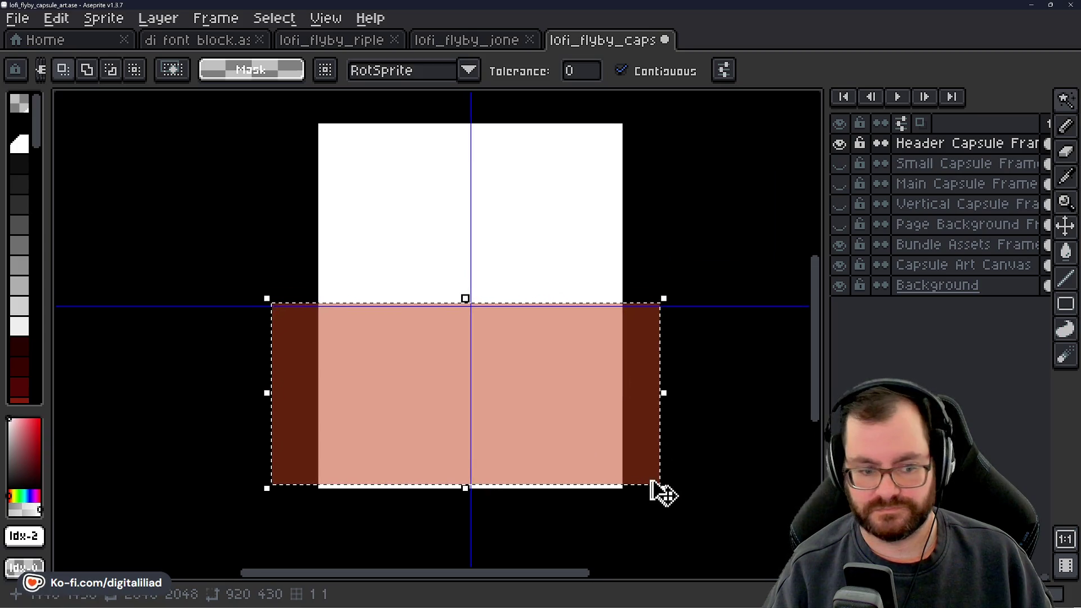
Scale the header rectangle to about 683×319 inside the white canvas and commit.
{"action": "left_click", "coordinate": [667, 488]}
{"action": "left_click_drag", "start_coordinate": [668, 489], "coordinate": [590, 448]}
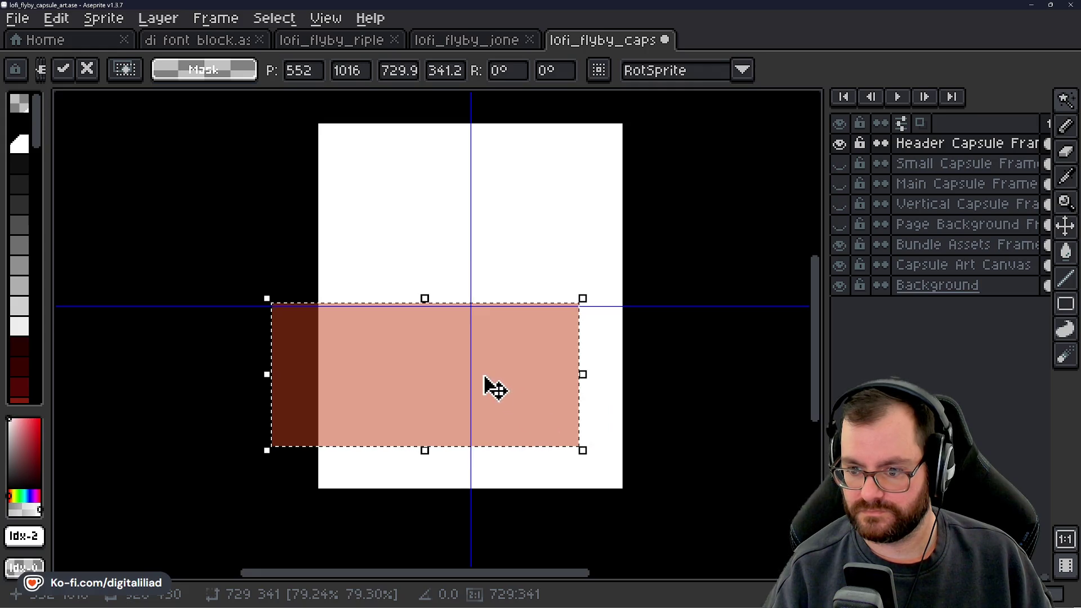
{"action": "left_click_drag", "start_coordinate": [482, 376], "coordinate": [528, 395]}
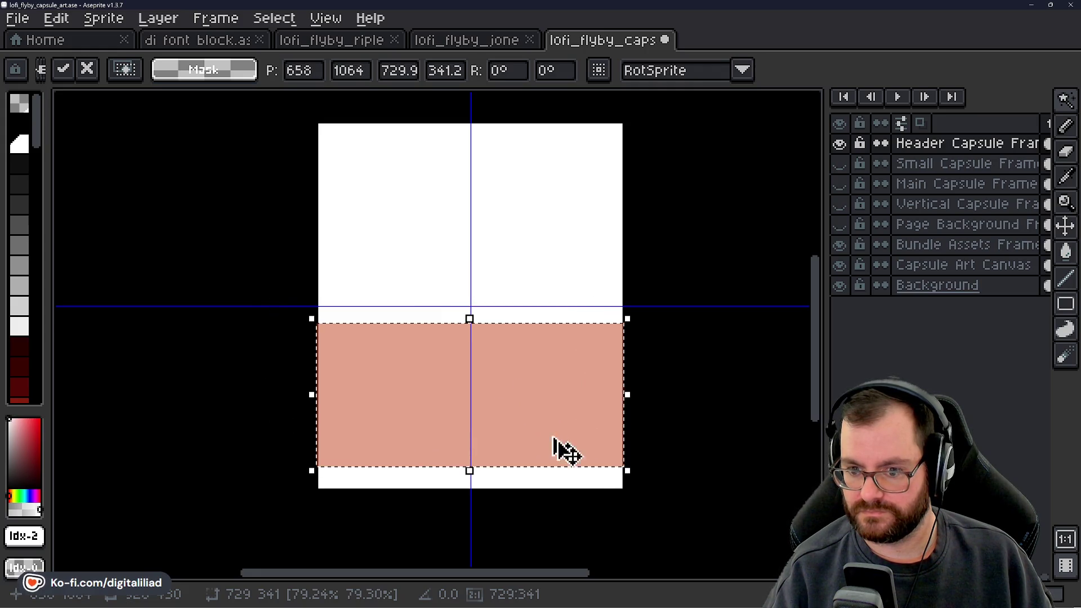
{"action": "left_click_drag", "start_coordinate": [627, 470], "coordinate": [607, 462]}
{"action": "left_click_drag", "start_coordinate": [525, 408], "coordinate": [536, 417]}
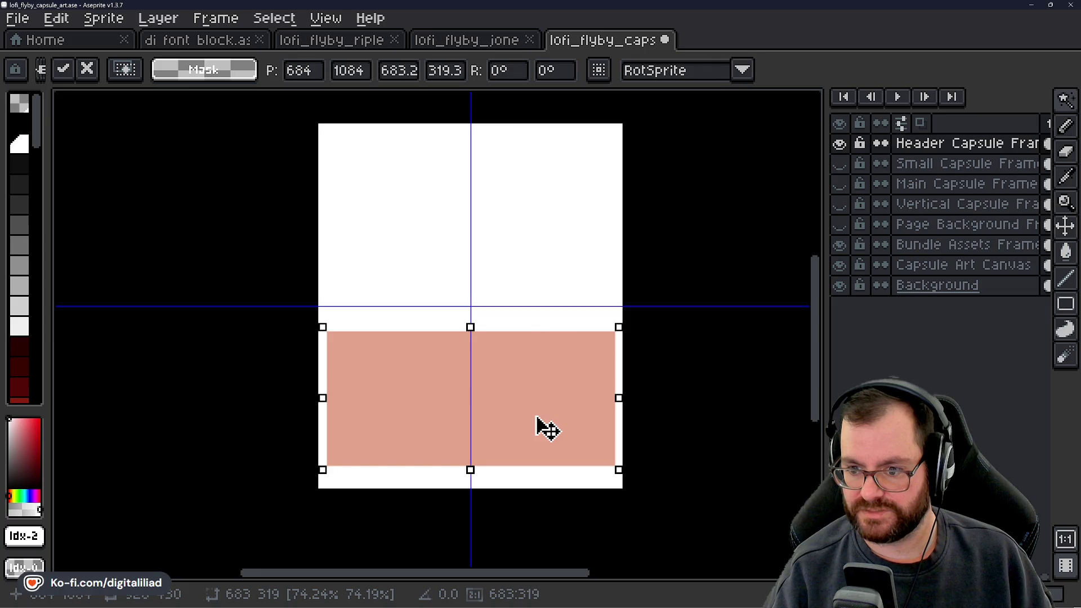
{"action": "scroll", "coordinate": [536, 417], "scroll_direction": "up", "scroll_amount": 3}
{"action": "scroll", "coordinate": [513, 425], "scroll_direction": "down", "scroll_amount": 2}
{"action": "scroll", "coordinate": [476, 470], "scroll_direction": "up", "scroll_amount": 2}
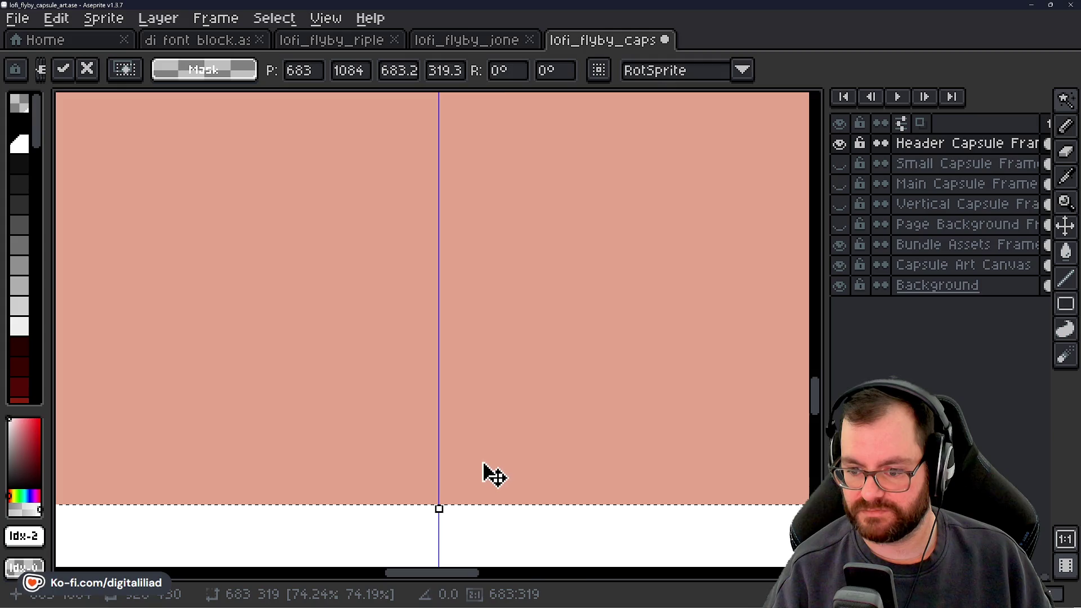
{"action": "scroll", "coordinate": [485, 470], "scroll_direction": "down", "scroll_amount": 4}
{"action": "key", "text": "Return"}
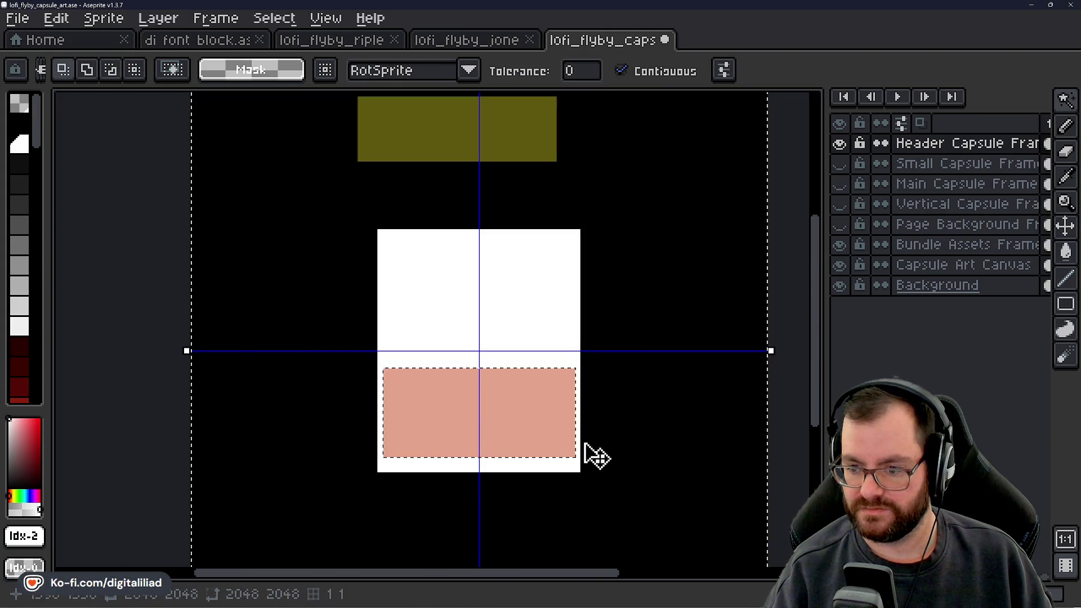
Toggle the header and olive Bundle Assets layers to compare, then select Small Capsule Frame and deselect.
{"action": "left_click", "coordinate": [839, 144]}
{"action": "left_click", "coordinate": [839, 144]}
{"action": "left_click", "coordinate": [839, 245]}
{"action": "left_click", "coordinate": [839, 244]}
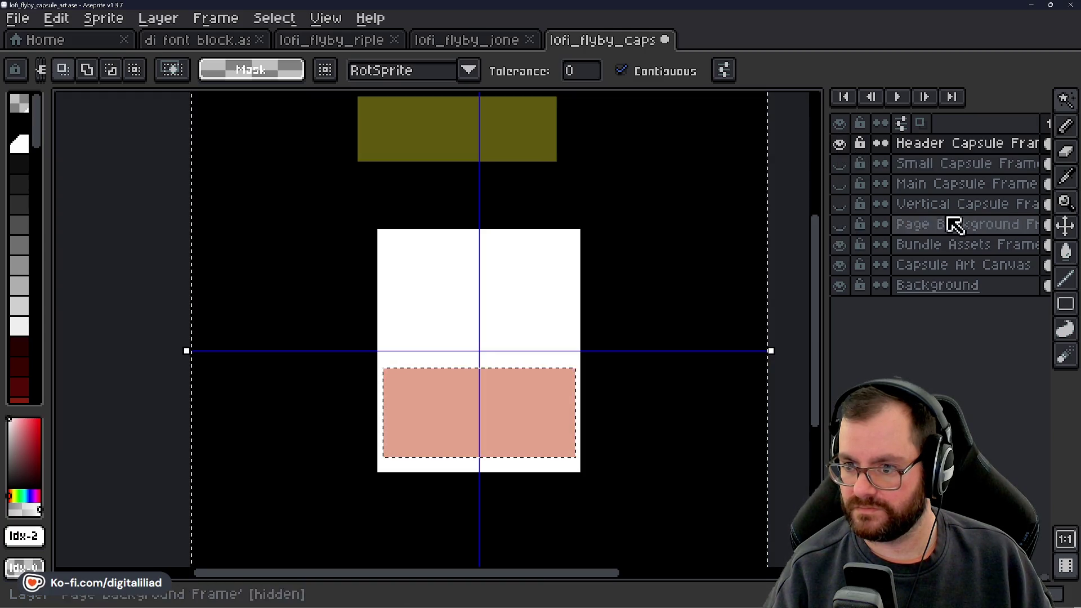
{"action": "left_click", "coordinate": [931, 164]}
{"action": "left_click_drag", "start_coordinate": [1065, 100], "coordinate": [940, 102]}
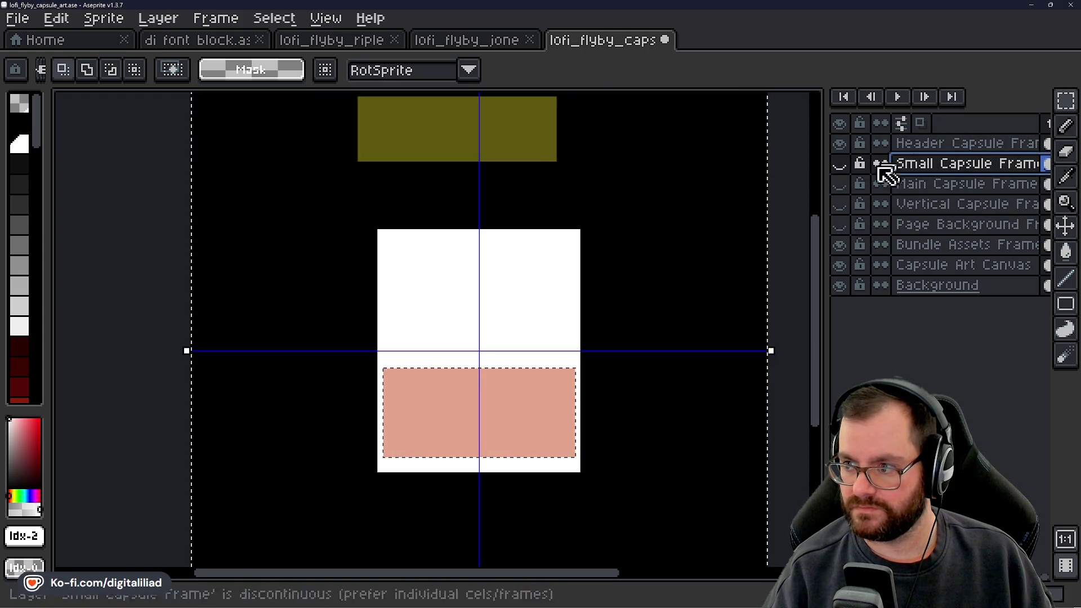
{"action": "left_click", "coordinate": [781, 220]}
{"action": "scroll", "coordinate": [634, 349], "scroll_direction": "up", "scroll_amount": 1}
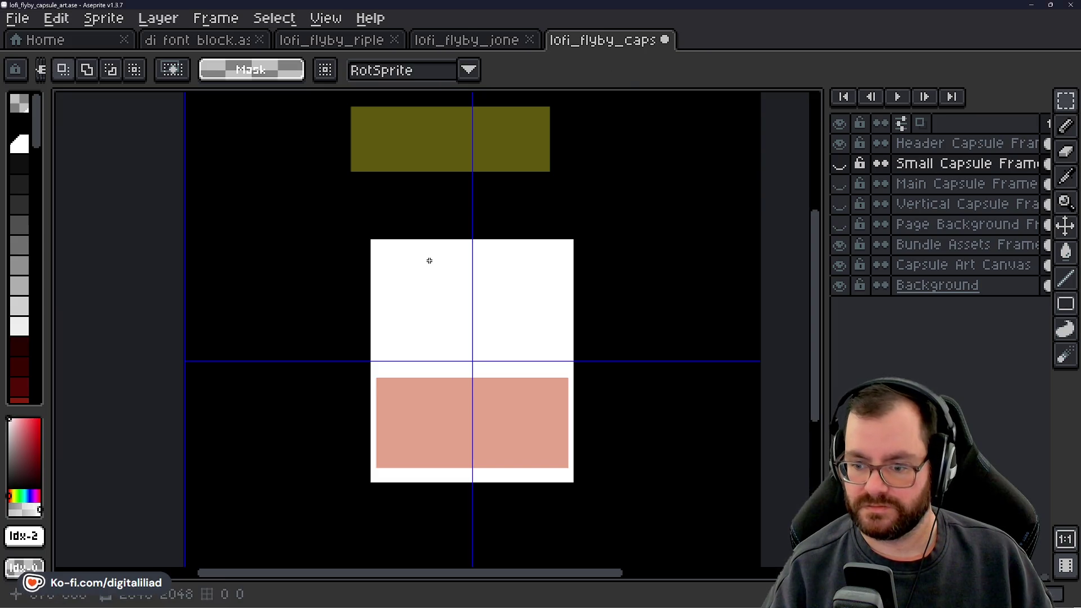
{"action": "left_click_drag", "start_coordinate": [432, 255], "coordinate": [425, 238]}
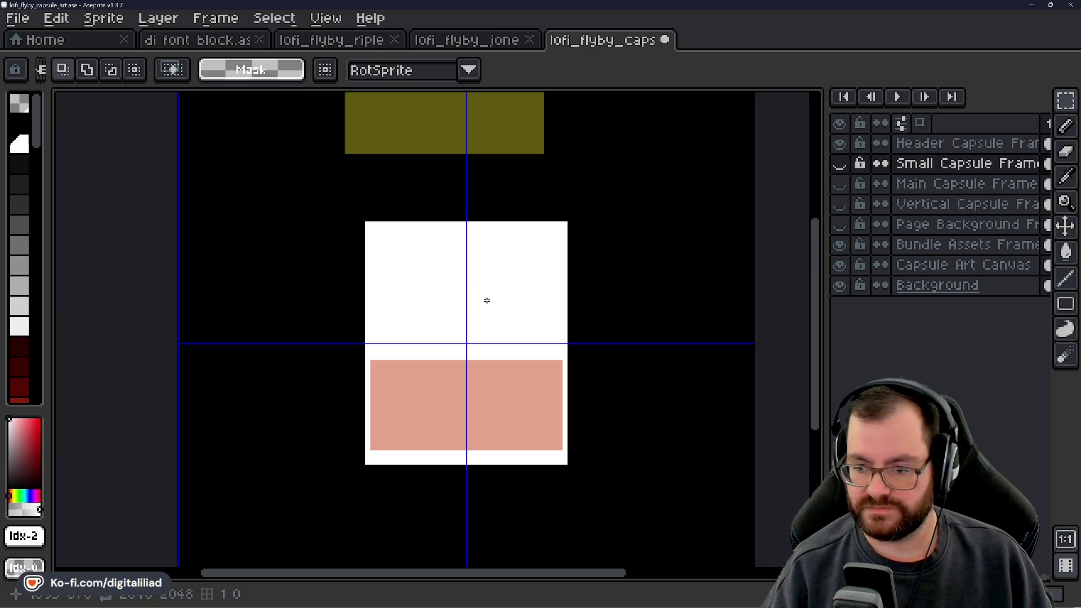
Show Small Capsule Frame and move its 462×174 tan rectangle to centre on the vertical guide.
{"action": "left_click", "coordinate": [839, 164]}
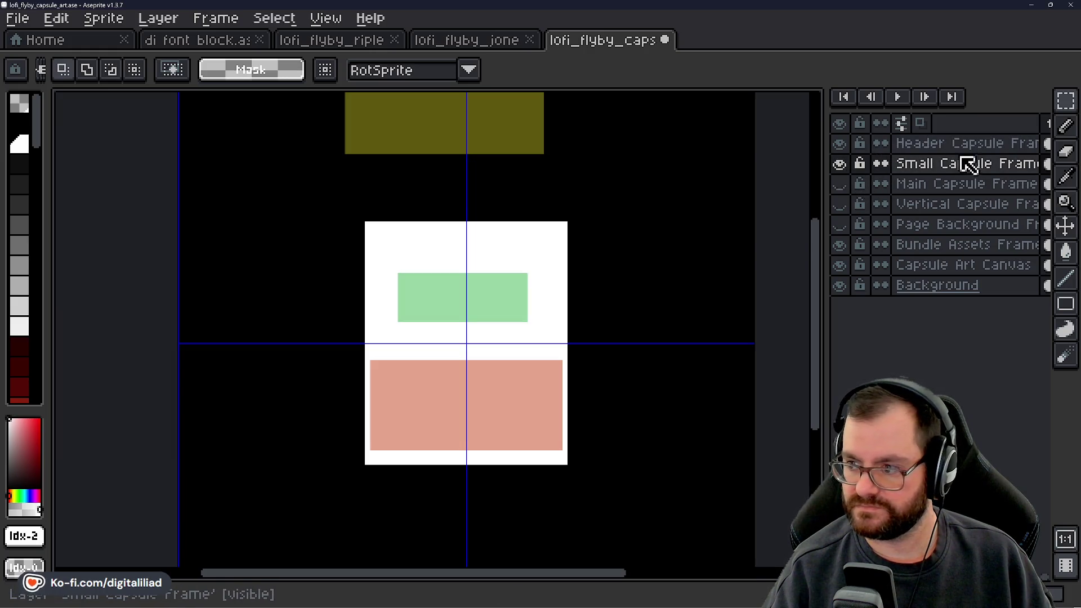
{"action": "left_click", "coordinate": [1065, 225]}
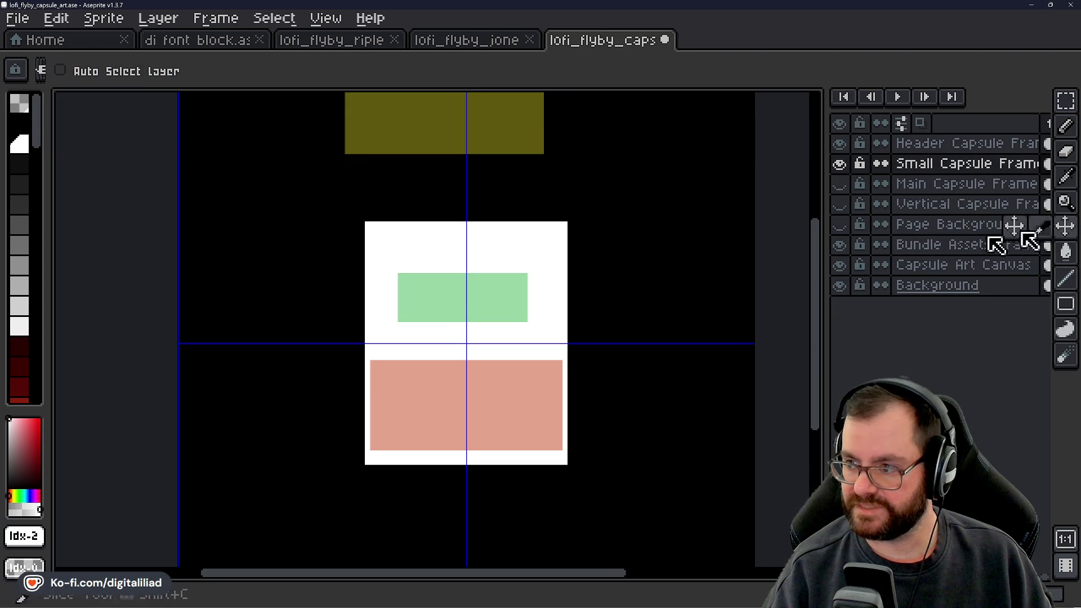
{"action": "mouse_move", "coordinate": [488, 298]}
{"action": "left_mouse_down"}
{"action": "mouse_move", "coordinate": [493, 399]}
{"action": "mouse_move", "coordinate": [508, 398]}
{"action": "mouse_move", "coordinate": [527, 371]}
{"action": "mouse_move", "coordinate": [500, 381]}
{"action": "mouse_move", "coordinate": [509, 386]}
{"action": "mouse_move", "coordinate": [489, 367]}
{"action": "left_mouse_up"}
{"action": "scroll", "coordinate": [480, 397], "scroll_direction": "up", "scroll_amount": 2}
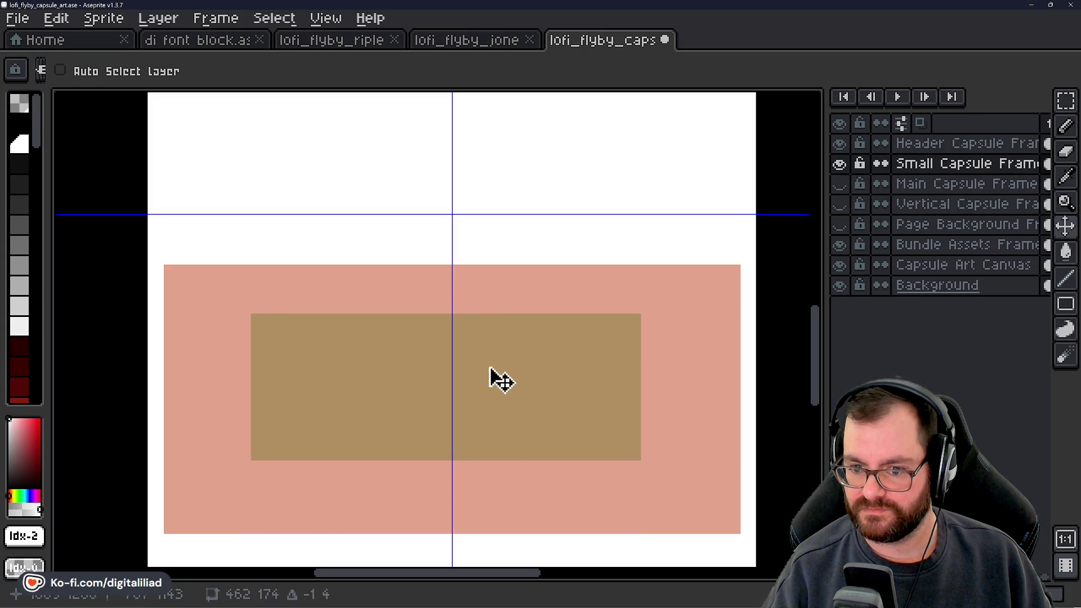
{"action": "scroll", "coordinate": [471, 366], "scroll_direction": "down", "scroll_amount": 2}
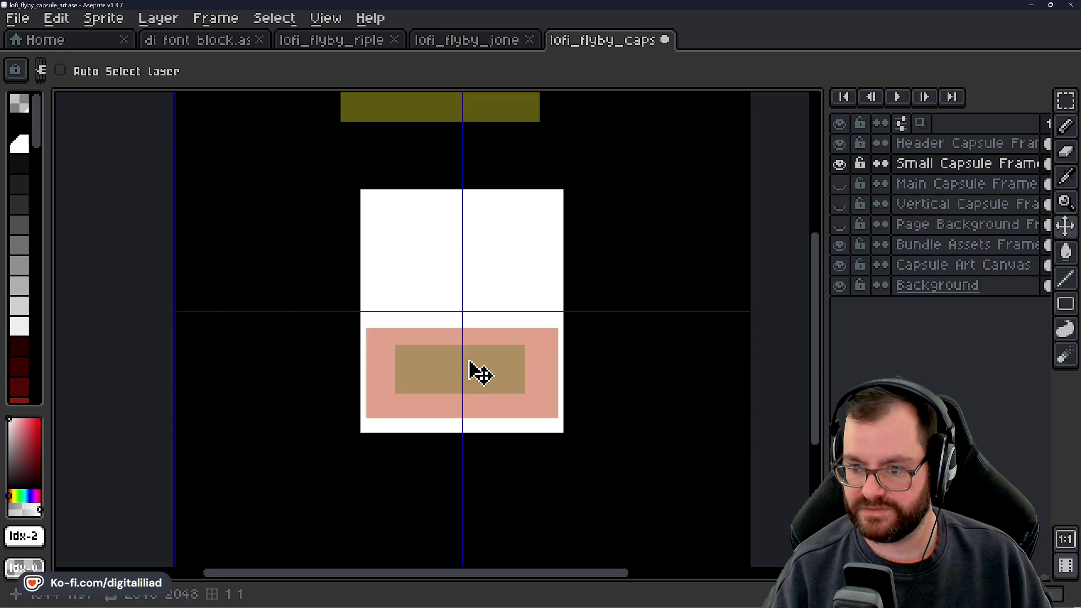
{"action": "scroll", "coordinate": [468, 364], "scroll_direction": "up", "scroll_amount": 1}
{"action": "scroll", "coordinate": [517, 343], "scroll_direction": "up", "scroll_amount": 1}
{"action": "scroll", "coordinate": [490, 341], "scroll_direction": "down", "scroll_amount": 1}
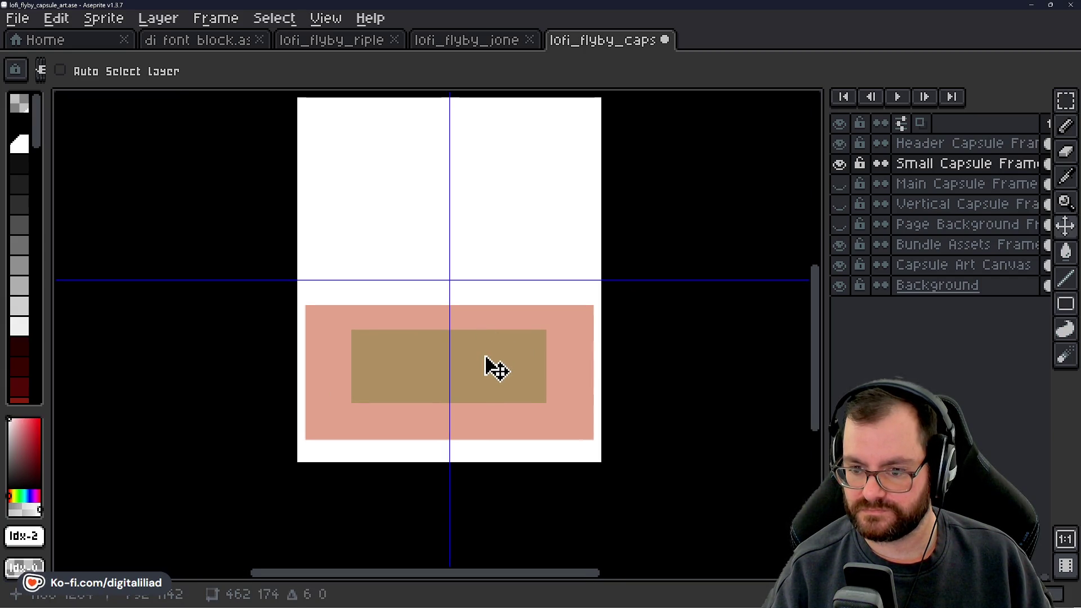
{"action": "scroll", "coordinate": [486, 362], "scroll_direction": "down", "scroll_amount": 2}
{"action": "scroll", "coordinate": [452, 303], "scroll_direction": "up", "scroll_amount": 1}
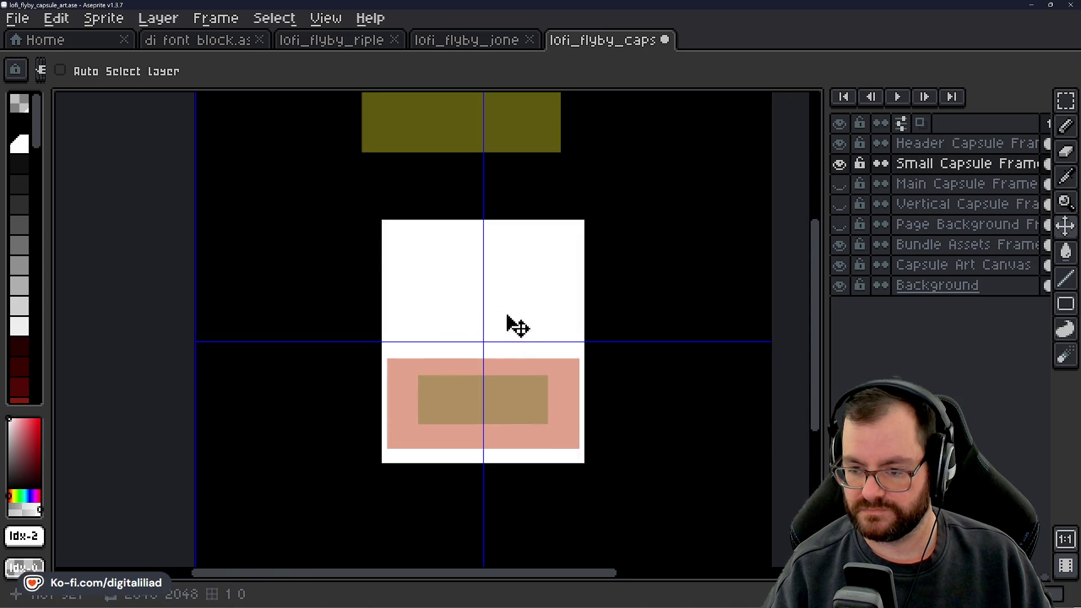
{"action": "scroll", "coordinate": [506, 315], "scroll_direction": "down", "scroll_amount": 1}
{"action": "scroll", "coordinate": [473, 358], "scroll_direction": "up", "scroll_amount": 1}
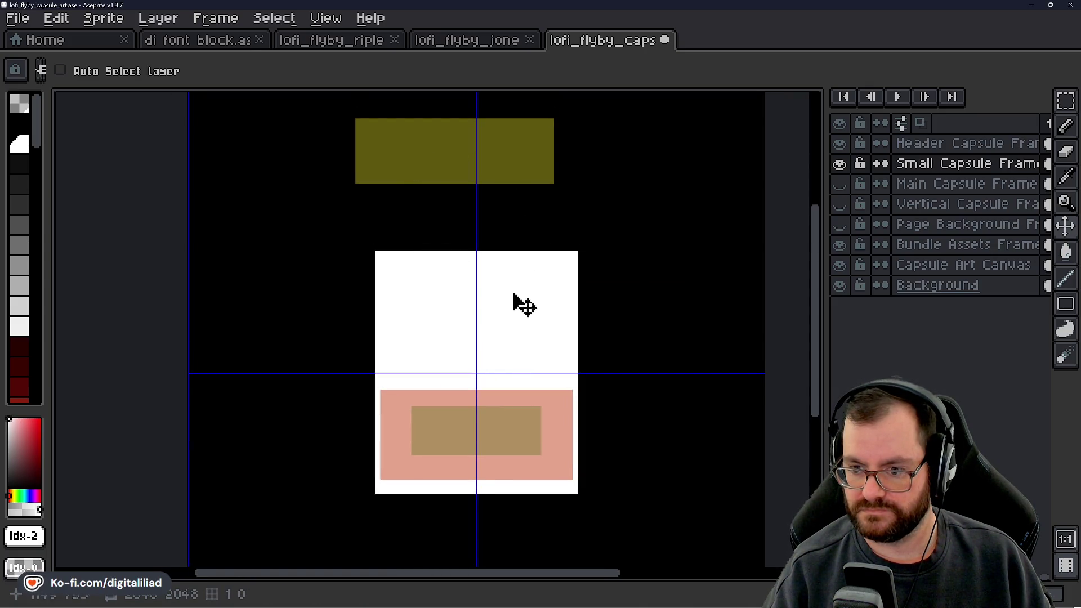
{"action": "left_click_drag", "start_coordinate": [511, 332], "coordinate": [505, 323]}
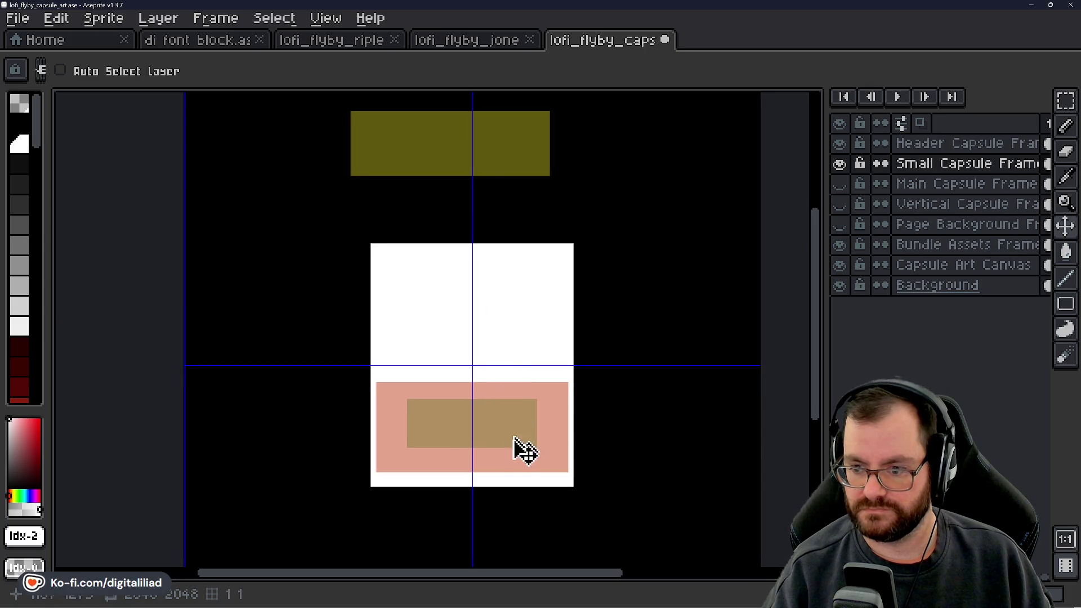
{"action": "left_click_drag", "start_coordinate": [511, 417], "coordinate": [511, 431]}
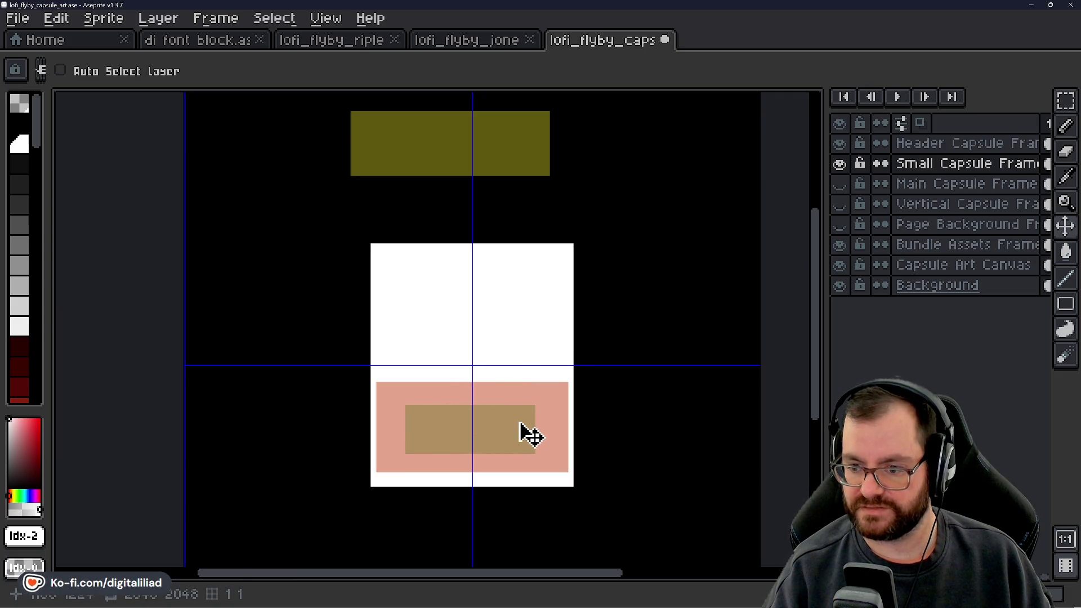
{"action": "left_click_drag", "start_coordinate": [520, 424], "coordinate": [523, 422]}
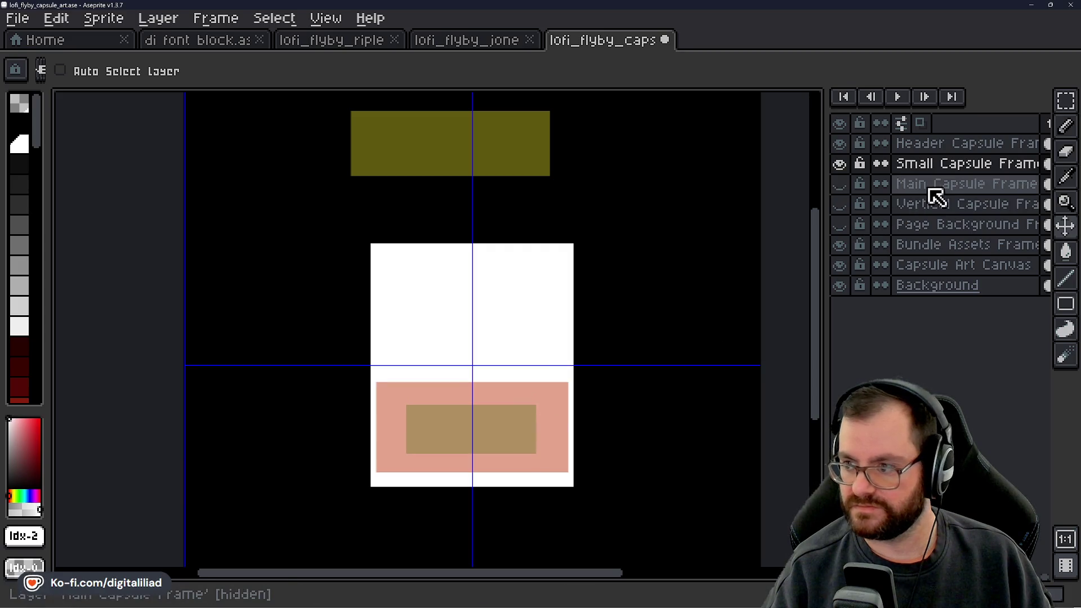
Show the Main Capsule Frame layer and magic-wand select its blue rectangle.
{"action": "left_click", "coordinate": [957, 184]}
{"action": "left_click", "coordinate": [841, 184]}
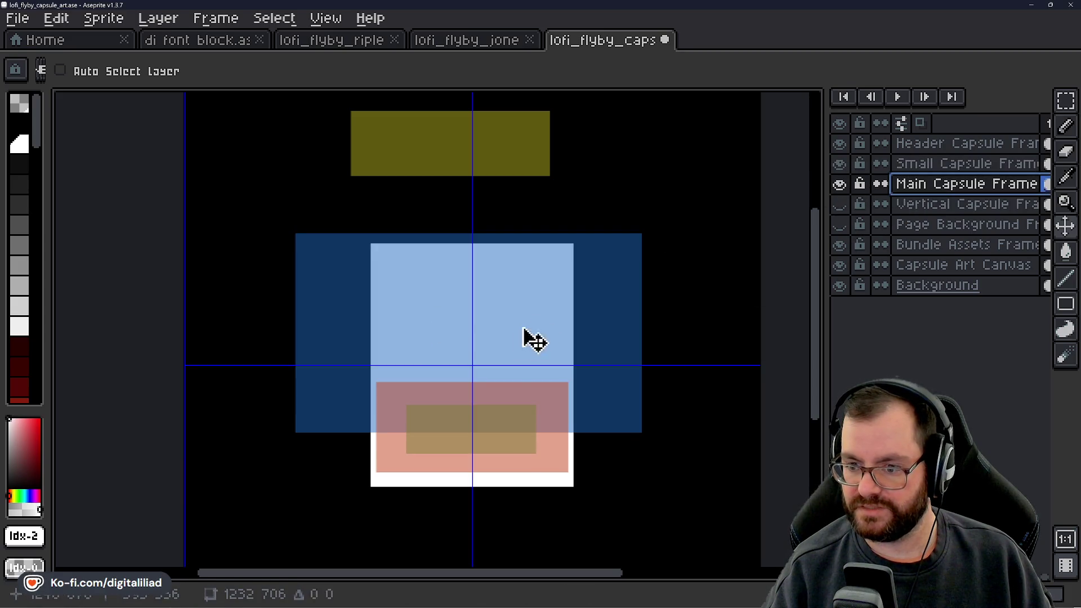
{"action": "mouse_move", "coordinate": [524, 332]}
{"action": "left_mouse_down"}
{"action": "mouse_move", "coordinate": [522, 369]}
{"action": "mouse_move", "coordinate": [551, 404]}
{"action": "left_mouse_up"}
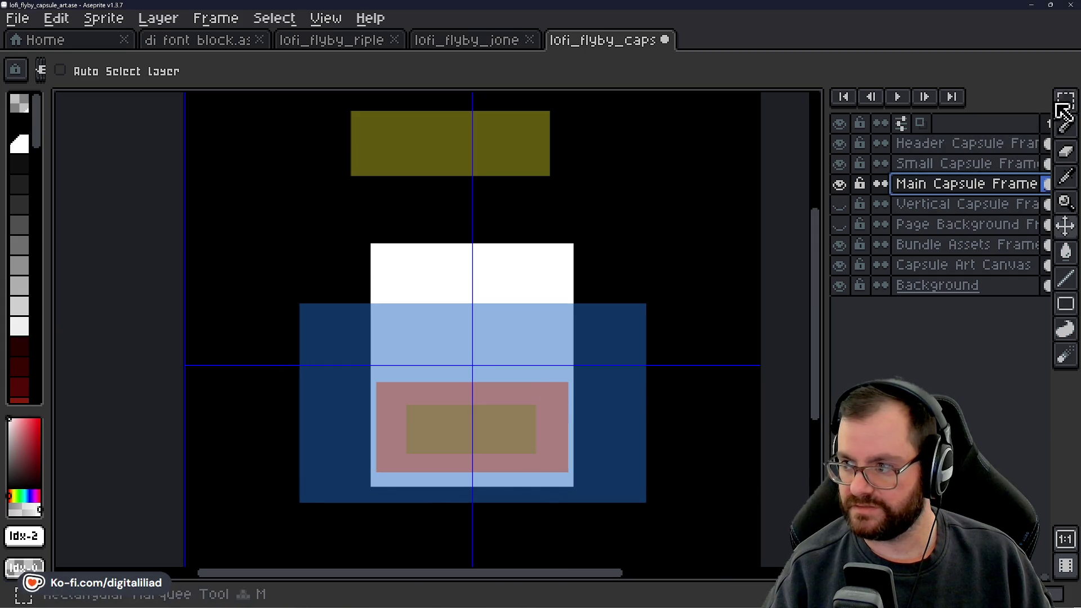
{"action": "left_click_drag", "start_coordinate": [1064, 107], "coordinate": [1042, 106]}
{"action": "left_click", "coordinate": [613, 362]}
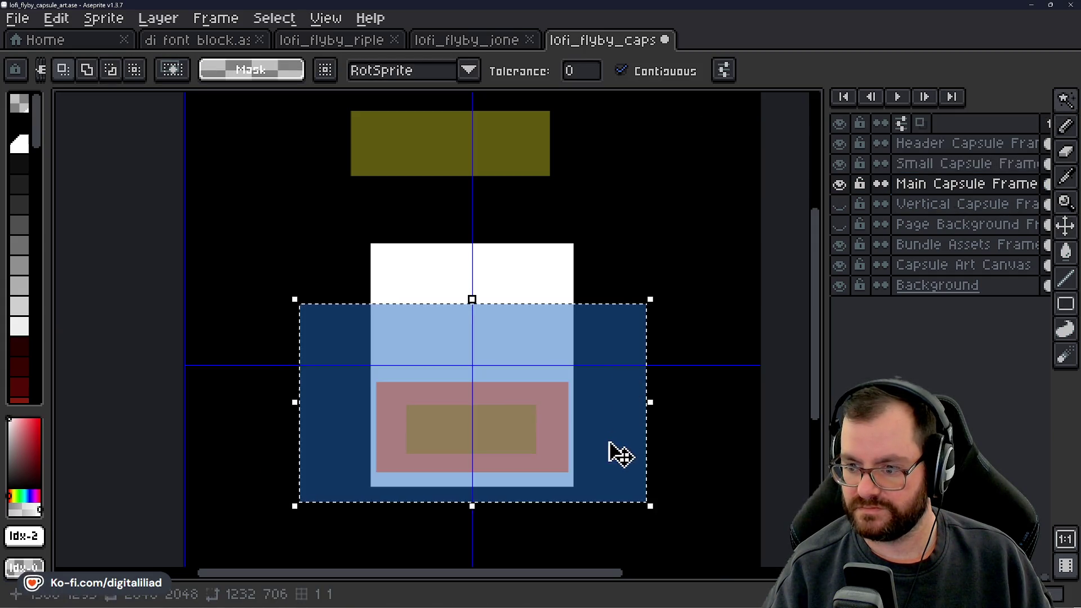
Scale the blue rectangle to about 665×381, align its top with the guide, and commit.
{"action": "scroll", "coordinate": [647, 360], "scroll_direction": "down", "scroll_amount": 2}
{"action": "scroll", "coordinate": [557, 350], "scroll_direction": "up", "scroll_amount": 1}
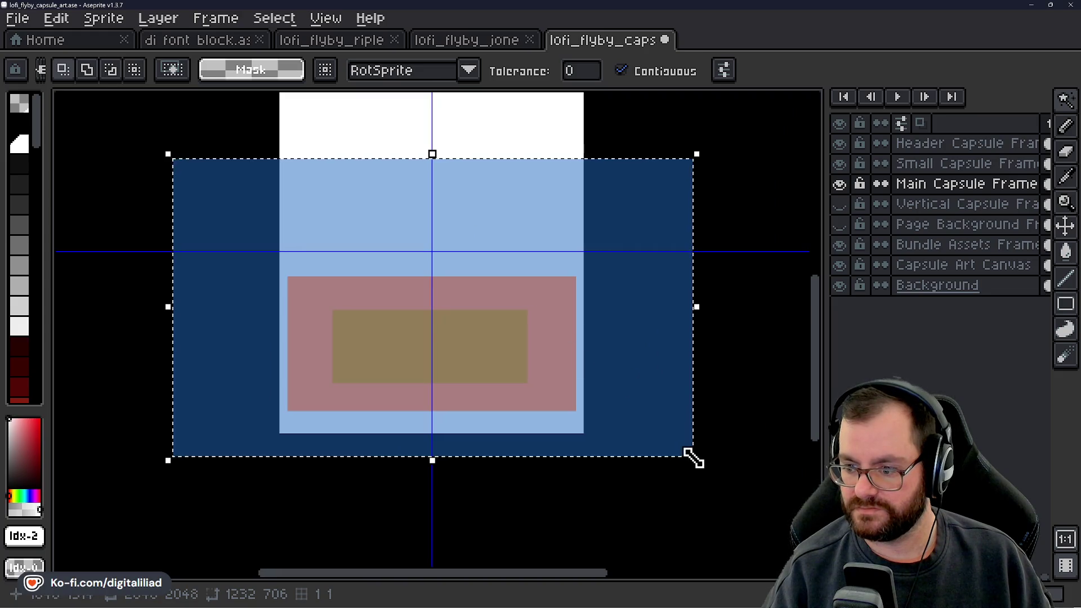
{"action": "mouse_move", "coordinate": [693, 459]}
{"action": "left_mouse_down"}
{"action": "mouse_move", "coordinate": [620, 425]}
{"action": "mouse_move", "coordinate": [632, 349]}
{"action": "mouse_move", "coordinate": [544, 318]}
{"action": "left_mouse_up"}
{"action": "mouse_move", "coordinate": [371, 258]}
{"action": "left_mouse_down"}
{"action": "mouse_move", "coordinate": [450, 280]}
{"action": "mouse_move", "coordinate": [475, 304]}
{"action": "left_mouse_up"}
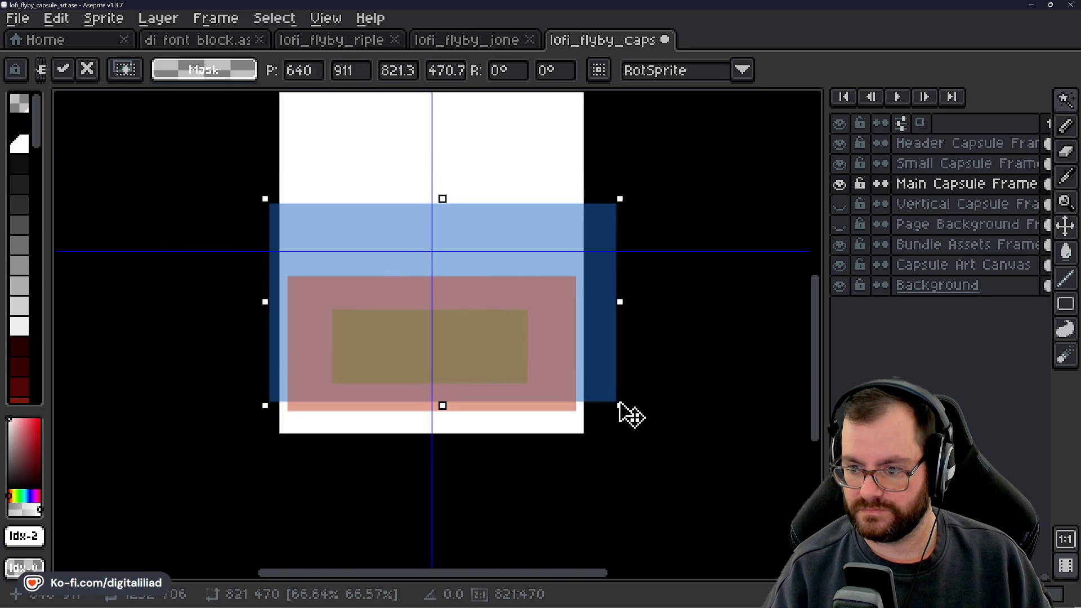
{"action": "left_click_drag", "start_coordinate": [620, 406], "coordinate": [558, 370]}
{"action": "mouse_move", "coordinate": [473, 269]}
{"action": "left_mouse_down"}
{"action": "mouse_move", "coordinate": [490, 284]}
{"action": "mouse_move", "coordinate": [488, 304]}
{"action": "left_mouse_up"}
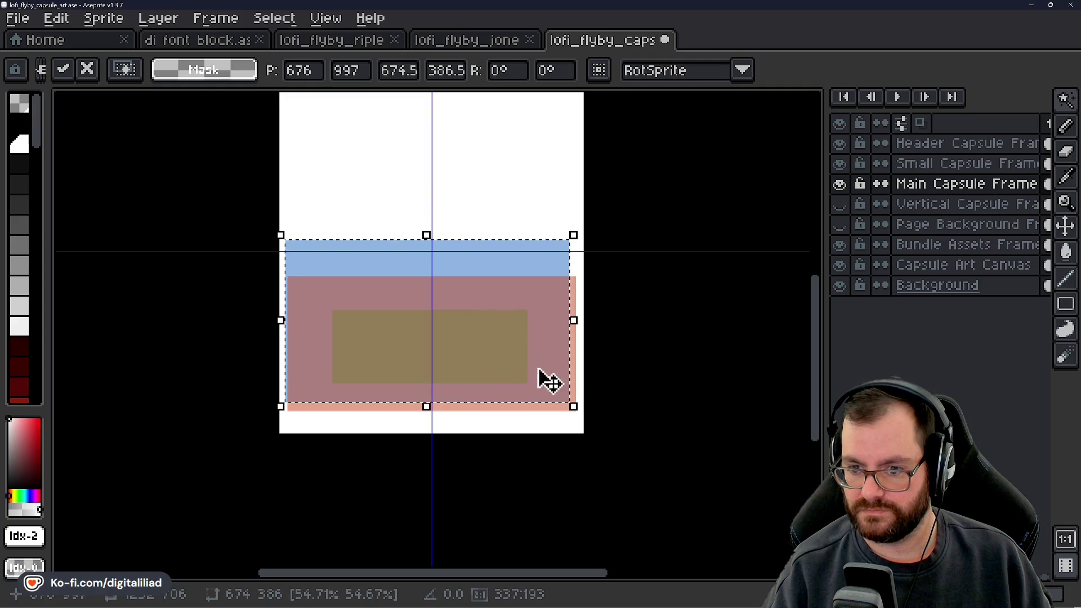
{"action": "mouse_move", "coordinate": [577, 407]}
{"action": "left_mouse_down"}
{"action": "mouse_move", "coordinate": [592, 432]}
{"action": "mouse_move", "coordinate": [576, 422]}
{"action": "left_mouse_up"}
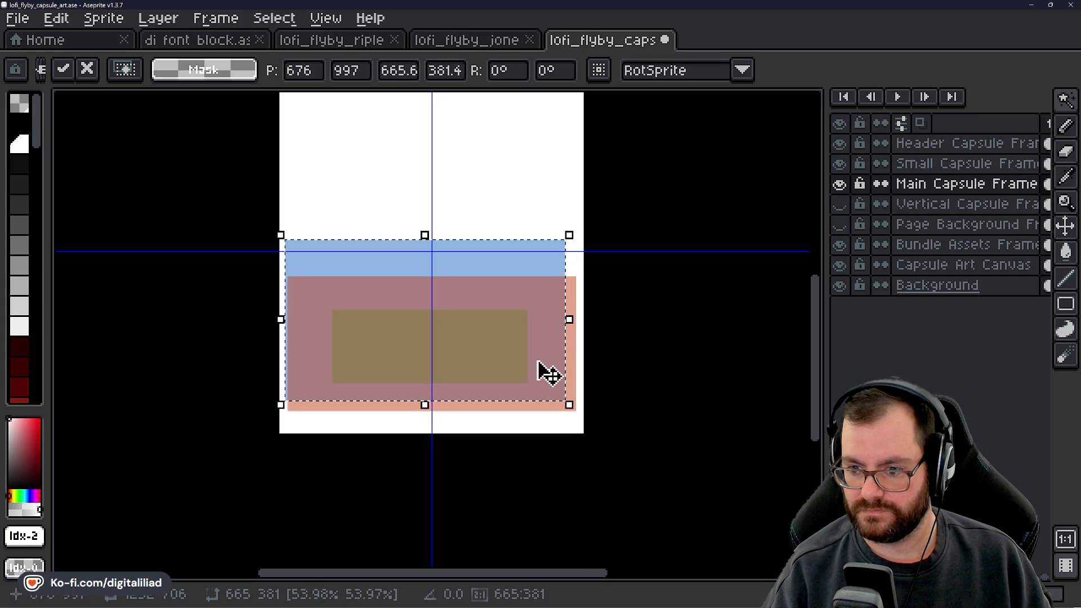
{"action": "left_click_drag", "start_coordinate": [538, 362], "coordinate": [545, 379]}
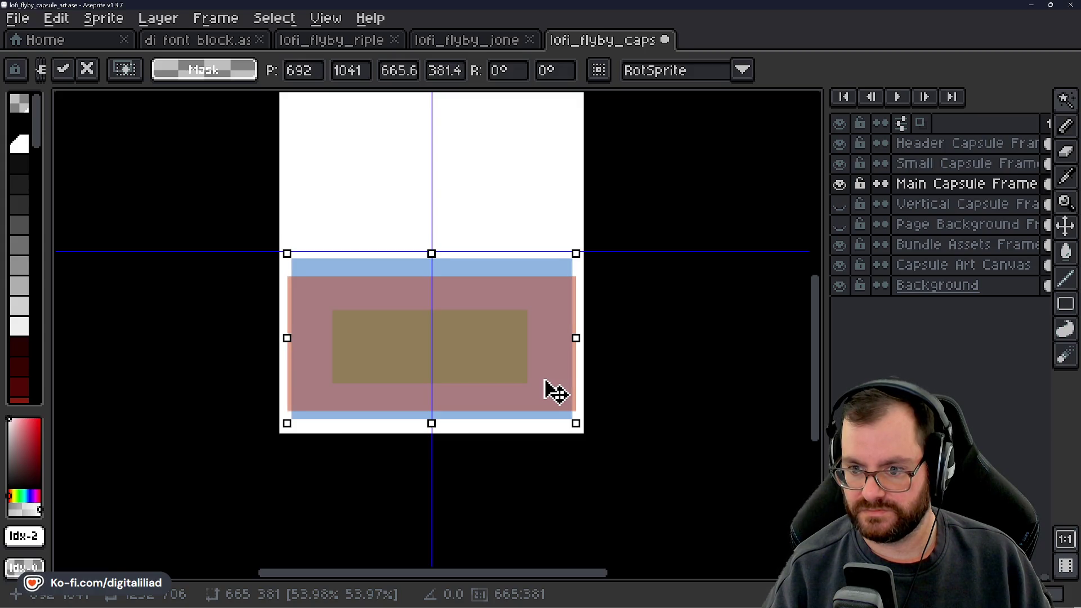
{"action": "left_click_drag", "start_coordinate": [544, 380], "coordinate": [543, 374]}
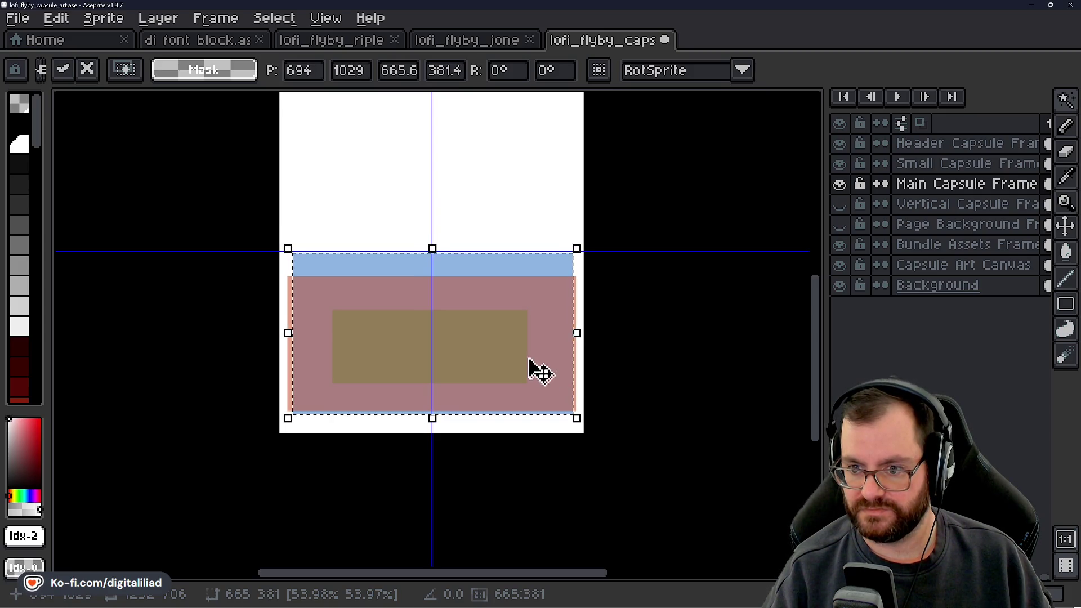
{"action": "scroll", "coordinate": [529, 360], "scroll_direction": "up", "scroll_amount": 4}
{"action": "left_click_drag", "start_coordinate": [598, 355], "coordinate": [581, 332]}
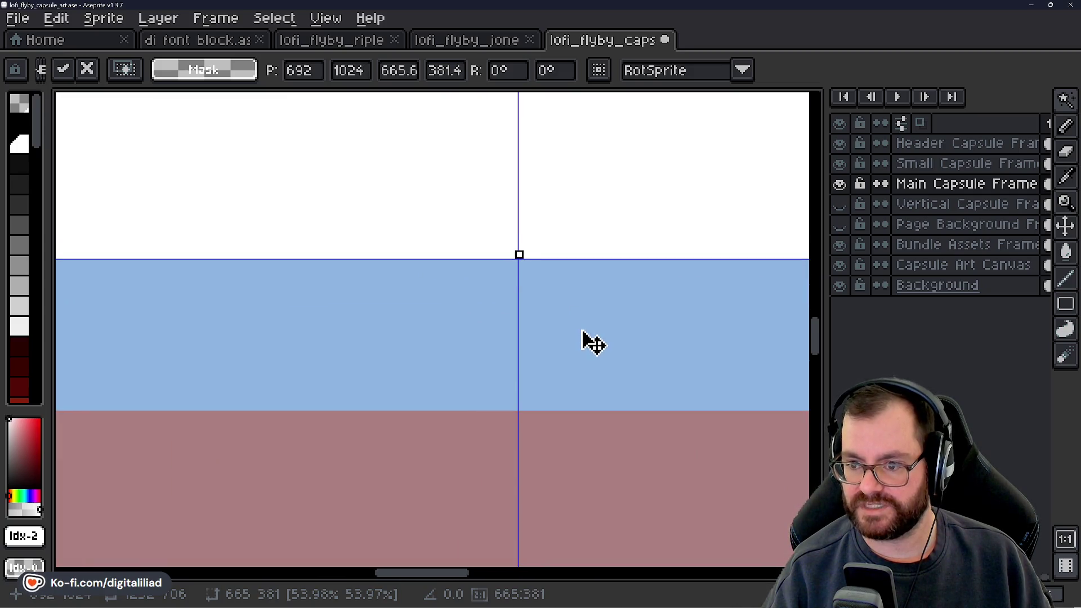
{"action": "scroll", "coordinate": [489, 309], "scroll_direction": "down", "scroll_amount": 4}
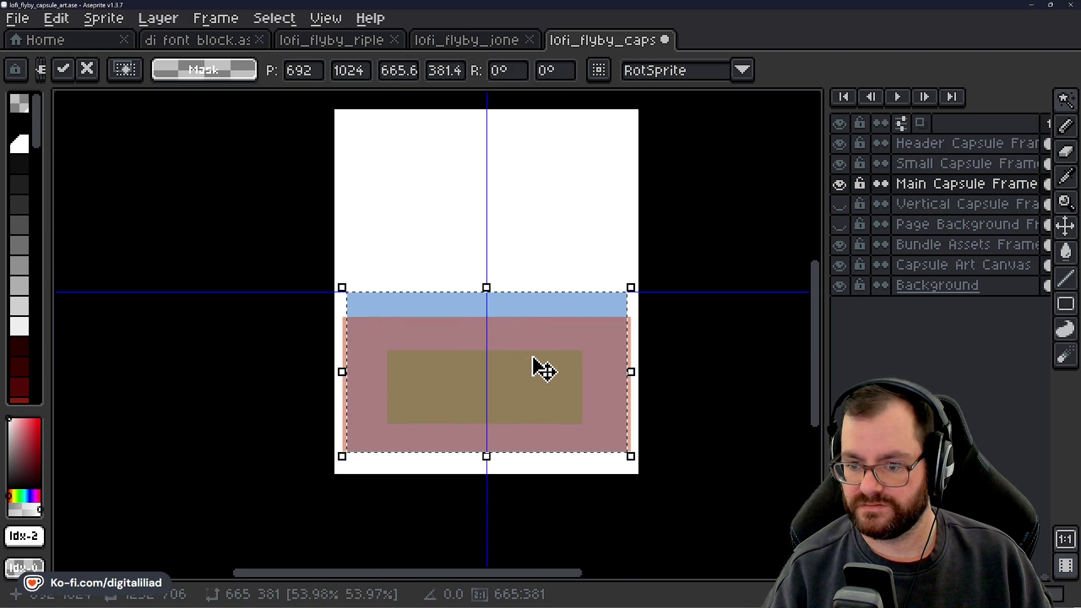
{"action": "mouse_move", "coordinate": [533, 370]}
{"action": "left_mouse_down"}
{"action": "mouse_move", "coordinate": [523, 387]}
{"action": "mouse_move", "coordinate": [544, 382]}
{"action": "left_mouse_up"}
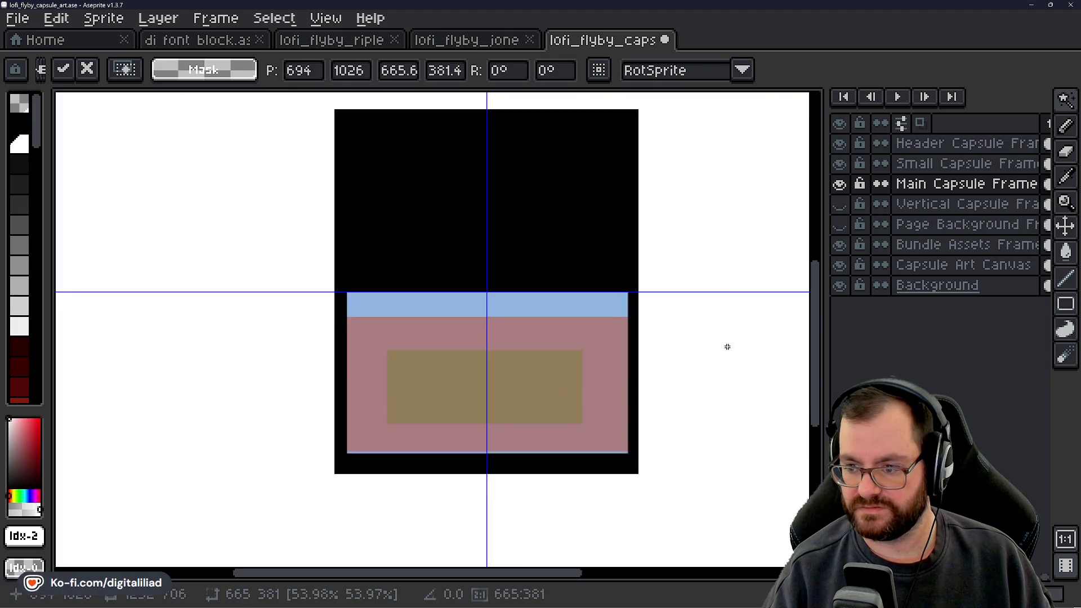
{"action": "key", "text": "Return"}
Select the whole canvas and make the Vertical Capsule Frame layer visible again.
{"action": "scroll", "coordinate": [555, 343], "scroll_direction": "down", "scroll_amount": 2}
{"action": "key", "text": "ctrl+a"}
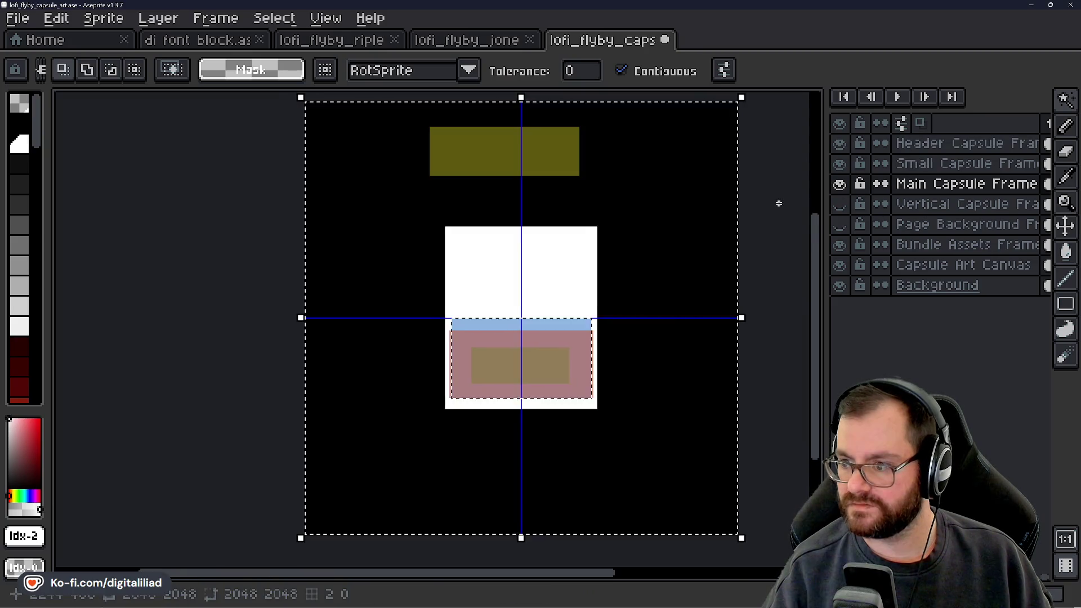
{"action": "left_click_drag", "start_coordinate": [777, 202], "coordinate": [731, 241]}
{"action": "left_click", "coordinate": [839, 204]}
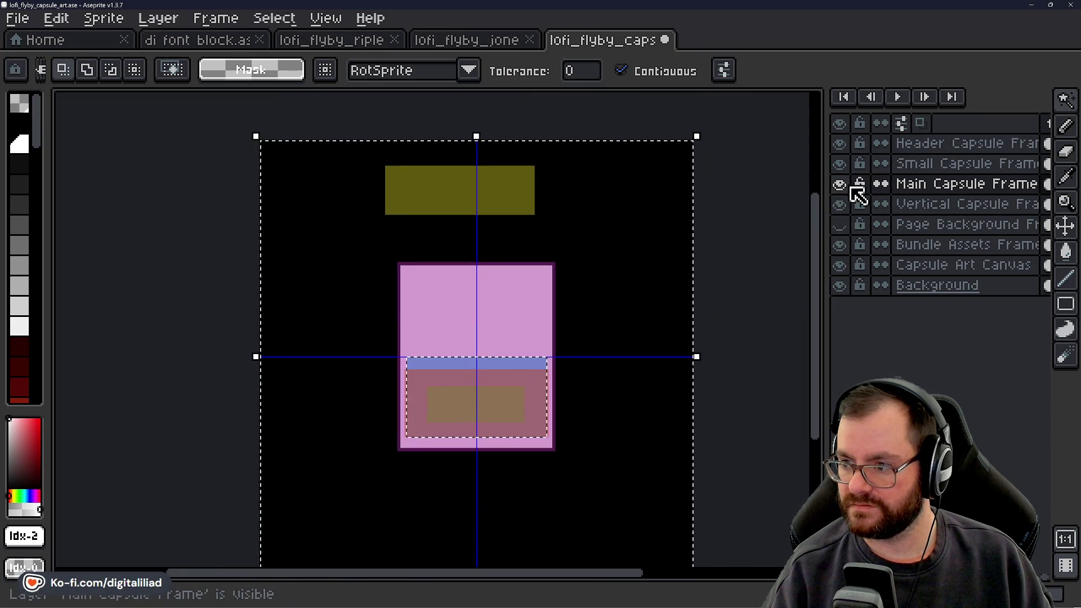
Activate the Vertical Capsule Frame layer and select the pink rectangle by colour.
{"action": "left_click", "coordinate": [851, 205]}
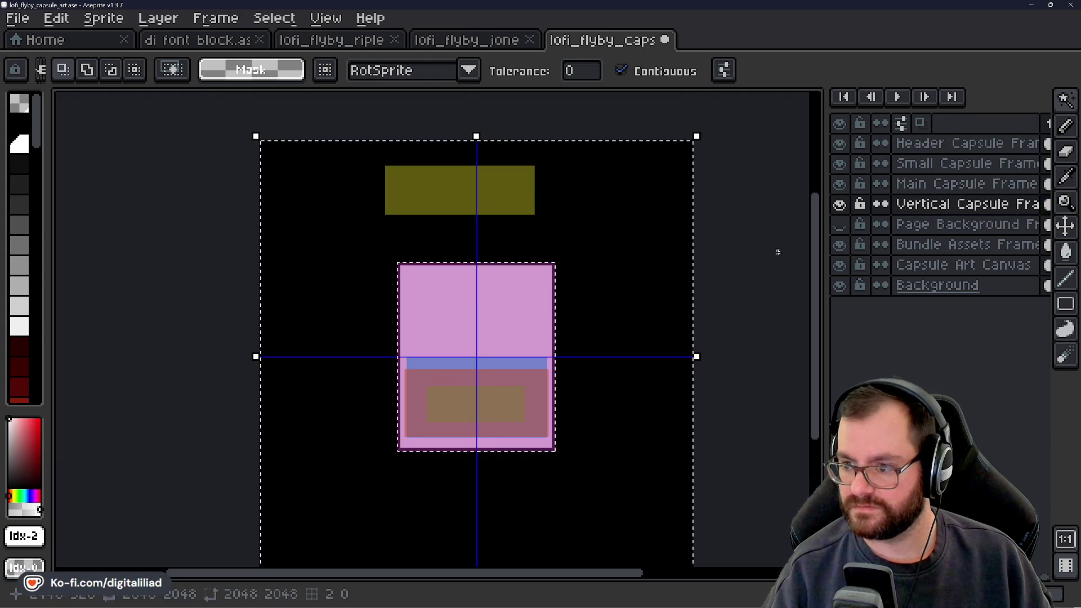
{"action": "left_click_drag", "start_coordinate": [1063, 106], "coordinate": [939, 109]}
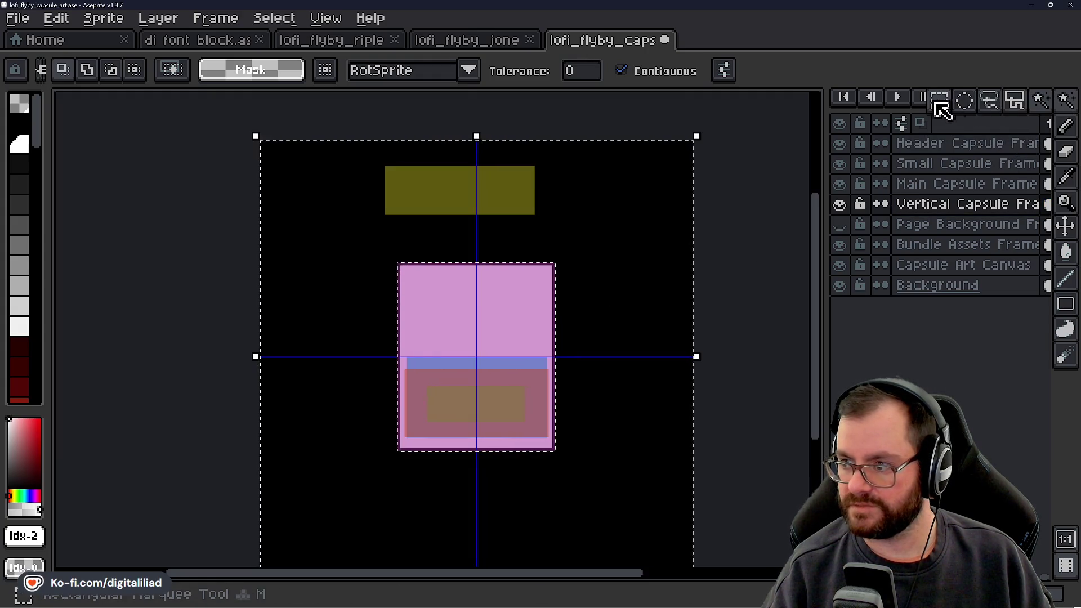
{"action": "left_click", "coordinate": [736, 251]}
{"action": "left_click_drag", "start_coordinate": [1074, 111], "coordinate": [1033, 111]}
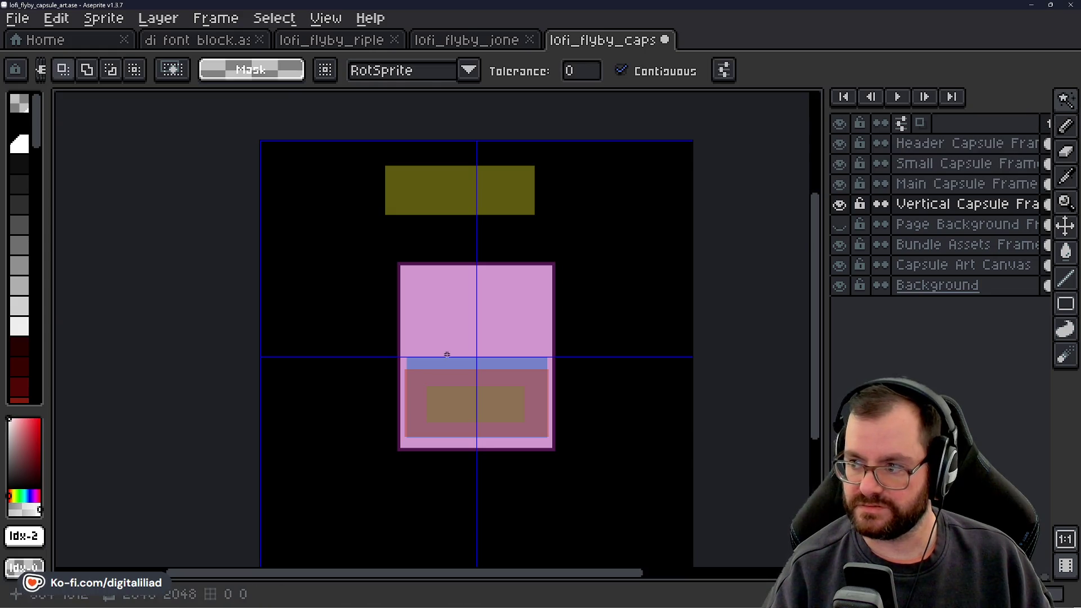
{"action": "left_click", "coordinate": [510, 308]}
Shrink the pink rectangle from its top-left corner and move it up and left to fit.
{"action": "scroll", "coordinate": [477, 374], "scroll_direction": "up", "scroll_amount": 1}
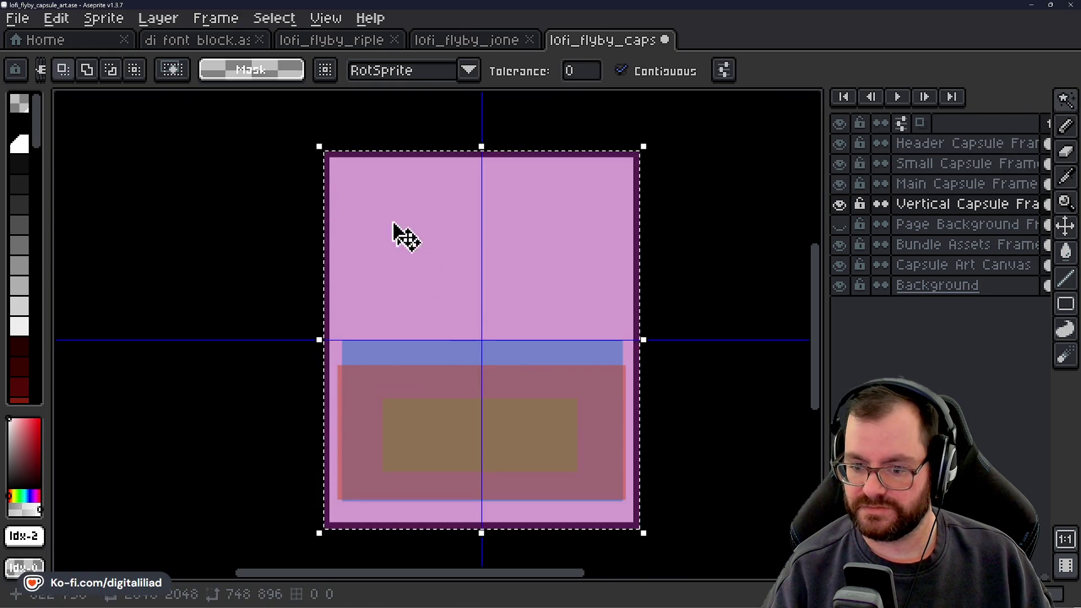
{"action": "mouse_move", "coordinate": [314, 145]}
{"action": "left_mouse_down"}
{"action": "mouse_move", "coordinate": [330, 164]}
{"action": "mouse_move", "coordinate": [338, 157]}
{"action": "left_mouse_up"}
{"action": "scroll", "coordinate": [374, 229], "scroll_direction": "up", "scroll_amount": 2}
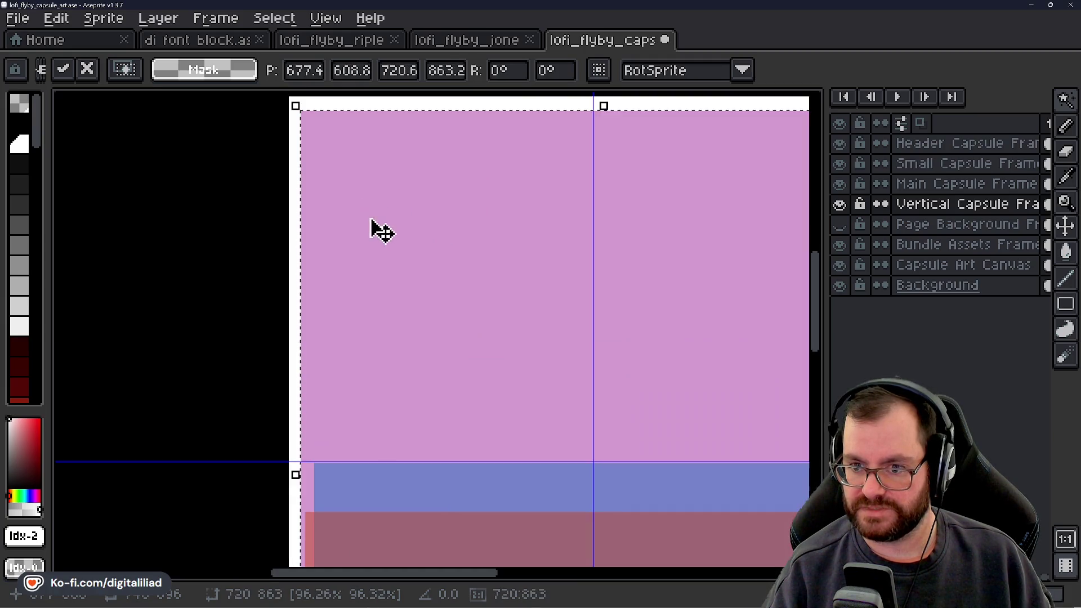
{"action": "left_click_drag", "start_coordinate": [485, 270], "coordinate": [468, 248]}
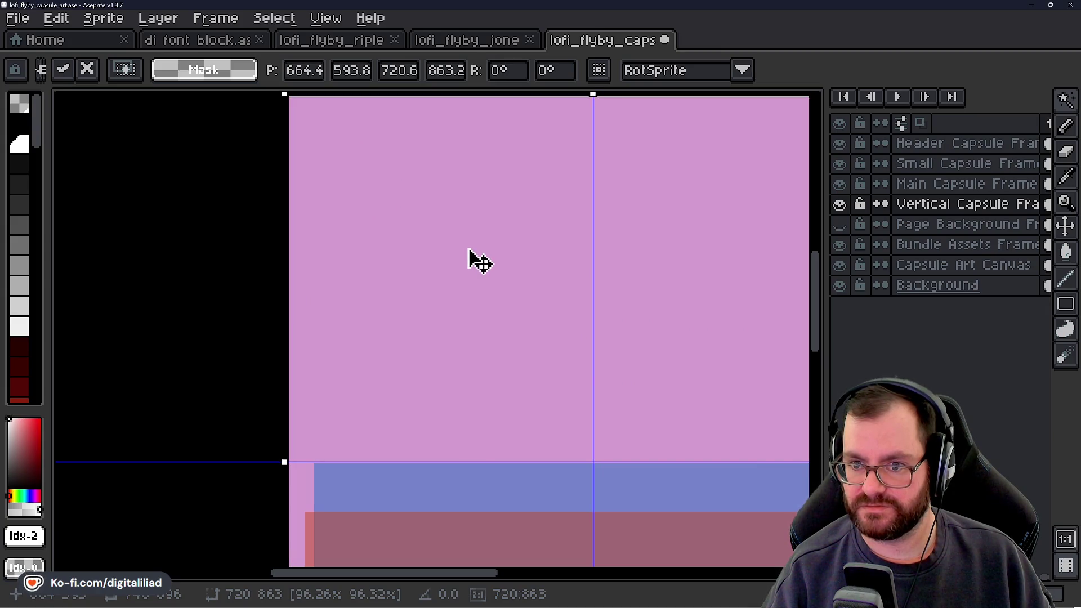
{"action": "scroll", "coordinate": [433, 258], "scroll_direction": "down", "scroll_amount": 2}
{"action": "scroll", "coordinate": [596, 398], "scroll_direction": "up", "scroll_amount": 3}
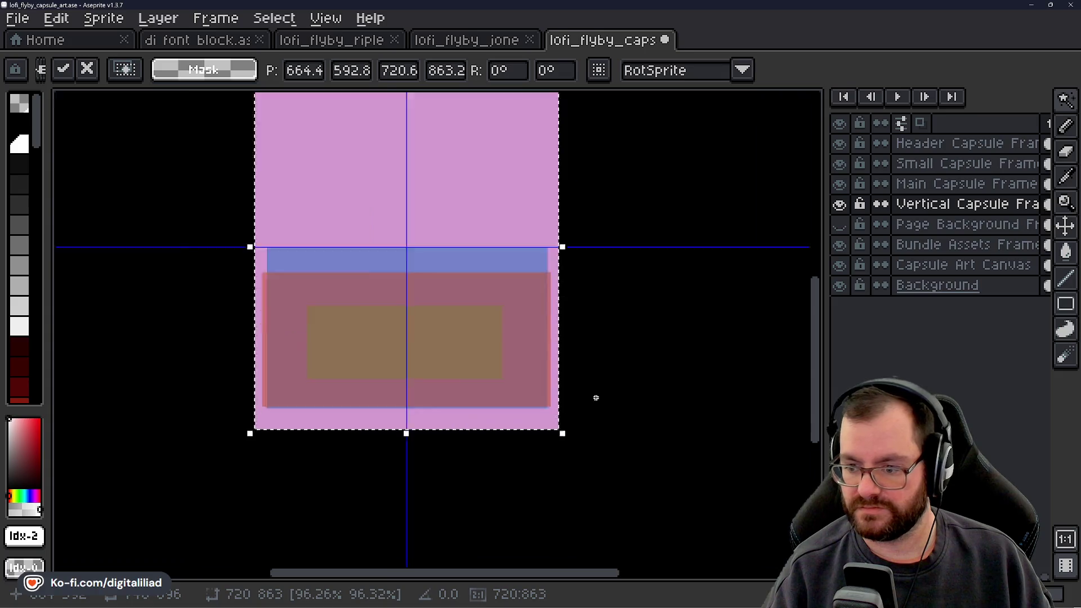
{"action": "scroll", "coordinate": [531, 410], "scroll_direction": "down", "scroll_amount": 2}
{"action": "scroll", "coordinate": [501, 499], "scroll_direction": "up", "scroll_amount": 2}
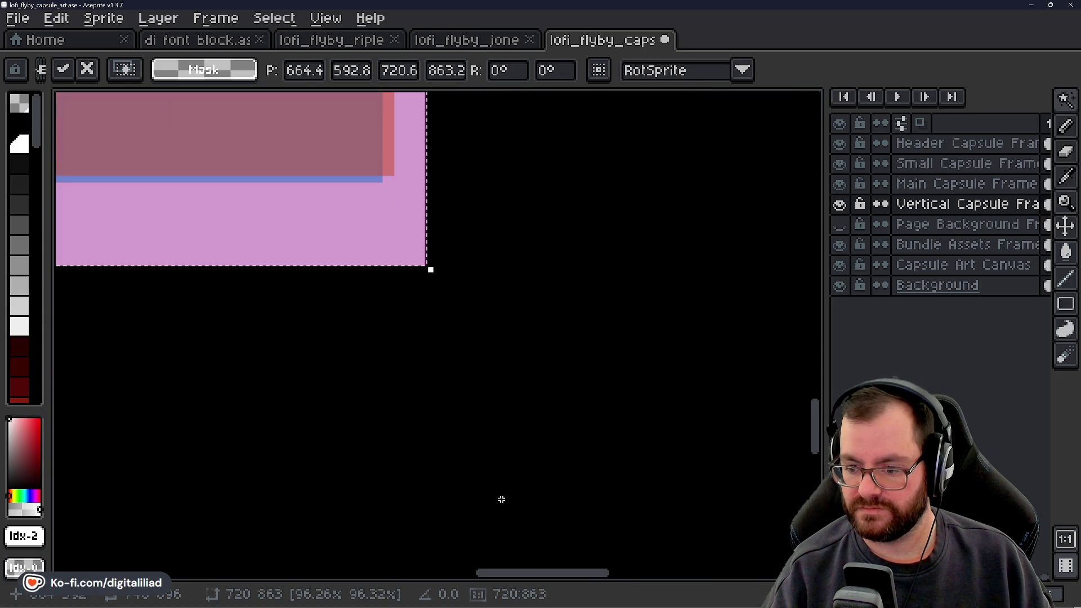
{"action": "left_click_drag", "start_coordinate": [431, 272], "coordinate": [426, 269]}
Nudge the pink rectangle into place and commit its new size of about 719×862.
{"action": "scroll", "coordinate": [552, 451], "scroll_direction": "down", "scroll_amount": 2}
{"action": "scroll", "coordinate": [460, 337], "scroll_direction": "down", "scroll_amount": 1}
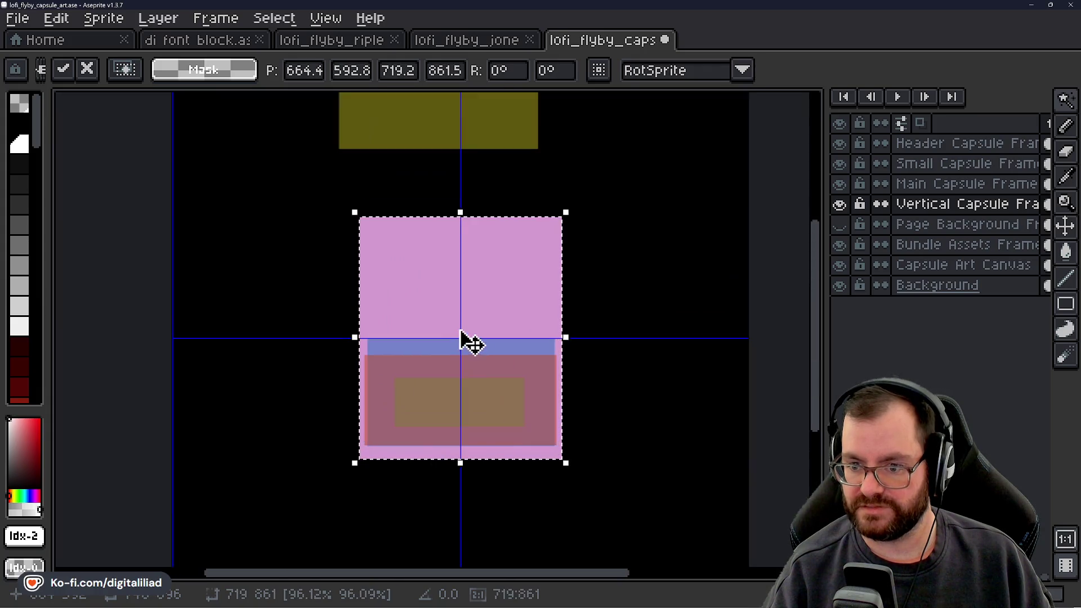
{"action": "left_click_drag", "start_coordinate": [460, 323], "coordinate": [459, 323]}
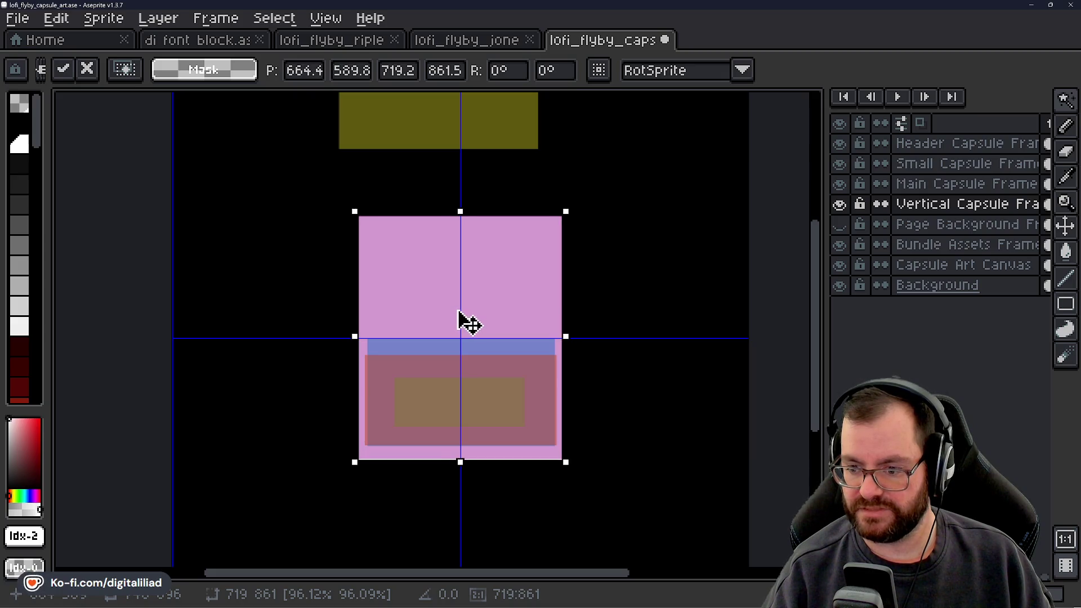
{"action": "scroll", "coordinate": [430, 285], "scroll_direction": "up", "scroll_amount": 3}
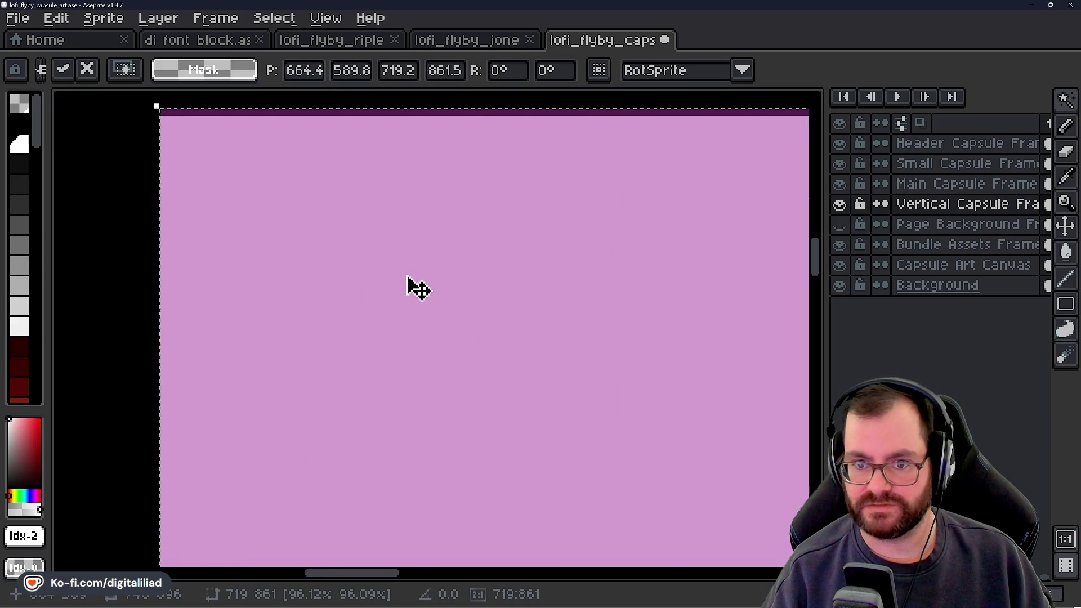
{"action": "left_click_drag", "start_coordinate": [410, 284], "coordinate": [408, 284]}
{"action": "scroll", "coordinate": [398, 258], "scroll_direction": "down", "scroll_amount": 2}
{"action": "scroll", "coordinate": [454, 465], "scroll_direction": "down", "scroll_amount": 1}
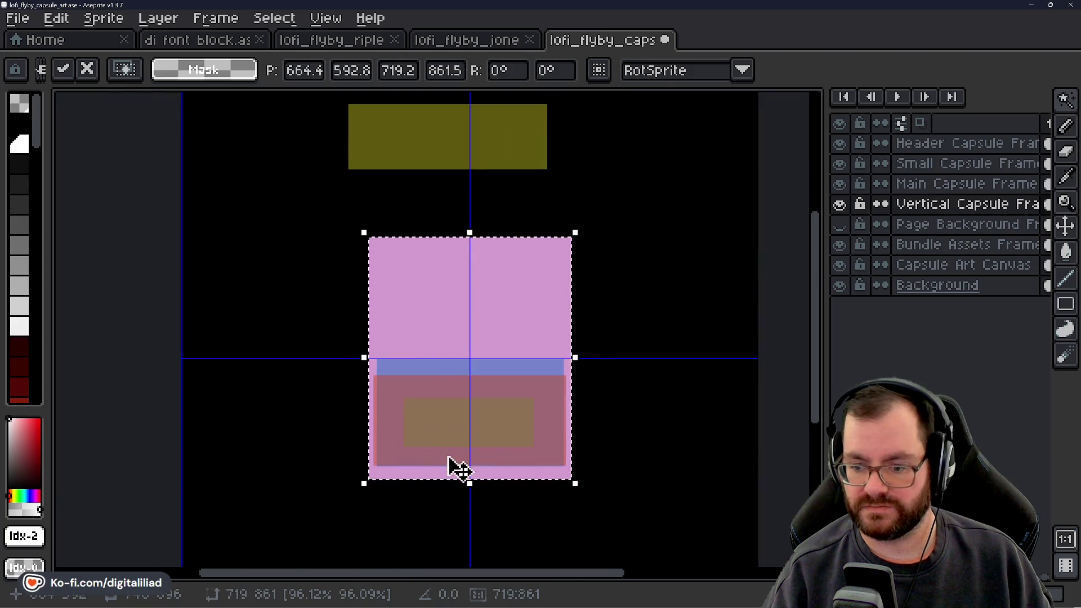
{"action": "scroll", "coordinate": [413, 428], "scroll_direction": "up", "scroll_amount": 4}
{"action": "scroll", "coordinate": [421, 434], "scroll_direction": "down", "scroll_amount": 3}
{"action": "scroll", "coordinate": [422, 482], "scroll_direction": "right", "scroll_amount": 3}
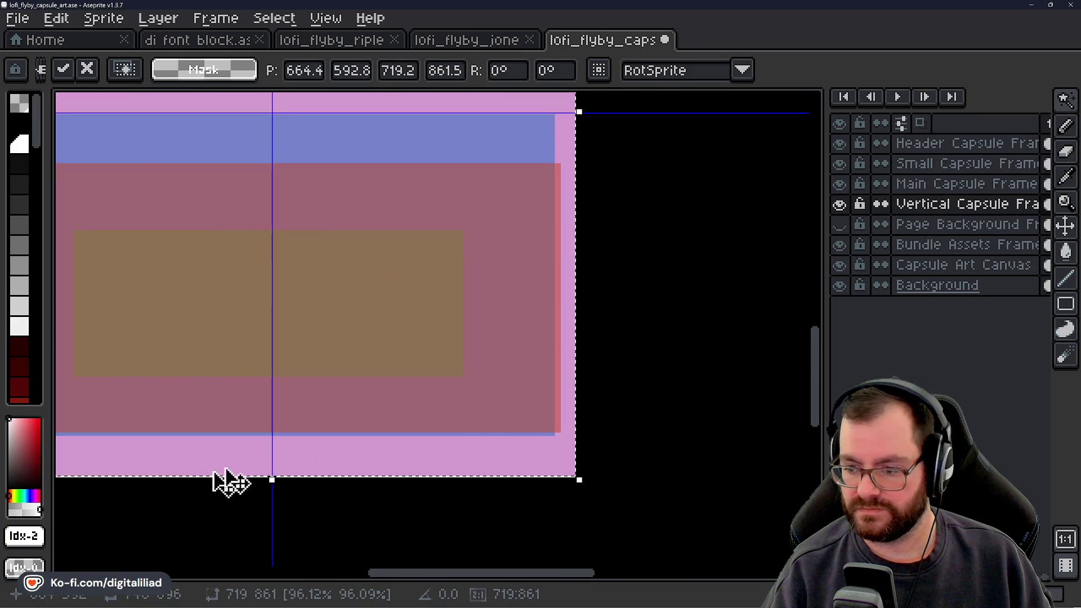
{"action": "scroll", "coordinate": [579, 481], "scroll_direction": "up", "scroll_amount": 3}
{"action": "scroll", "coordinate": [535, 415], "scroll_direction": "down", "scroll_amount": 3}
{"action": "scroll", "coordinate": [542, 424], "scroll_direction": "left", "scroll_amount": 3}
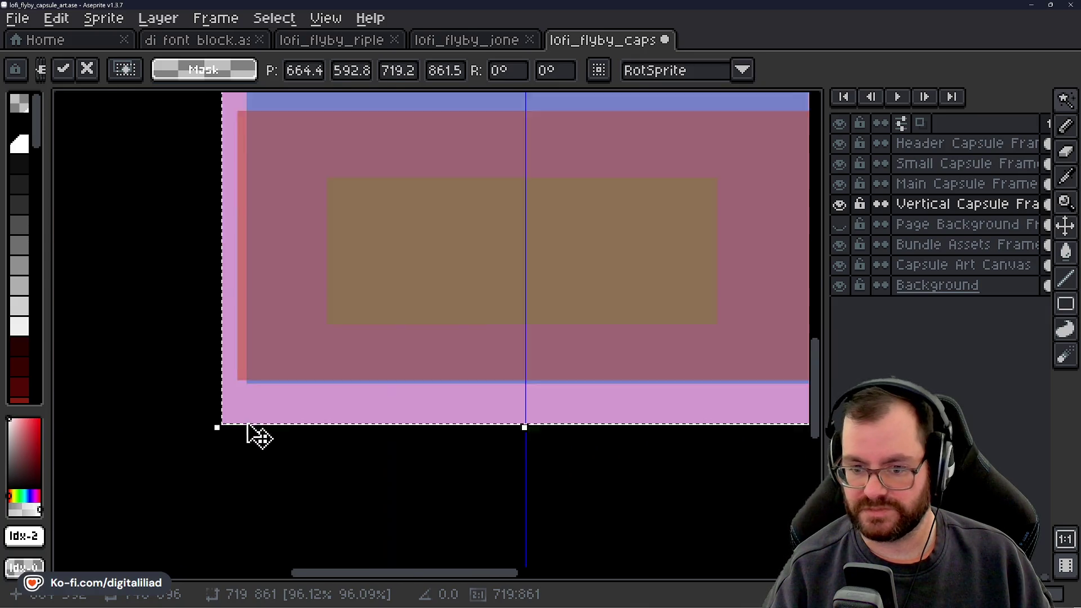
{"action": "scroll", "coordinate": [231, 428], "scroll_direction": "up", "scroll_amount": 3}
{"action": "scroll", "coordinate": [231, 427], "scroll_direction": "down", "scroll_amount": 3}
{"action": "scroll", "coordinate": [661, 436], "scroll_direction": "right", "scroll_amount": 3}
{"action": "scroll", "coordinate": [563, 414], "scroll_direction": "up", "scroll_amount": 3}
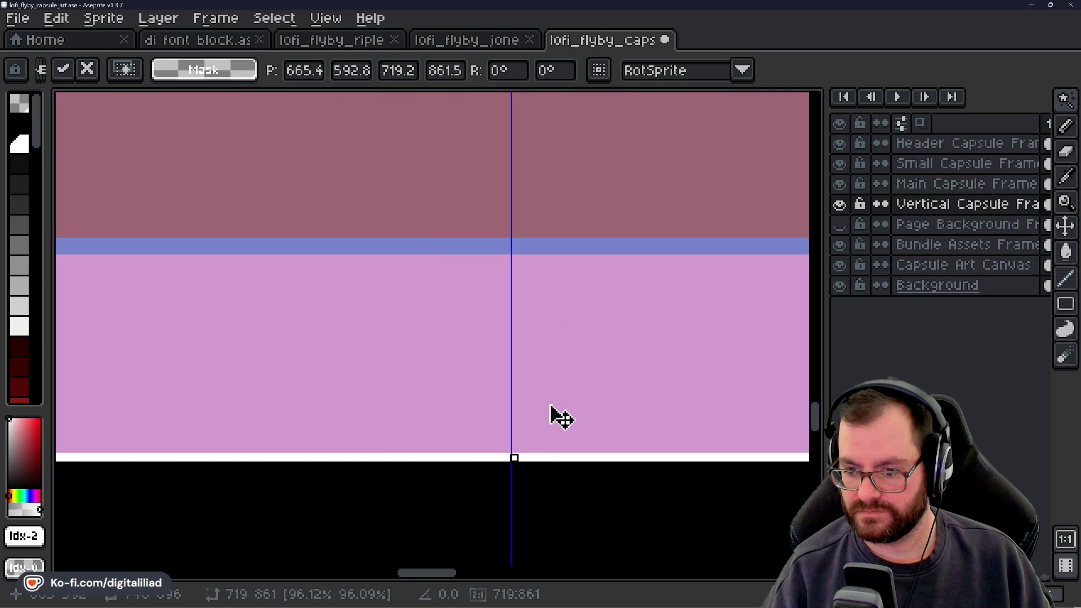
{"action": "scroll", "coordinate": [552, 413], "scroll_direction": "down", "scroll_amount": 3}
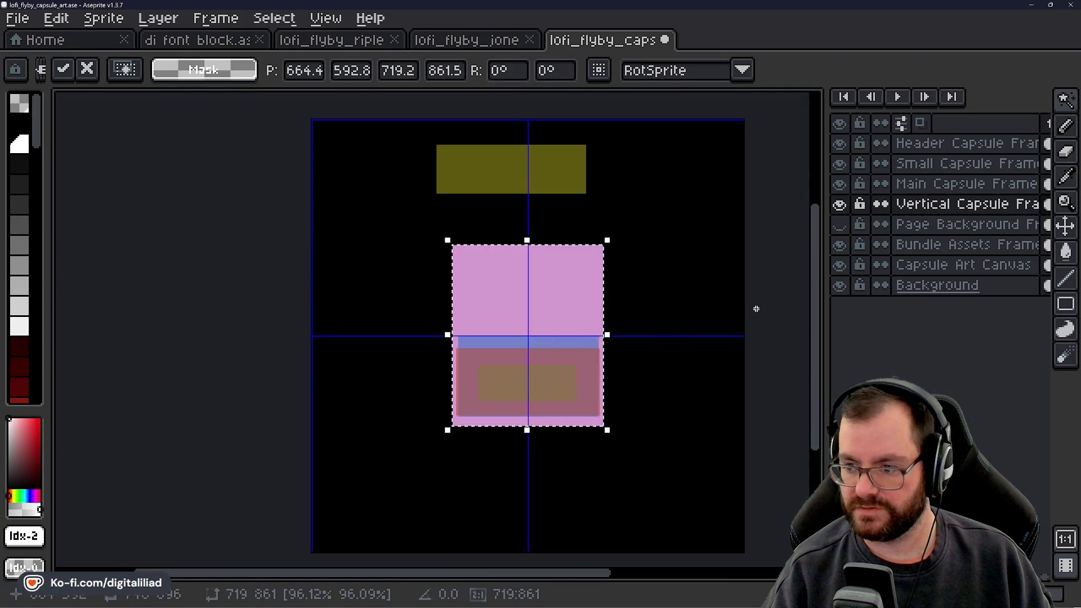
{"action": "left_click", "coordinate": [756, 309]}
Deselect, then make the Page Background Frame layer active and visible.
{"action": "mouse_move", "coordinate": [1065, 101]}
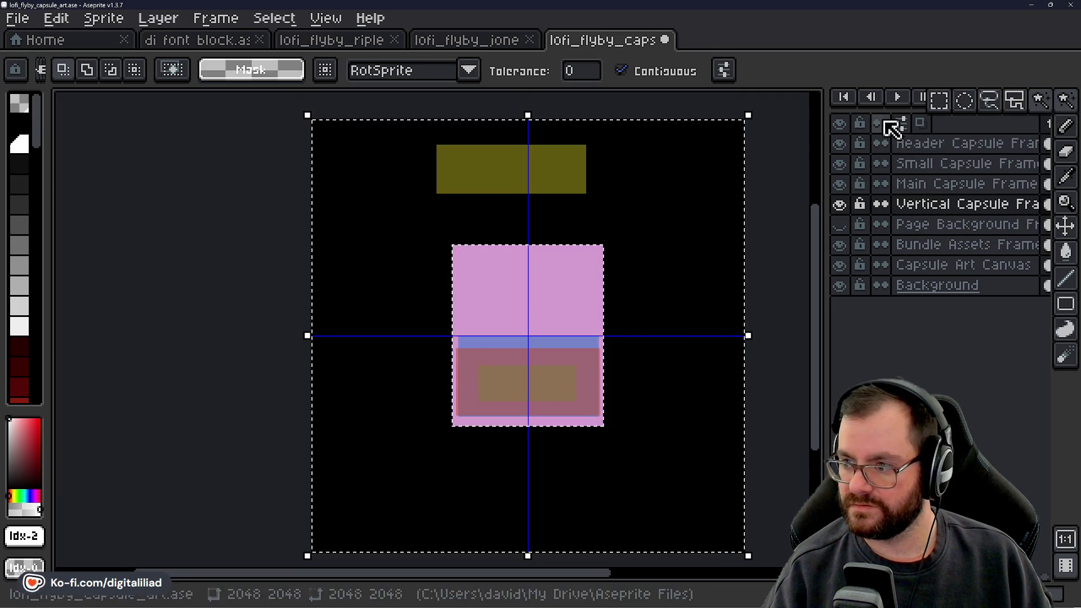
{"action": "left_click", "coordinate": [939, 101]}
{"action": "key", "text": "ctrl+d"}
{"action": "left_click", "coordinate": [874, 225]}
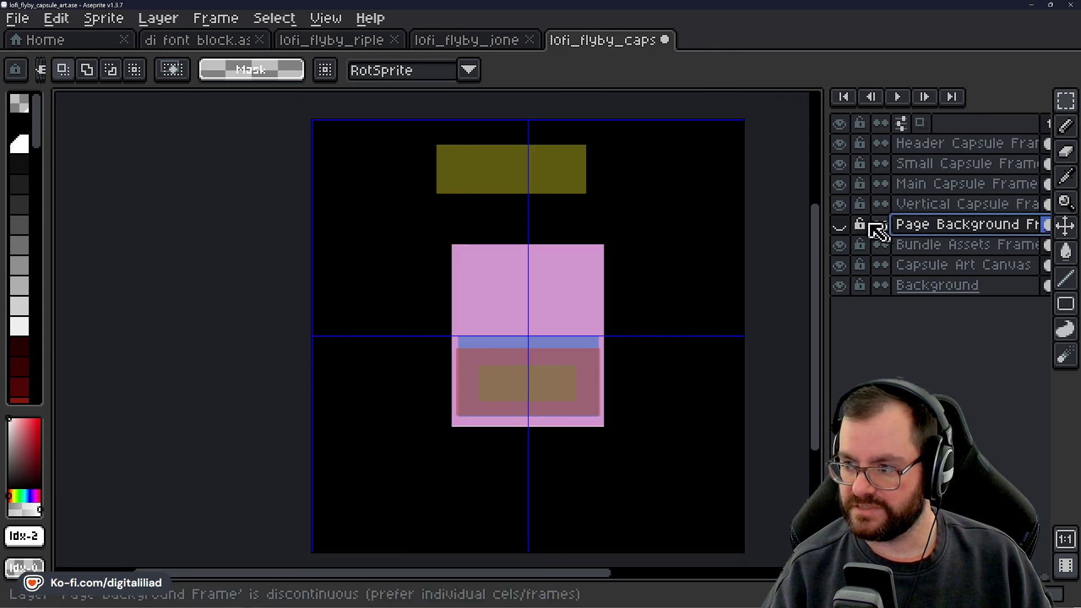
{"action": "left_click", "coordinate": [839, 225]}
{"action": "scroll", "coordinate": [596, 280], "scroll_direction": "up", "scroll_amount": 2}
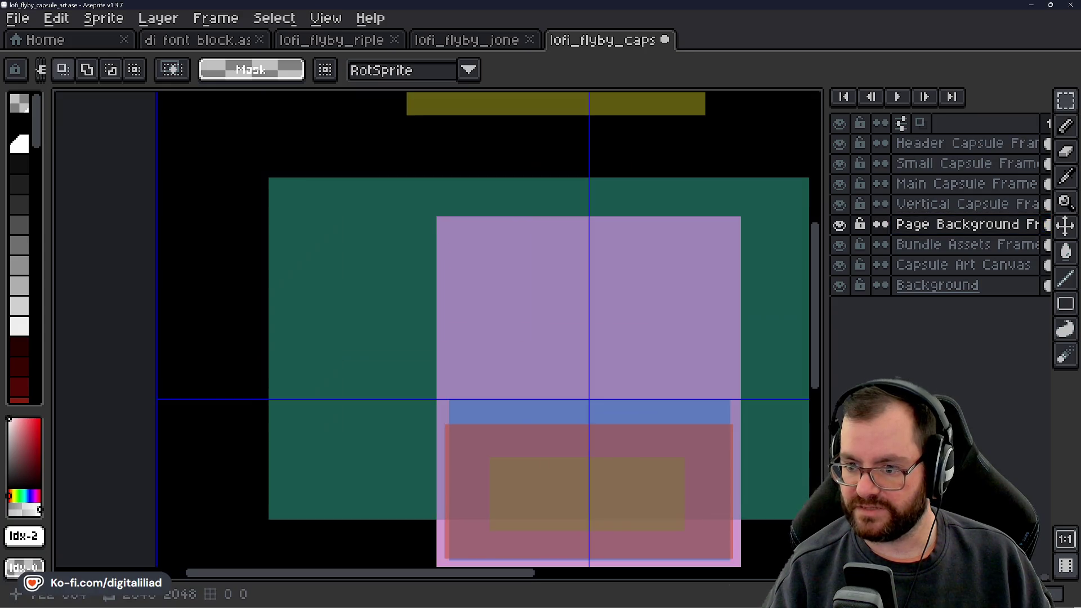
{"action": "left_click_drag", "start_coordinate": [502, 292], "coordinate": [401, 235]}
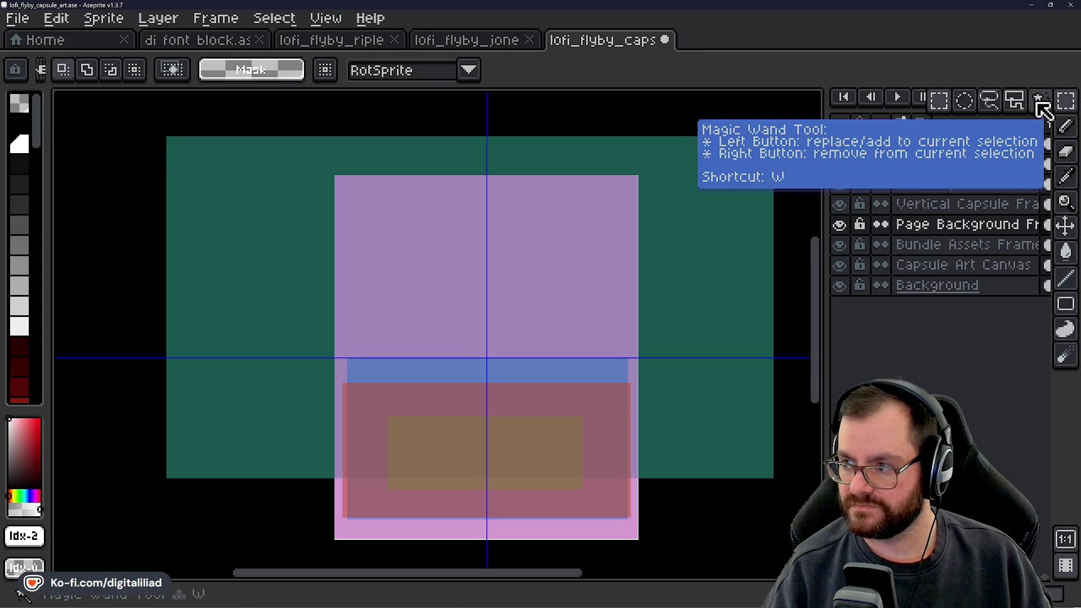
Select the teal rectangle by colour, shrink it and move it onto the pink frame.
{"action": "left_click", "coordinate": [1042, 109]}
{"action": "left_click", "coordinate": [710, 246]}
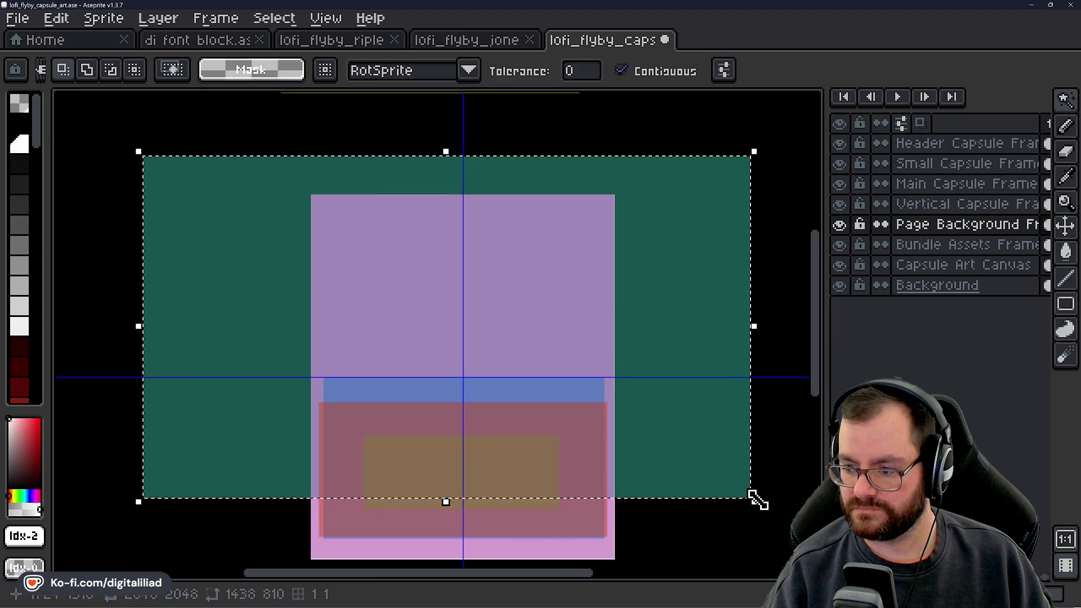
{"action": "mouse_move", "coordinate": [750, 493]}
{"action": "left_mouse_down"}
{"action": "mouse_move", "coordinate": [762, 509]}
{"action": "mouse_move", "coordinate": [476, 313]}
{"action": "mouse_move", "coordinate": [489, 323]}
{"action": "left_mouse_up"}
{"action": "mouse_move", "coordinate": [391, 270]}
{"action": "left_mouse_down"}
{"action": "mouse_move", "coordinate": [524, 307]}
{"action": "mouse_move", "coordinate": [541, 292]}
{"action": "left_mouse_up"}
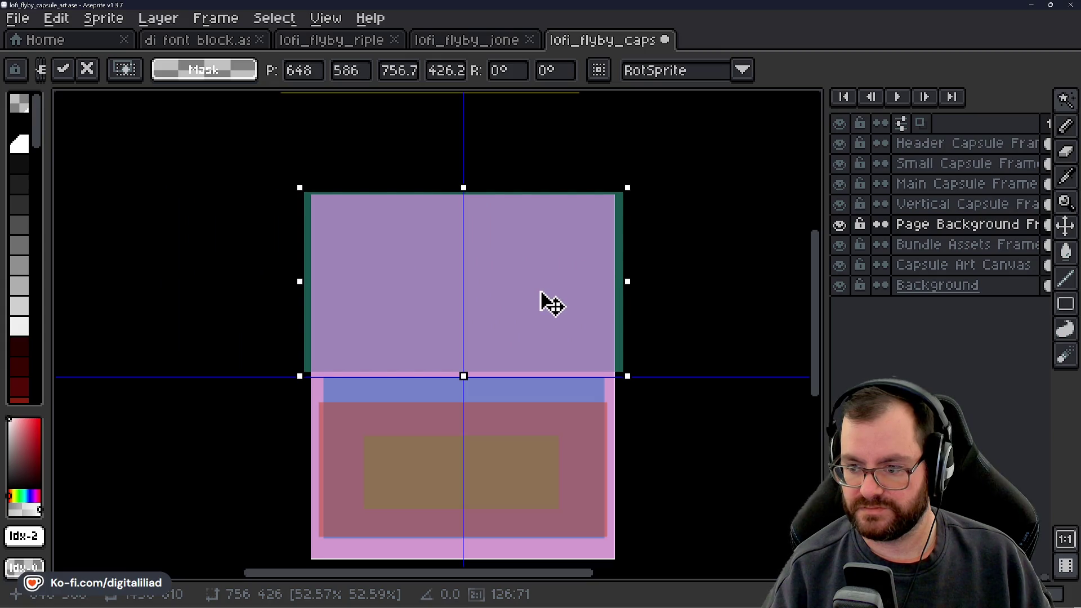
{"action": "left_click_drag", "start_coordinate": [624, 374], "coordinate": [606, 363]}
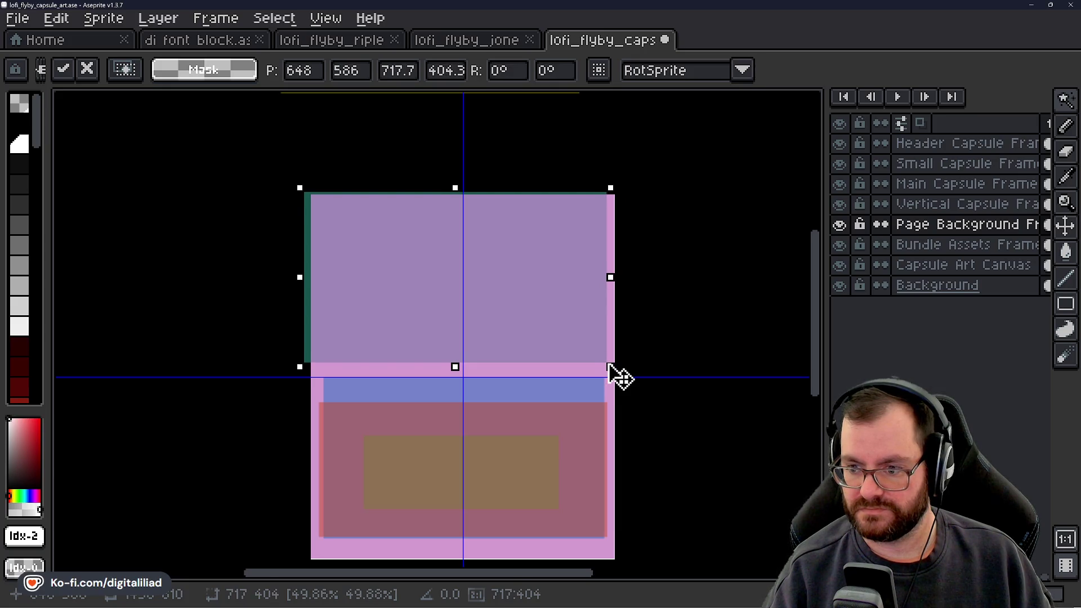
{"action": "mouse_move", "coordinate": [521, 302]}
{"action": "left_mouse_down"}
{"action": "mouse_move", "coordinate": [461, 330]}
{"action": "mouse_move", "coordinate": [500, 372]}
{"action": "left_mouse_up"}
Nudge the teal rectangle up one pixel and commit it at about 718×404.
{"action": "scroll", "coordinate": [490, 323], "scroll_direction": "up", "scroll_amount": 1}
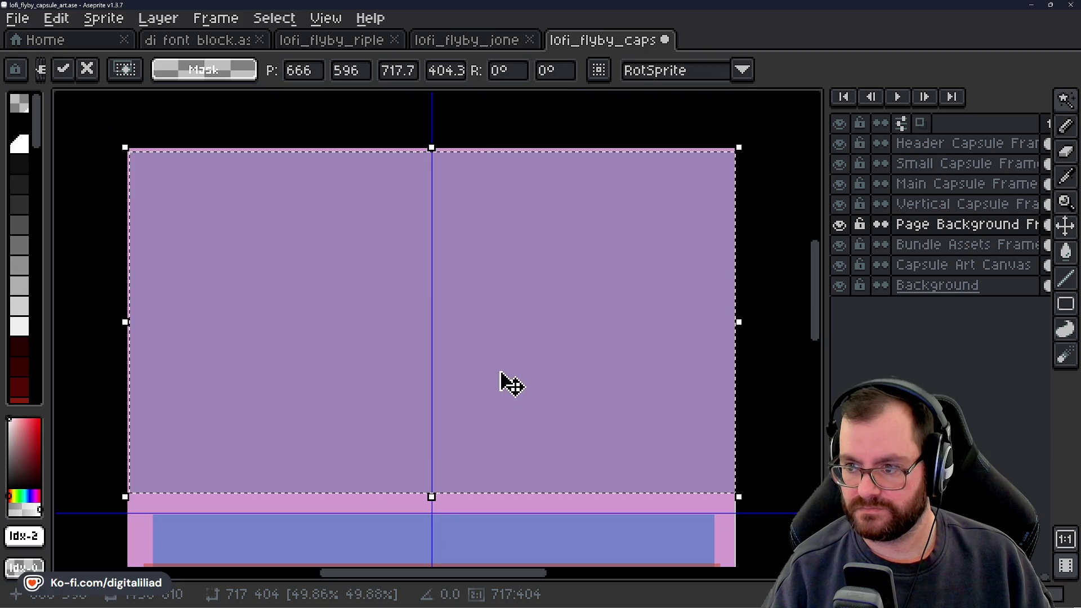
{"action": "key", "text": "Up"}
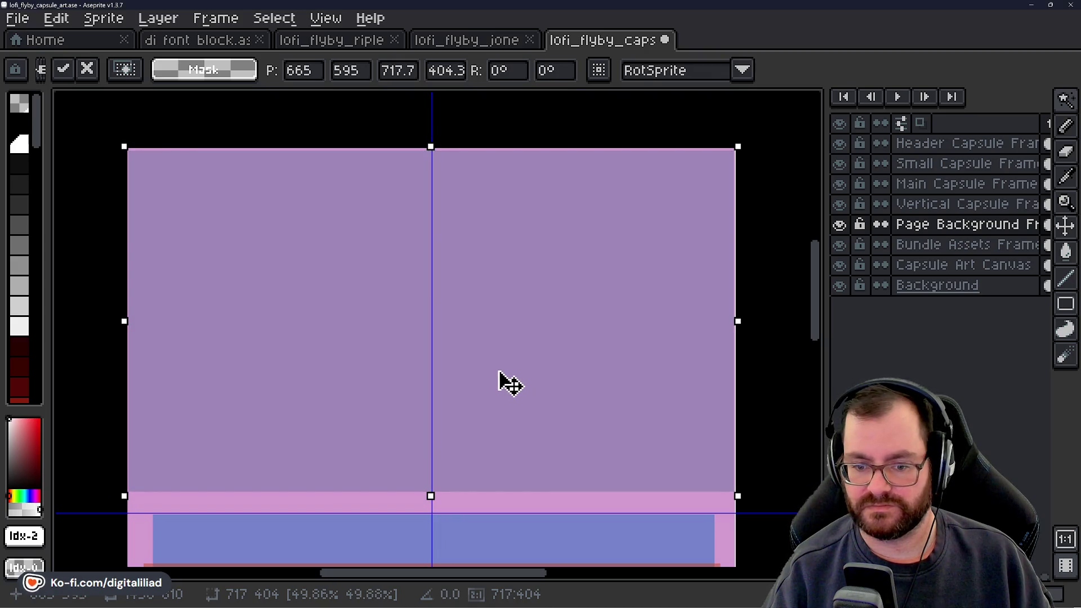
{"action": "key", "text": "Return"}
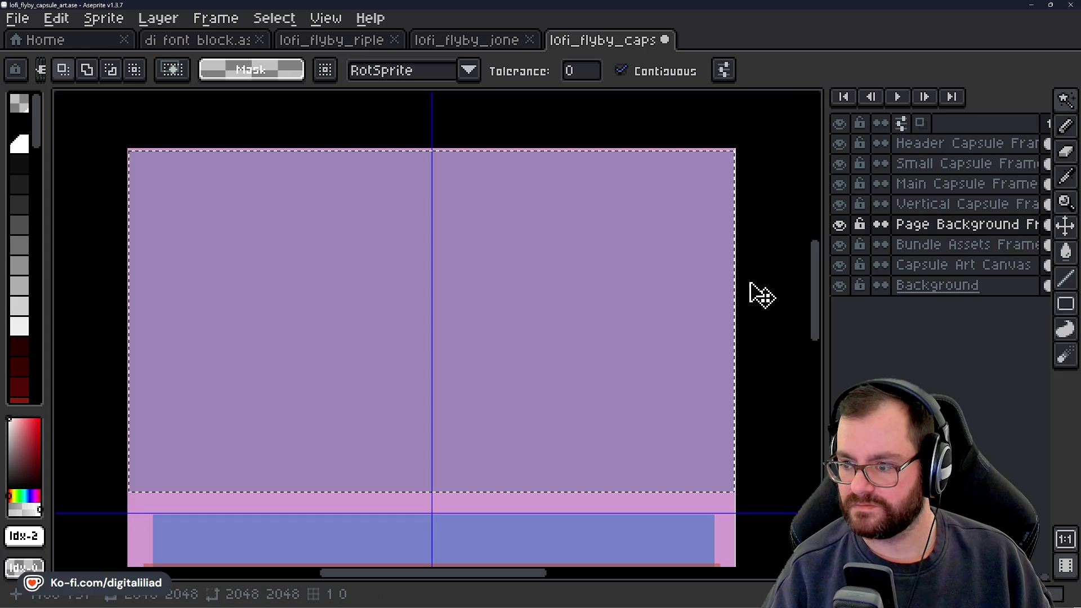
{"action": "scroll", "coordinate": [598, 313], "scroll_direction": "down", "scroll_amount": 4}
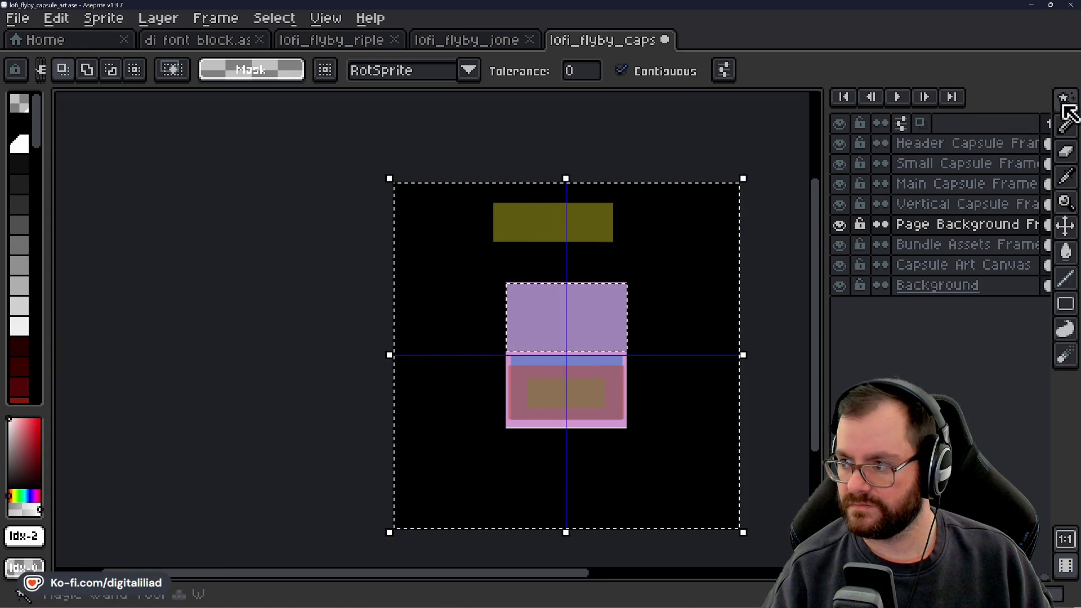
{"action": "mouse_move", "coordinate": [1066, 112]}
{"action": "left_click", "coordinate": [941, 109]}
Deselect, activate the Bundle Assets Frame layer and select its rectangle by colour.
{"action": "key", "text": "ctrl+d"}
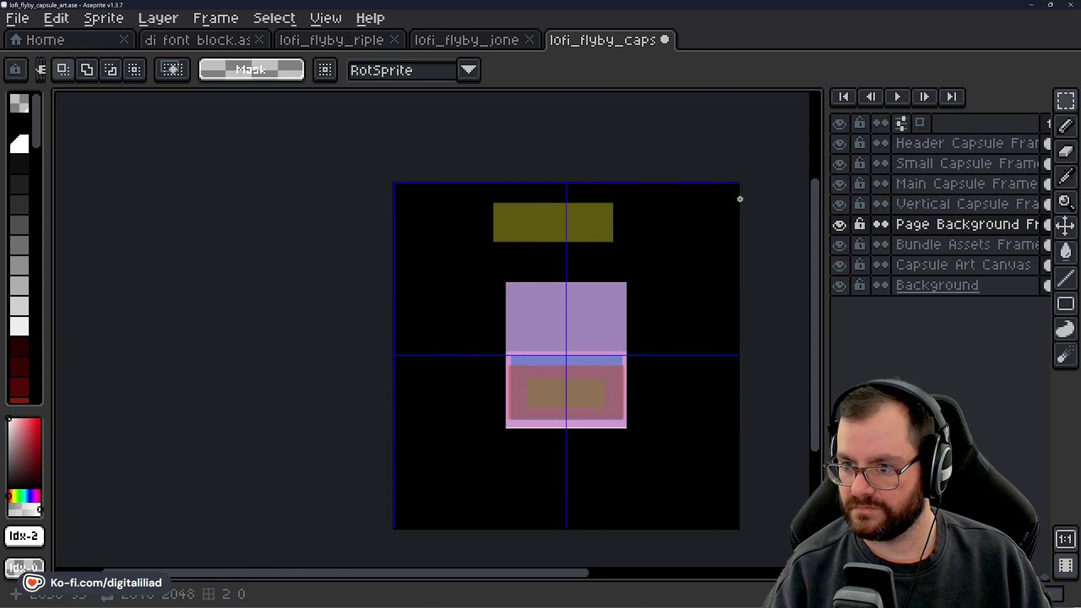
{"action": "left_click", "coordinate": [894, 244]}
{"action": "scroll", "coordinate": [625, 193], "scroll_direction": "up", "scroll_amount": 1}
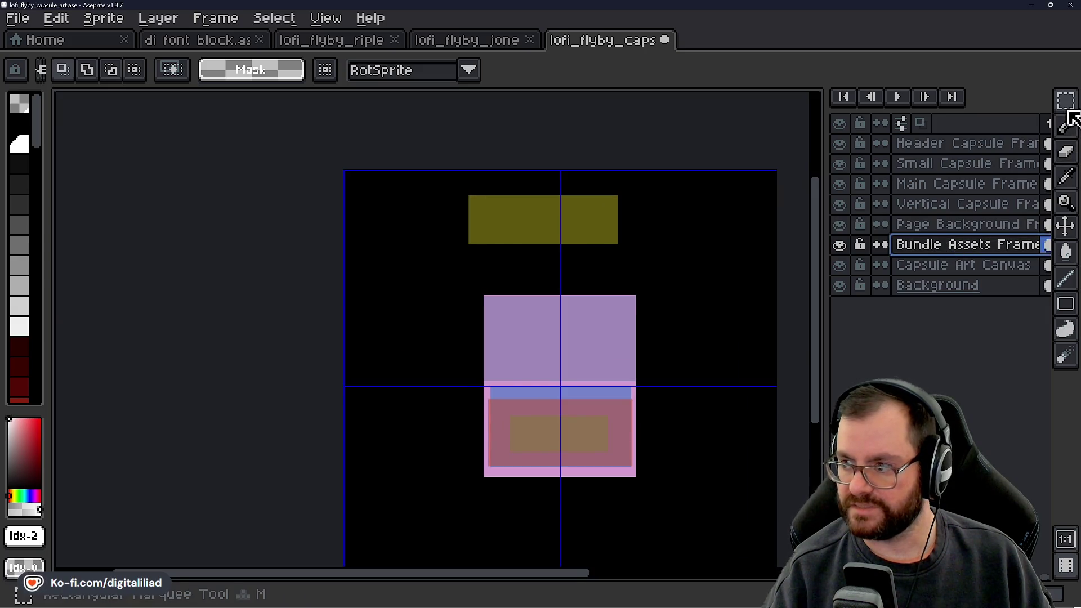
{"action": "left_click", "coordinate": [1036, 110]}
{"action": "left_click", "coordinate": [595, 216]}
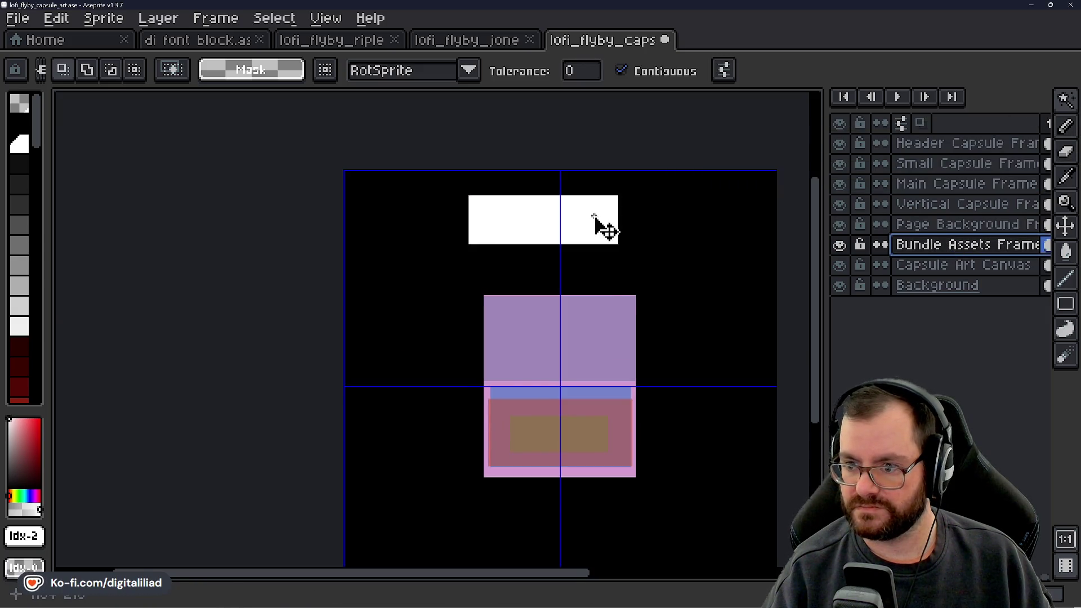
Move the 707×232 Bundle Assets rectangle down to 671, 1127, centred on the vertical guide.
{"action": "mouse_move", "coordinate": [577, 243]}
{"action": "left_mouse_down"}
{"action": "mouse_move", "coordinate": [538, 191]}
{"action": "mouse_move", "coordinate": [579, 369]}
{"action": "mouse_move", "coordinate": [554, 391]}
{"action": "left_mouse_up"}
{"action": "scroll", "coordinate": [552, 383], "scroll_direction": "up", "scroll_amount": 3}
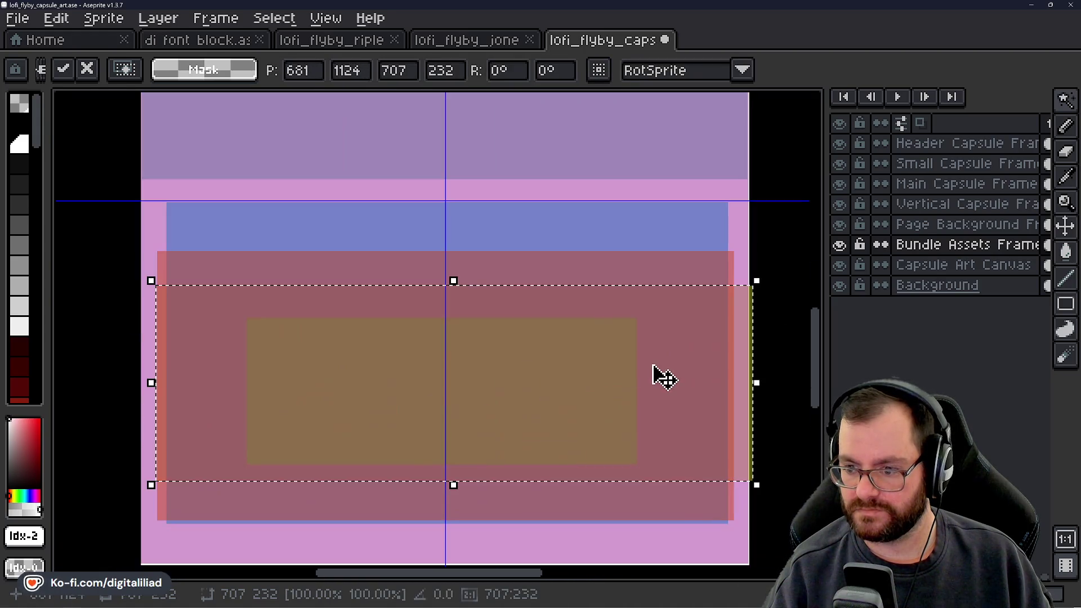
{"action": "left_click_drag", "start_coordinate": [651, 366], "coordinate": [642, 367]}
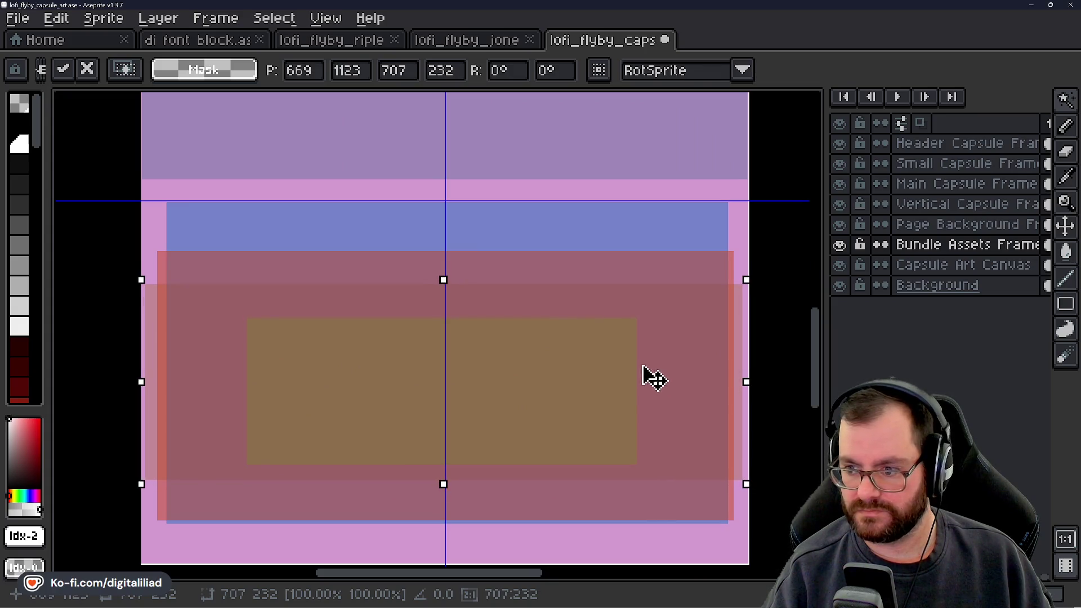
{"action": "left_click_drag", "start_coordinate": [645, 370], "coordinate": [645, 372]}
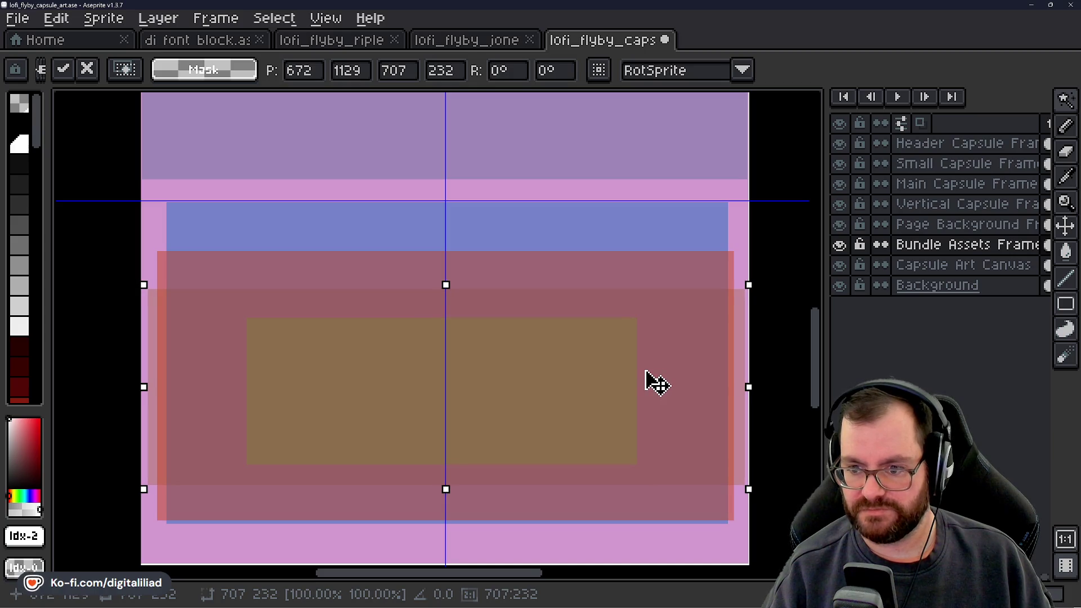
{"action": "left_click_drag", "start_coordinate": [646, 371], "coordinate": [644, 352]}
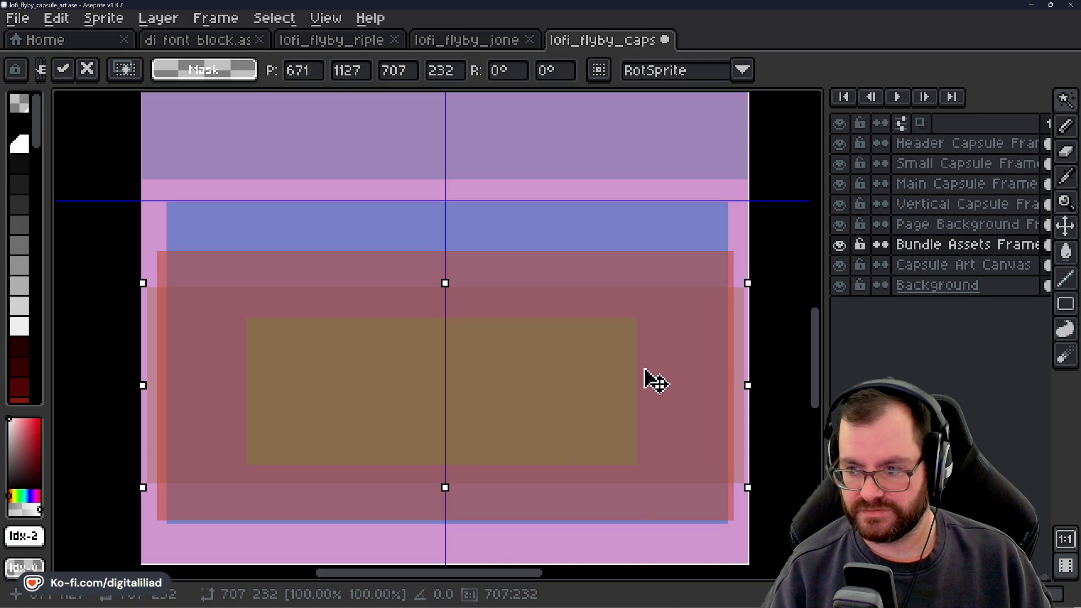
{"action": "key", "text": "w"}
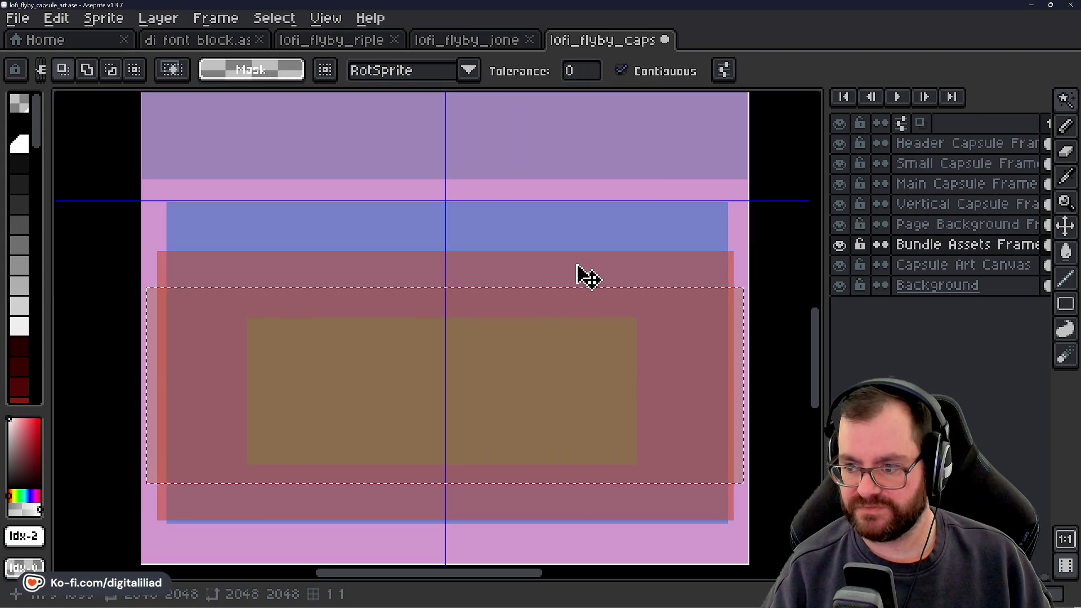
{"action": "scroll", "coordinate": [586, 278], "scroll_direction": "down", "scroll_amount": 3}
Clear the selection and draw a few trial rectangular selections in the brown area.
{"action": "key", "text": "m"}
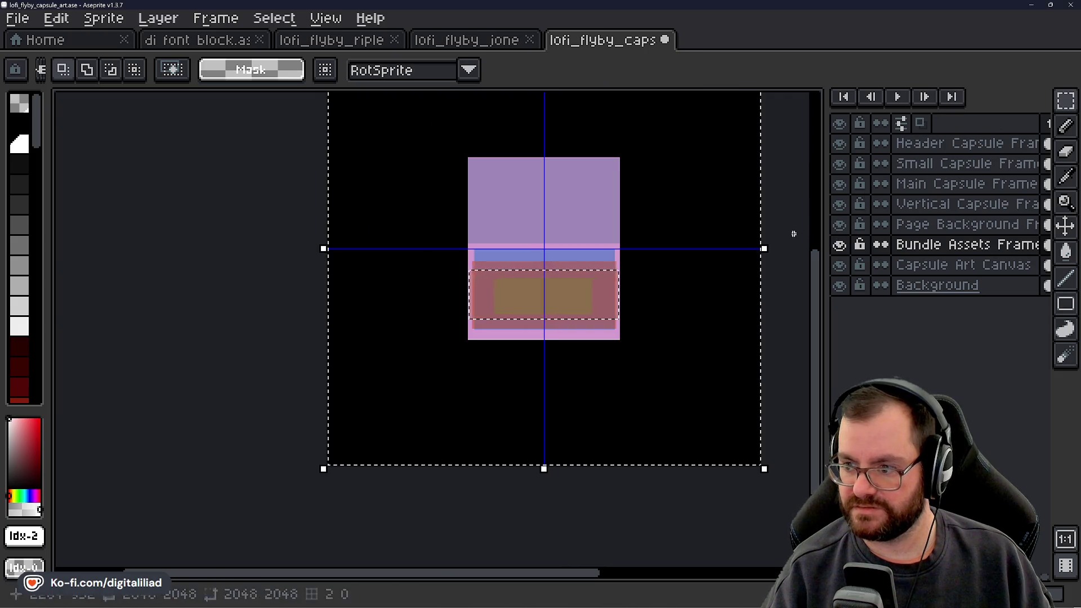
{"action": "key", "text": "ctrl+d"}
{"action": "scroll", "coordinate": [572, 299], "scroll_direction": "up", "scroll_amount": 3}
{"action": "mouse_move", "coordinate": [392, 236]}
{"action": "left_mouse_down"}
{"action": "mouse_move", "coordinate": [345, 304]}
{"action": "mouse_move", "coordinate": [445, 399]}
{"action": "left_mouse_up"}
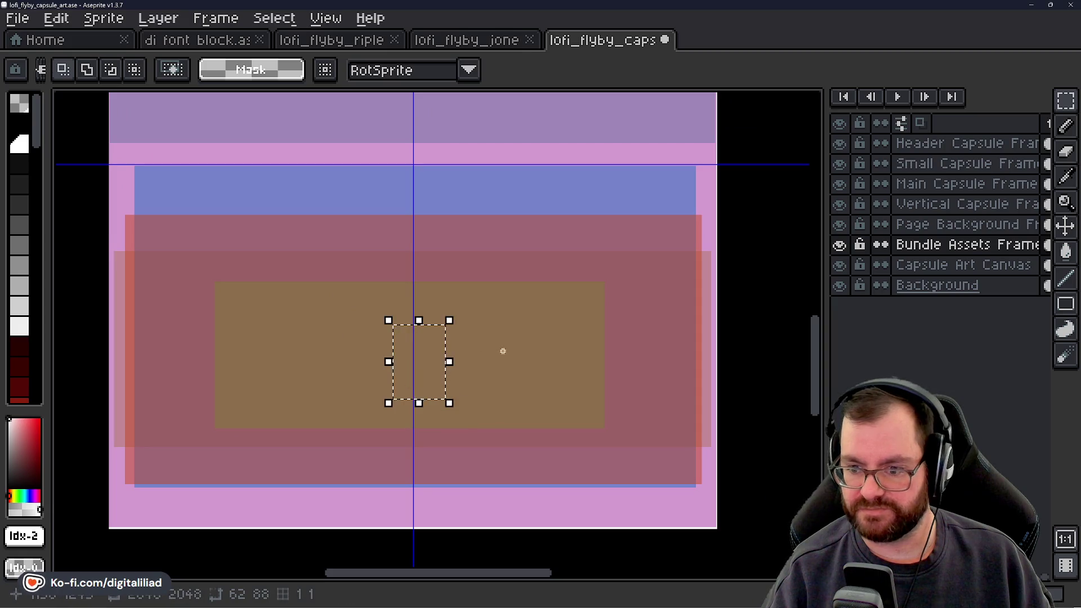
{"action": "key", "text": "ctrl+d"}
{"action": "left_click_drag", "start_coordinate": [383, 317], "coordinate": [438, 391]}
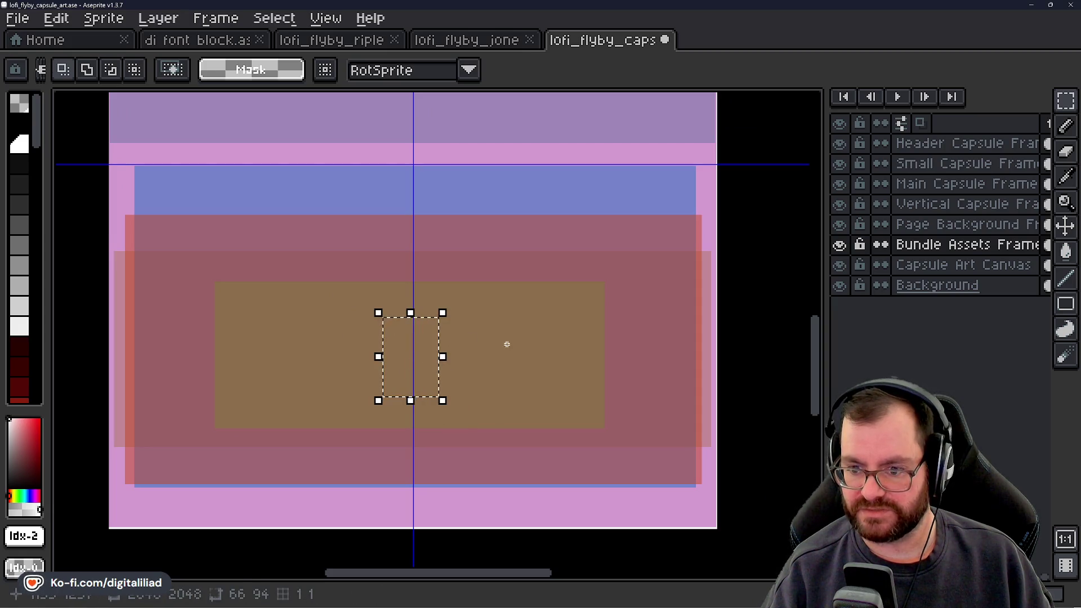
{"action": "key", "text": "ctrl+d"}
{"action": "left_click_drag", "start_coordinate": [372, 307], "coordinate": [450, 401]}
{"action": "key", "text": "ctrl+d"}
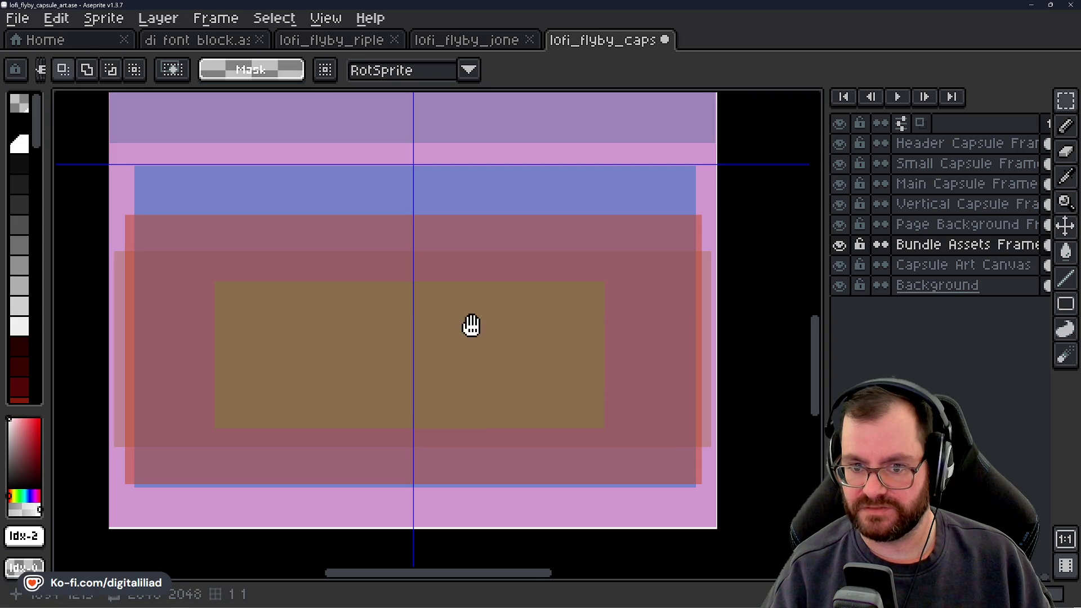
{"action": "left_click_drag", "start_coordinate": [473, 326], "coordinate": [489, 319]}
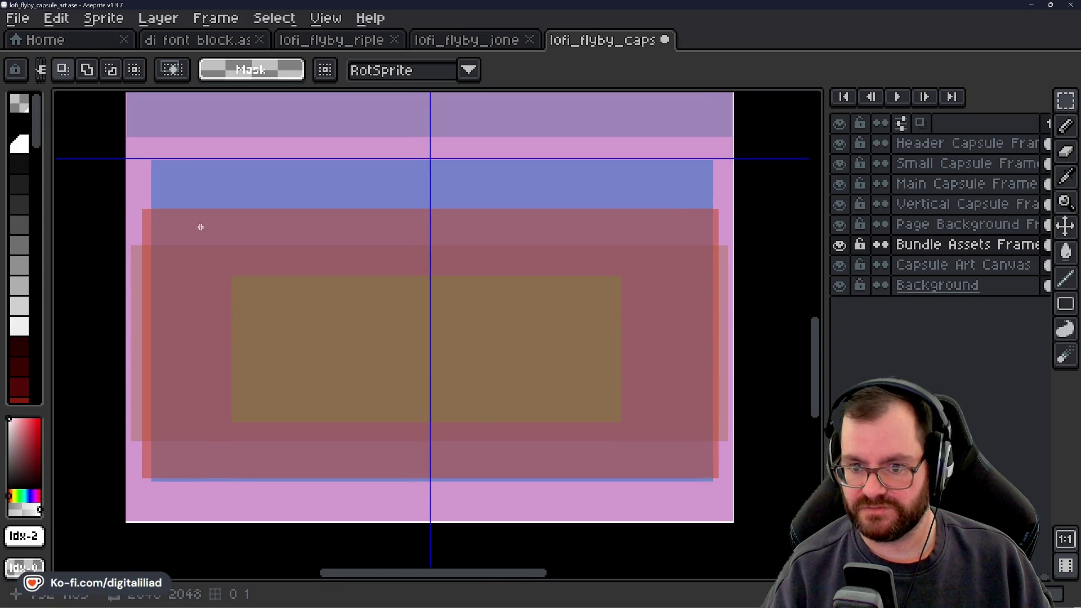
{"action": "left_click", "coordinate": [840, 246]}
{"action": "left_click", "coordinate": [841, 246]}
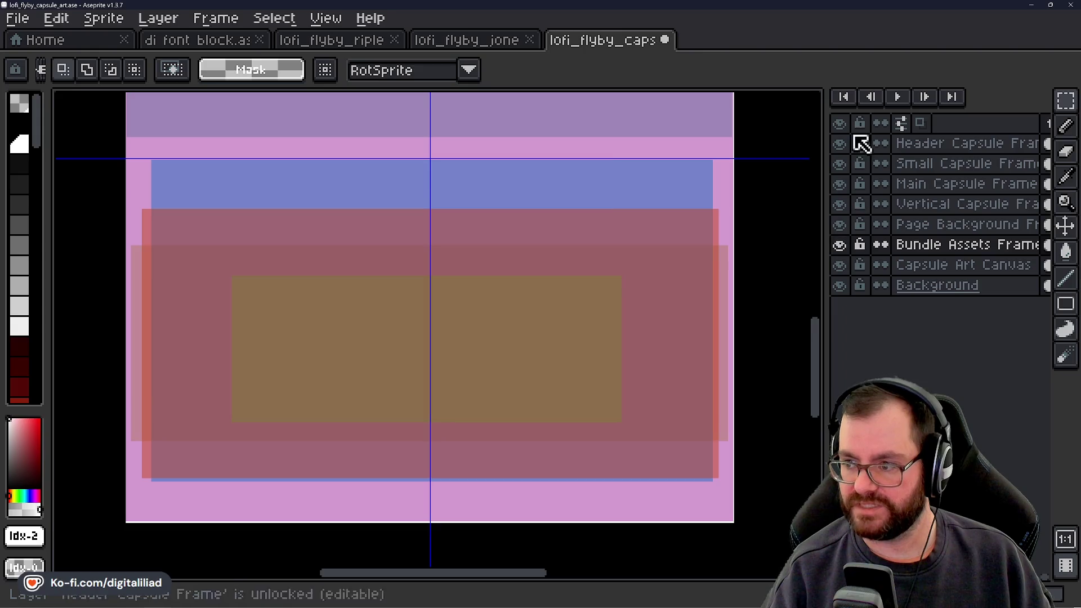
{"action": "left_click", "coordinate": [846, 146]}
{"action": "double_click", "coordinate": [847, 146]}
{"action": "left_click", "coordinate": [847, 150]}
{"action": "left_click", "coordinate": [846, 158]}
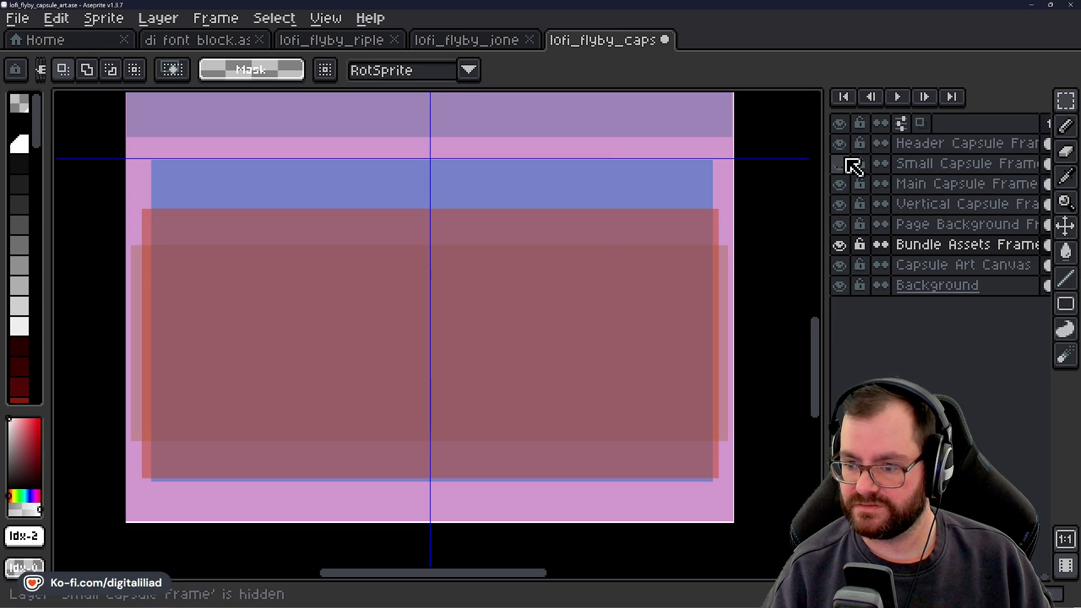
{"action": "left_click", "coordinate": [848, 163]}
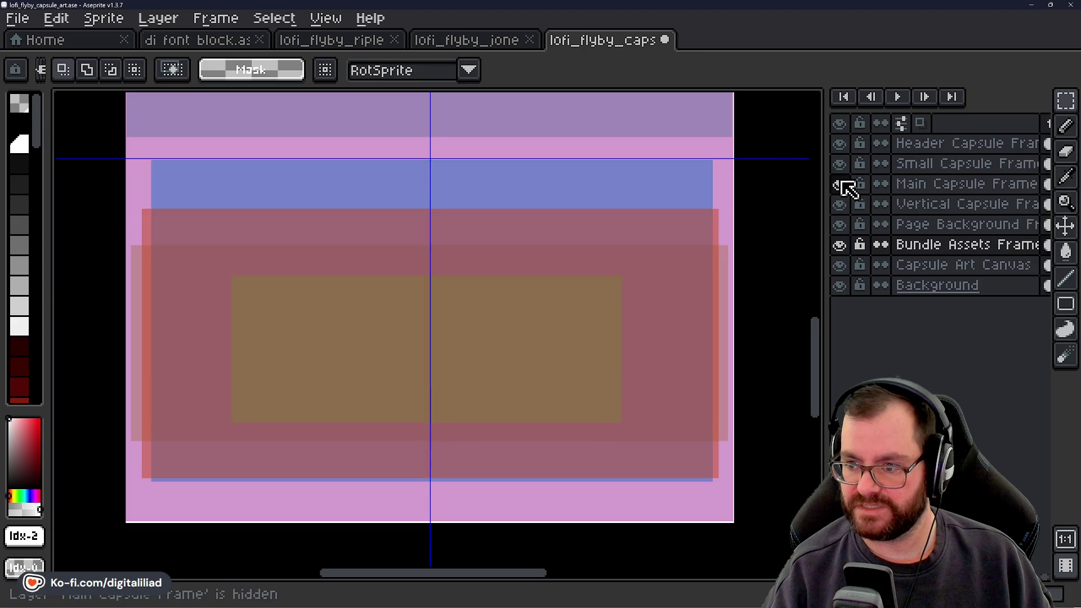
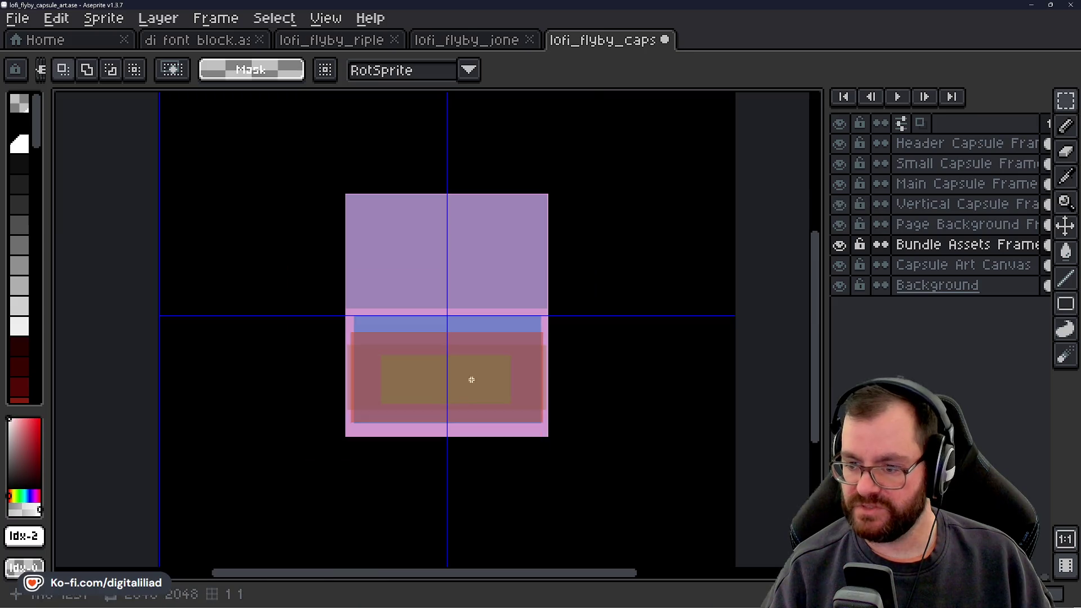
Zoom out and toggle the Vertical Capsule Frame layer to compare its overlap with other frames.
{"action": "key", "text": "minus"}
{"action": "left_click", "coordinate": [839, 204]}
{"action": "left_click", "coordinate": [839, 203]}
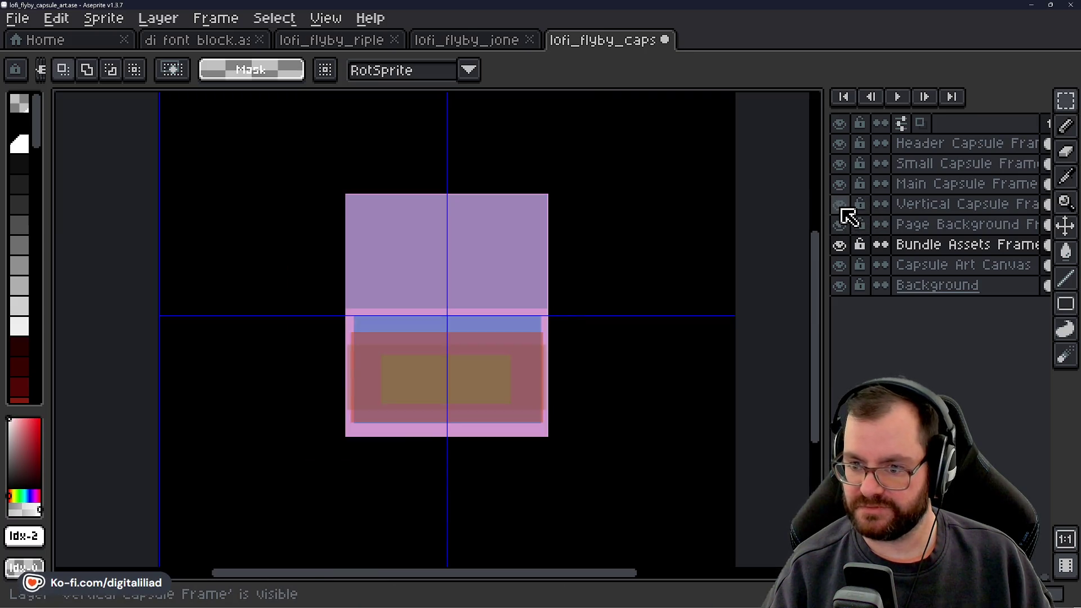
{"action": "left_click", "coordinate": [839, 203]}
{"action": "left_click", "coordinate": [839, 204]}
{"action": "left_click", "coordinate": [839, 204]}
{"action": "left_click", "coordinate": [841, 207]}
{"action": "left_click", "coordinate": [840, 207]}
{"action": "left_click", "coordinate": [841, 207]}
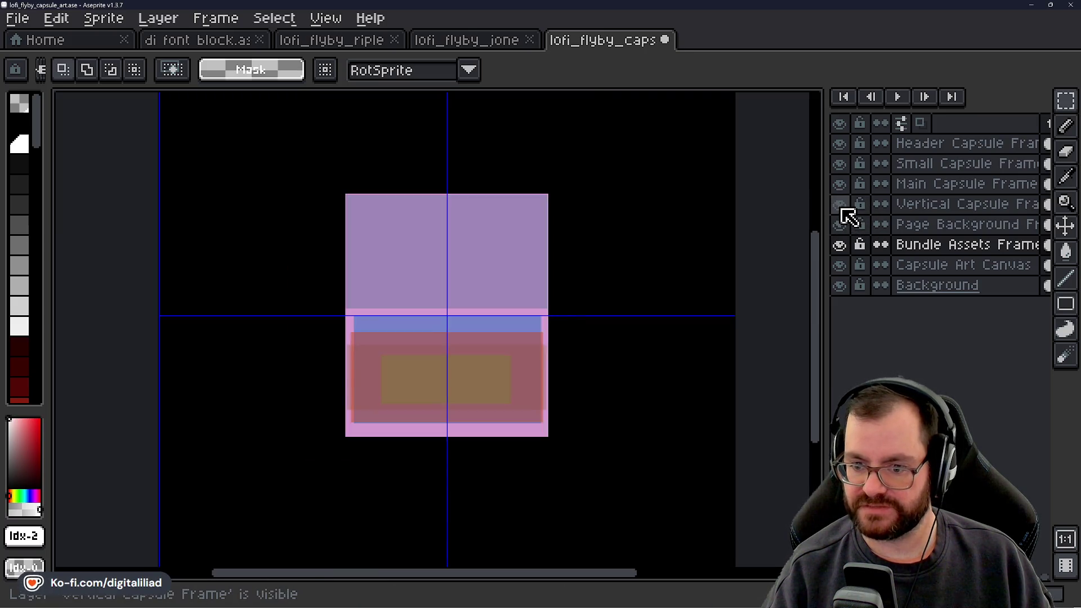
{"action": "left_click", "coordinate": [840, 207]}
{"action": "left_click", "coordinate": [840, 207]}
{"action": "left_click", "coordinate": [840, 207]}
{"action": "left_click", "coordinate": [840, 207]}
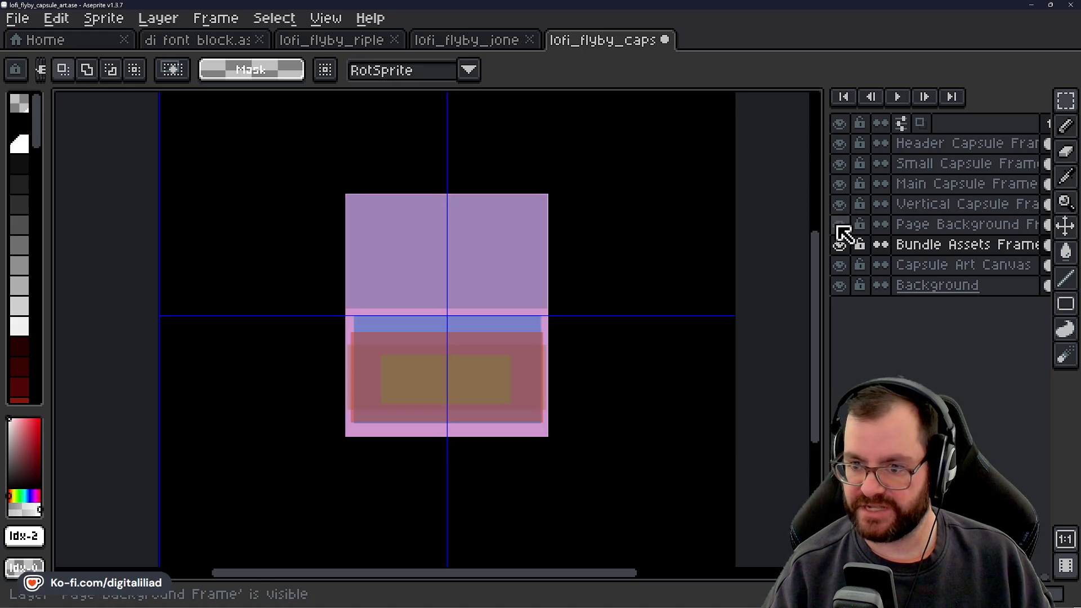
{"action": "left_click", "coordinate": [840, 207]}
{"action": "left_click", "coordinate": [841, 207]}
Zoom in across the sprite and recheck the Vertical Capsule Frame overlap by toggling it again.
{"action": "scroll", "coordinate": [440, 218], "scroll_direction": "up", "scroll_amount": 1}
{"action": "scroll", "coordinate": [441, 219], "scroll_direction": "up", "scroll_amount": 1}
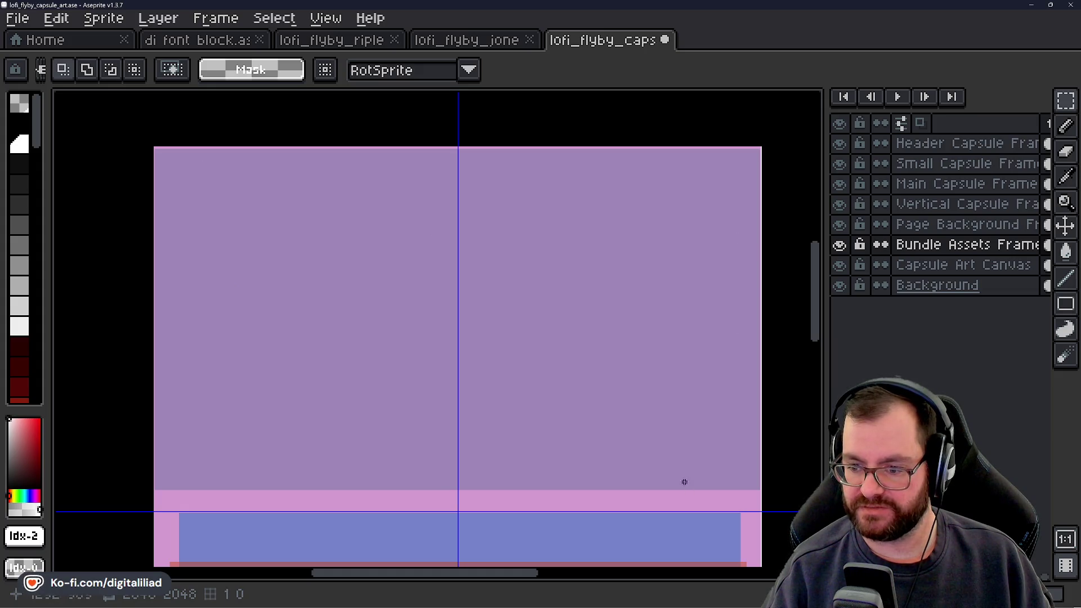
{"action": "mouse_move", "coordinate": [449, 372]}
{"action": "left_mouse_down"}
{"action": "mouse_move", "coordinate": [439, 197]}
{"action": "mouse_move", "coordinate": [482, 391]}
{"action": "left_mouse_up"}
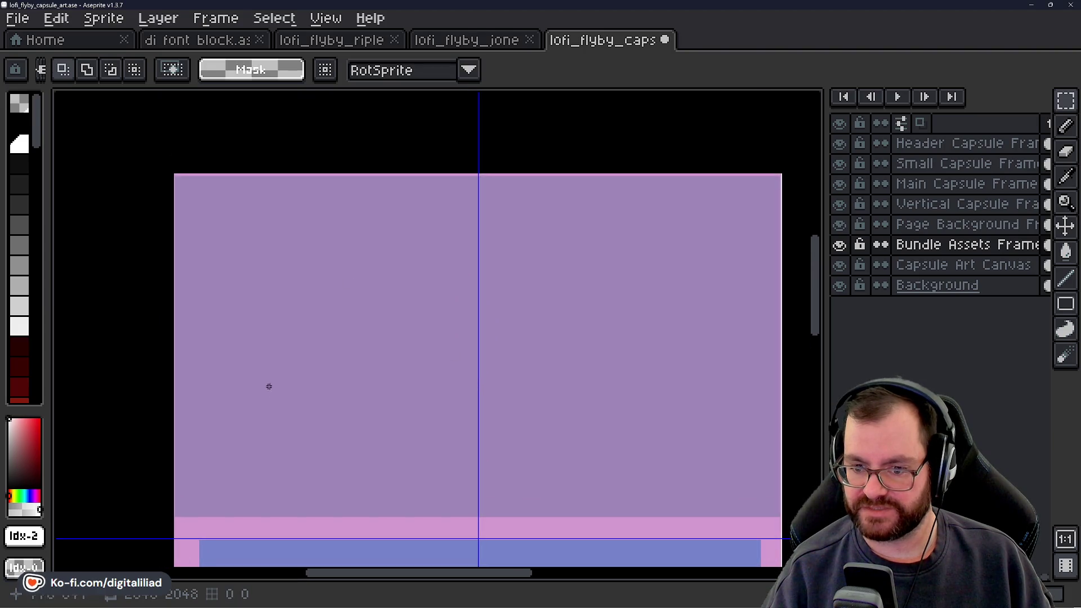
{"action": "left_click_drag", "start_coordinate": [423, 307], "coordinate": [493, 288]}
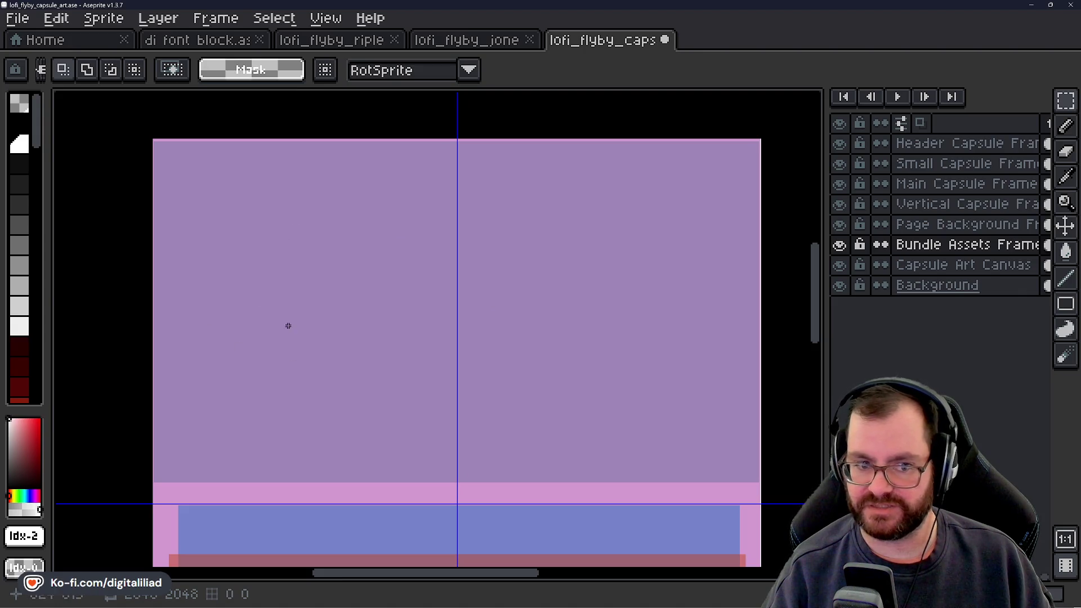
{"action": "left_click_drag", "start_coordinate": [503, 371], "coordinate": [546, 222]}
{"action": "scroll", "coordinate": [543, 221], "scroll_direction": "down", "scroll_amount": 1}
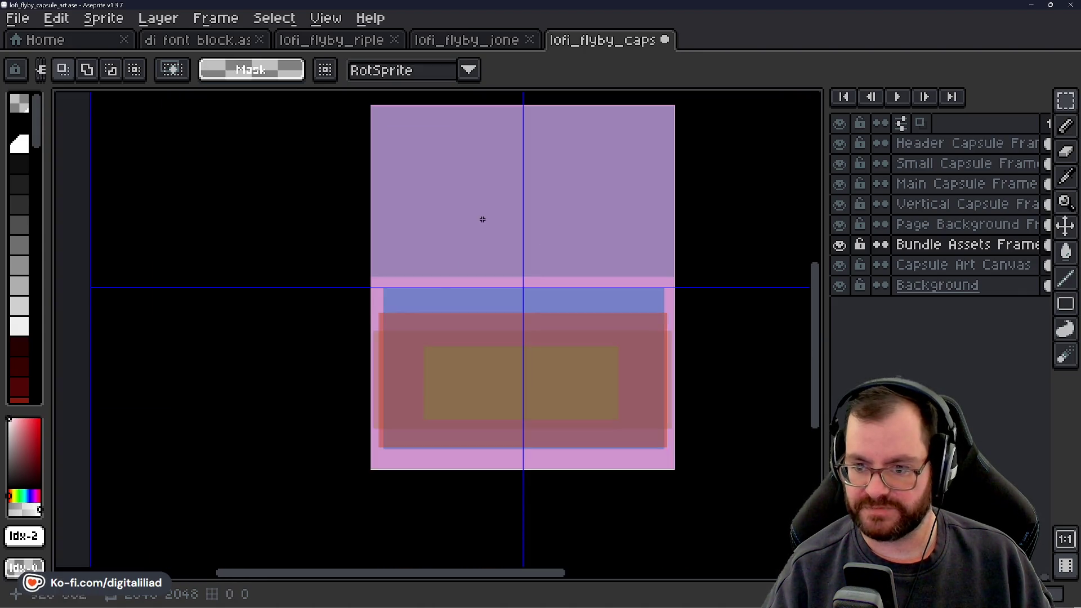
{"action": "left_click_drag", "start_coordinate": [611, 255], "coordinate": [571, 273]}
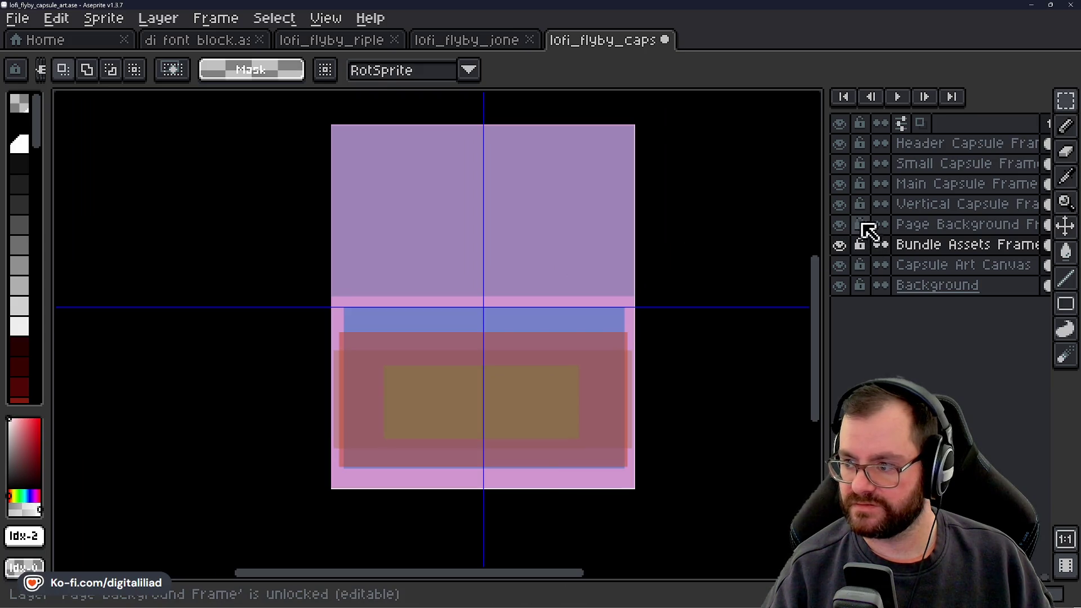
{"action": "left_click", "coordinate": [839, 204]}
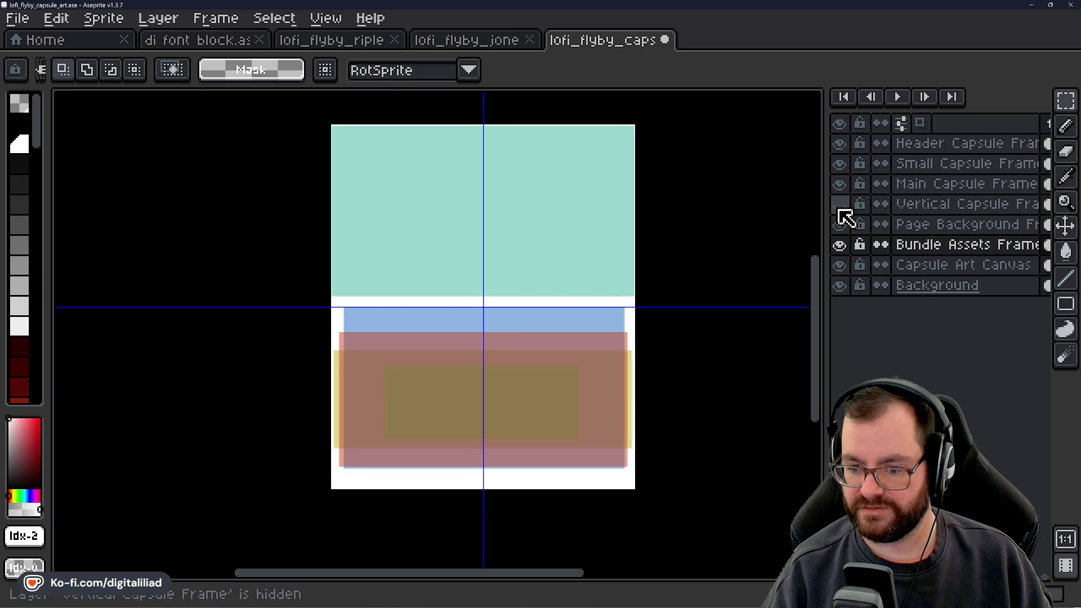
{"action": "left_click", "coordinate": [839, 206]}
{"action": "left_click", "coordinate": [839, 206]}
{"action": "left_click", "coordinate": [839, 206]}
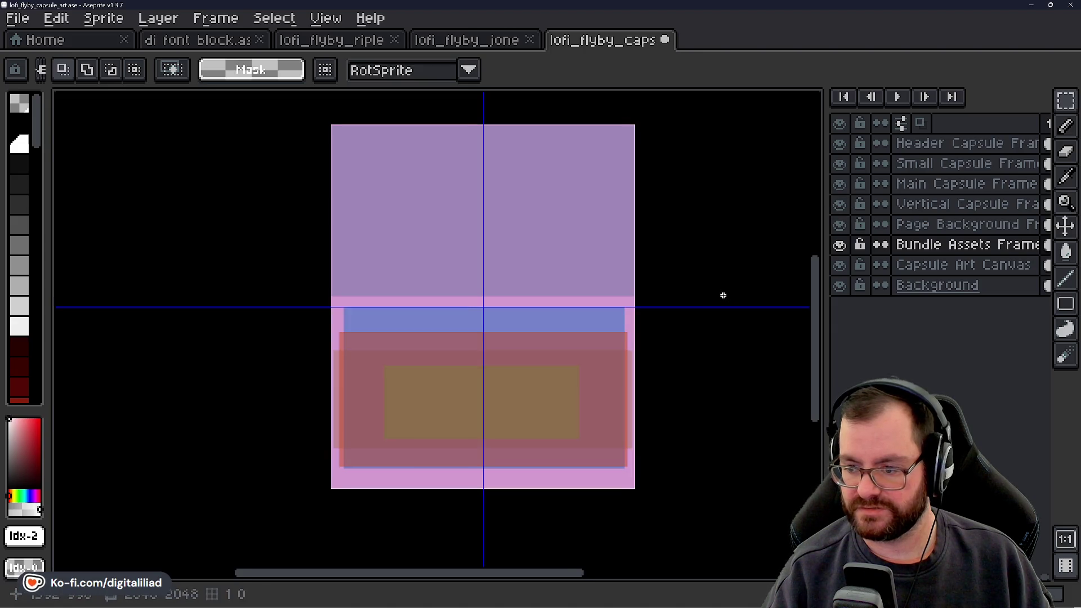
Save the lofi_flyby_capsule_art file with Ctrl+S and recentre the view on the sprite.
{"action": "left_click_drag", "start_coordinate": [723, 295], "coordinate": [706, 285]}
{"action": "scroll", "coordinate": [533, 337], "scroll_direction": "up", "scroll_amount": 1}
{"action": "scroll", "coordinate": [412, 284], "scroll_direction": "down", "scroll_amount": 1}
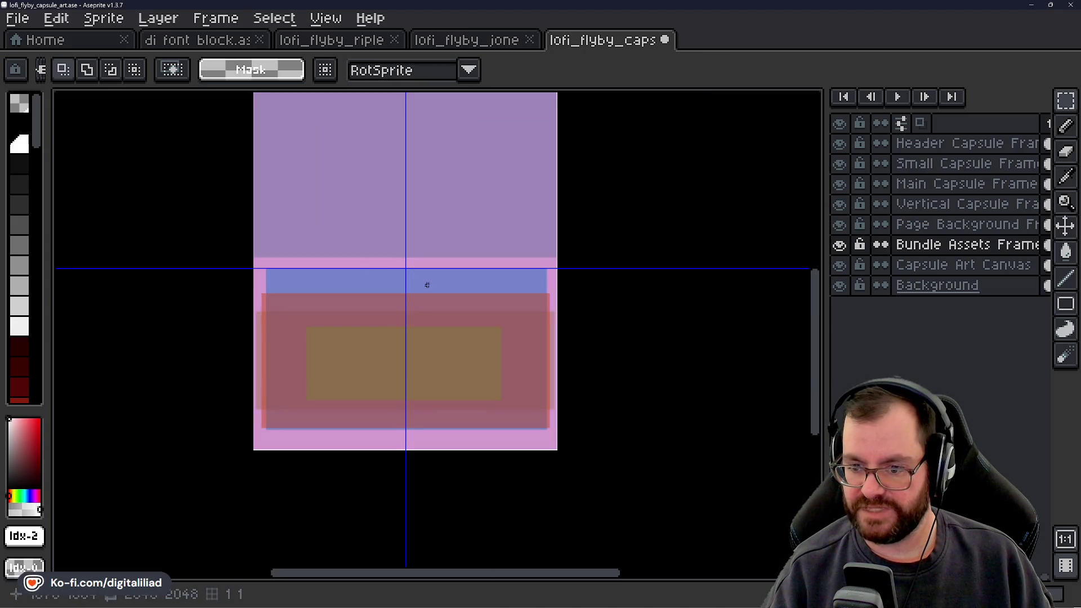
{"action": "key", "text": "ctrl+s"}
{"action": "scroll", "coordinate": [394, 282], "scroll_direction": "up", "scroll_amount": 1}
{"action": "scroll", "coordinate": [399, 281], "scroll_direction": "down", "scroll_amount": 1}
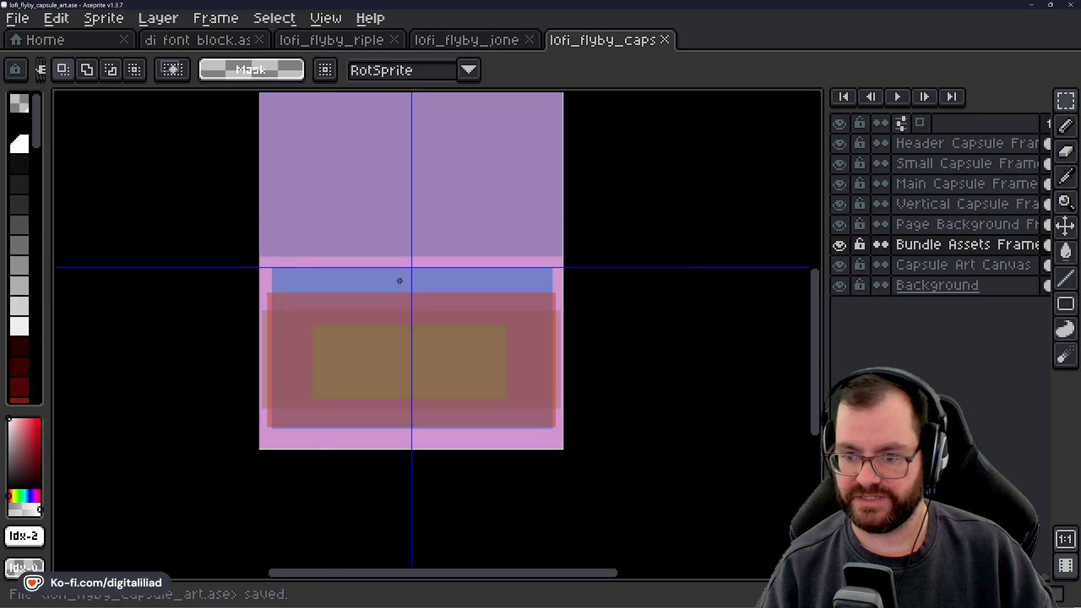
{"action": "scroll", "coordinate": [399, 281], "scroll_direction": "up", "scroll_amount": 1}
{"action": "scroll", "coordinate": [394, 267], "scroll_direction": "down", "scroll_amount": 1}
{"action": "scroll", "coordinate": [398, 258], "scroll_direction": "up", "scroll_amount": 1}
{"action": "left_click_drag", "start_coordinate": [397, 259], "coordinate": [429, 315]}
{"action": "scroll", "coordinate": [428, 294], "scroll_direction": "down", "scroll_amount": 1}
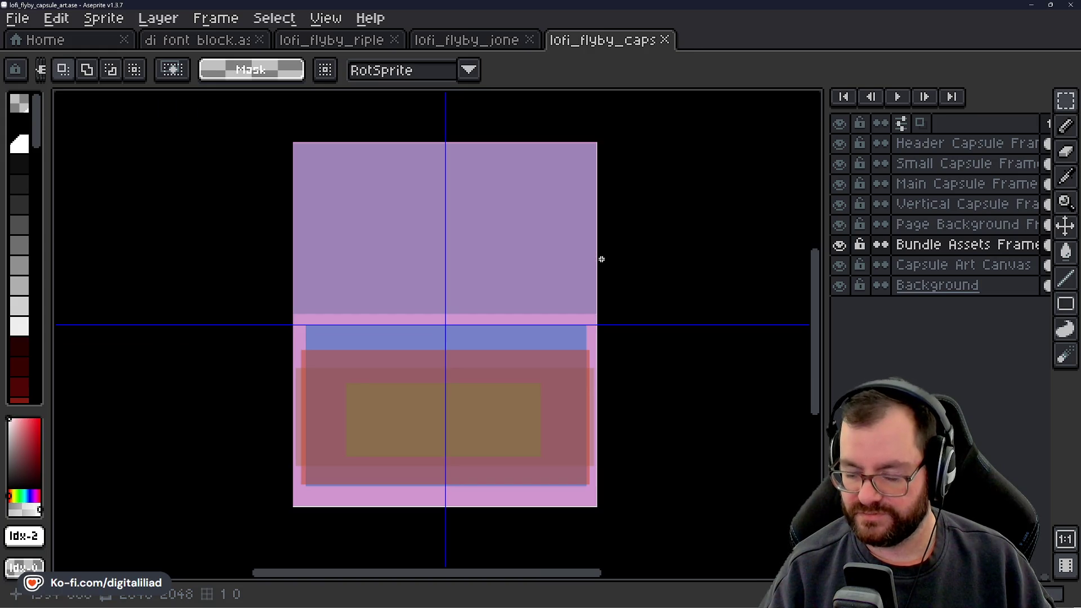
{"action": "scroll", "coordinate": [434, 321], "scroll_direction": "up", "scroll_amount": 3}
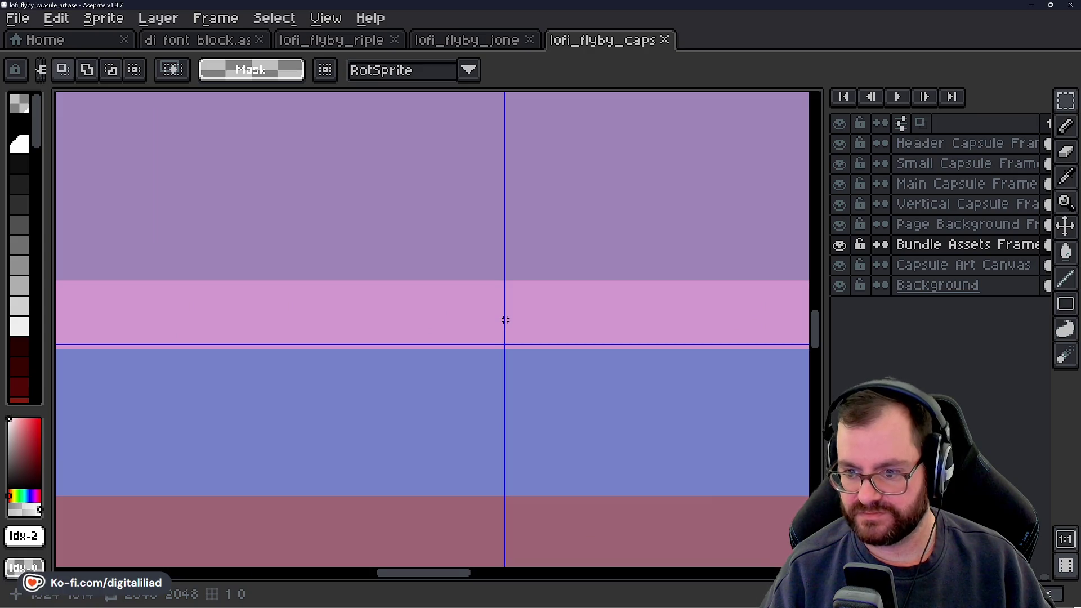
{"action": "scroll", "coordinate": [510, 324], "scroll_direction": "down", "scroll_amount": 3}
{"action": "mouse_move", "coordinate": [519, 363]}
{"action": "left_mouse_down"}
{"action": "mouse_move", "coordinate": [483, 349]}
{"action": "mouse_move", "coordinate": [448, 357]}
{"action": "mouse_move", "coordinate": [461, 336]}
{"action": "mouse_move", "coordinate": [474, 339]}
{"action": "left_mouse_up"}
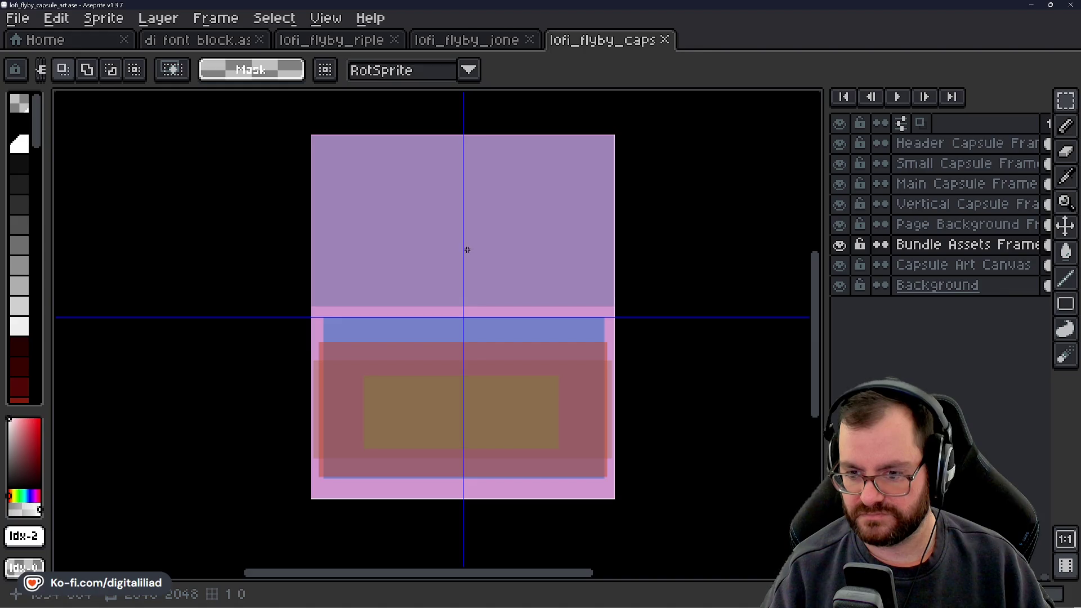
{"action": "scroll", "coordinate": [482, 444], "scroll_direction": "up", "scroll_amount": 1}
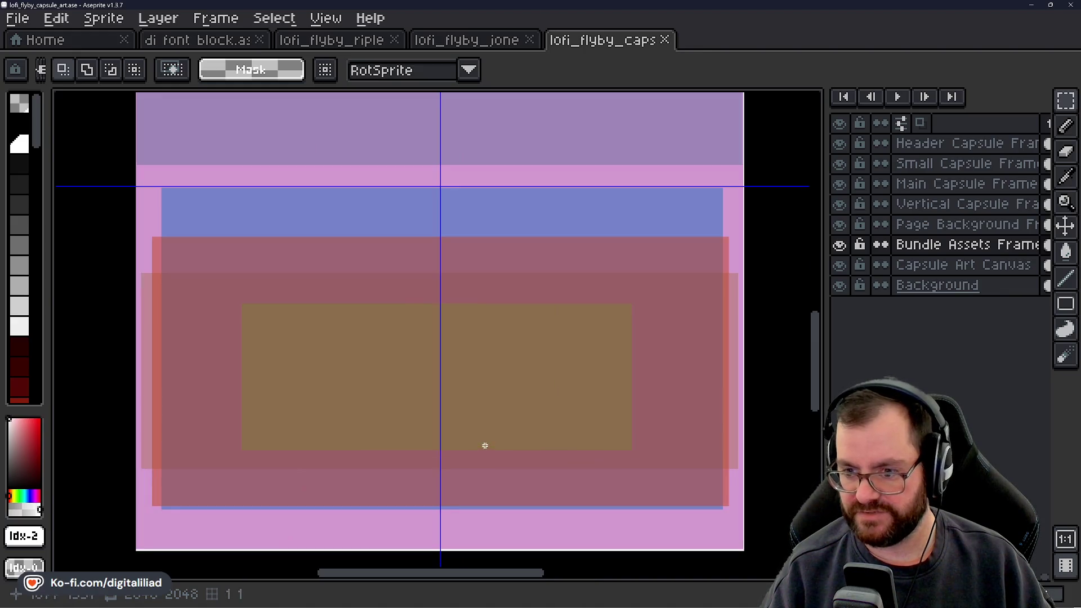
{"action": "left_click", "coordinate": [951, 163]}
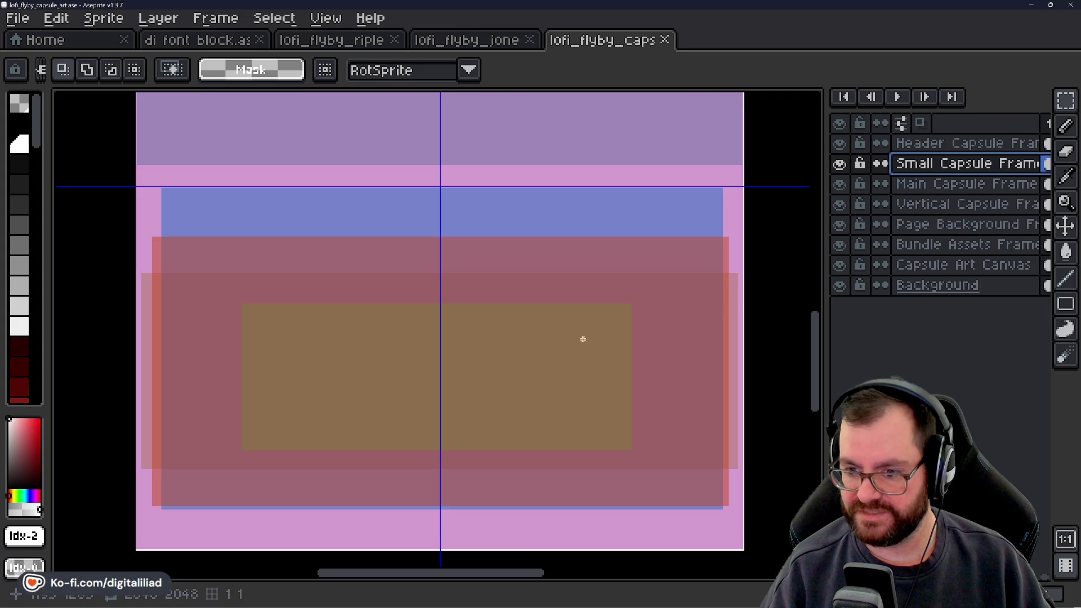
{"action": "left_click", "coordinate": [840, 164]}
{"action": "left_click", "coordinate": [839, 164]}
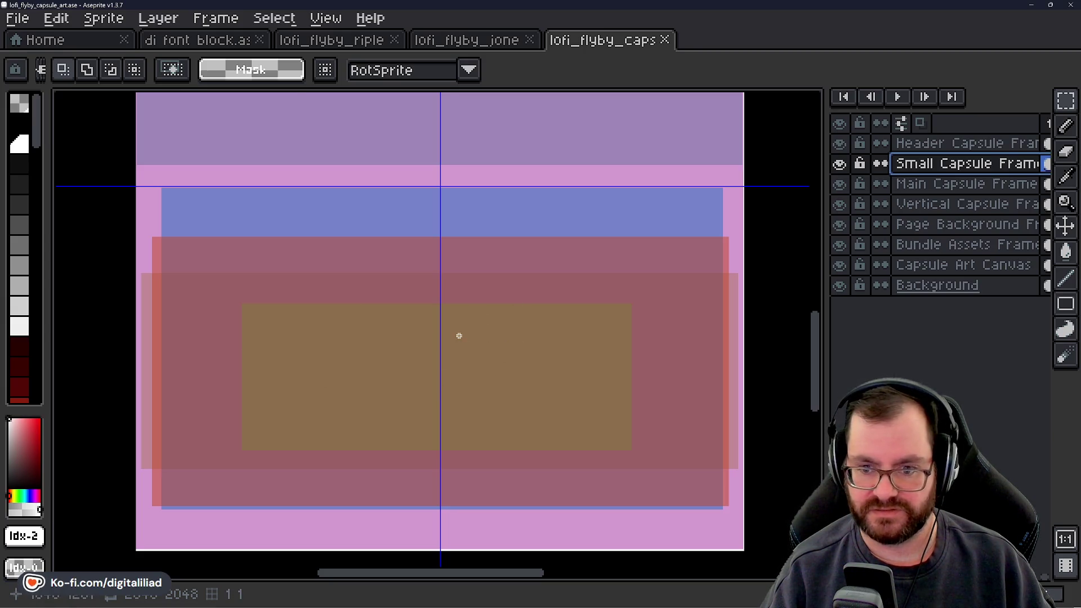
{"action": "scroll", "coordinate": [459, 335], "scroll_direction": "down", "scroll_amount": 2}
{"action": "mouse_move", "coordinate": [458, 335]}
{"action": "left_mouse_down"}
{"action": "mouse_move", "coordinate": [460, 377]}
{"action": "mouse_move", "coordinate": [467, 328]}
{"action": "left_mouse_up"}
{"action": "scroll", "coordinate": [464, 388], "scroll_direction": "up", "scroll_amount": 2}
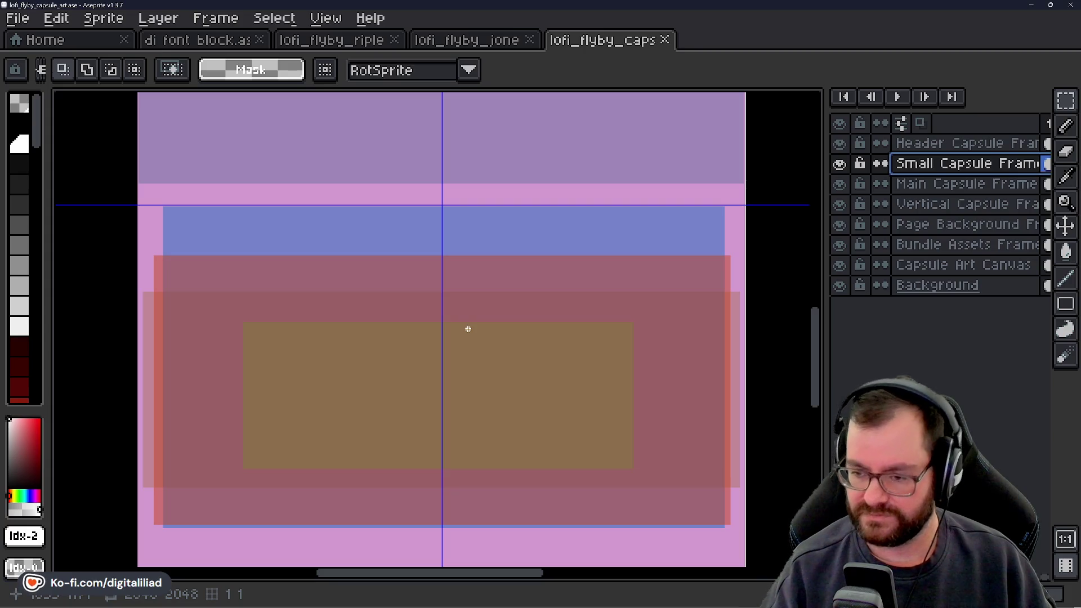
{"action": "mouse_move", "coordinate": [533, 214]}
{"action": "left_mouse_down"}
{"action": "mouse_move", "coordinate": [555, 282]}
{"action": "mouse_move", "coordinate": [536, 315]}
{"action": "mouse_move", "coordinate": [550, 210]}
{"action": "left_mouse_up"}
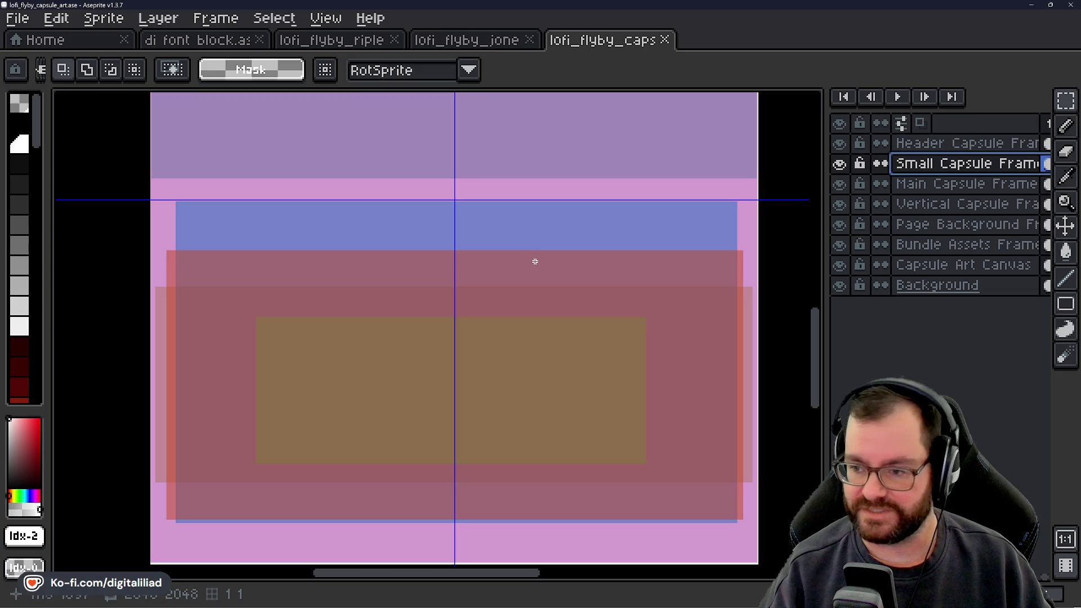
{"action": "left_click_drag", "start_coordinate": [534, 261], "coordinate": [525, 212]}
{"action": "left_click_drag", "start_coordinate": [670, 244], "coordinate": [602, 550]}
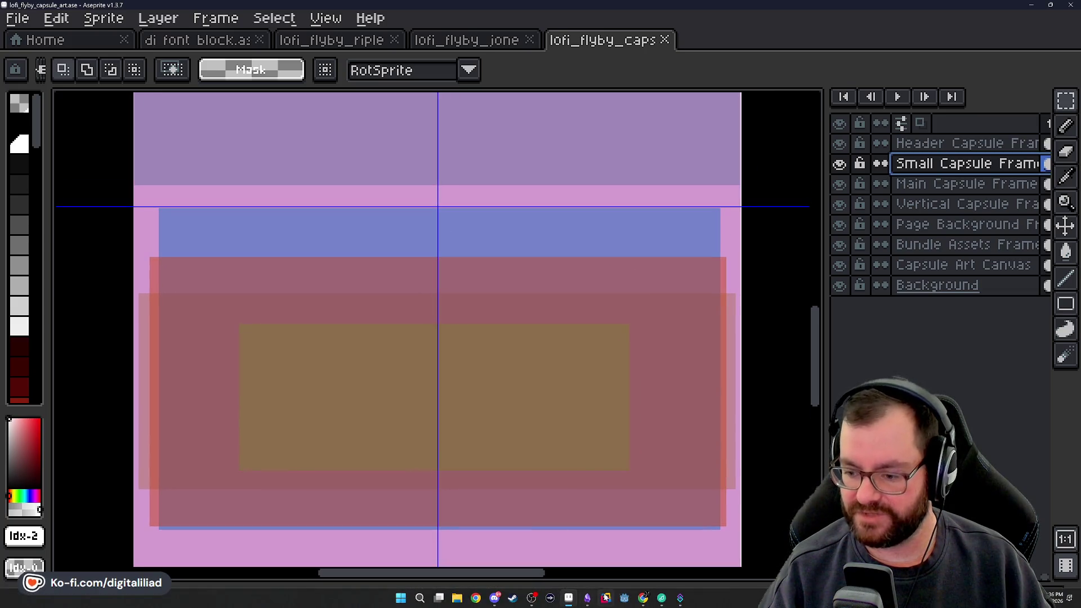
{"action": "mouse_move", "coordinate": [644, 602]}
{"action": "left_click", "coordinate": [565, 552]}
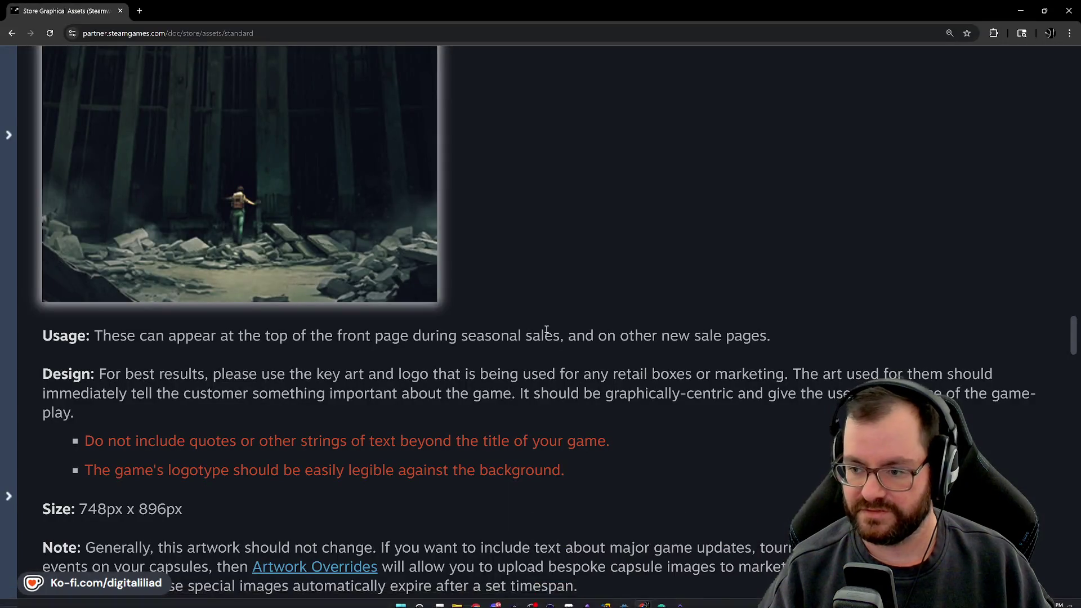
{"action": "scroll", "coordinate": [545, 366], "scroll_direction": "up", "scroll_amount": 2}
{"action": "scroll", "coordinate": [545, 366], "scroll_direction": "up", "scroll_amount": 20}
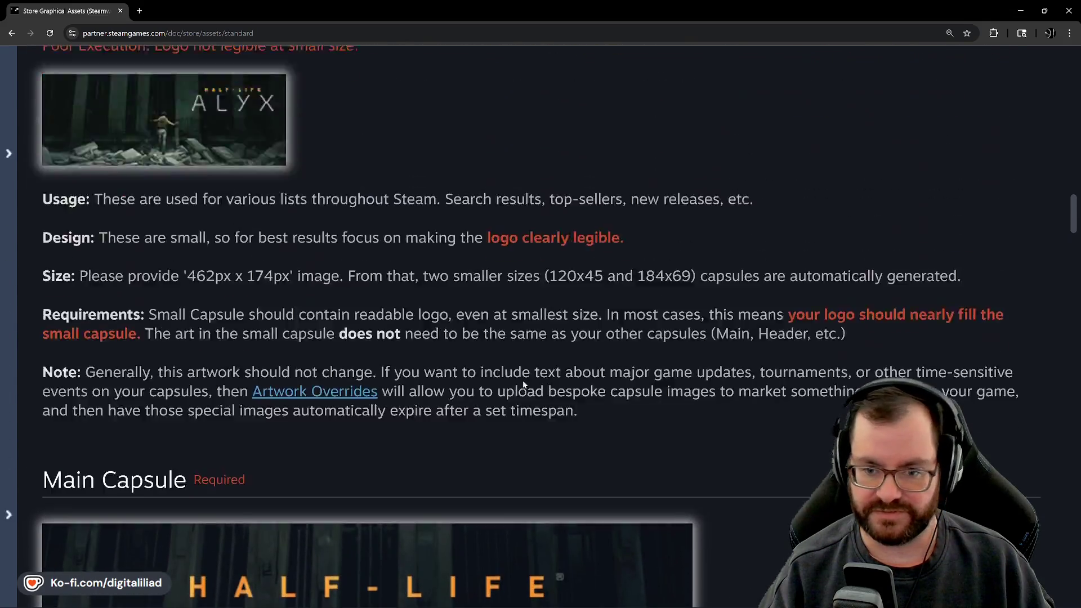
{"action": "scroll", "coordinate": [302, 350], "scroll_direction": "up", "scroll_amount": 20}
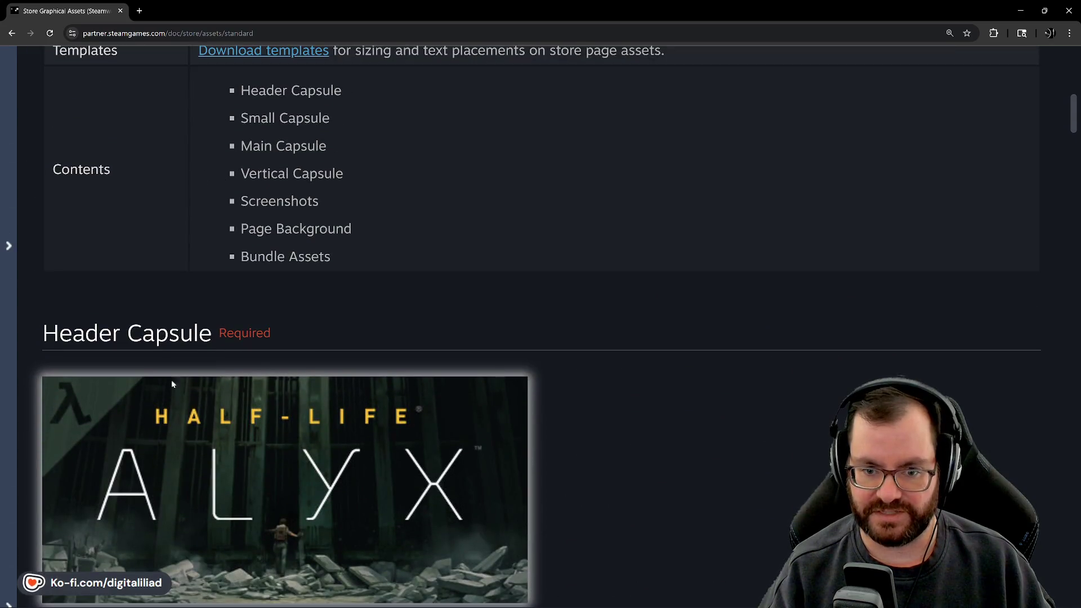
{"action": "scroll", "coordinate": [276, 366], "scroll_direction": "down", "scroll_amount": 7}
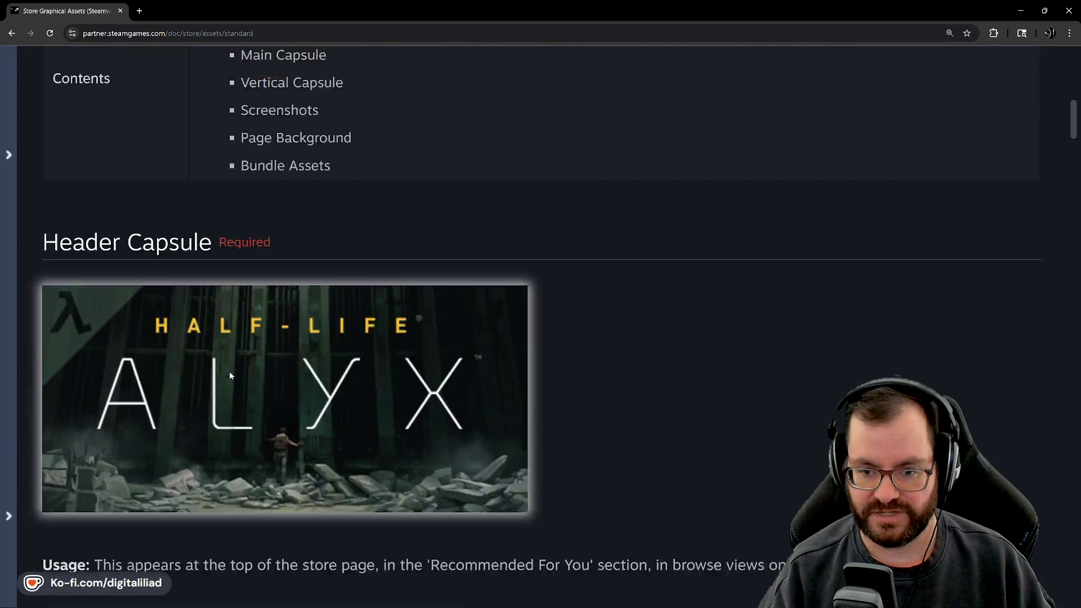
{"action": "scroll", "coordinate": [296, 332], "scroll_direction": "down", "scroll_amount": 7}
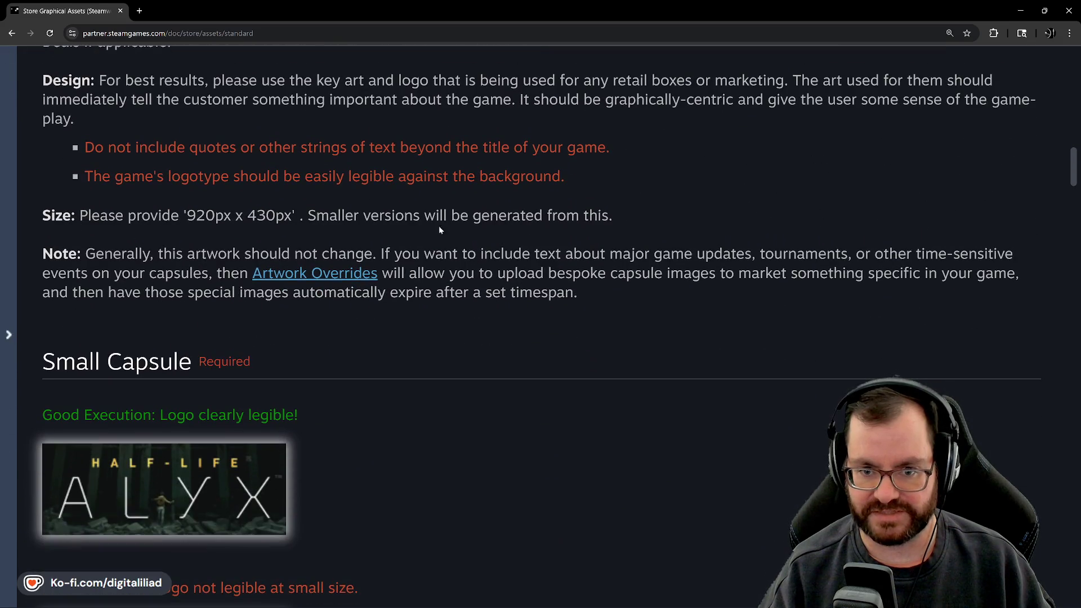
{"action": "scroll", "coordinate": [410, 293], "scroll_direction": "down", "scroll_amount": 7}
{"action": "scroll", "coordinate": [208, 338], "scroll_direction": "up", "scroll_amount": 1}
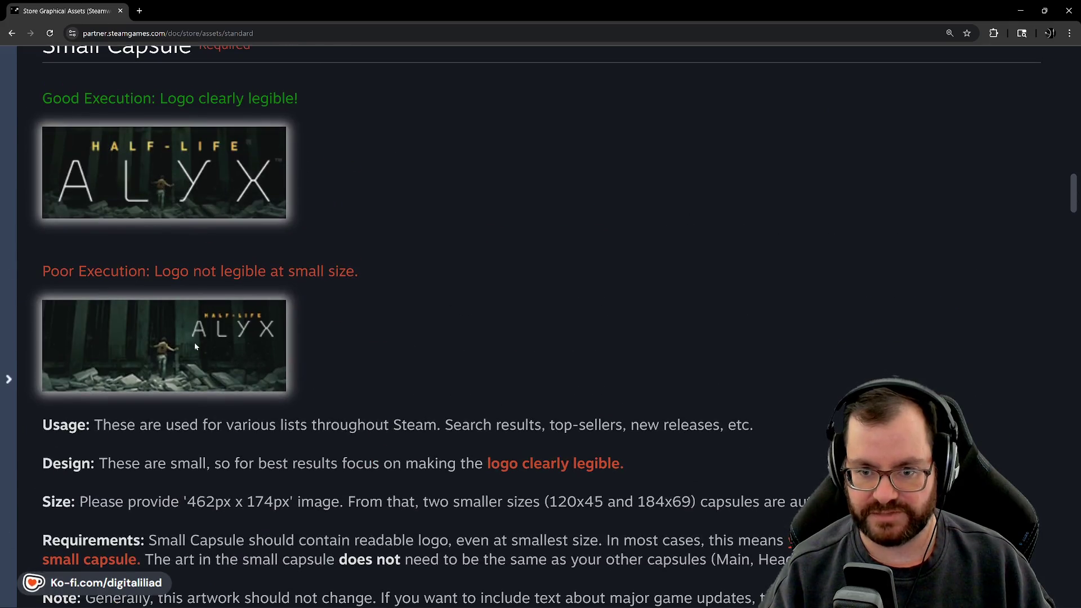
{"action": "scroll", "coordinate": [196, 346], "scroll_direction": "down", "scroll_amount": 20}
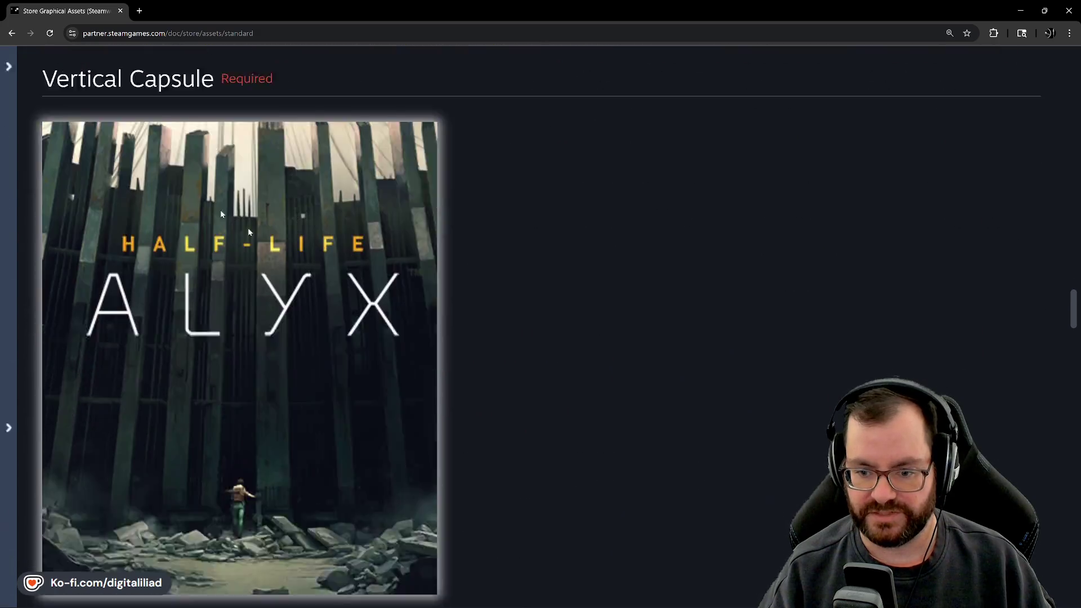
{"action": "scroll", "coordinate": [249, 232], "scroll_direction": "down", "scroll_amount": 2}
{"action": "scroll", "coordinate": [259, 225], "scroll_direction": "up", "scroll_amount": 4}
{"action": "scroll", "coordinate": [275, 219], "scroll_direction": "down", "scroll_amount": 2}
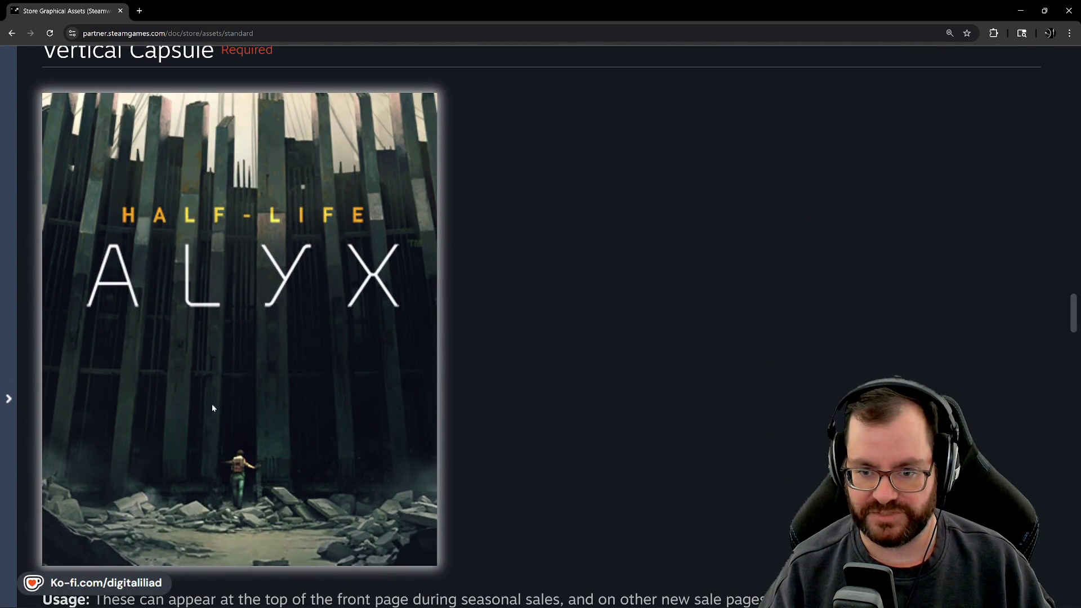
{"action": "scroll", "coordinate": [247, 394], "scroll_direction": "up", "scroll_amount": 20}
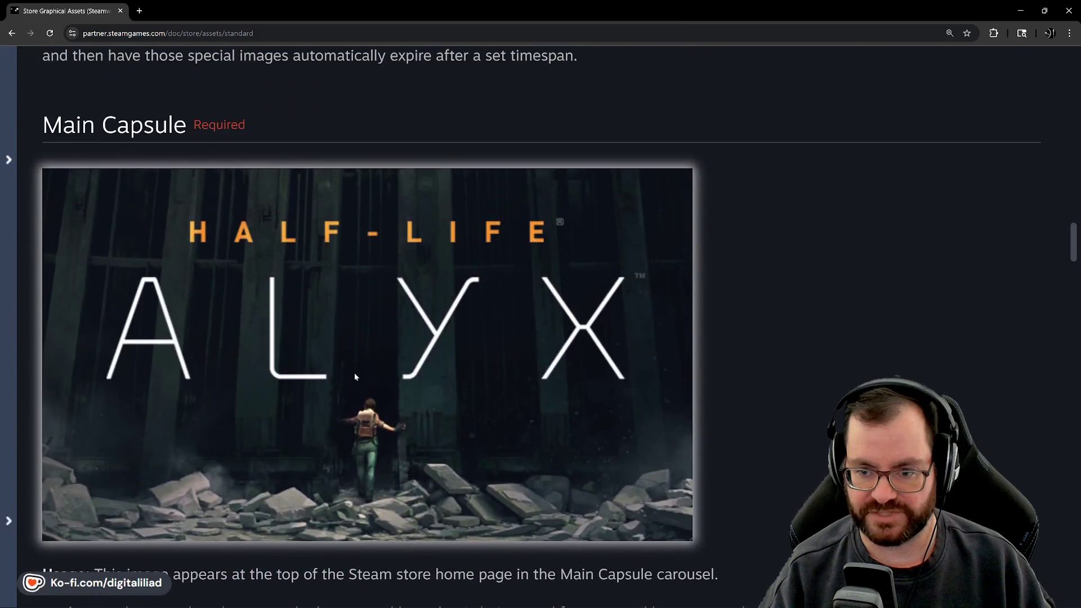
{"action": "scroll", "coordinate": [342, 432], "scroll_direction": "up", "scroll_amount": 15}
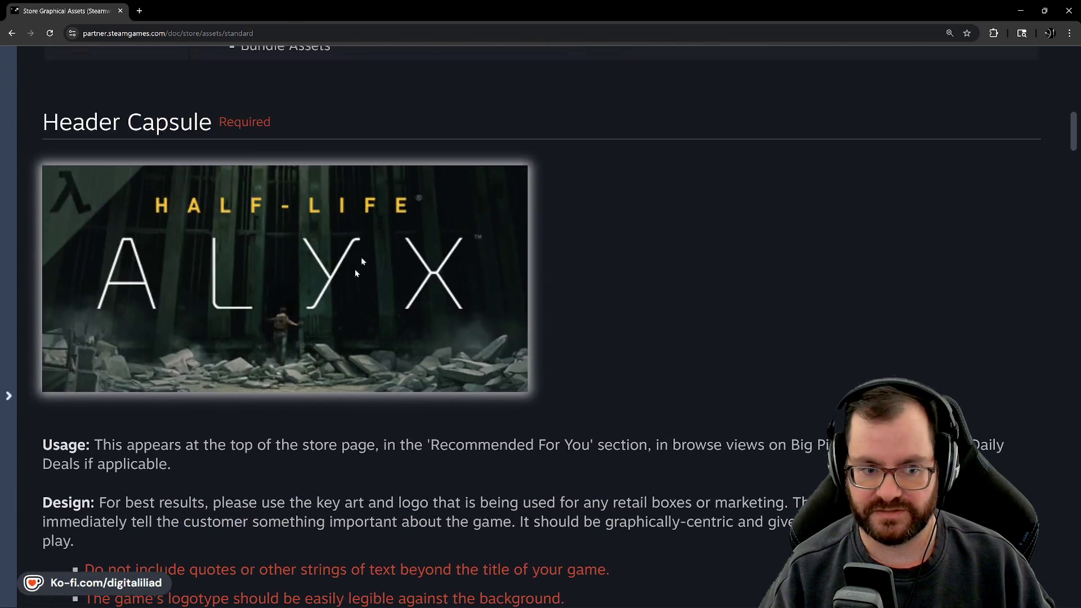
{"action": "scroll", "coordinate": [274, 177], "scroll_direction": "down", "scroll_amount": 20}
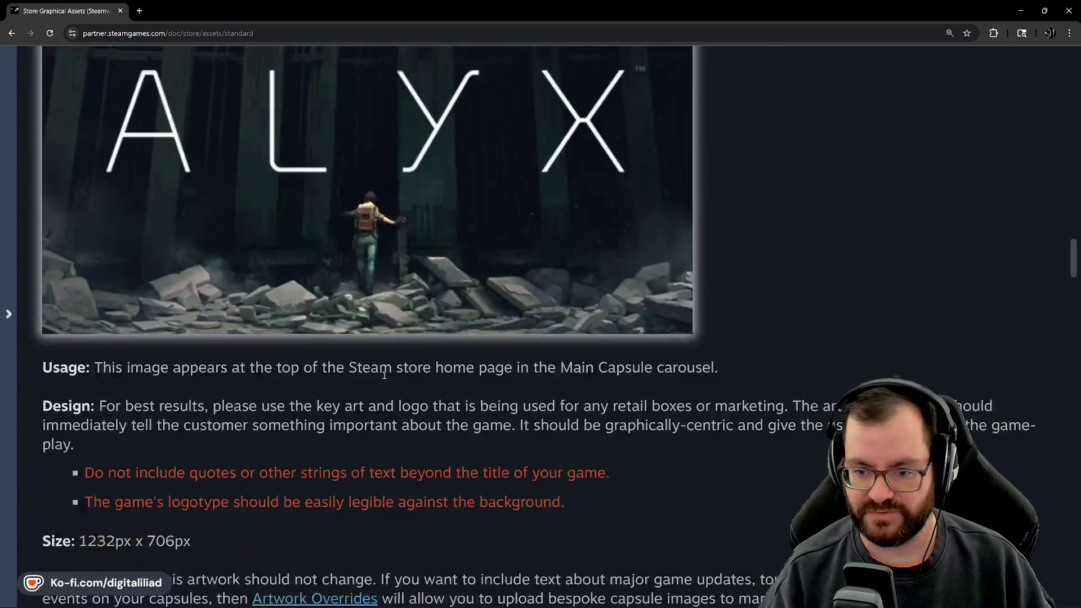
{"action": "scroll", "coordinate": [387, 380], "scroll_direction": "down", "scroll_amount": 20}
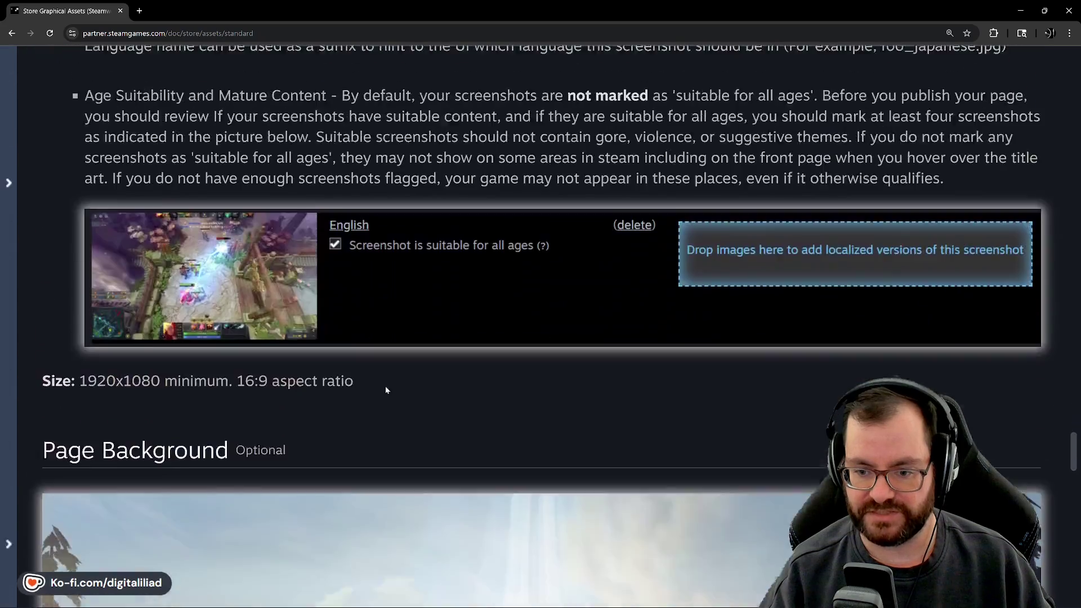
{"action": "scroll", "coordinate": [371, 245], "scroll_direction": "down", "scroll_amount": 5}
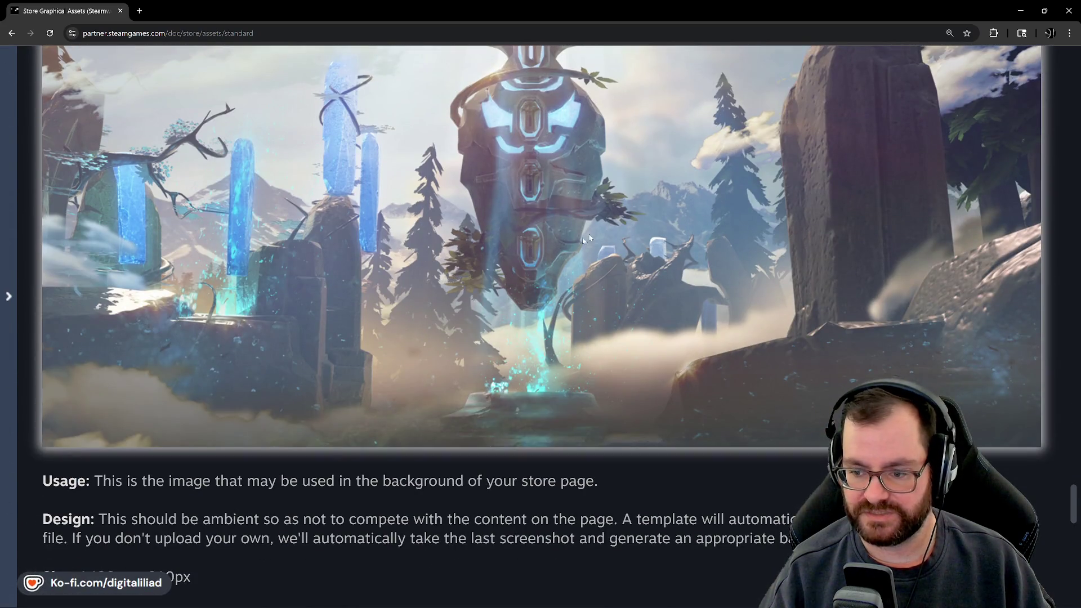
{"action": "scroll", "coordinate": [426, 366], "scroll_direction": "down", "scroll_amount": 3}
{"action": "scroll", "coordinate": [394, 394], "scroll_direction": "up", "scroll_amount": 20}
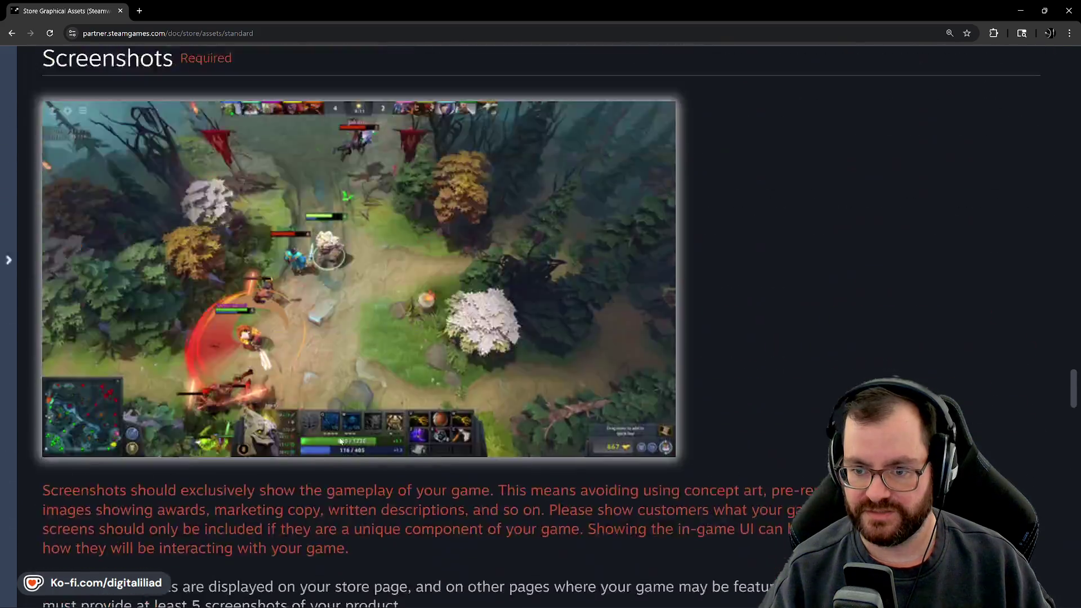
{"action": "scroll", "coordinate": [373, 419], "scroll_direction": "up", "scroll_amount": 12}
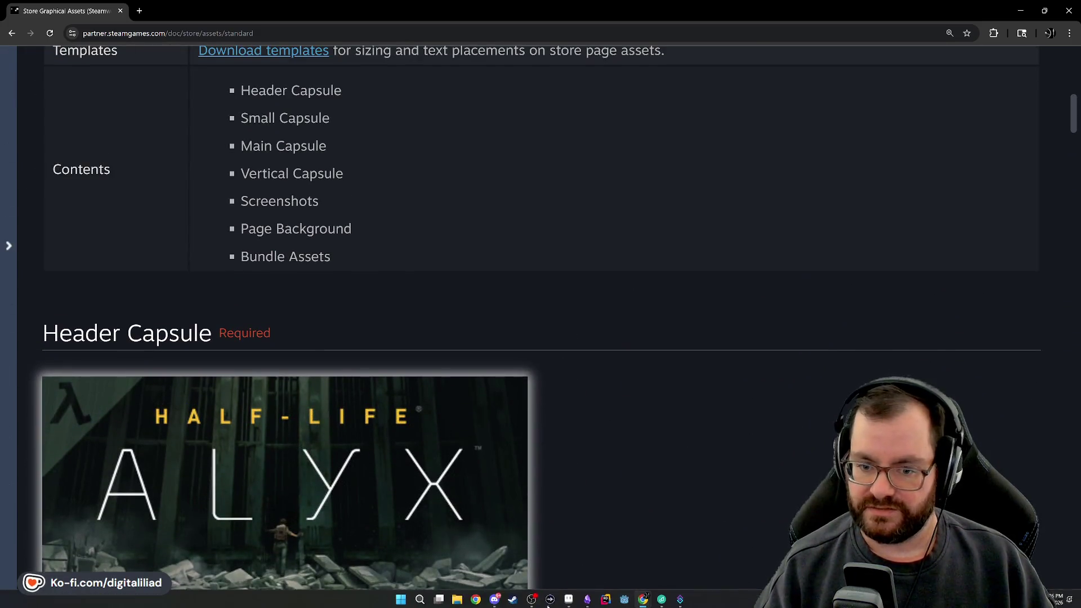
Return to the capsule-art file in Aseprite and hide all layers at once.
{"action": "left_click", "coordinate": [569, 598]}
{"action": "scroll", "coordinate": [499, 247], "scroll_direction": "down", "scroll_amount": 3}
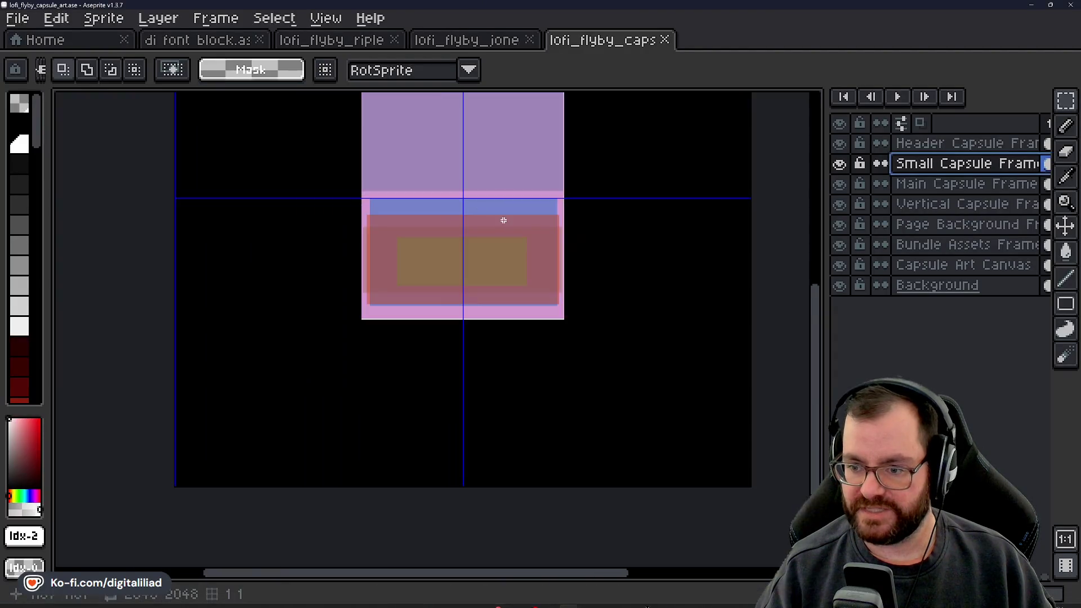
{"action": "scroll", "coordinate": [500, 273], "scroll_direction": "up", "scroll_amount": 3}
{"action": "left_click", "coordinate": [839, 122]}
{"action": "scroll", "coordinate": [634, 220], "scroll_direction": "down", "scroll_amount": 2}
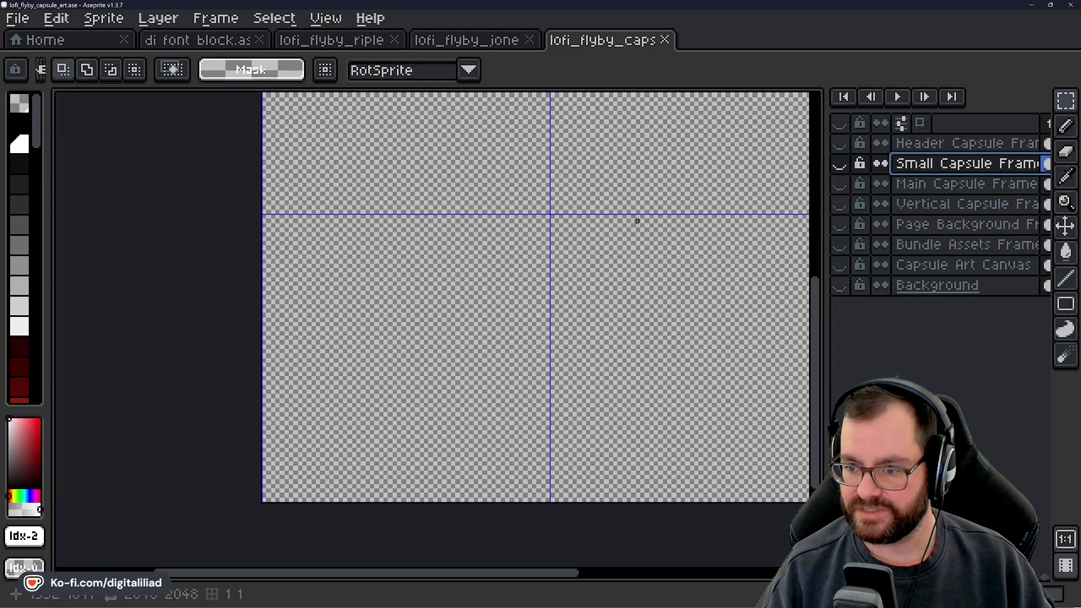
{"action": "left_click_drag", "start_coordinate": [634, 220], "coordinate": [591, 287]}
Show the Background and Capsule Art Canvas layers, then compare the pink Vertical Capsule Frame.
{"action": "left_click", "coordinate": [839, 285]}
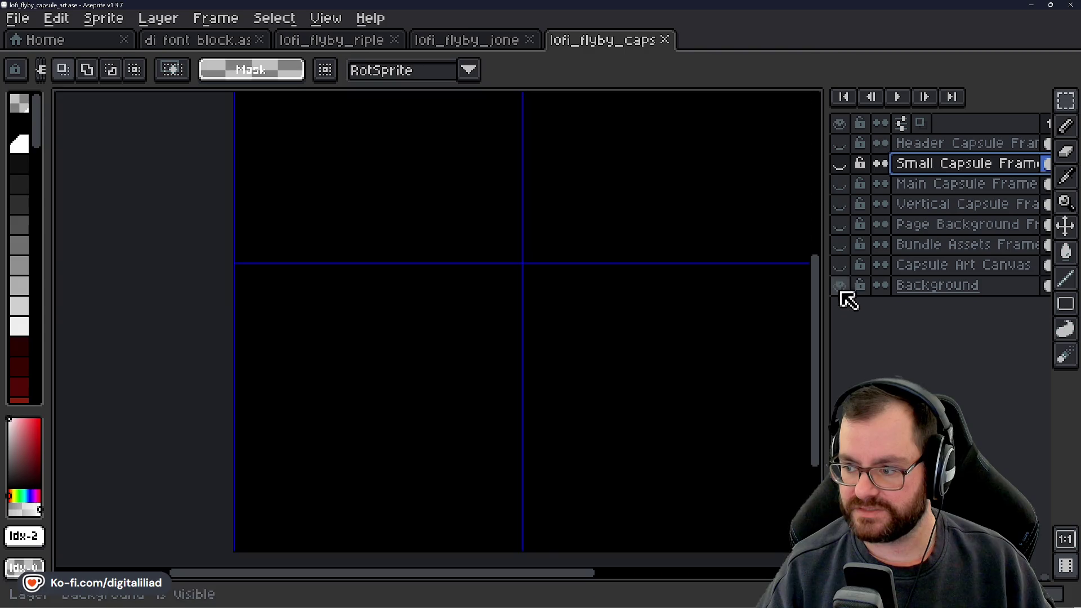
{"action": "left_click", "coordinate": [839, 265]}
{"action": "left_click_drag", "start_coordinate": [549, 215], "coordinate": [512, 267]}
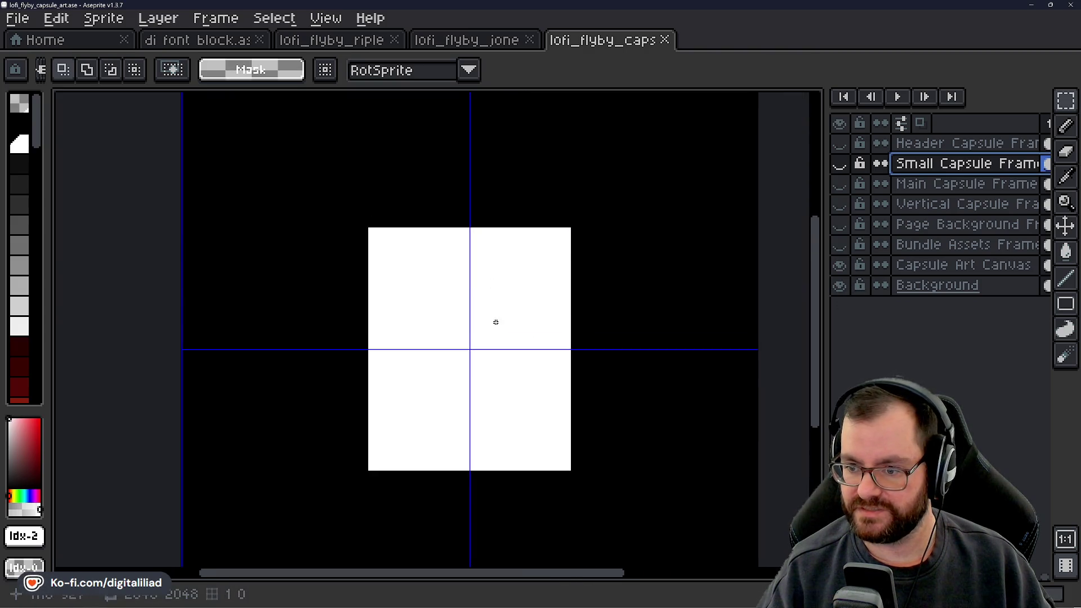
{"action": "left_click", "coordinate": [842, 205]}
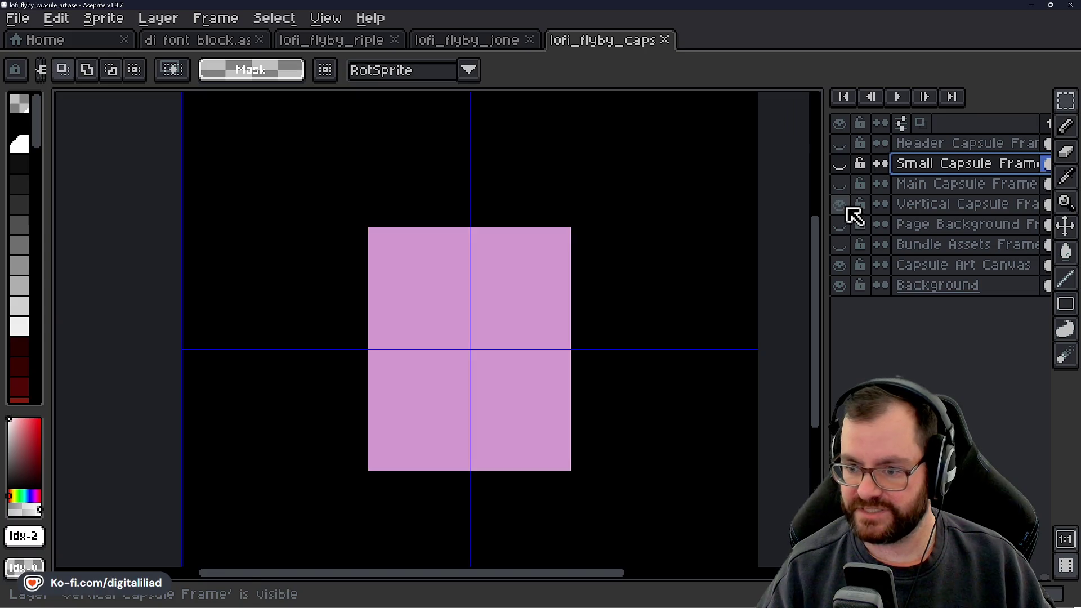
{"action": "left_click", "coordinate": [841, 205]}
{"action": "left_click", "coordinate": [843, 206]}
{"action": "left_click", "coordinate": [844, 206]}
{"action": "left_click", "coordinate": [844, 206]}
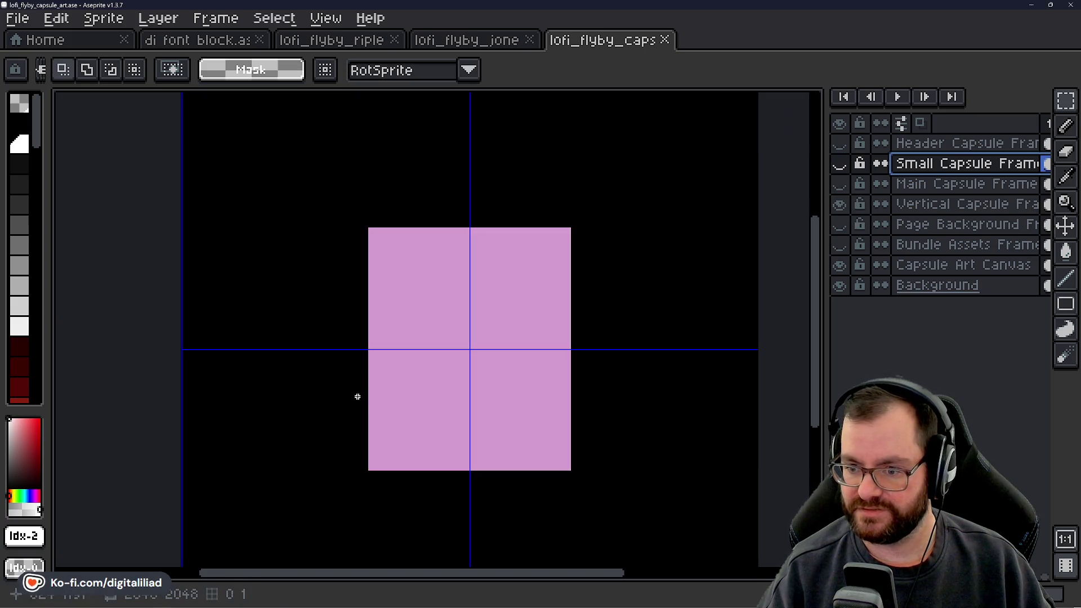
Show the Header, Small and Main Capsule Frame layers.
{"action": "left_click", "coordinate": [840, 145]}
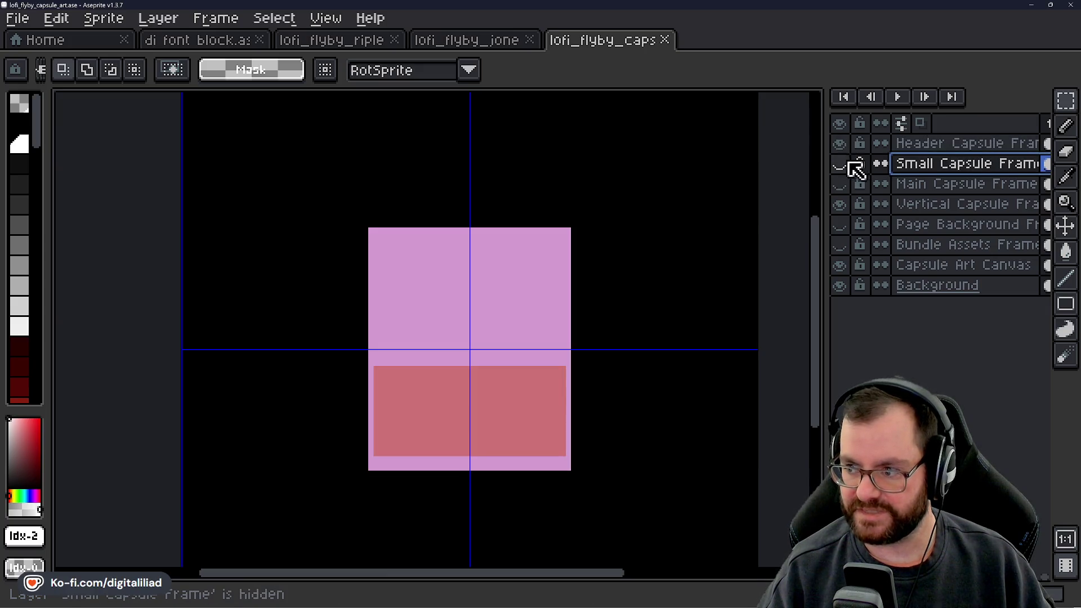
{"action": "left_click", "coordinate": [839, 163]}
{"action": "left_click", "coordinate": [839, 185]}
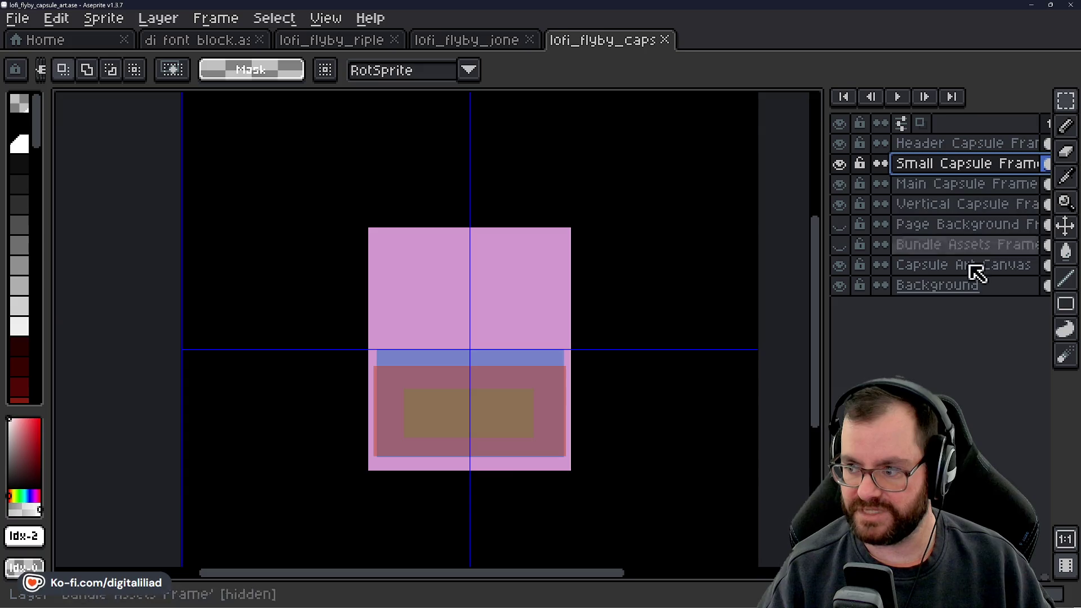
{"action": "scroll", "coordinate": [470, 437], "scroll_direction": "up", "scroll_amount": 2}
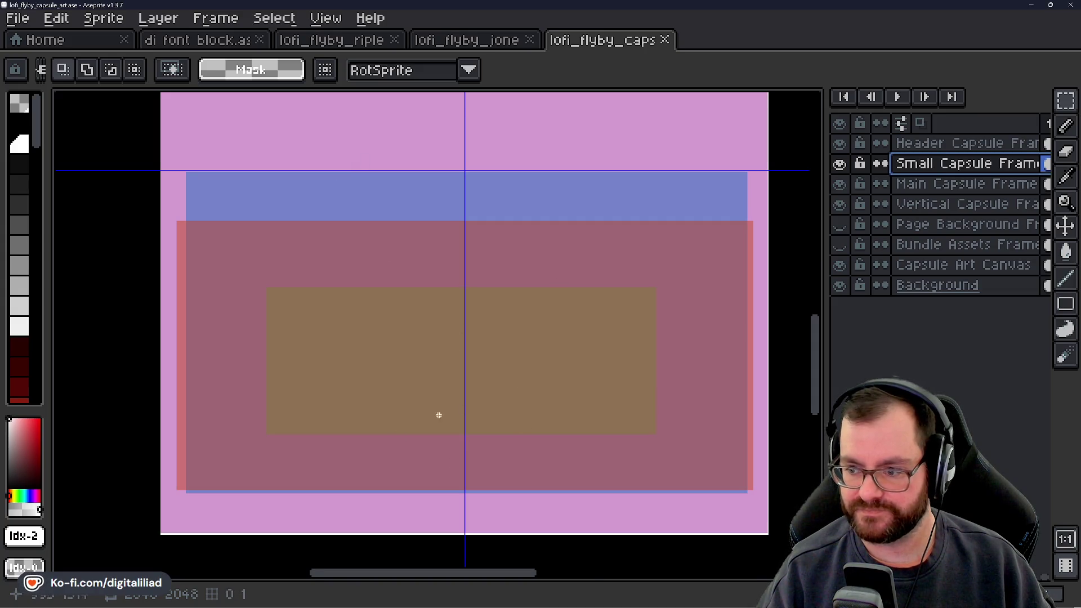
{"action": "scroll", "coordinate": [438, 415], "scroll_direction": "down", "scroll_amount": 2}
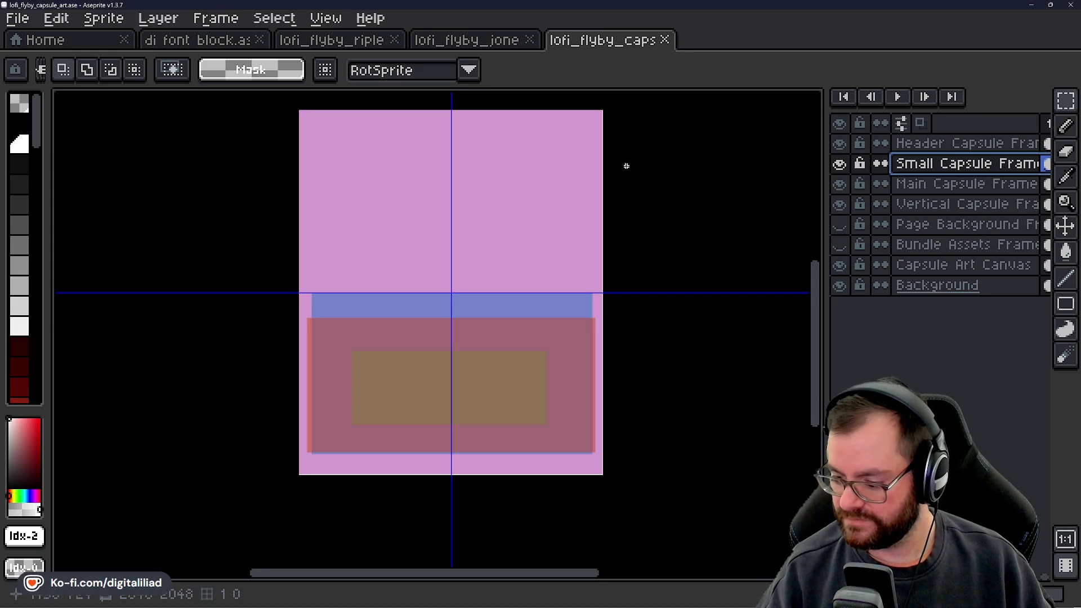
Show the Page Background Frame layer, toggling it to compare the overlap.
{"action": "left_click", "coordinate": [840, 225]}
{"action": "scroll", "coordinate": [494, 180], "scroll_direction": "up", "scroll_amount": 2}
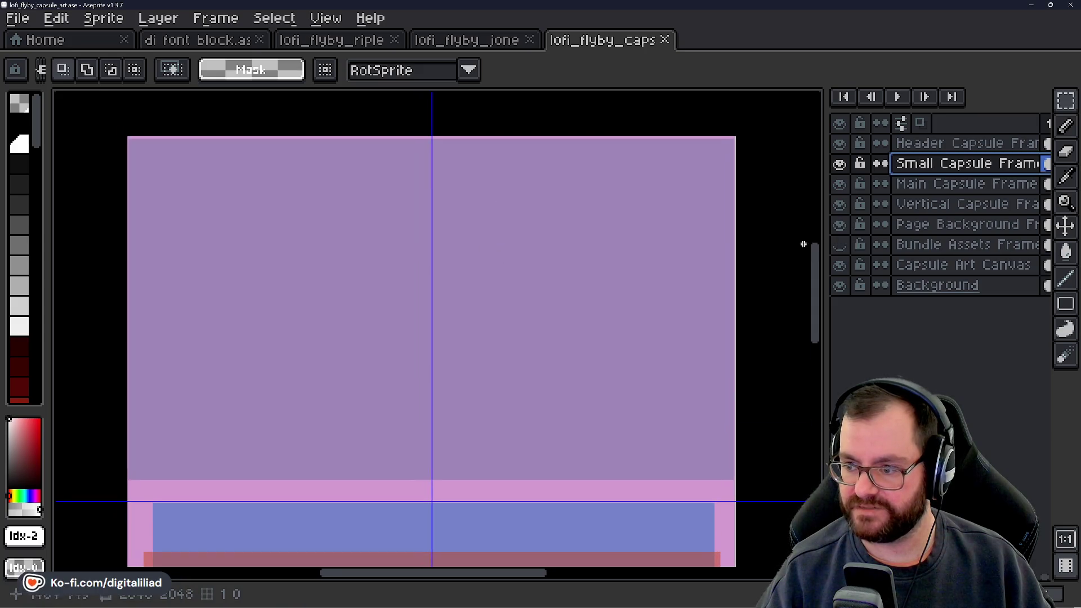
{"action": "left_click", "coordinate": [839, 225]}
{"action": "double_click", "coordinate": [841, 229]}
{"action": "double_click", "coordinate": [841, 230]}
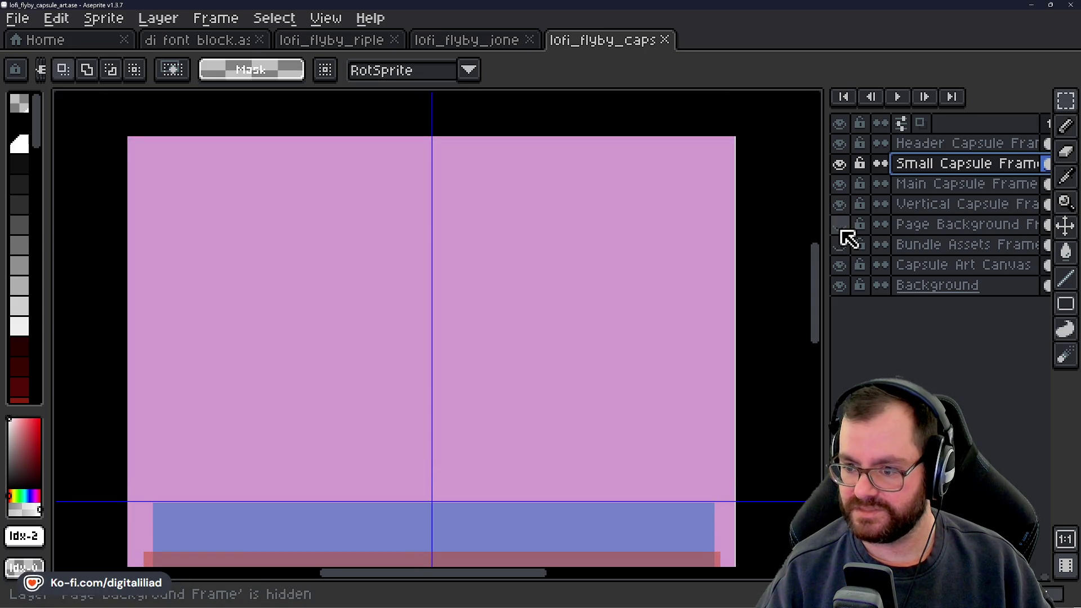
{"action": "left_click", "coordinate": [841, 230]}
{"action": "scroll", "coordinate": [442, 217], "scroll_direction": "down", "scroll_amount": 2}
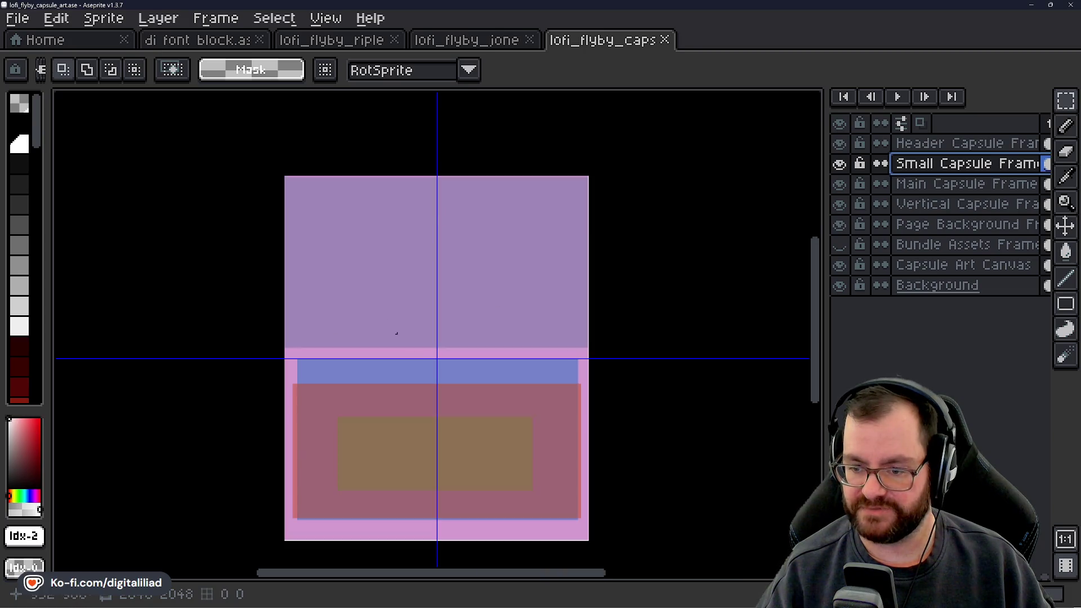
{"action": "scroll", "coordinate": [437, 442], "scroll_direction": "up", "scroll_amount": 2}
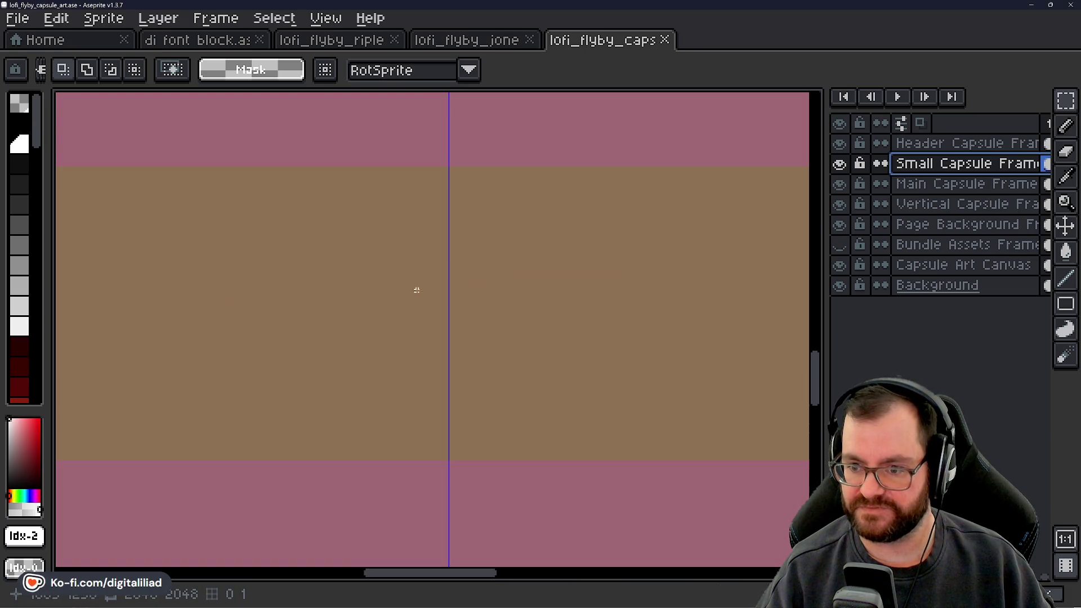
{"action": "scroll", "coordinate": [429, 282], "scroll_direction": "down", "scroll_amount": 2}
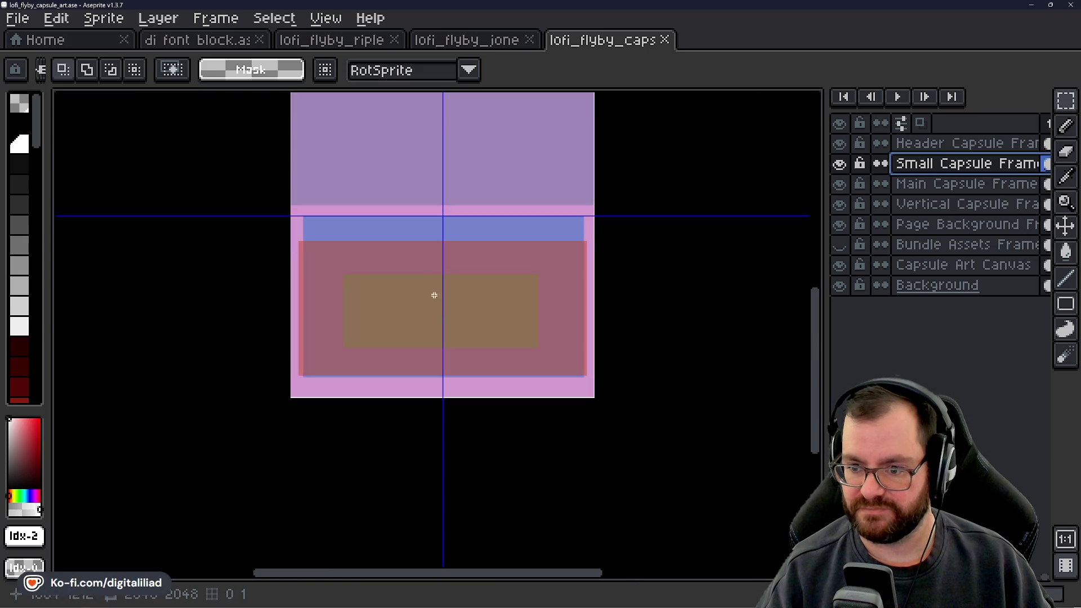
{"action": "scroll", "coordinate": [428, 303], "scroll_direction": "up", "scroll_amount": 1}
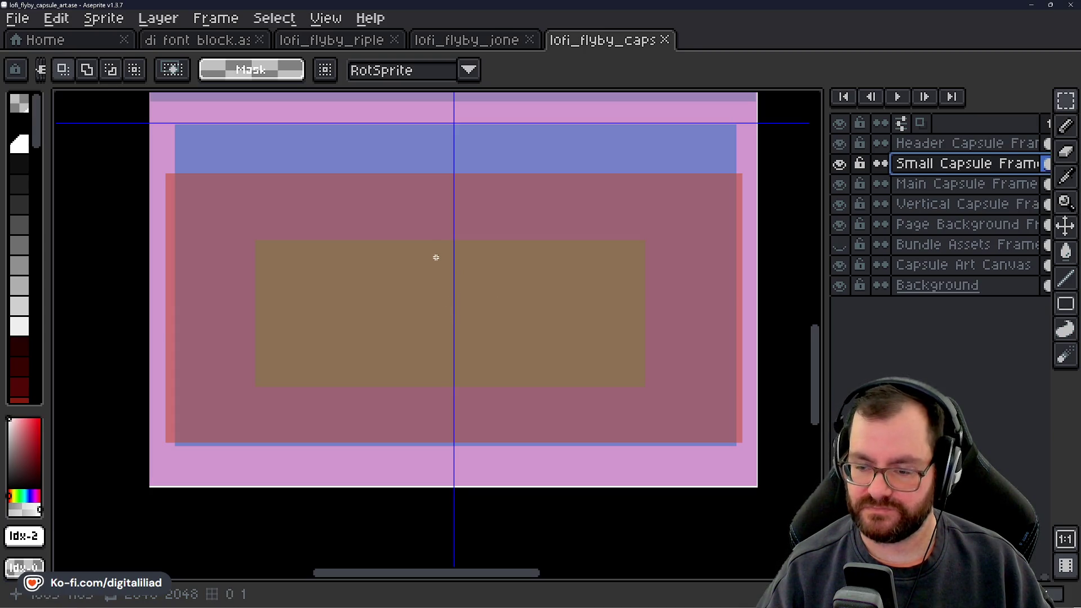
{"action": "mouse_move", "coordinate": [439, 248]}
{"action": "left_mouse_down"}
{"action": "mouse_move", "coordinate": [475, 289]}
{"action": "mouse_move", "coordinate": [494, 410]}
{"action": "left_mouse_up"}
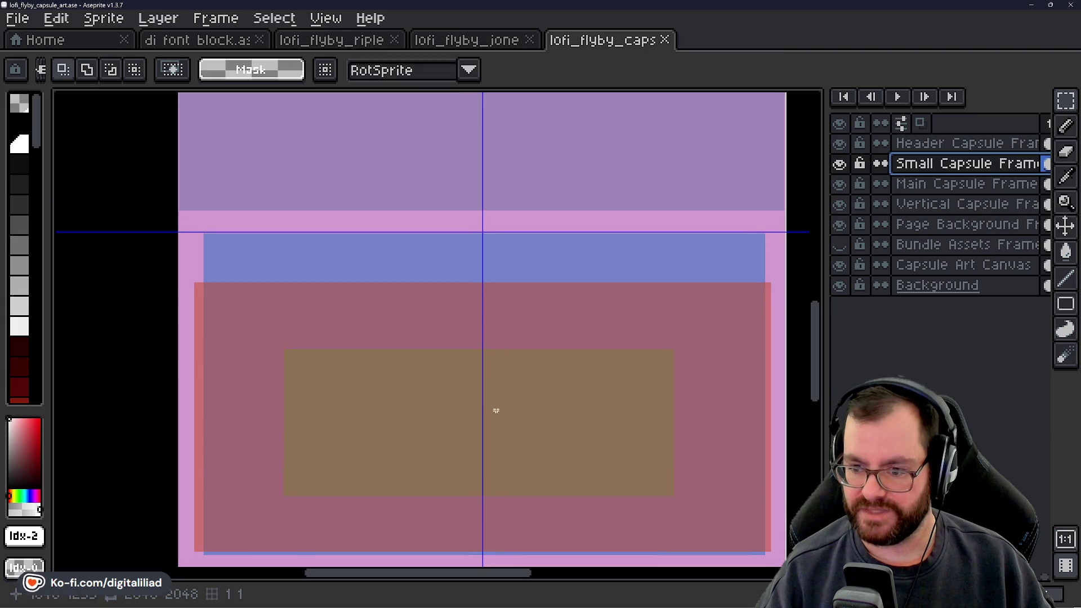
{"action": "left_click_drag", "start_coordinate": [726, 387], "coordinate": [693, 335]}
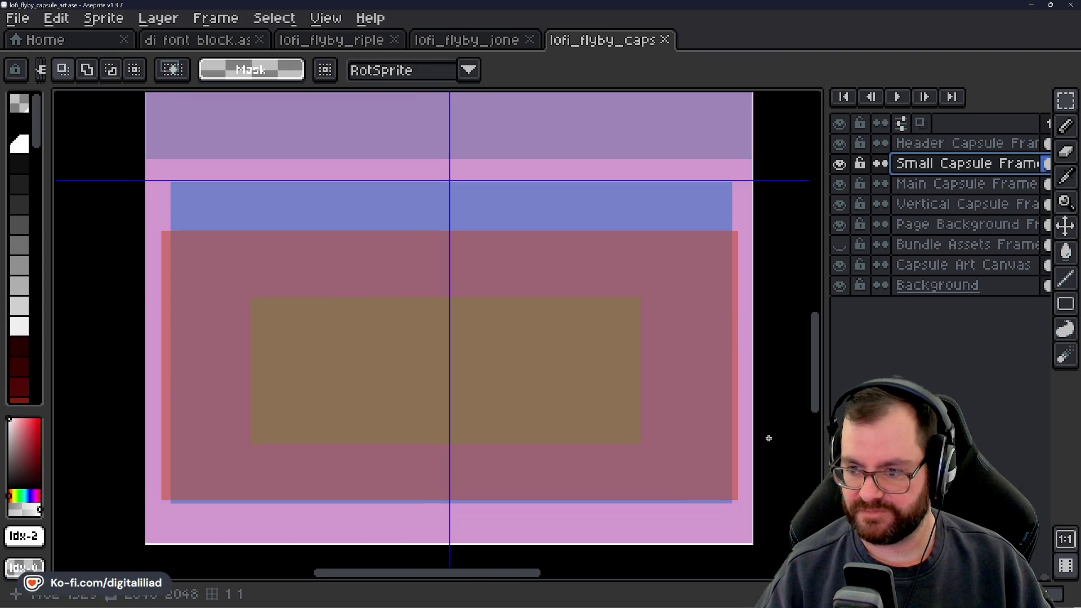
{"action": "left_click_drag", "start_coordinate": [535, 270], "coordinate": [536, 562]}
{"action": "left_click_drag", "start_coordinate": [523, 300], "coordinate": [524, 395]}
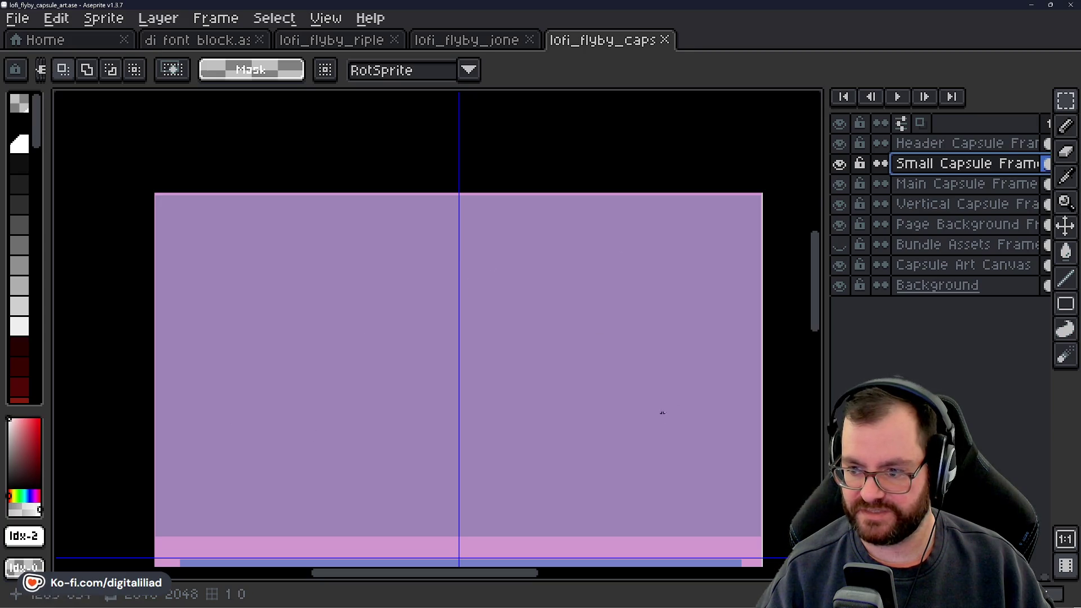
{"action": "left_click_drag", "start_coordinate": [676, 384], "coordinate": [681, 335]}
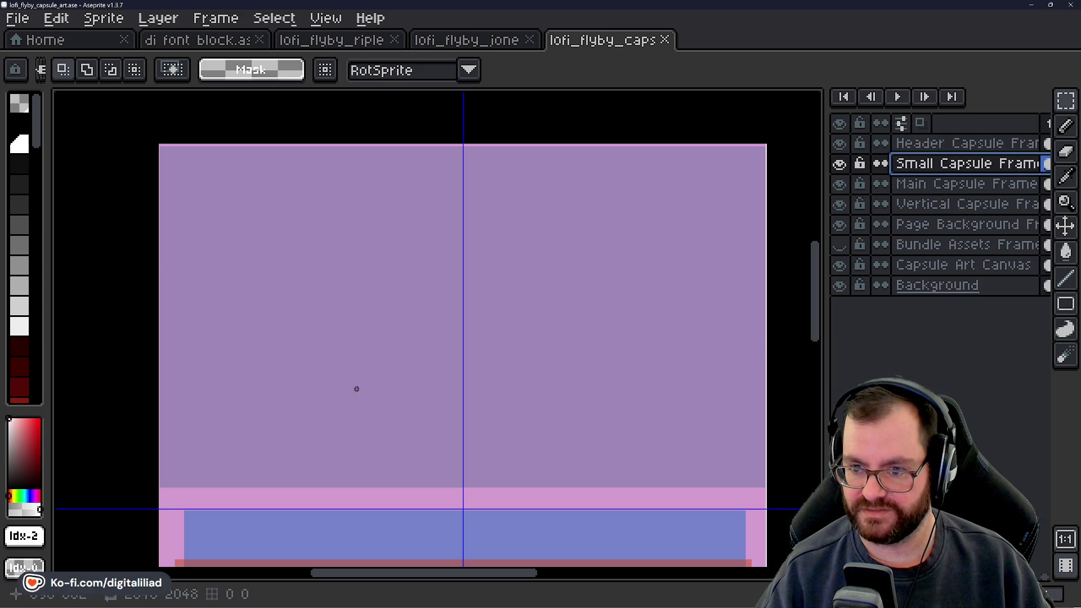
{"action": "scroll", "coordinate": [360, 387], "scroll_direction": "down", "scroll_amount": 1}
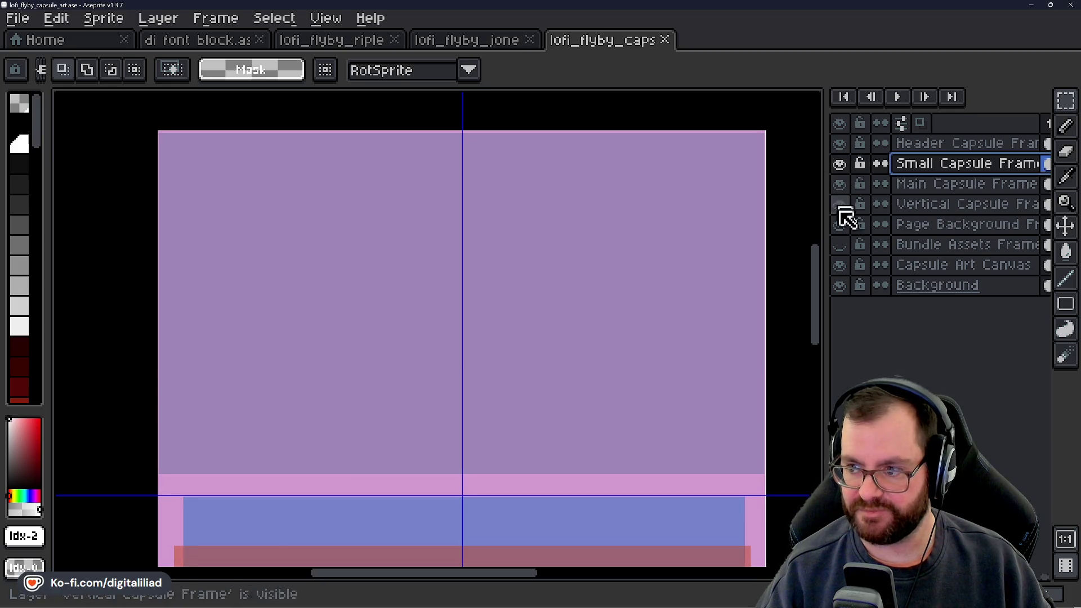
{"action": "double_click", "coordinate": [839, 225]}
{"action": "double_click", "coordinate": [841, 226]}
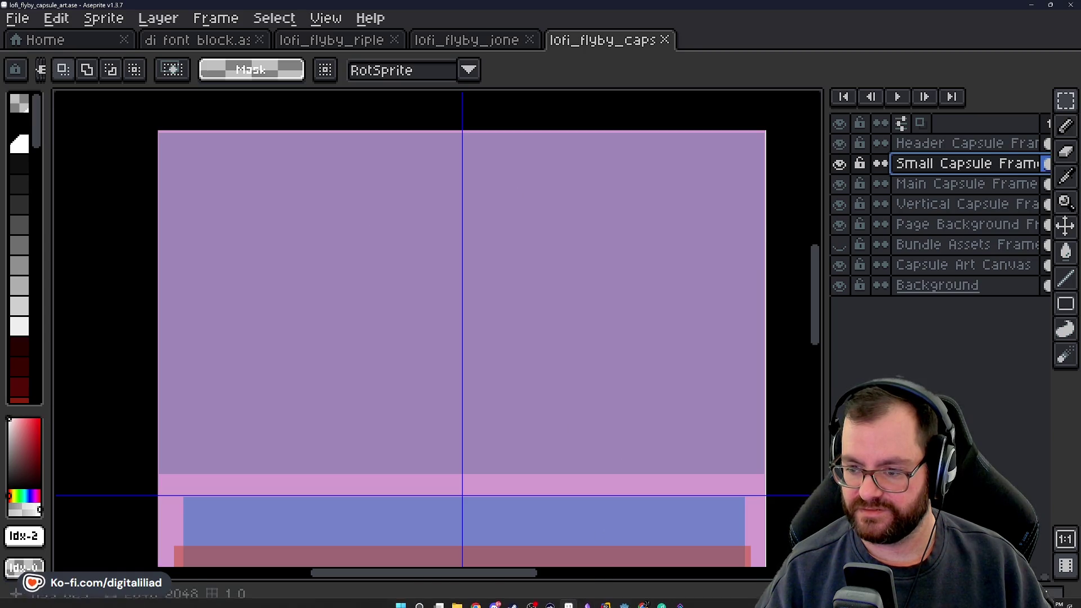
{"action": "mouse_move", "coordinate": [619, 436]}
{"action": "left_mouse_down"}
{"action": "mouse_move", "coordinate": [593, 189]}
{"action": "mouse_move", "coordinate": [631, 101]}
{"action": "left_mouse_up"}
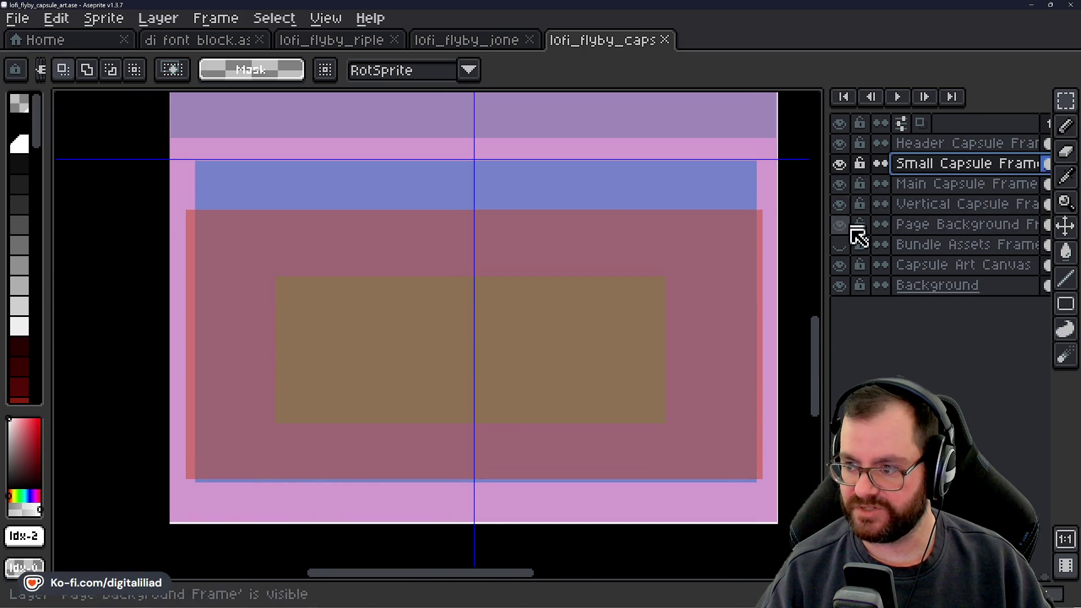
Unhide the Bundle Assets Frame layer, then zoom out and recentre to see every capsule frame.
{"action": "left_click", "coordinate": [840, 246]}
{"action": "scroll", "coordinate": [486, 317], "scroll_direction": "up", "scroll_amount": 1}
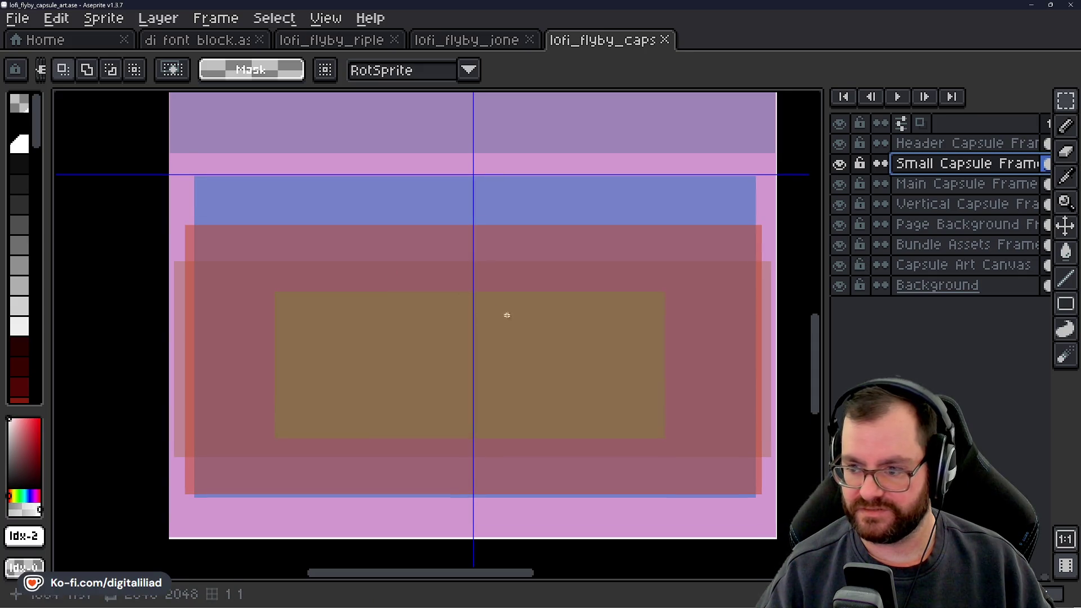
{"action": "scroll", "coordinate": [506, 315], "scroll_direction": "right", "scroll_amount": 2}
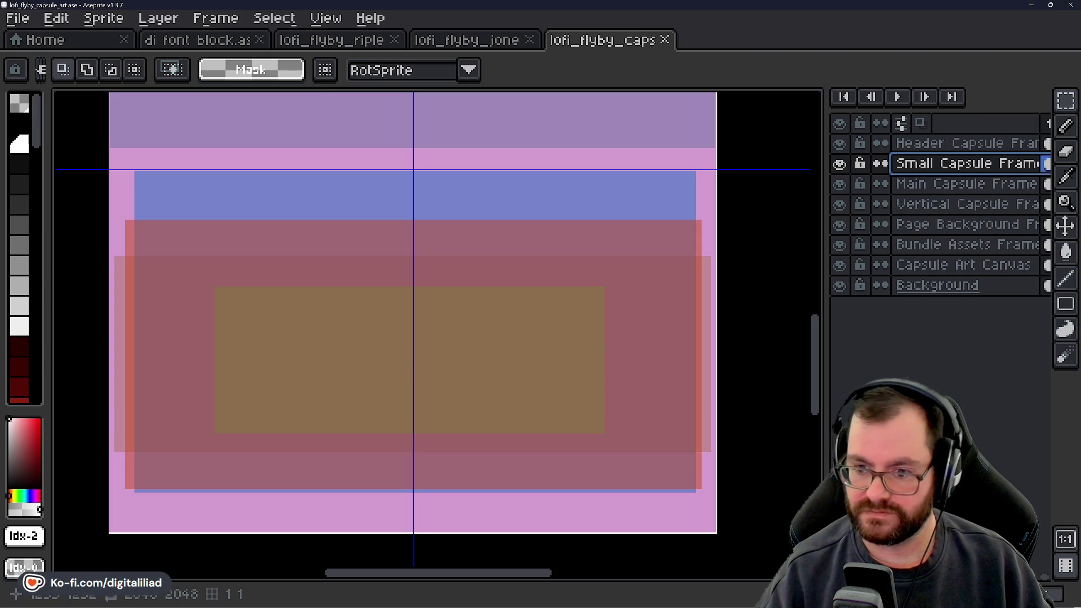
{"action": "left_click_drag", "start_coordinate": [516, 297], "coordinate": [531, 306]}
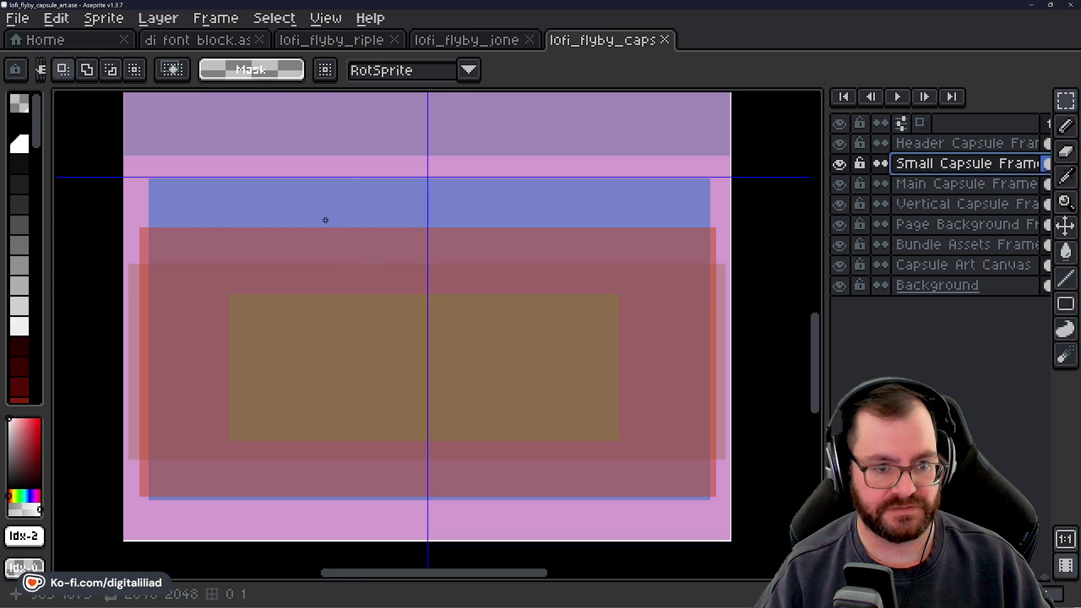
{"action": "left_click_drag", "start_coordinate": [381, 253], "coordinate": [370, 246]}
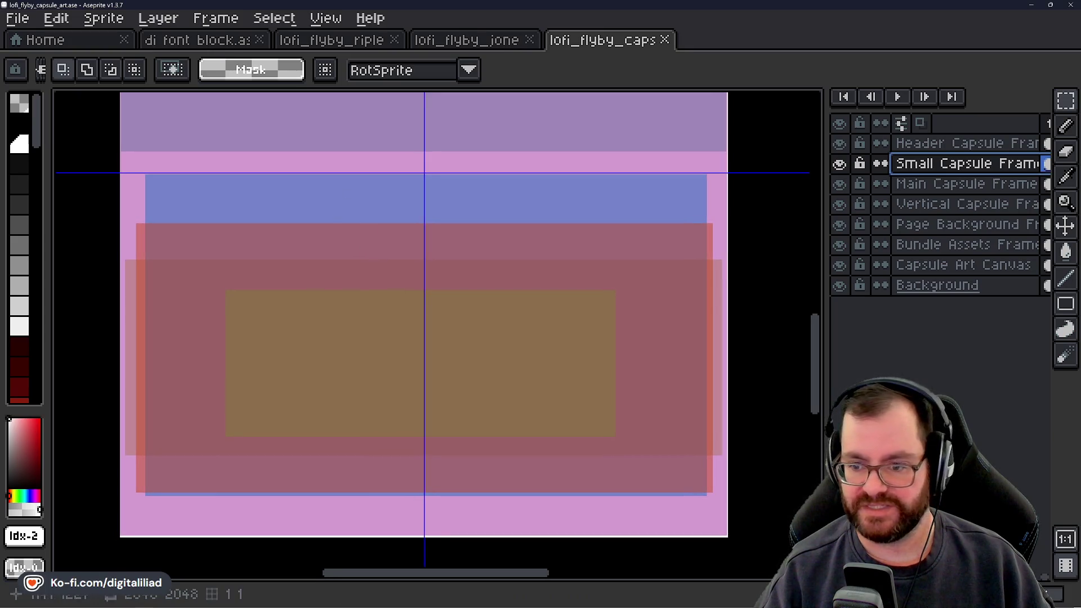
{"action": "scroll", "coordinate": [332, 437], "scroll_direction": "down", "scroll_amount": 1}
{"action": "left_click_drag", "start_coordinate": [394, 395], "coordinate": [416, 393]}
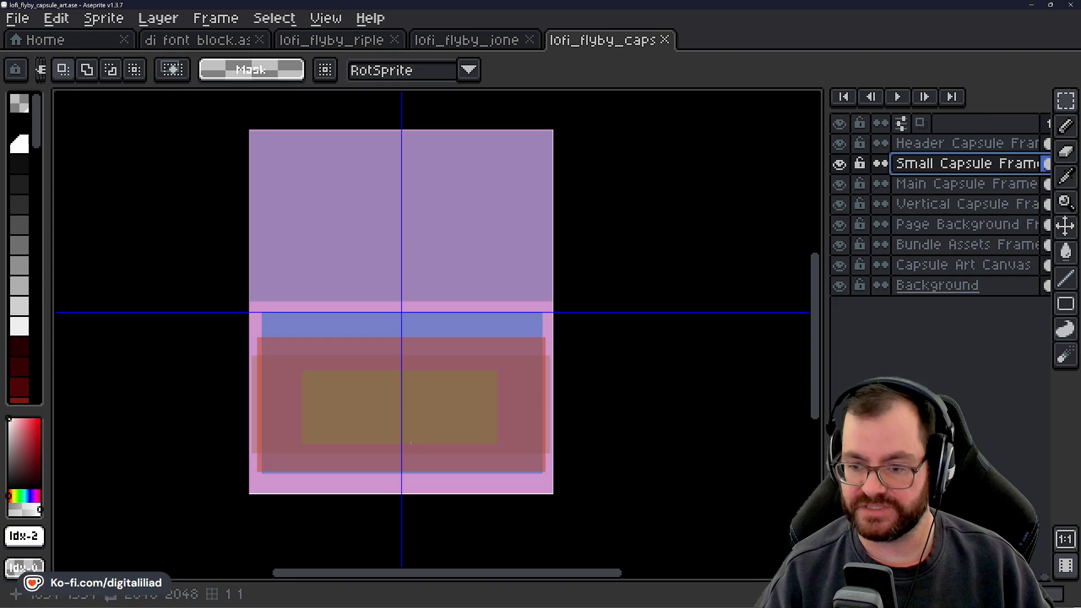
{"action": "mouse_move", "coordinate": [668, 605]}
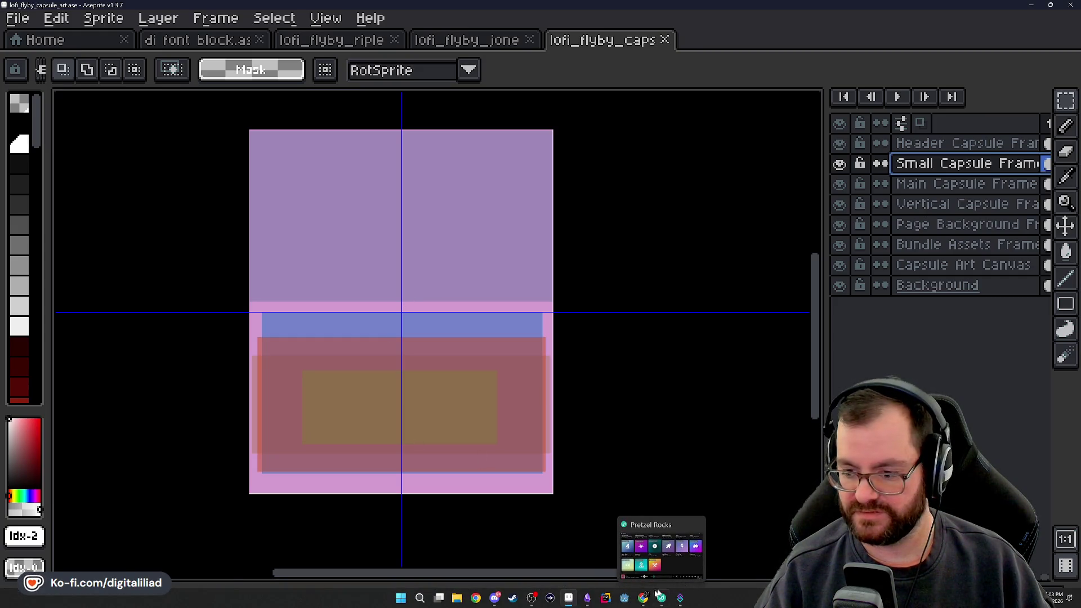
Switch to the Steamworks Store Graphical Assets page and read the small capsule art requirement.
{"action": "left_click", "coordinate": [698, 556]}
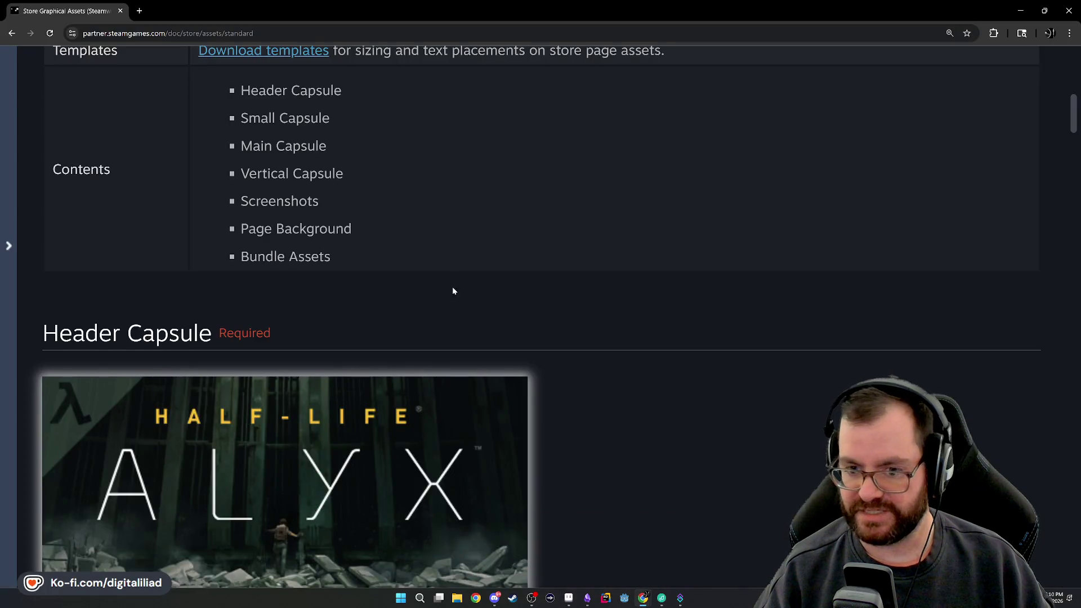
{"action": "scroll", "coordinate": [459, 315], "scroll_direction": "up", "scroll_amount": 5}
{"action": "scroll", "coordinate": [465, 350], "scroll_direction": "down", "scroll_amount": 10}
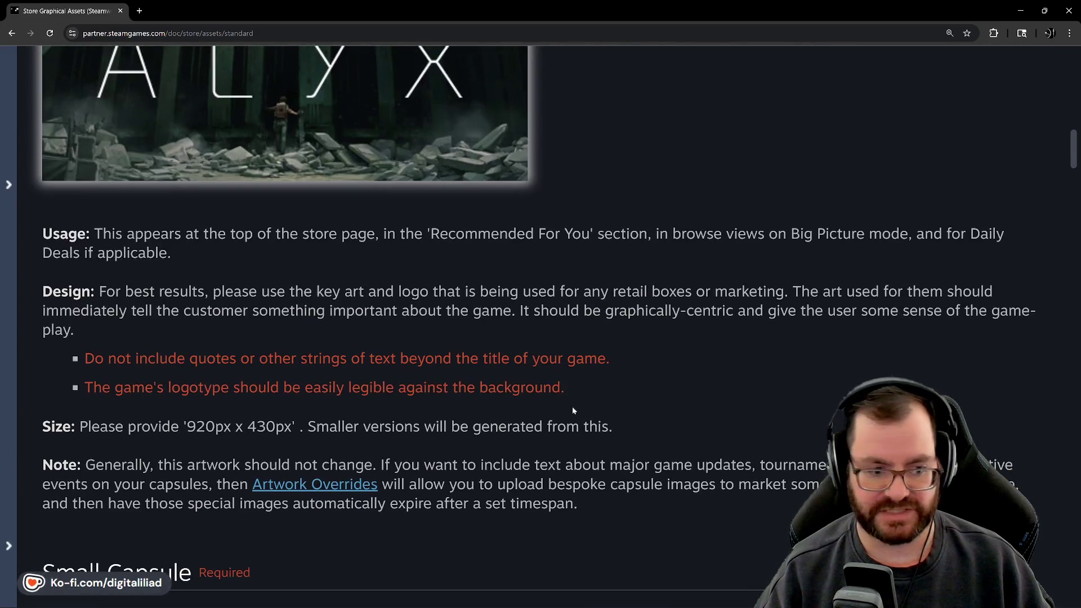
{"action": "scroll", "coordinate": [574, 388], "scroll_direction": "up", "scroll_amount": 2}
{"action": "scroll", "coordinate": [575, 358], "scroll_direction": "down", "scroll_amount": 4}
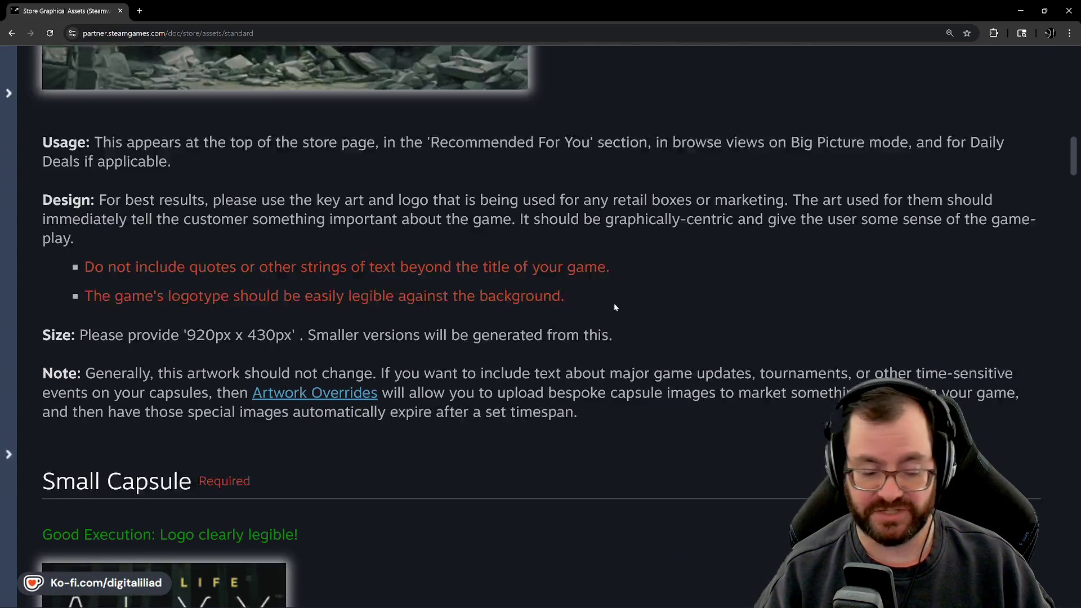
{"action": "scroll", "coordinate": [561, 385], "scroll_direction": "down", "scroll_amount": 8}
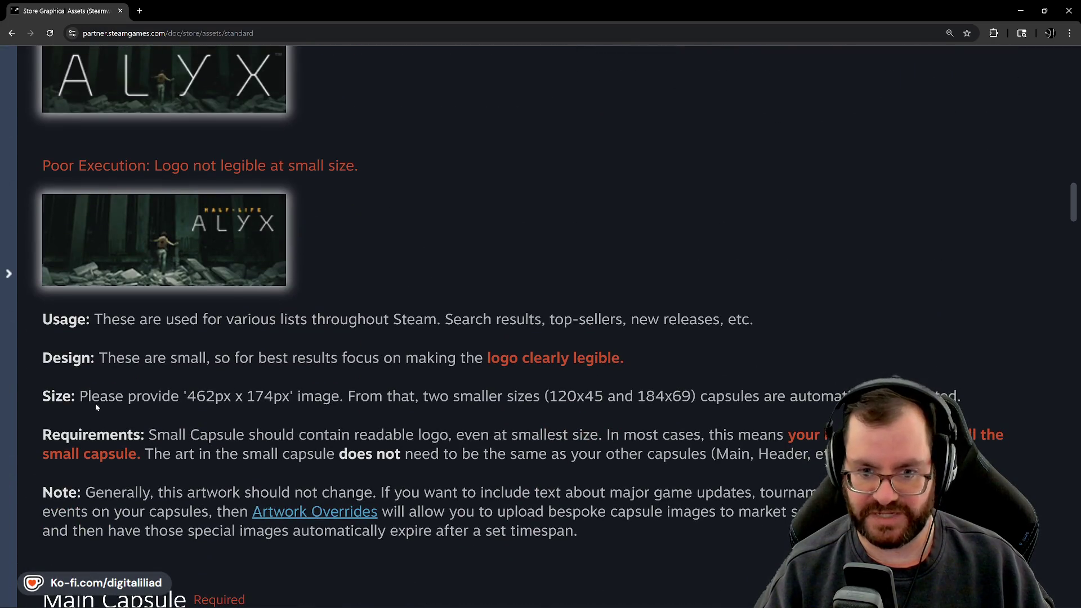
{"action": "scroll", "coordinate": [124, 255], "scroll_direction": "up", "scroll_amount": 3}
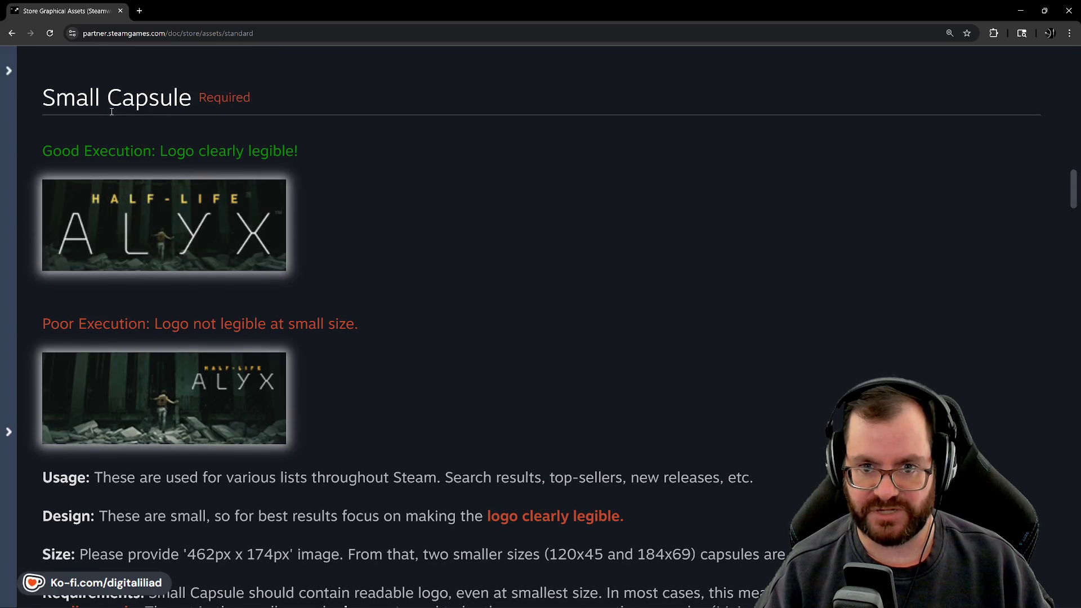
{"action": "scroll", "coordinate": [224, 419], "scroll_direction": "down", "scroll_amount": 4}
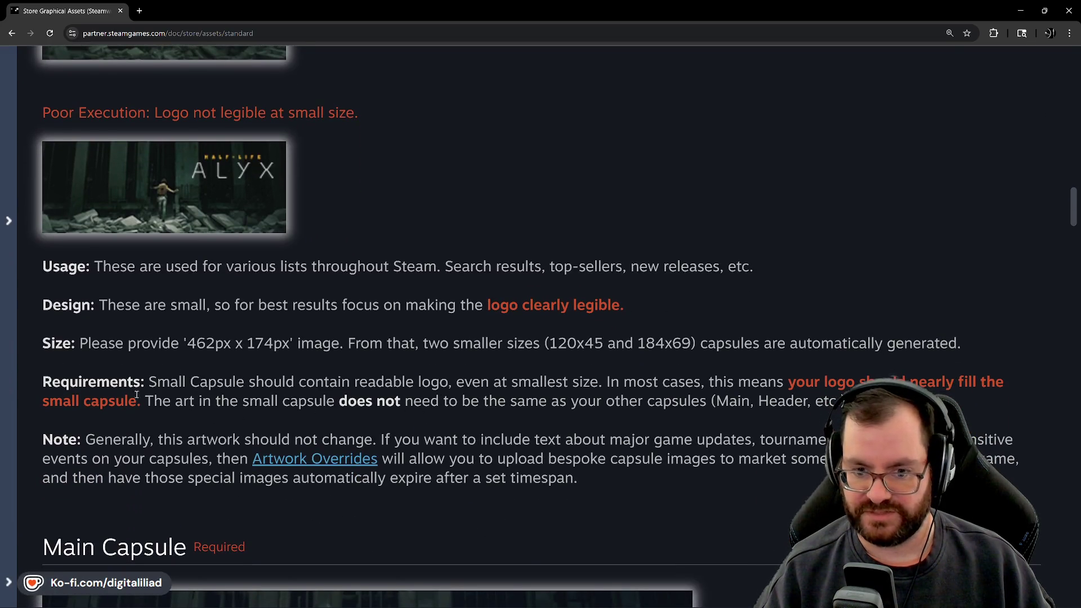
{"action": "left_click_drag", "start_coordinate": [162, 401], "coordinate": [845, 400]}
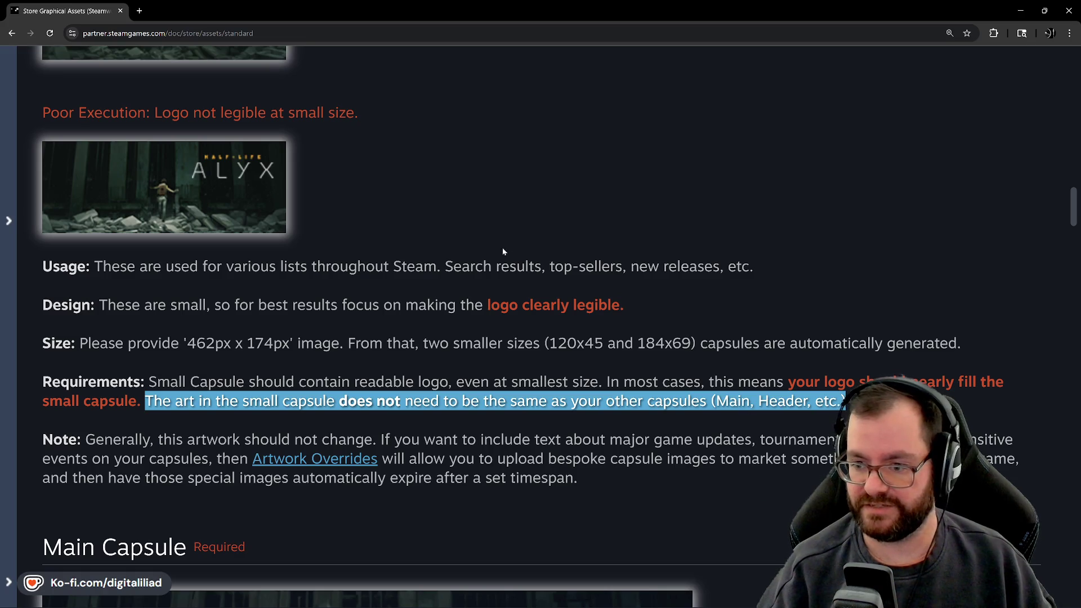
{"action": "left_click", "coordinate": [488, 267]}
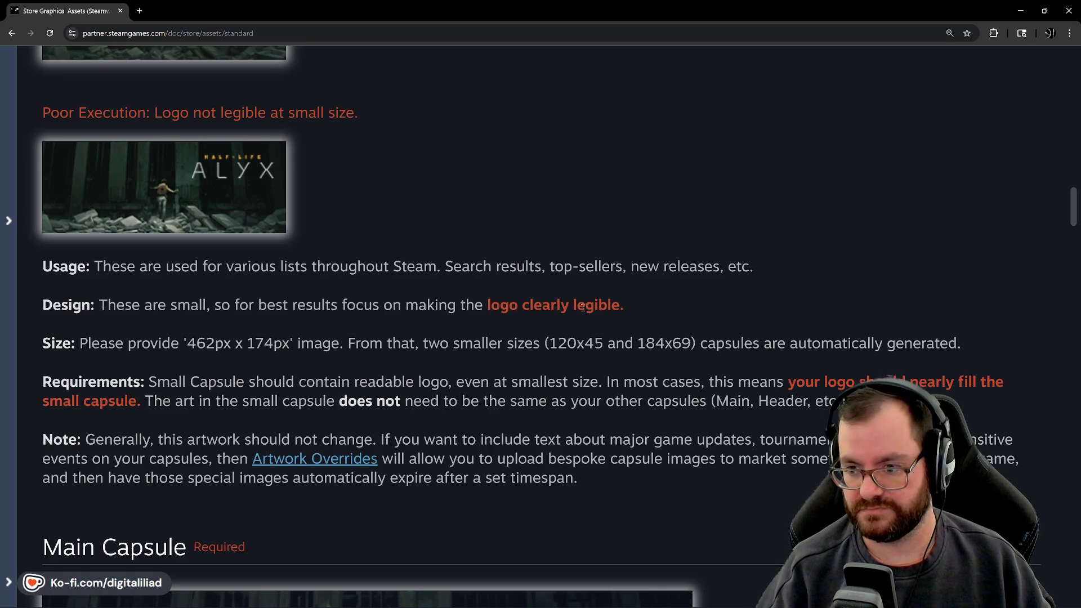
Scroll through the header, main and vertical capsule sizes down to the Screenshots requirements.
{"action": "scroll", "coordinate": [416, 268], "scroll_direction": "up", "scroll_amount": 1}
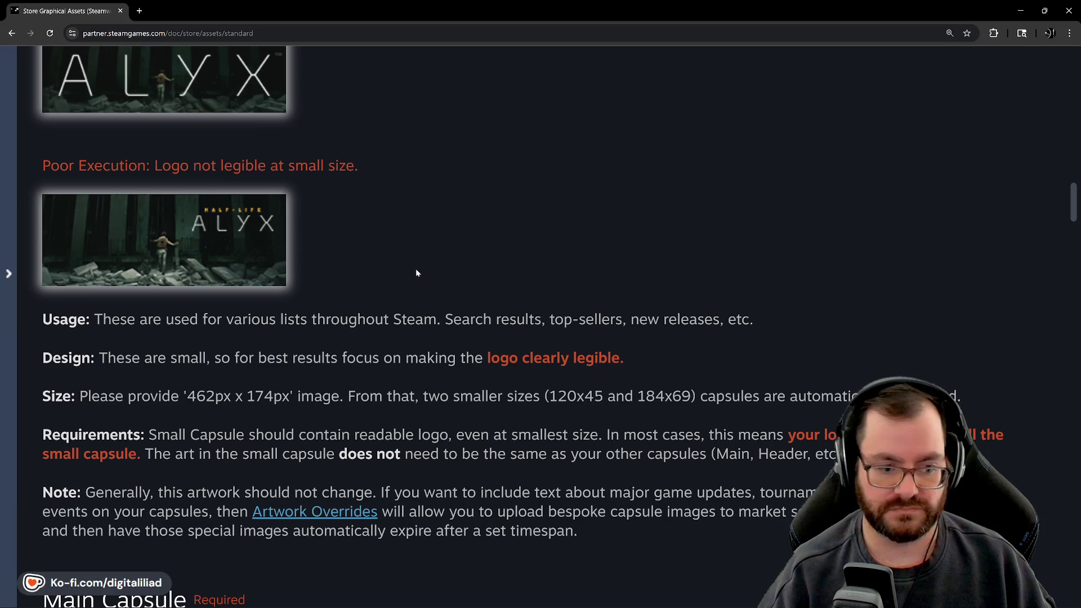
{"action": "scroll", "coordinate": [436, 270], "scroll_direction": "up", "scroll_amount": 13}
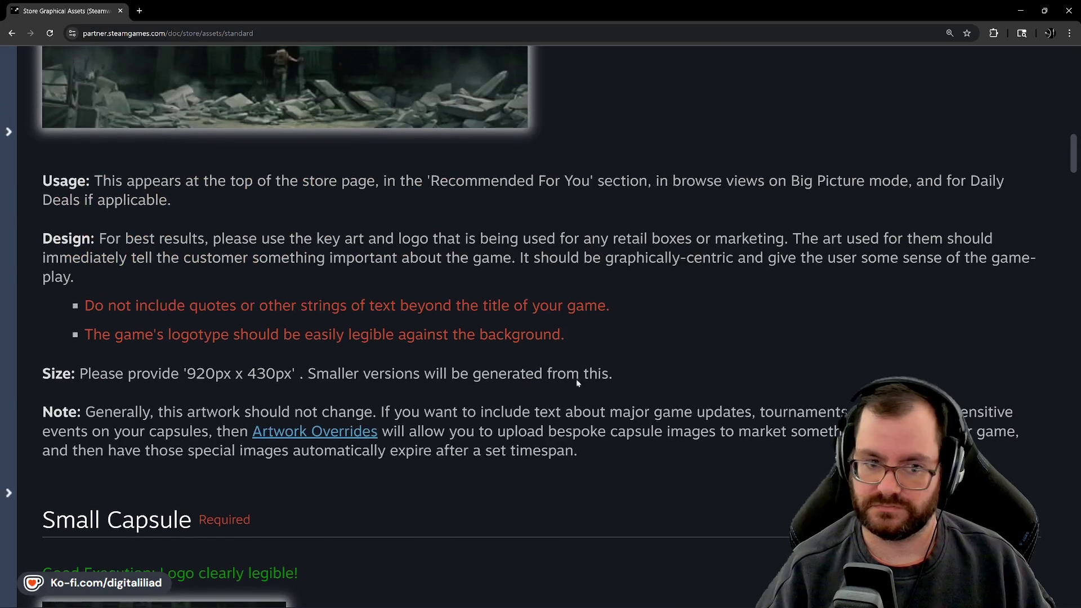
{"action": "scroll", "coordinate": [562, 292], "scroll_direction": "up", "scroll_amount": 13}
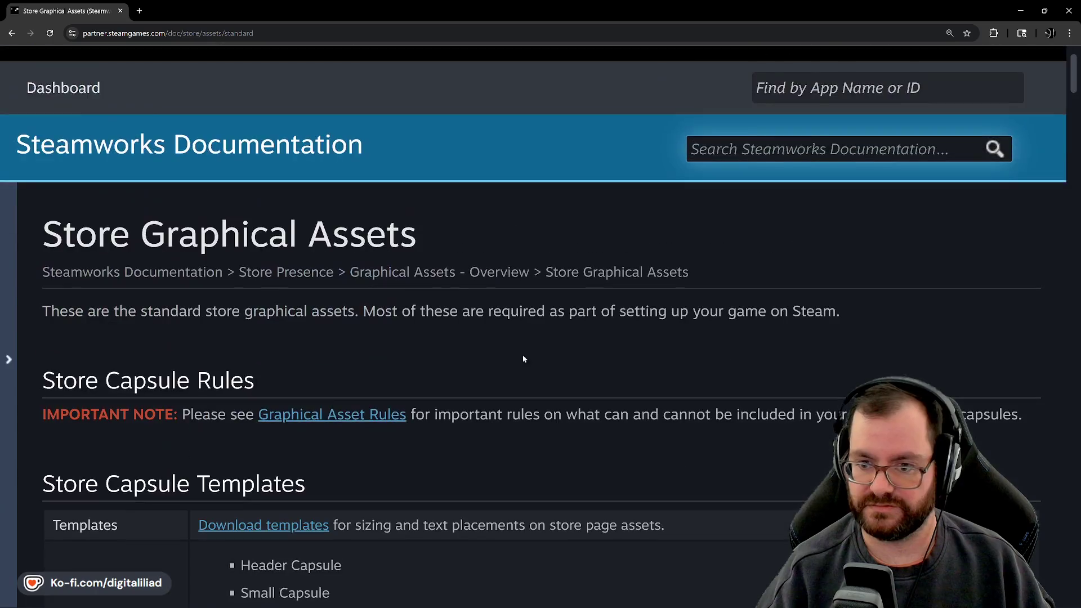
{"action": "scroll", "coordinate": [490, 321], "scroll_direction": "down", "scroll_amount": 10}
{"action": "scroll", "coordinate": [456, 283], "scroll_direction": "down", "scroll_amount": 15}
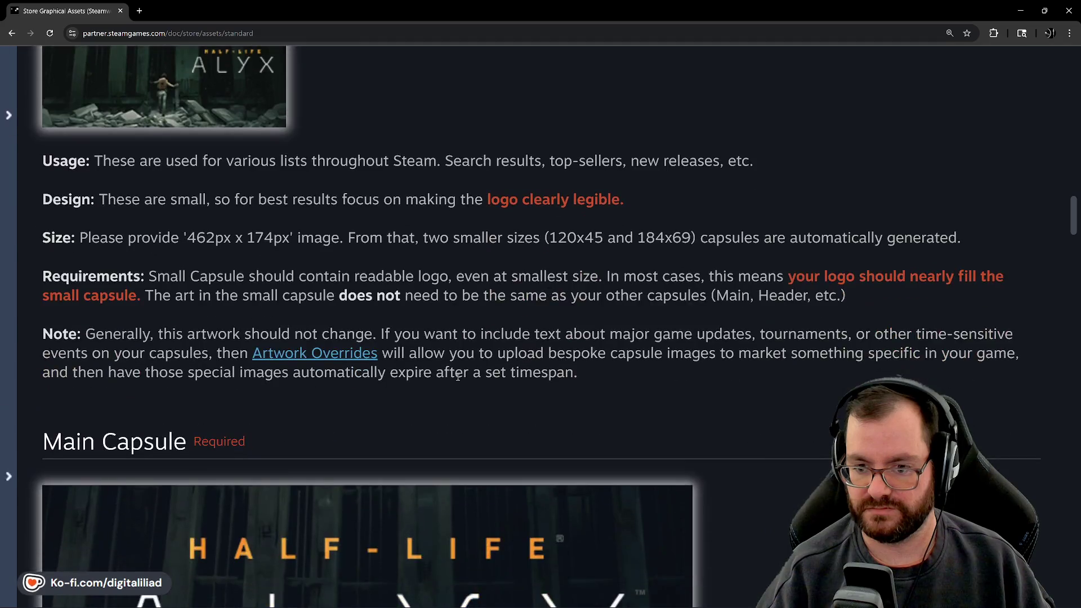
{"action": "scroll", "coordinate": [477, 278], "scroll_direction": "down", "scroll_amount": 18}
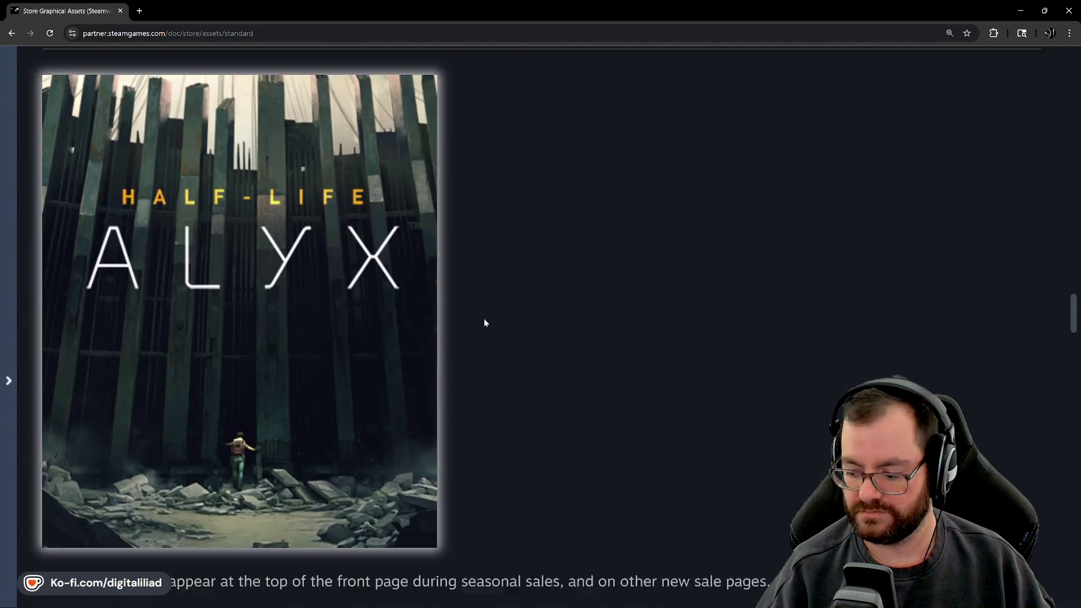
{"action": "scroll", "coordinate": [524, 501], "scroll_direction": "down", "scroll_amount": 5}
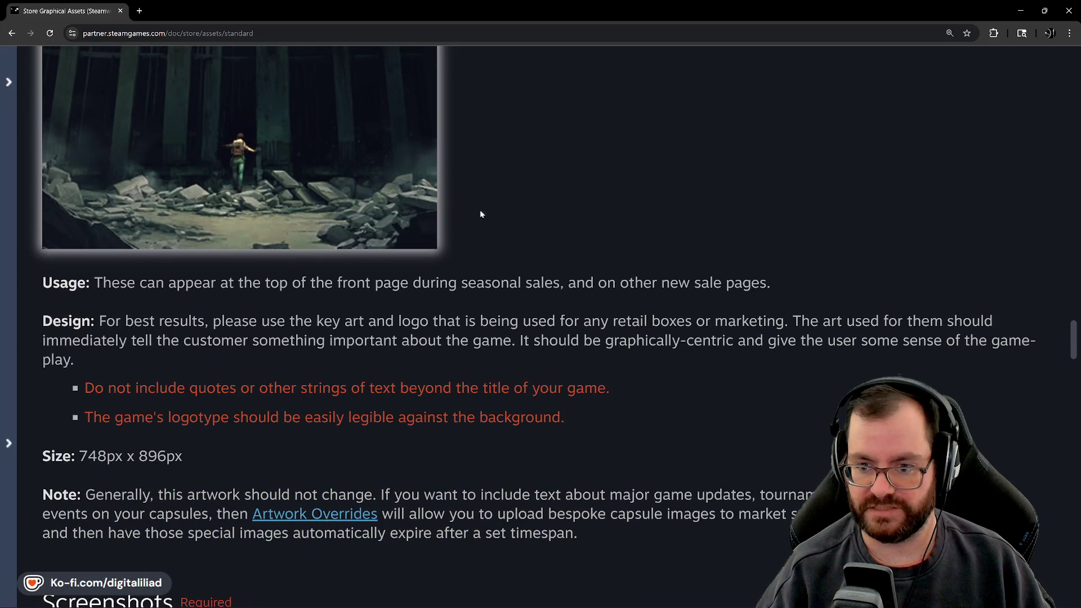
{"action": "scroll", "coordinate": [478, 208], "scroll_direction": "down", "scroll_amount": 2}
{"action": "scroll", "coordinate": [246, 299], "scroll_direction": "down", "scroll_amount": 3}
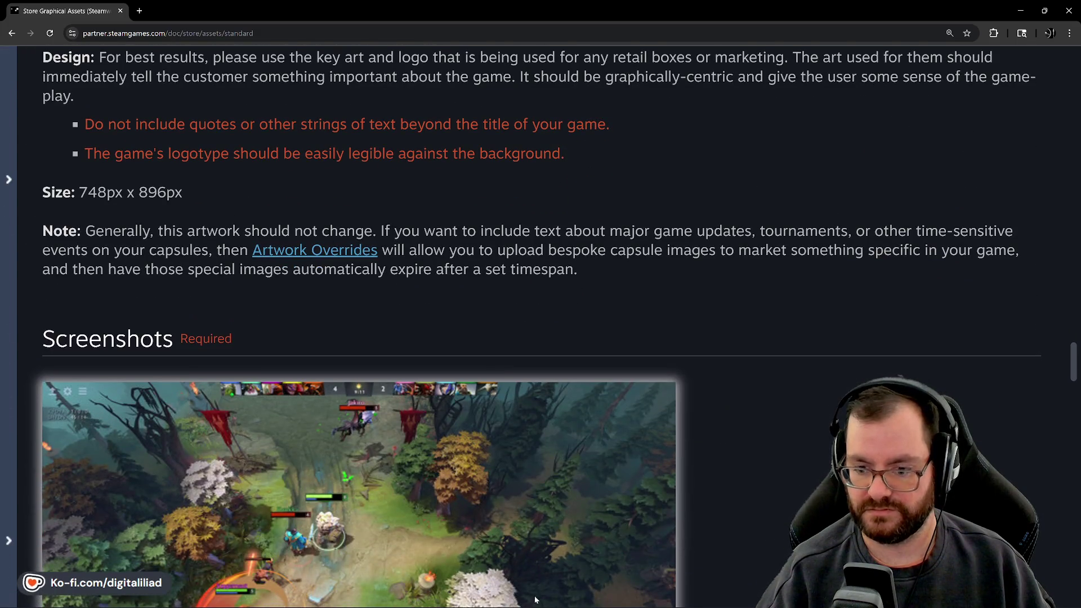
{"action": "scroll", "coordinate": [639, 275], "scroll_direction": "up", "scroll_amount": 5}
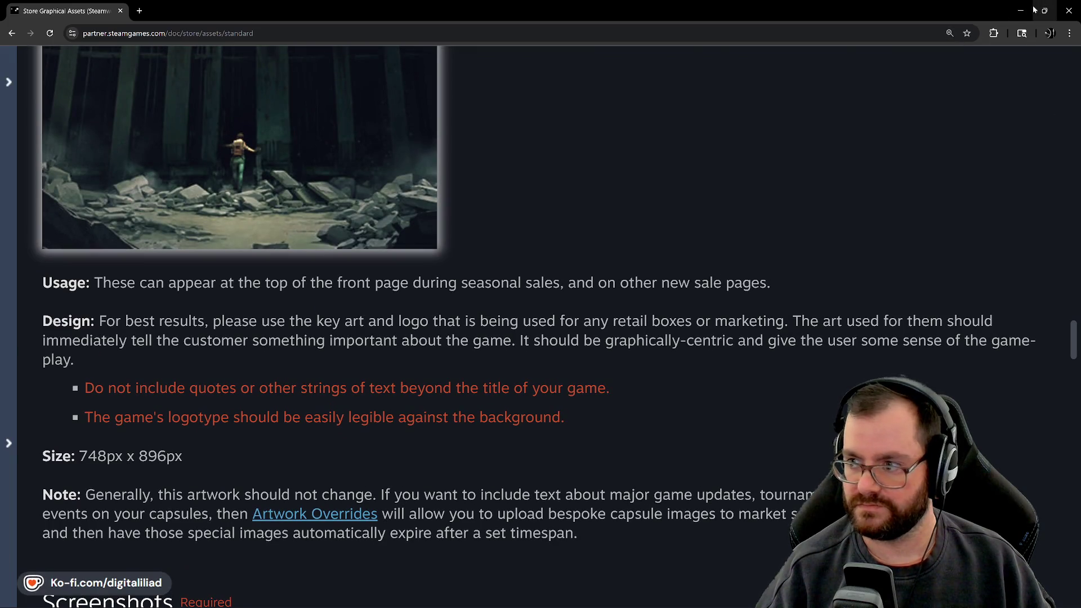
{"action": "scroll", "coordinate": [569, 304], "scroll_direction": "down", "scroll_amount": 20}
{"action": "scroll", "coordinate": [194, 305], "scroll_direction": "up", "scroll_amount": 13}
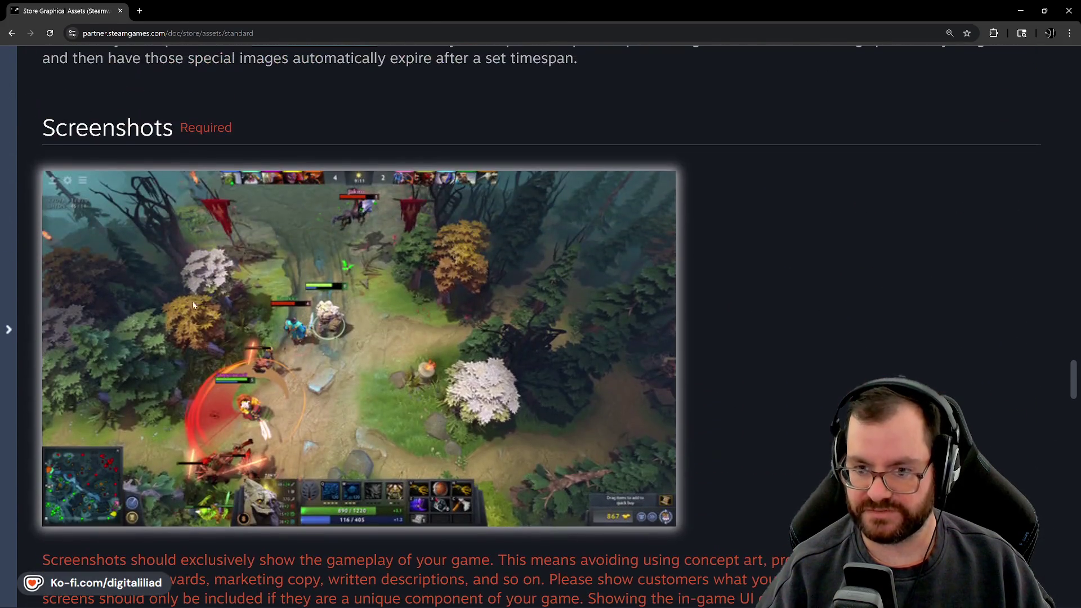
{"action": "scroll", "coordinate": [194, 304], "scroll_direction": "down", "scroll_amount": 2}
Restore the browser to a smaller window and bring the Aseprite capsule-art file to the front.
{"action": "left_click", "coordinate": [1044, 10]}
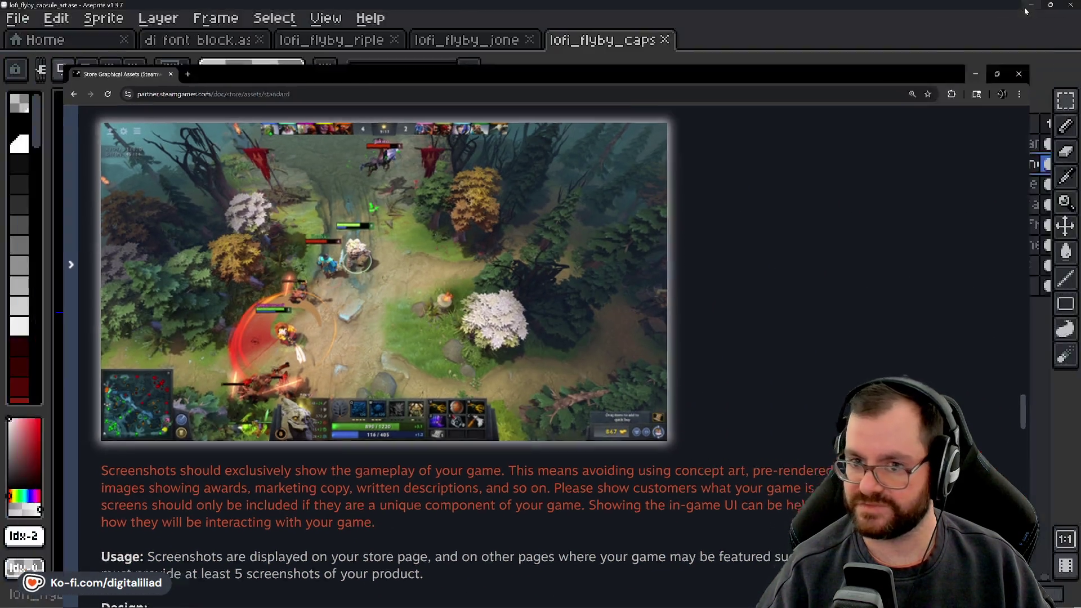
{"action": "left_click", "coordinate": [1025, 10]}
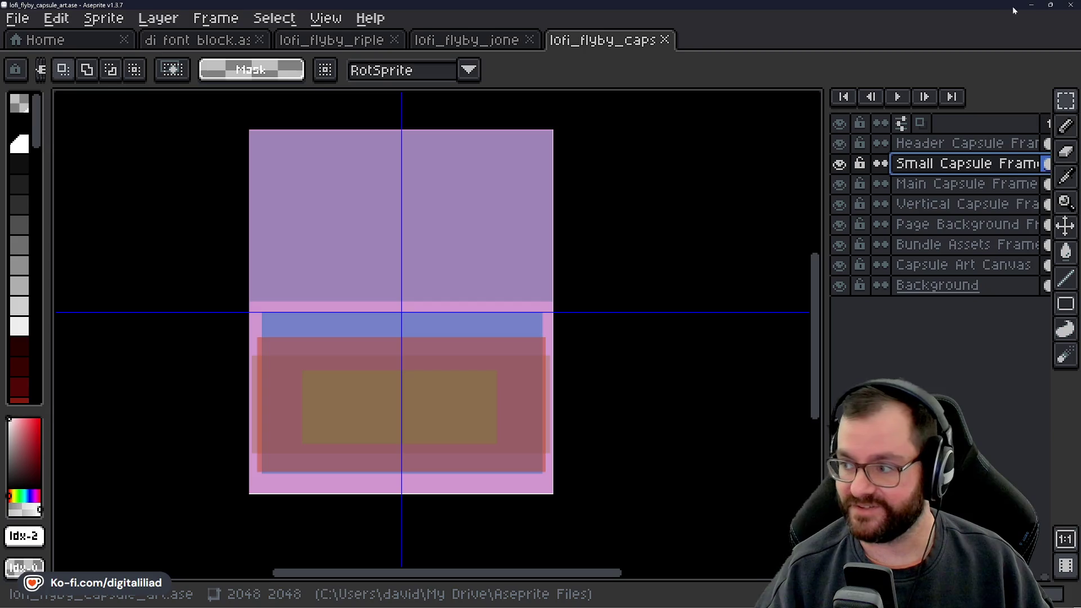
{"action": "left_click", "coordinate": [1037, 5]}
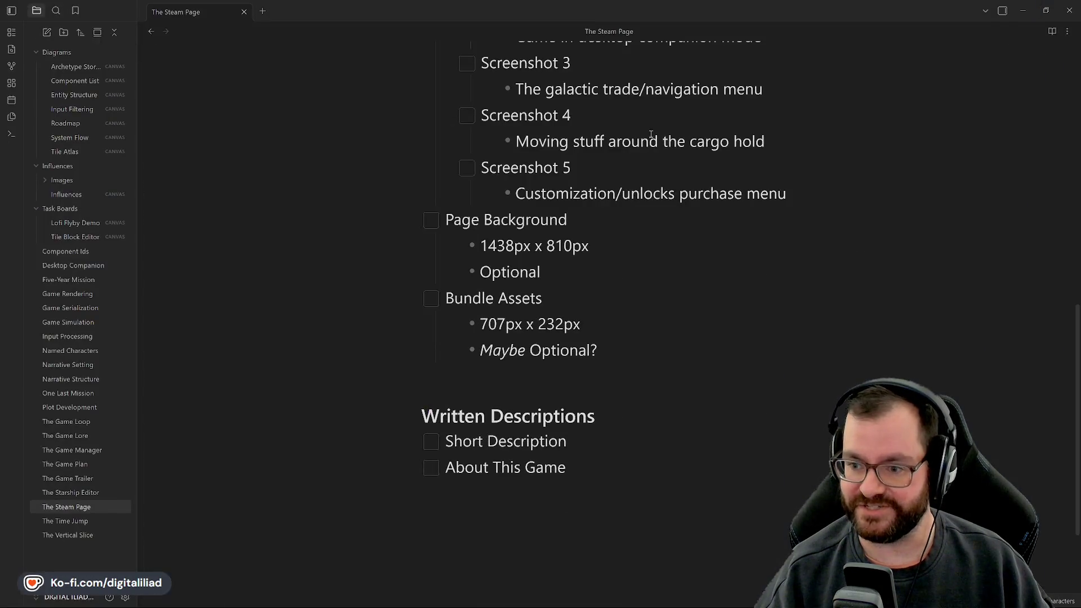
{"action": "scroll", "coordinate": [576, 302], "scroll_direction": "up", "scroll_amount": 10}
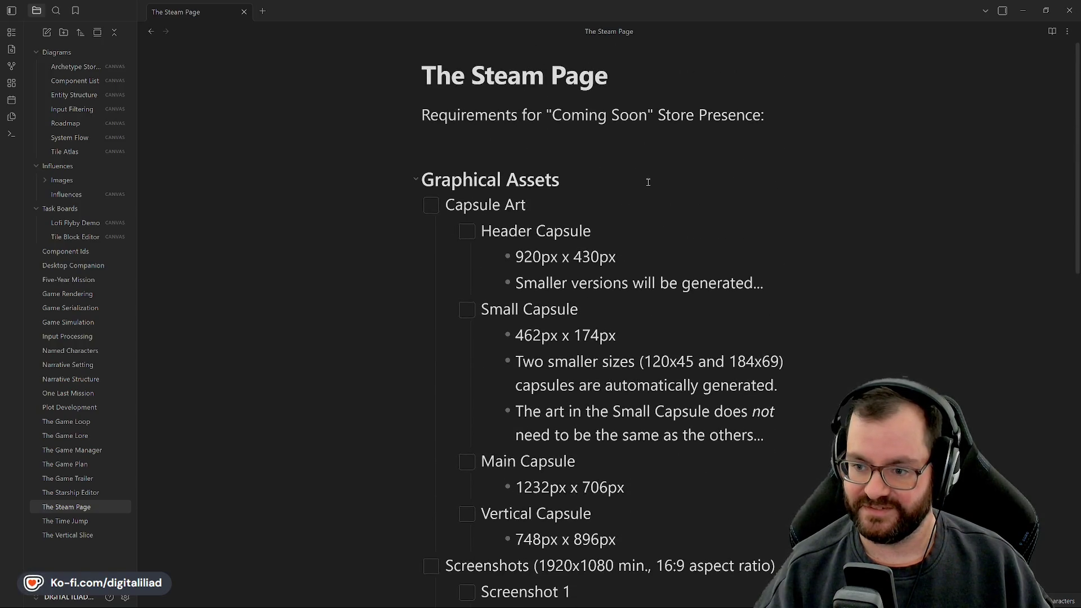
{"action": "scroll", "coordinate": [648, 182], "scroll_direction": "down", "scroll_amount": 1}
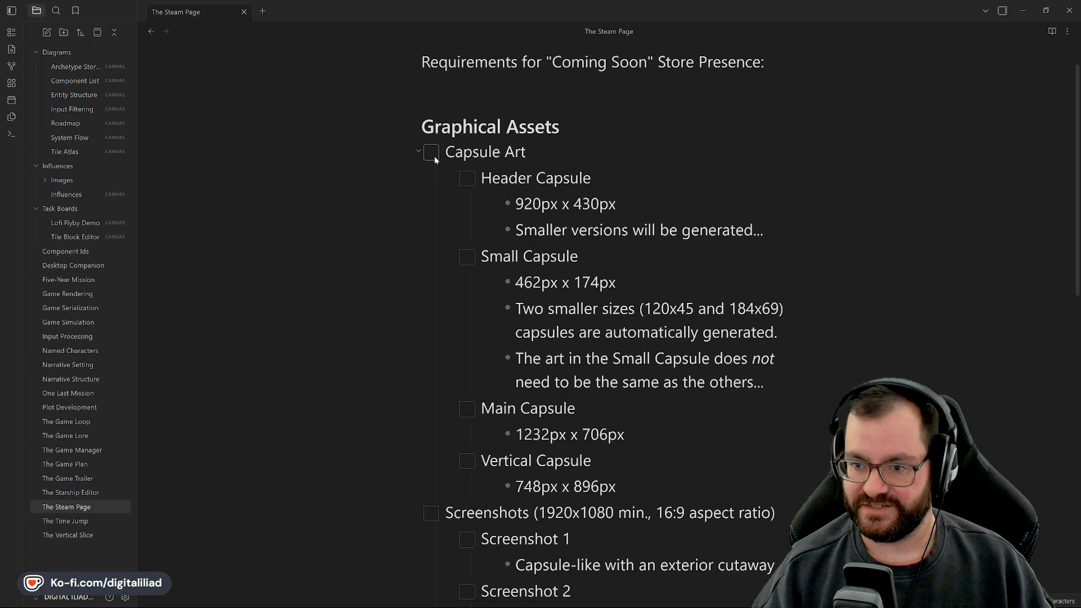
{"action": "scroll", "coordinate": [561, 266], "scroll_direction": "down", "scroll_amount": 1}
{"action": "scroll", "coordinate": [561, 266], "scroll_direction": "down", "scroll_amount": 2}
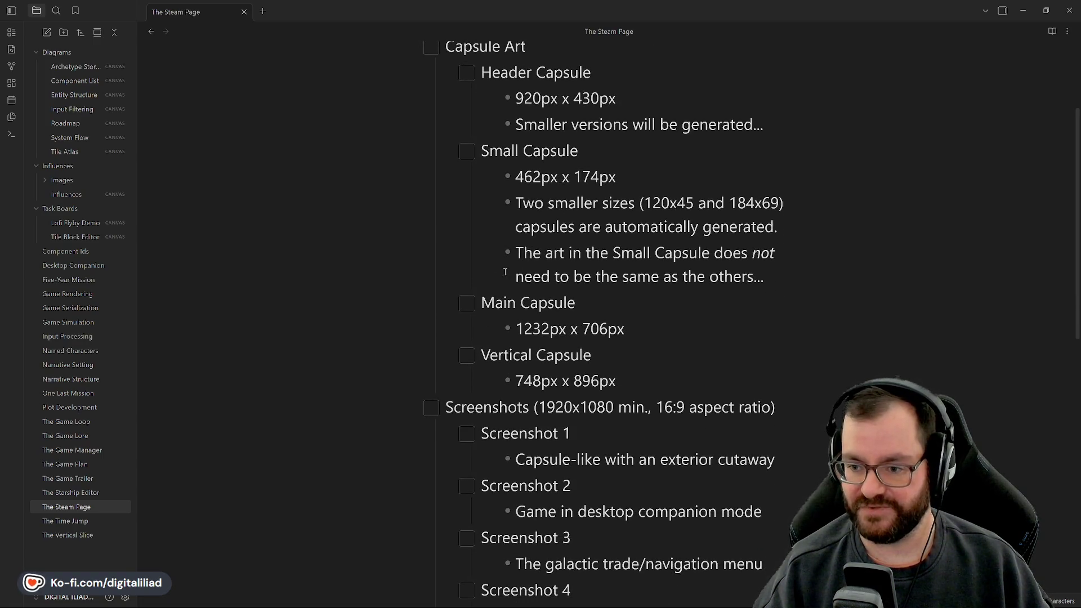
{"action": "scroll", "coordinate": [782, 322], "scroll_direction": "up", "scroll_amount": 3}
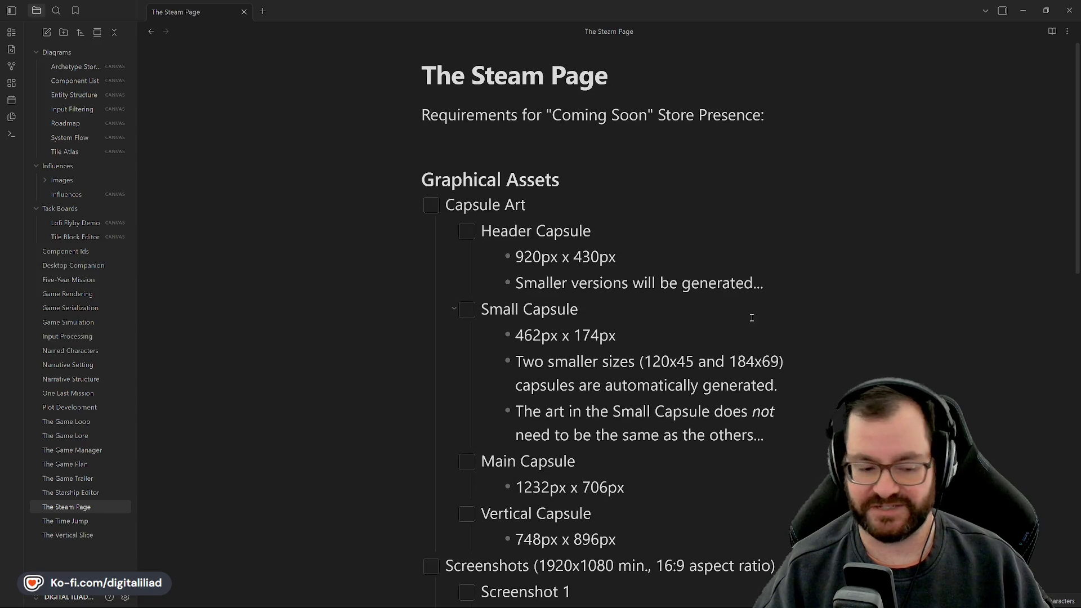
{"action": "scroll", "coordinate": [675, 265], "scroll_direction": "down", "scroll_amount": 3}
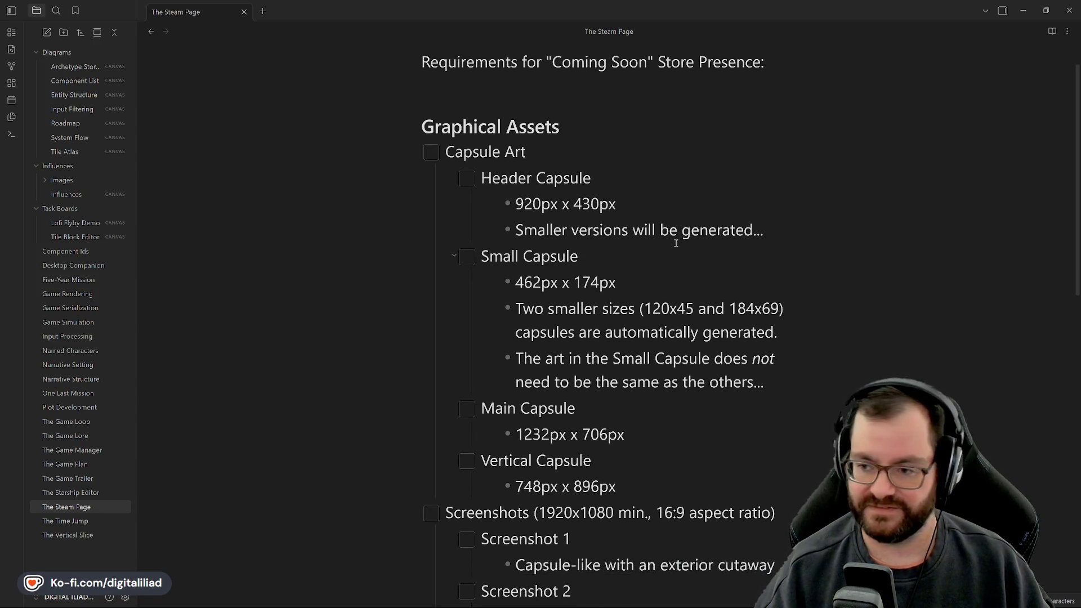
{"action": "scroll", "coordinate": [665, 254], "scroll_direction": "down", "scroll_amount": 6}
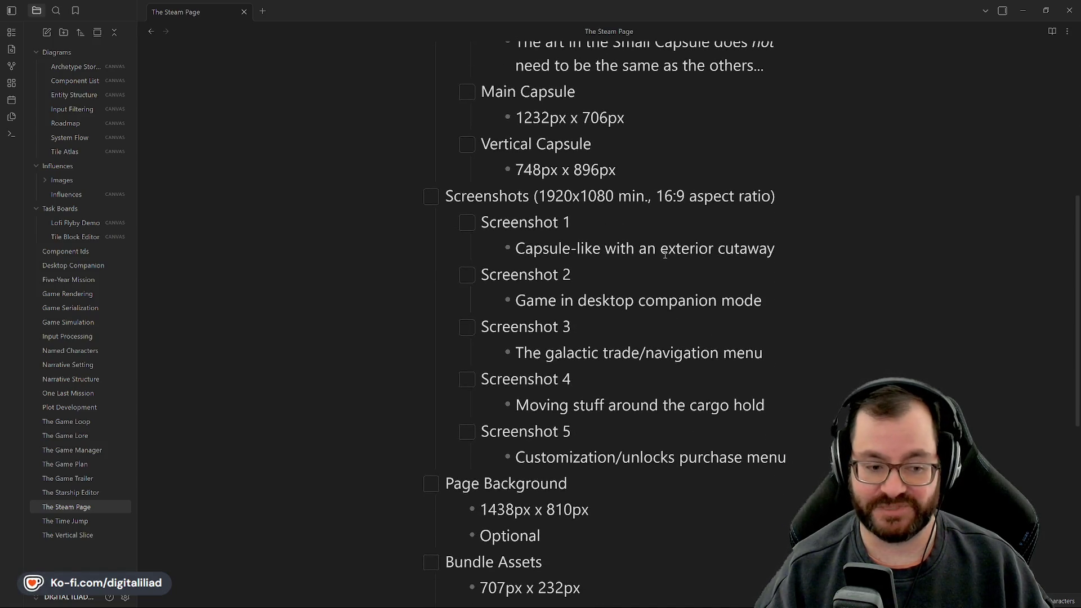
{"action": "scroll", "coordinate": [665, 257], "scroll_direction": "down", "scroll_amount": 3}
{"action": "scroll", "coordinate": [665, 258], "scroll_direction": "down", "scroll_amount": 3}
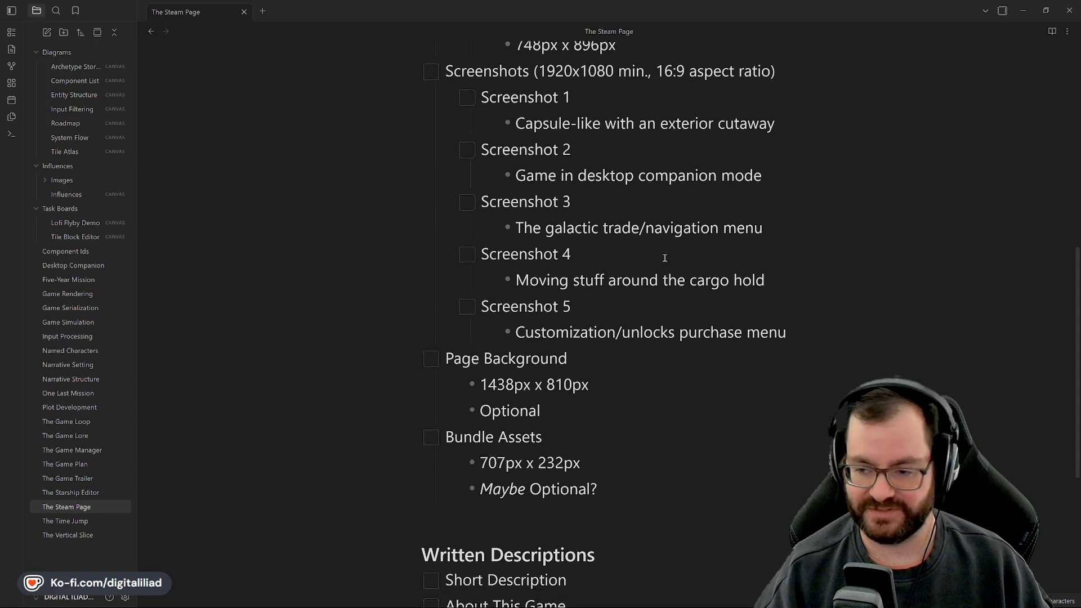
{"action": "scroll", "coordinate": [662, 257], "scroll_direction": "up", "scroll_amount": 15}
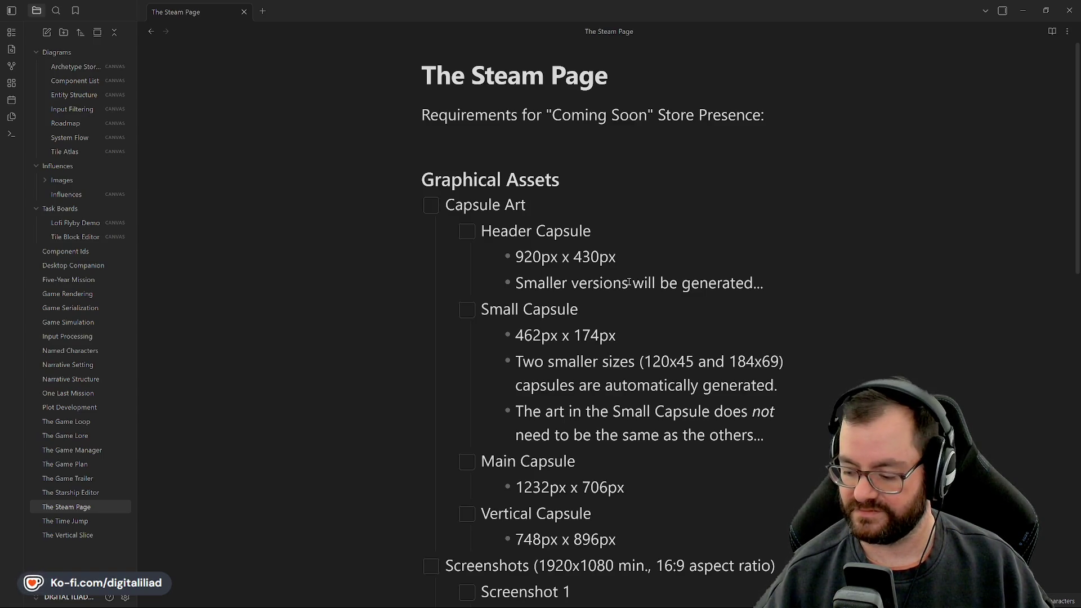
Minimize Obsidian and return to the lofi_flyby_capsule_art file in Aseprite.
{"action": "left_click", "coordinate": [1022, 10]}
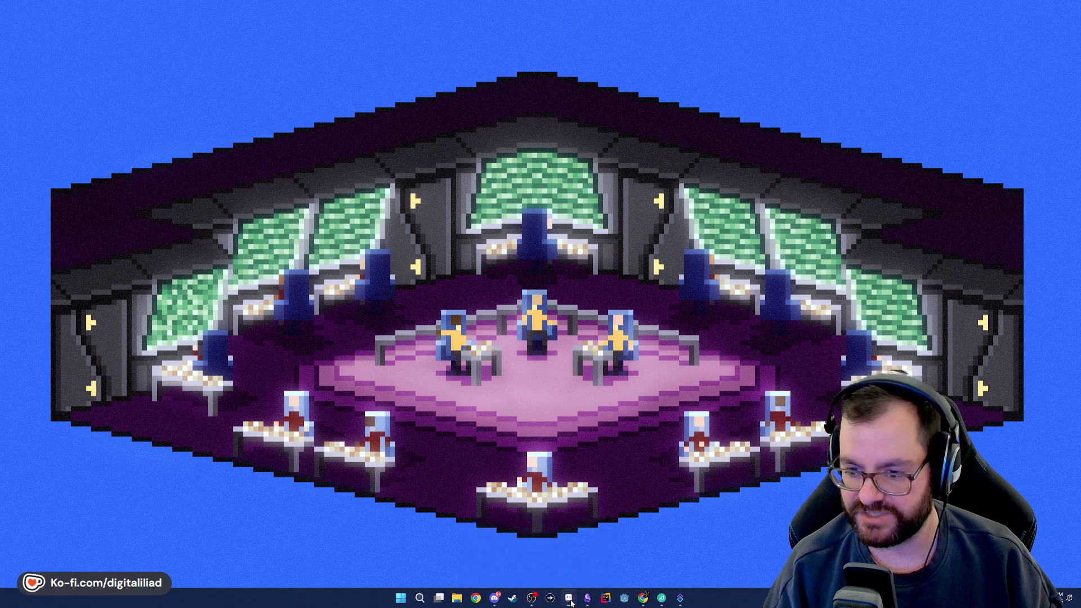
{"action": "left_click", "coordinate": [569, 598]}
{"action": "scroll", "coordinate": [399, 430], "scroll_direction": "up", "scroll_amount": 2}
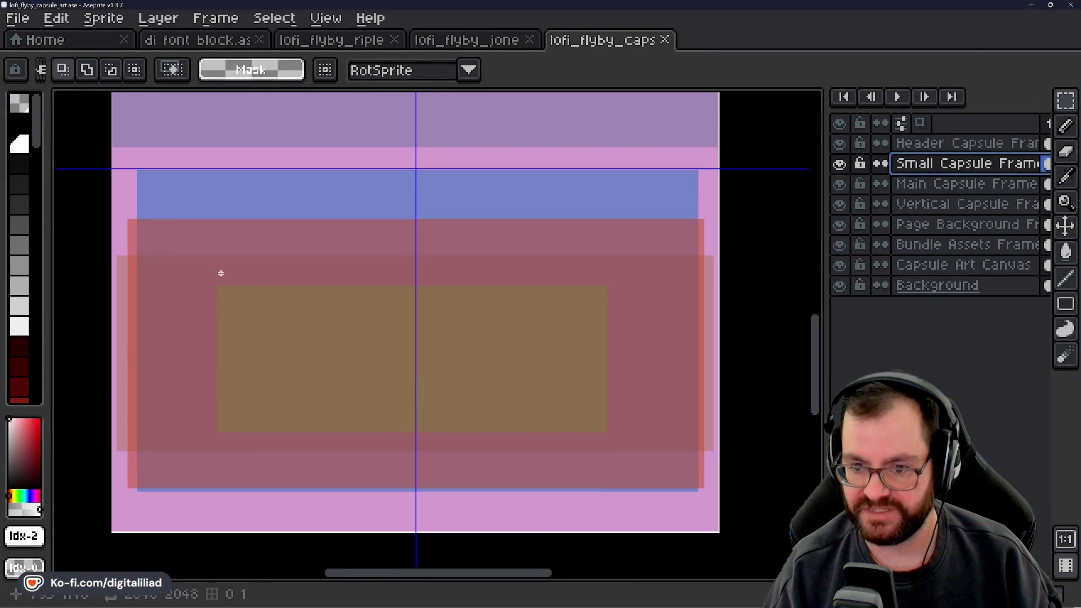
{"action": "mouse_move", "coordinate": [102, 174]}
{"action": "left_mouse_down"}
{"action": "mouse_move", "coordinate": [523, 397]}
{"action": "mouse_move", "coordinate": [743, 539]}
{"action": "mouse_move", "coordinate": [728, 506]}
{"action": "left_mouse_up"}
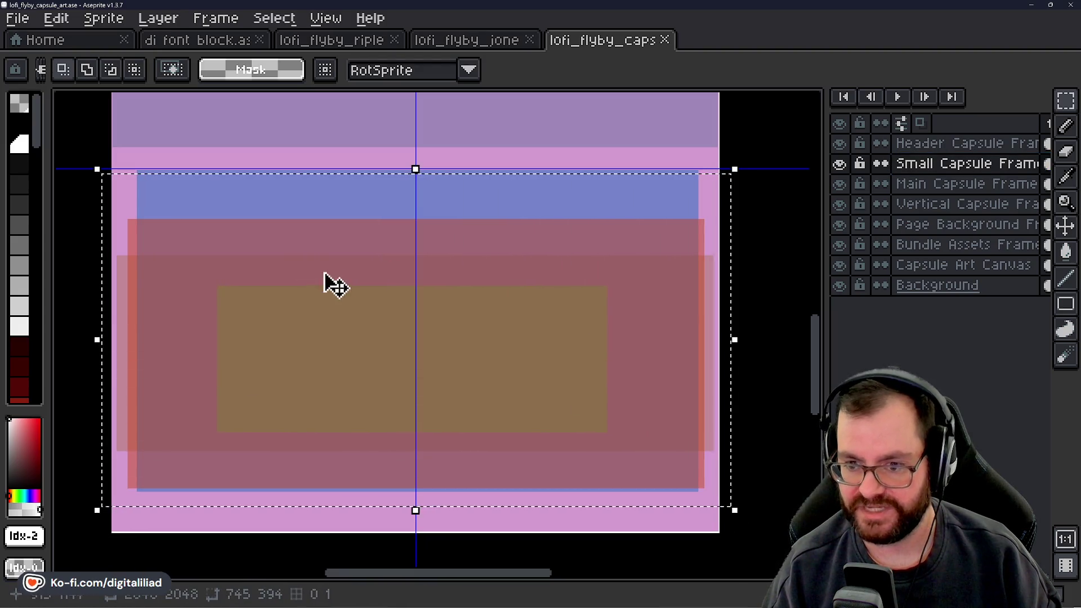
{"action": "left_click", "coordinate": [773, 264]}
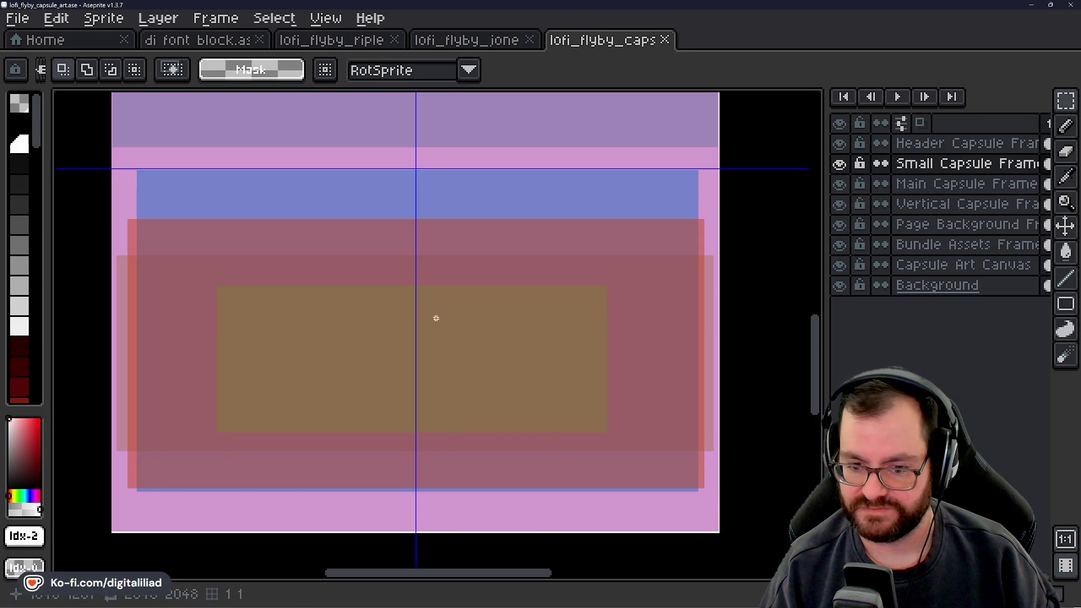
{"action": "scroll", "coordinate": [430, 317], "scroll_direction": "down", "scroll_amount": 2}
{"action": "mouse_move", "coordinate": [459, 314]}
{"action": "left_mouse_down"}
{"action": "mouse_move", "coordinate": [487, 421]}
{"action": "mouse_move", "coordinate": [480, 411]}
{"action": "left_mouse_up"}
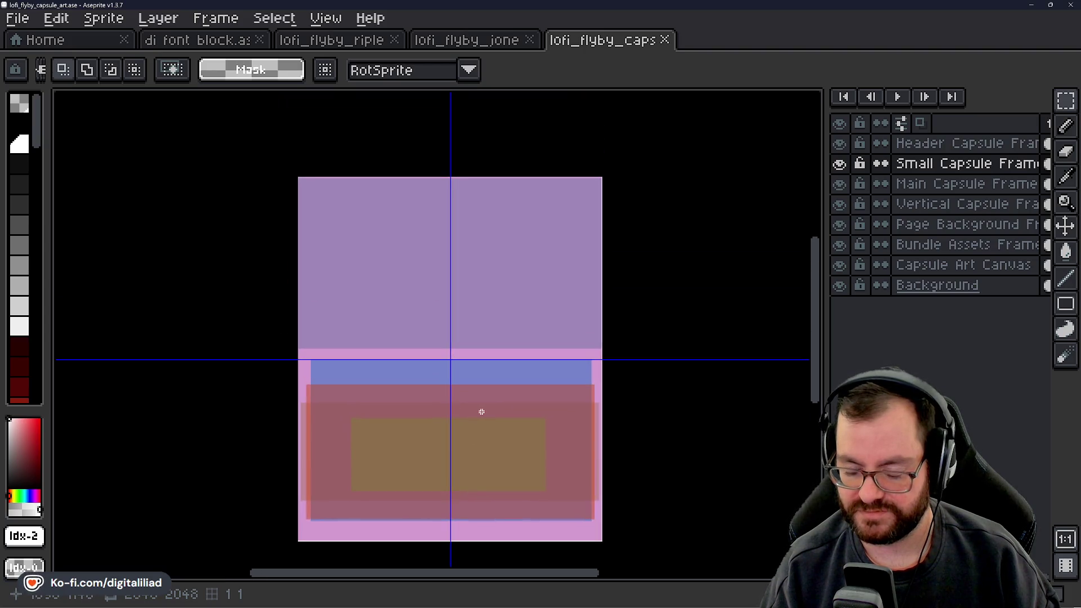
{"action": "left_click_drag", "start_coordinate": [437, 308], "coordinate": [422, 259]}
{"action": "scroll", "coordinate": [274, 307], "scroll_direction": "up", "scroll_amount": 2}
{"action": "scroll", "coordinate": [275, 306], "scroll_direction": "down", "scroll_amount": 2}
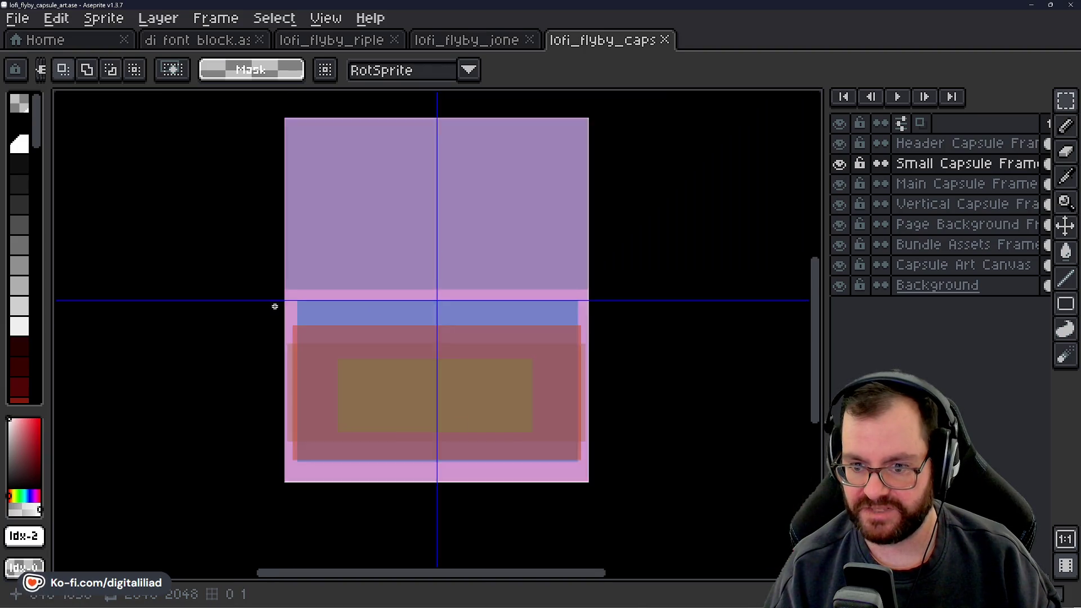
{"action": "scroll", "coordinate": [248, 278], "scroll_direction": "up", "scroll_amount": 2}
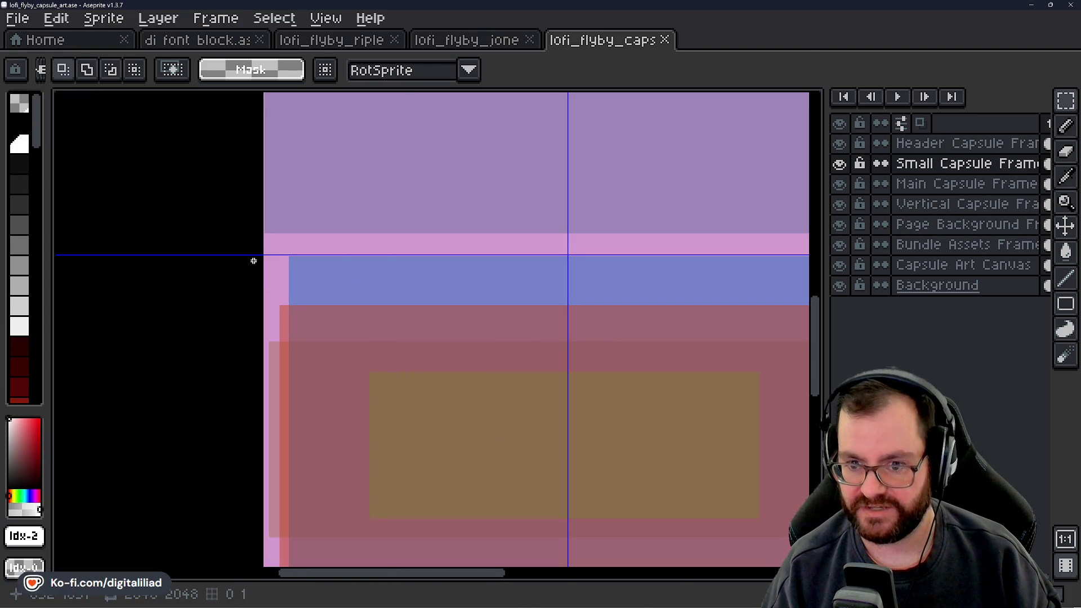
{"action": "mouse_move", "coordinate": [253, 261]}
{"action": "left_mouse_down"}
{"action": "mouse_move", "coordinate": [647, 439]}
{"action": "mouse_move", "coordinate": [405, 176]}
{"action": "mouse_move", "coordinate": [622, 316]}
{"action": "mouse_move", "coordinate": [585, 316]}
{"action": "left_mouse_up"}
{"action": "scroll", "coordinate": [647, 439], "scroll_direction": "down", "scroll_amount": 1}
{"action": "scroll", "coordinate": [622, 315], "scroll_direction": "down", "scroll_amount": 1}
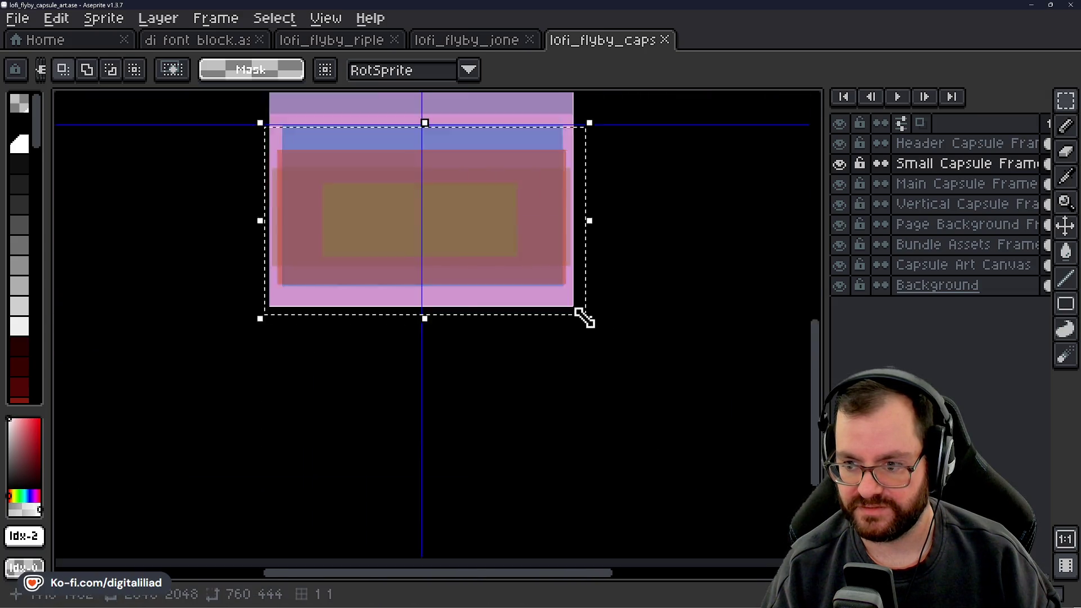
{"action": "scroll", "coordinate": [586, 318], "scroll_direction": "down", "scroll_amount": 1}
{"action": "scroll", "coordinate": [458, 201], "scroll_direction": "up", "scroll_amount": 1}
{"action": "left_click", "coordinate": [349, 206]}
{"action": "scroll", "coordinate": [348, 203], "scroll_direction": "up", "scroll_amount": 2}
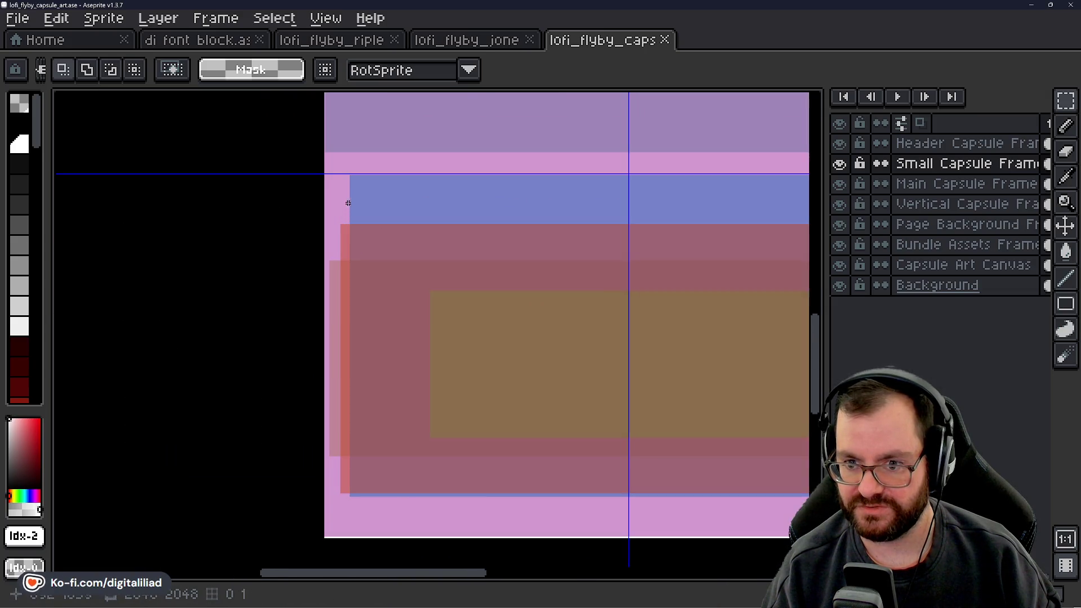
{"action": "mouse_move", "coordinate": [348, 203]}
{"action": "left_mouse_down"}
{"action": "mouse_move", "coordinate": [176, 169]}
{"action": "mouse_move", "coordinate": [610, 242]}
{"action": "mouse_move", "coordinate": [784, 435]}
{"action": "mouse_move", "coordinate": [768, 516]}
{"action": "left_mouse_up"}
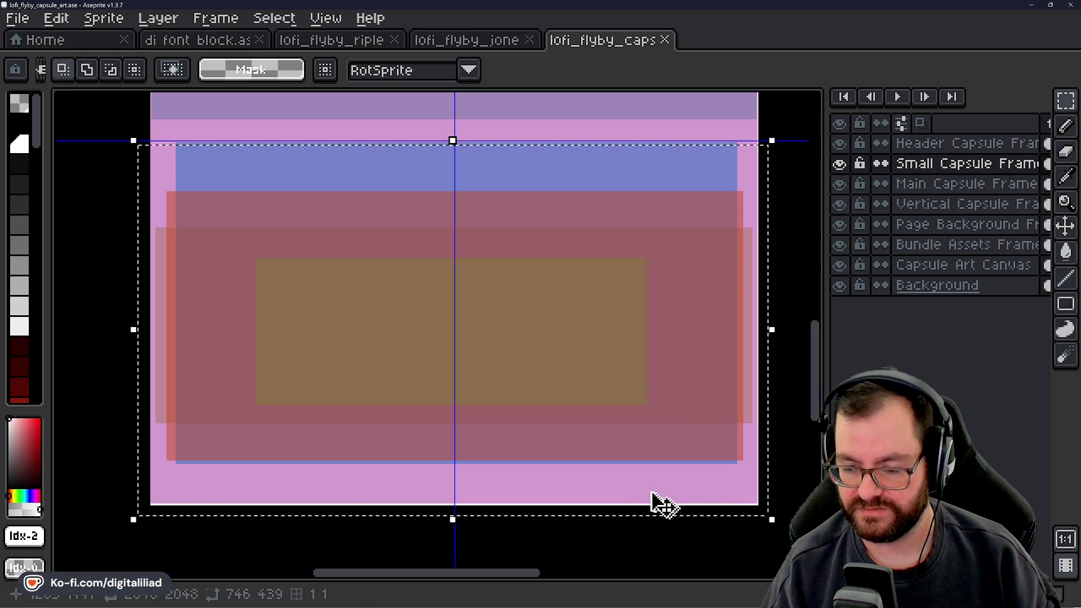
{"action": "scroll", "coordinate": [523, 338], "scroll_direction": "down", "scroll_amount": 3}
{"action": "scroll", "coordinate": [394, 214], "scroll_direction": "up", "scroll_amount": 1}
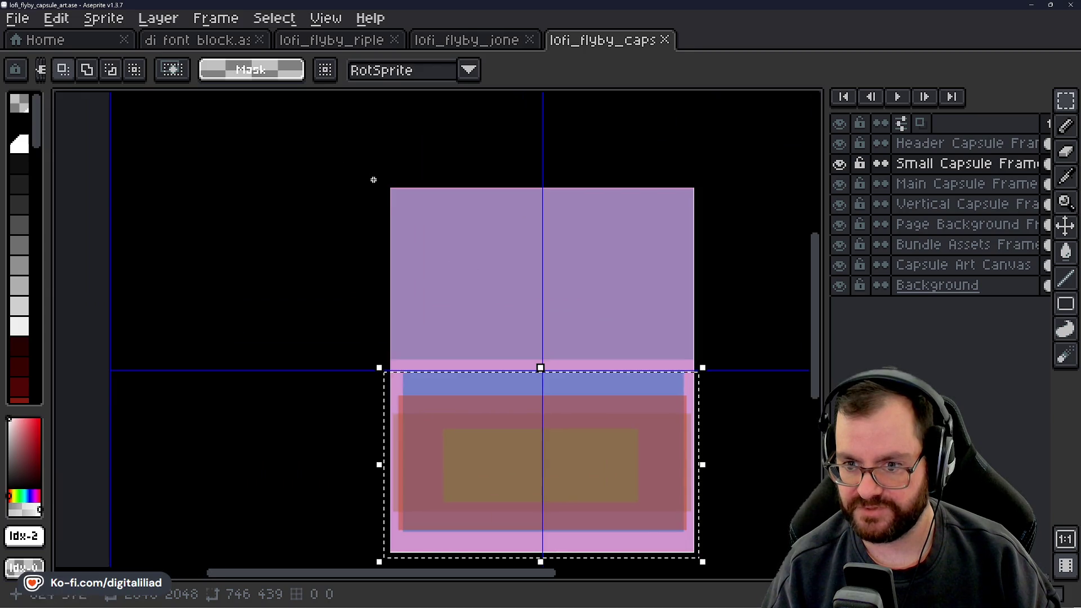
{"action": "left_click_drag", "start_coordinate": [383, 182], "coordinate": [699, 367]}
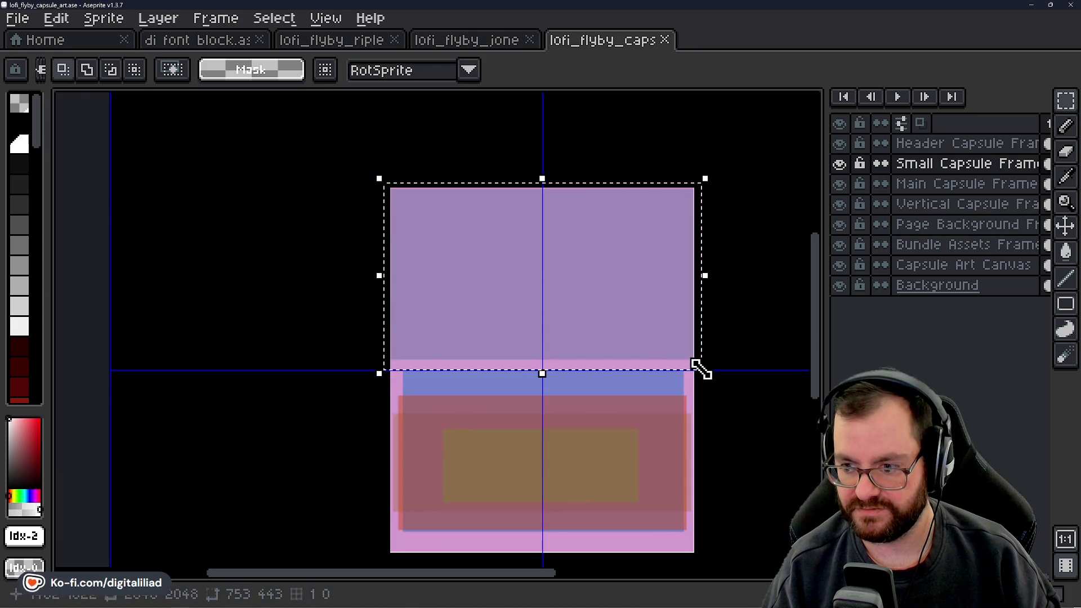
{"action": "mouse_move", "coordinate": [742, 410]}
{"action": "left_mouse_down"}
{"action": "mouse_move", "coordinate": [687, 373]}
{"action": "mouse_move", "coordinate": [667, 343]}
{"action": "left_mouse_up"}
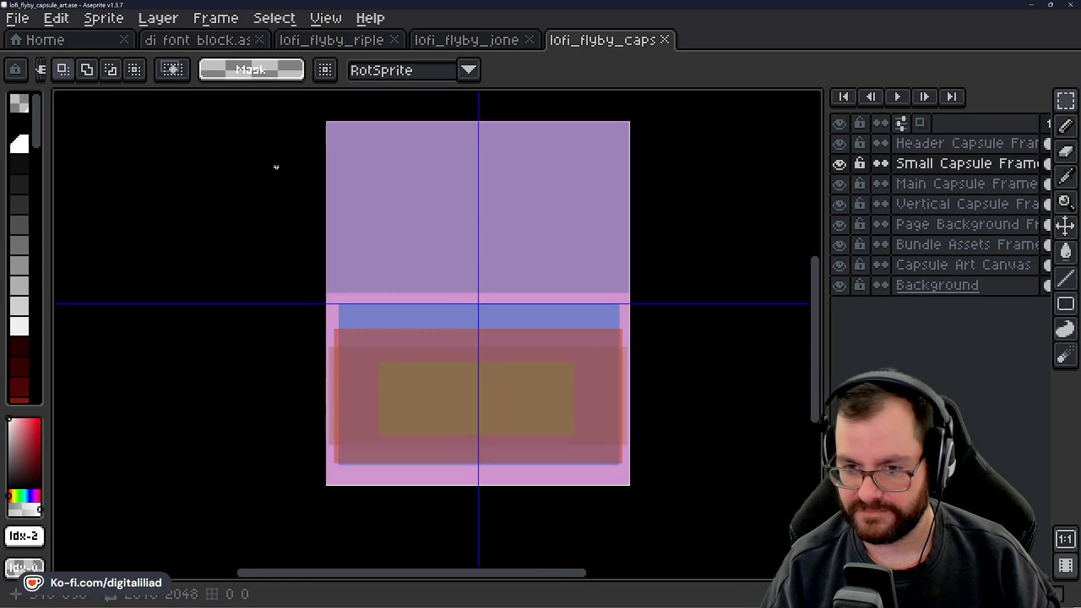
{"action": "mouse_move", "coordinate": [324, 117]}
{"action": "left_mouse_down"}
{"action": "mouse_move", "coordinate": [390, 224]}
{"action": "mouse_move", "coordinate": [528, 391]}
{"action": "left_mouse_up"}
{"action": "key", "text": "ctrl+d"}
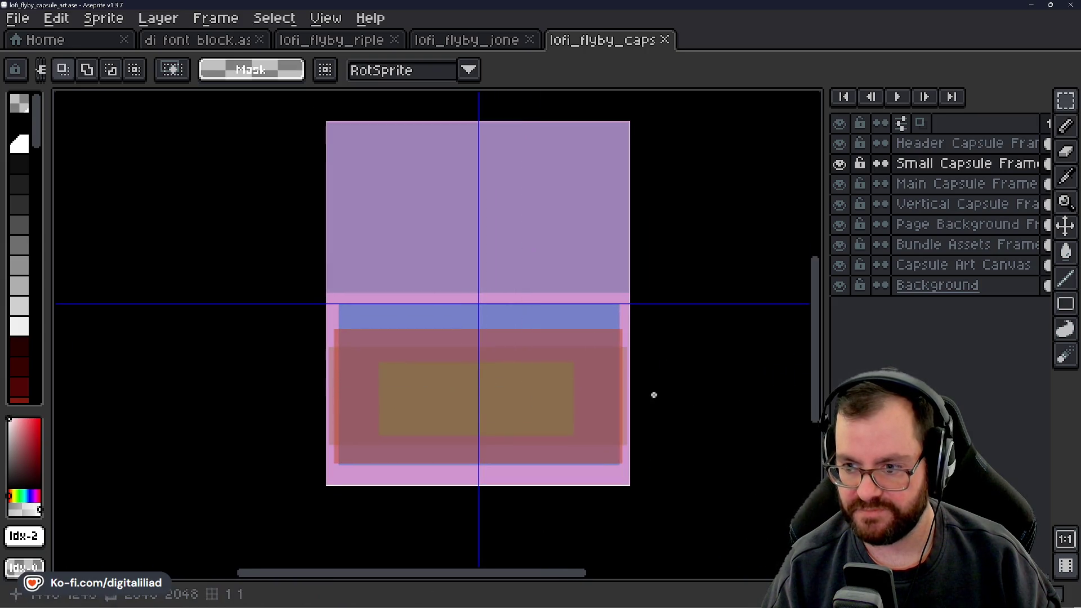
{"action": "left_click_drag", "start_coordinate": [625, 367], "coordinate": [617, 360]}
{"action": "scroll", "coordinate": [618, 361], "scroll_direction": "up", "scroll_amount": 2}
{"action": "scroll", "coordinate": [458, 299], "scroll_direction": "down", "scroll_amount": 2}
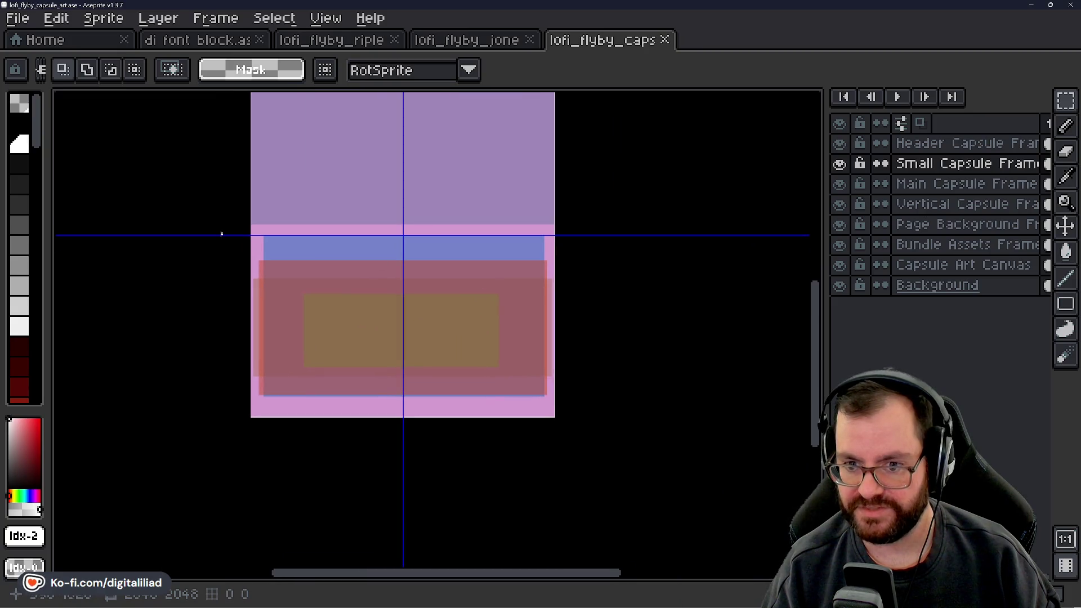
{"action": "mouse_move", "coordinate": [248, 238]}
{"action": "left_mouse_down"}
{"action": "mouse_move", "coordinate": [569, 417]}
{"action": "mouse_move", "coordinate": [559, 422]}
{"action": "left_mouse_up"}
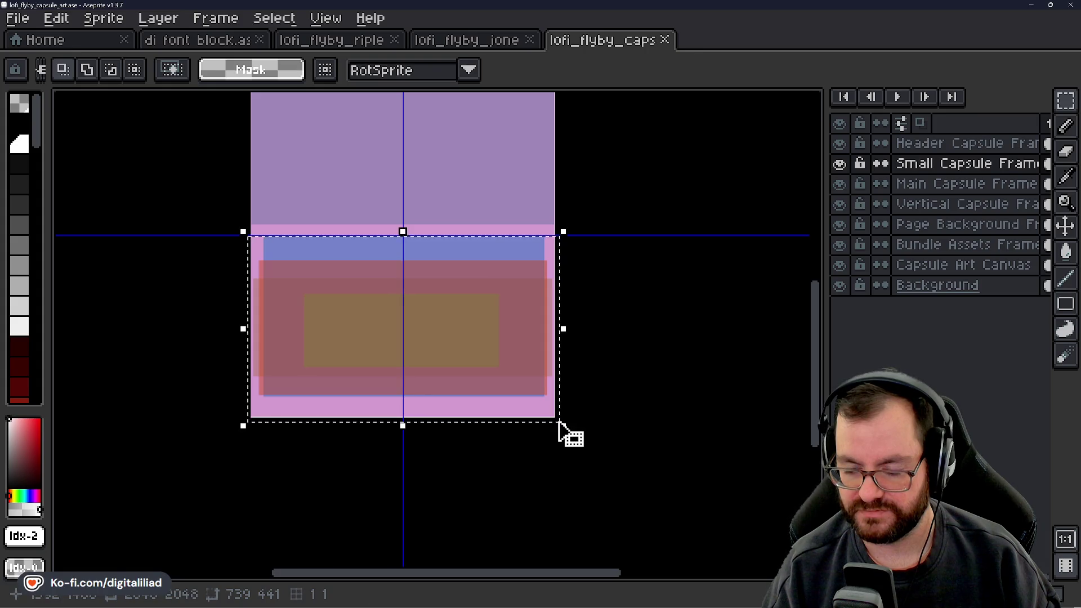
{"action": "left_click", "coordinate": [630, 175]}
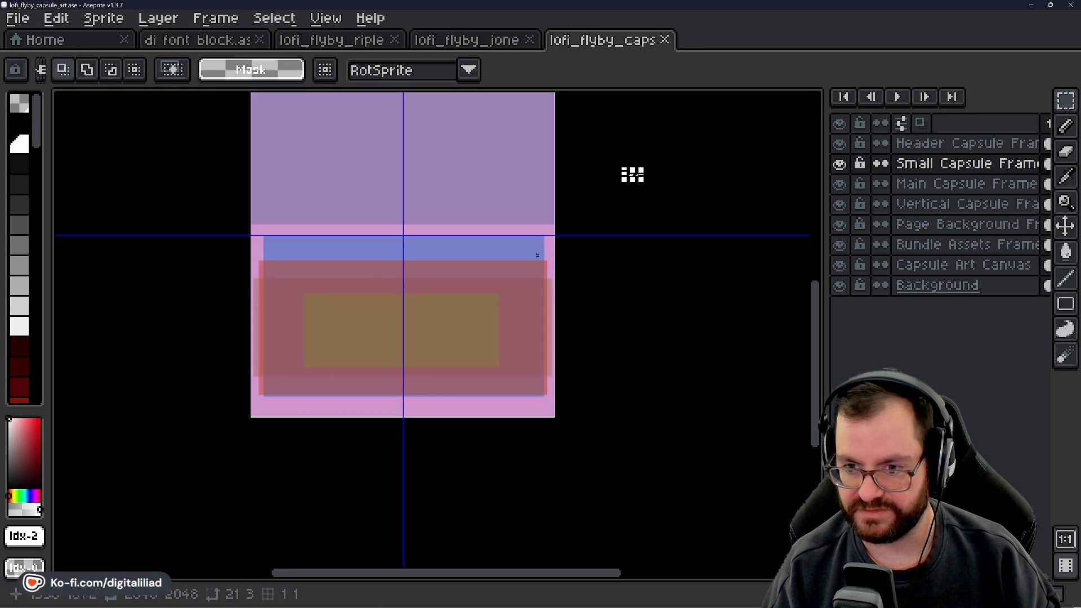
{"action": "left_click_drag", "start_coordinate": [590, 304], "coordinate": [619, 361]}
{"action": "mouse_move", "coordinate": [272, 111]}
{"action": "left_mouse_down"}
{"action": "mouse_move", "coordinate": [555, 434]}
{"action": "mouse_move", "coordinate": [600, 471]}
{"action": "mouse_move", "coordinate": [588, 475]}
{"action": "left_mouse_up"}
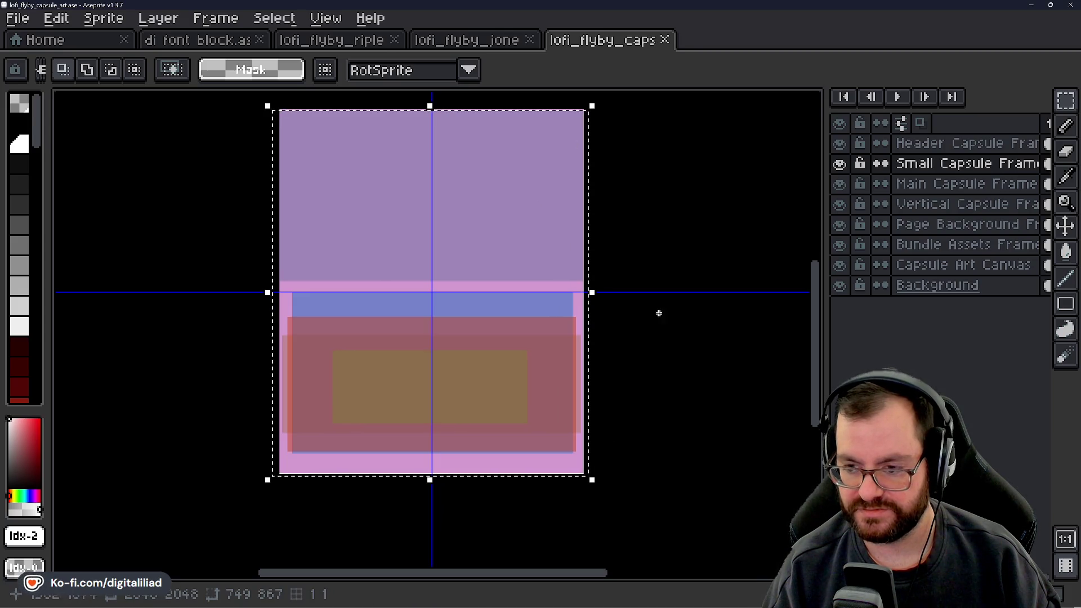
{"action": "left_click", "coordinate": [678, 341]}
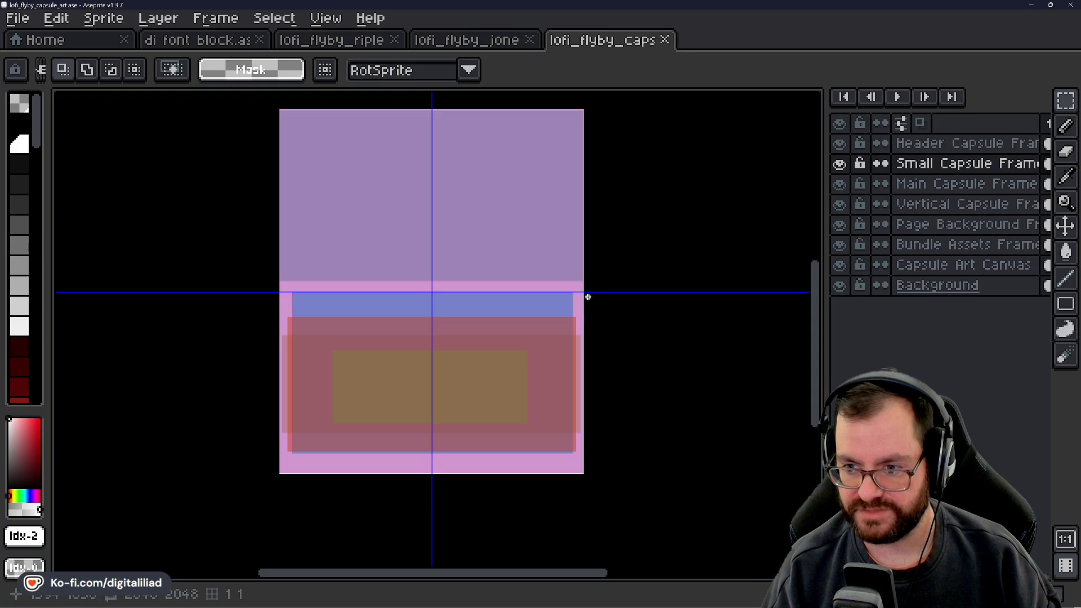
{"action": "mouse_move", "coordinate": [591, 295]}
{"action": "left_mouse_down"}
{"action": "mouse_move", "coordinate": [430, 449]}
{"action": "mouse_move", "coordinate": [260, 477]}
{"action": "mouse_move", "coordinate": [276, 476]}
{"action": "left_mouse_up"}
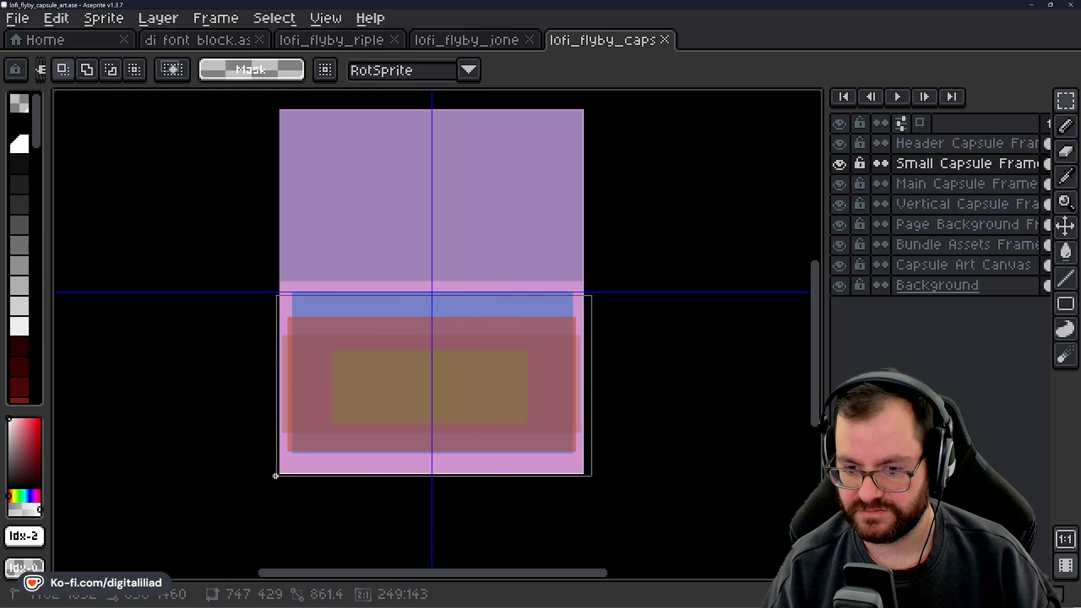
{"action": "left_click", "coordinate": [371, 497]}
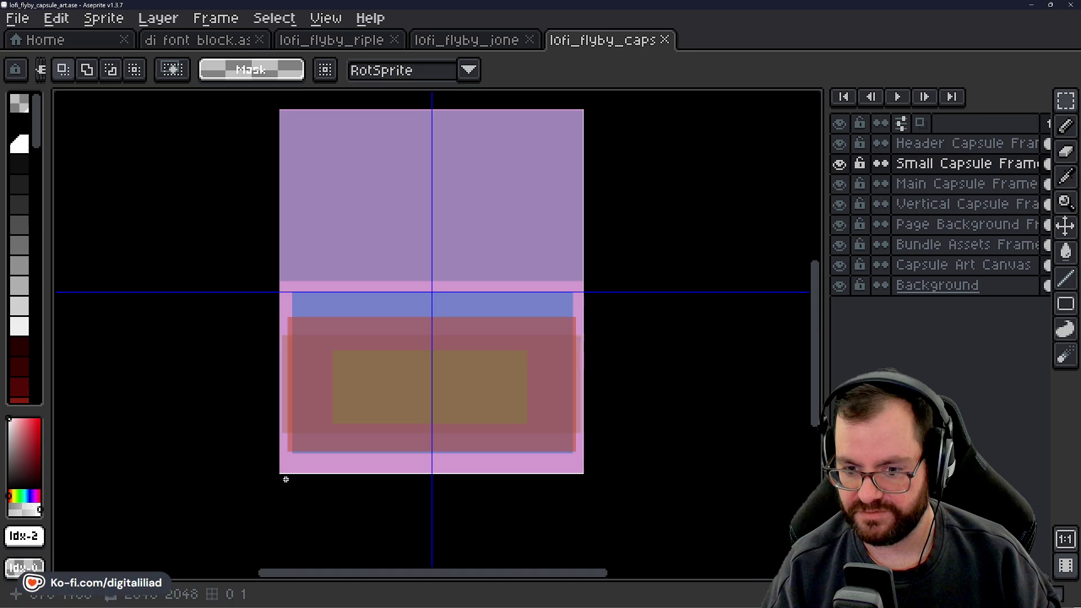
{"action": "mouse_move", "coordinate": [280, 482]}
{"action": "left_mouse_down"}
{"action": "mouse_move", "coordinate": [602, 506]}
{"action": "mouse_move", "coordinate": [583, 507]}
{"action": "left_mouse_up"}
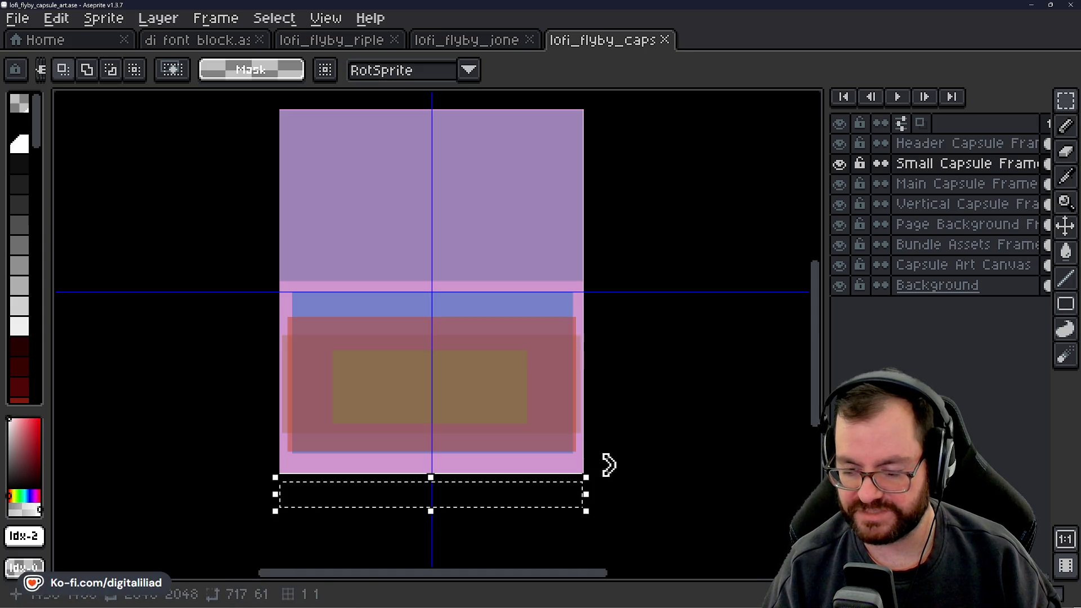
{"action": "left_click", "coordinate": [629, 402]}
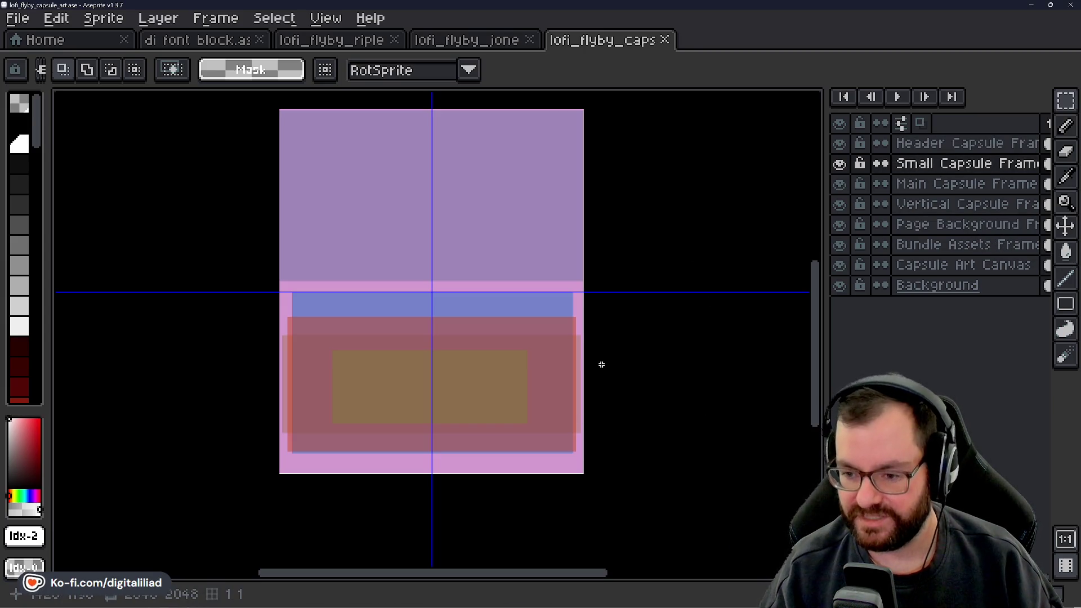
{"action": "left_click_drag", "start_coordinate": [627, 345], "coordinate": [634, 372]}
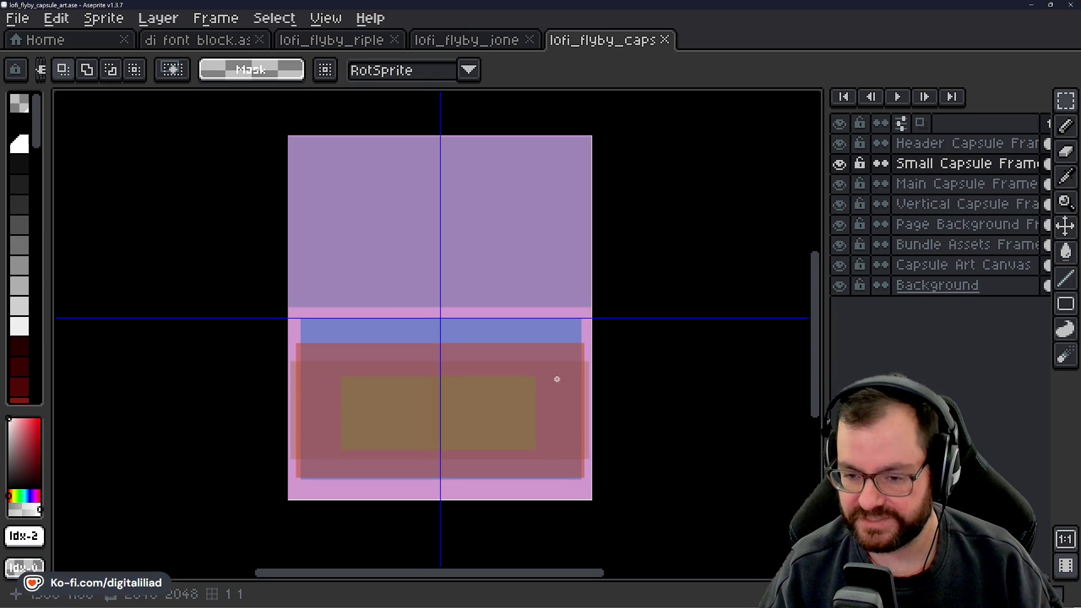
{"action": "mouse_move", "coordinate": [552, 606]}
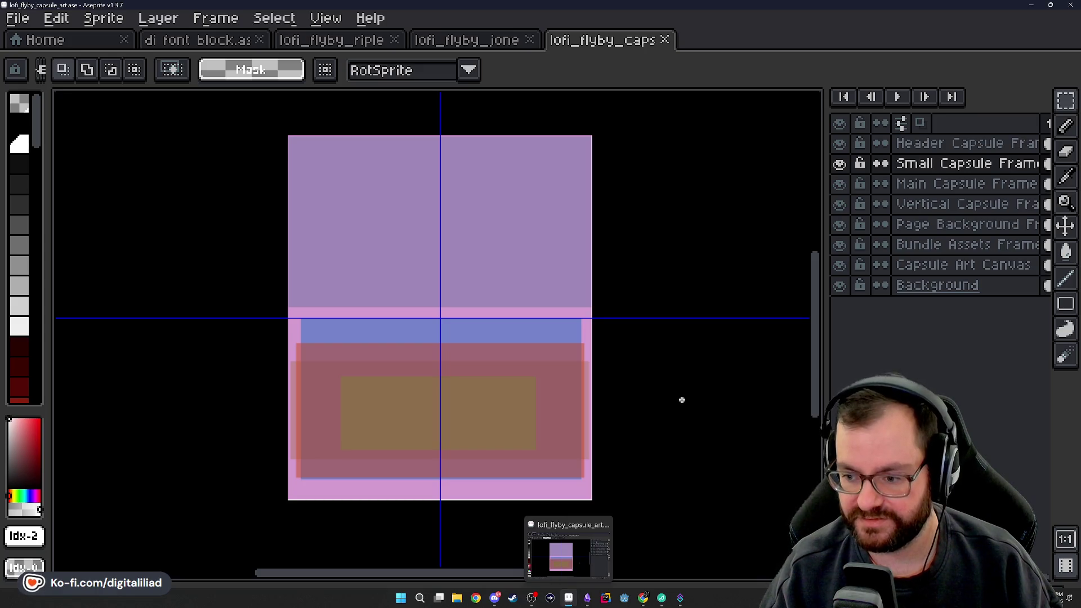
{"action": "left_click_drag", "start_coordinate": [670, 417], "coordinate": [635, 398]}
{"action": "scroll", "coordinate": [631, 396], "scroll_direction": "down", "scroll_amount": 1}
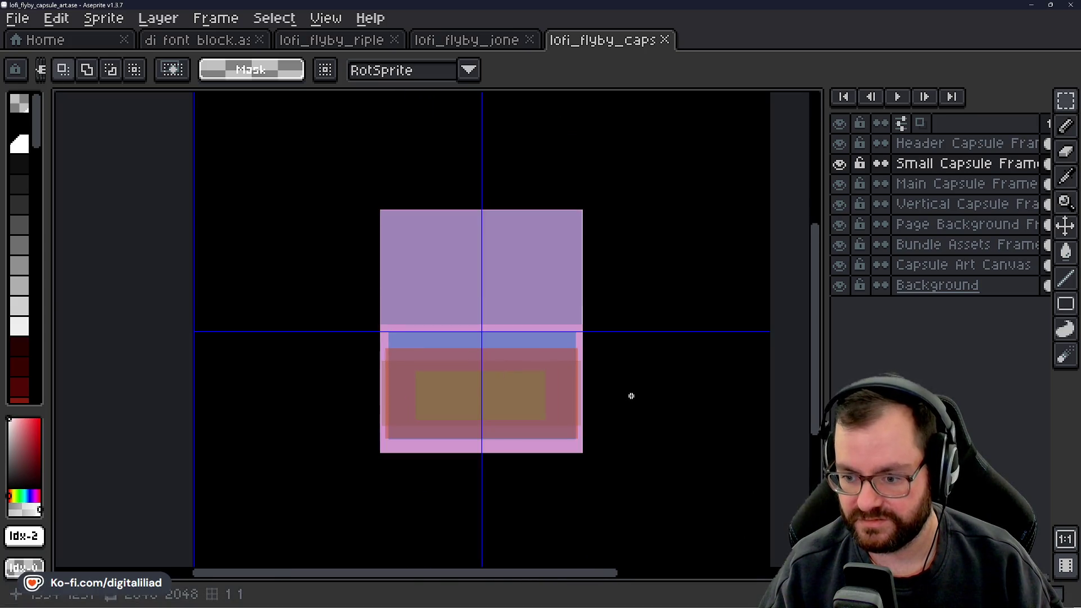